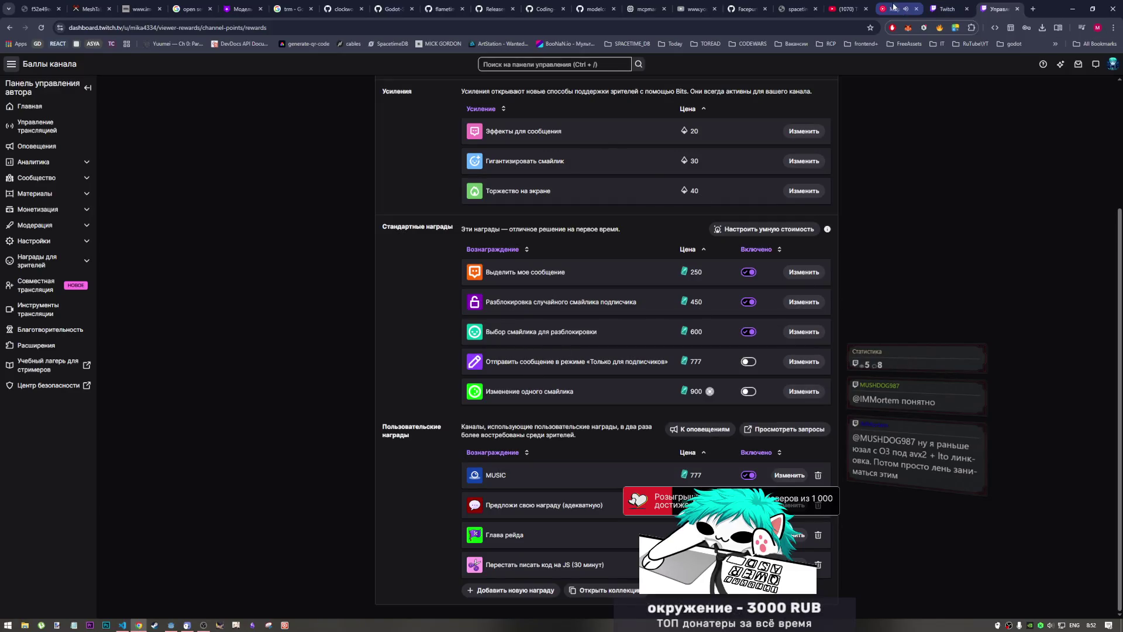
Close the YouTube Music tab, discarding its unsaved changes, and go to the YouTube video tab
click(916, 9)
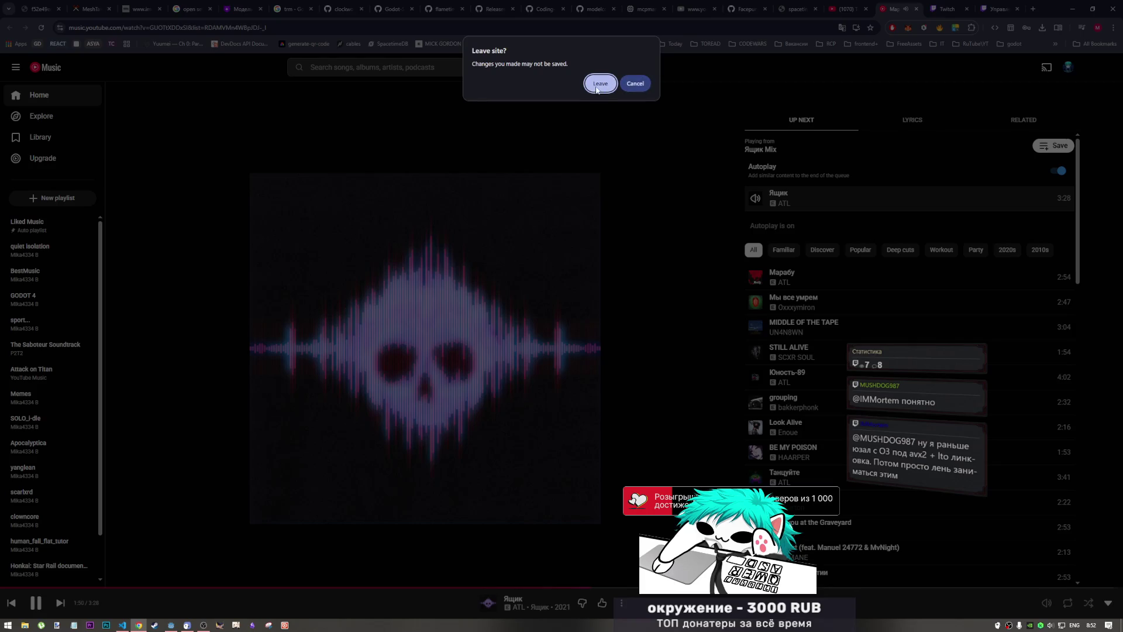
click(599, 85)
click(893, 9)
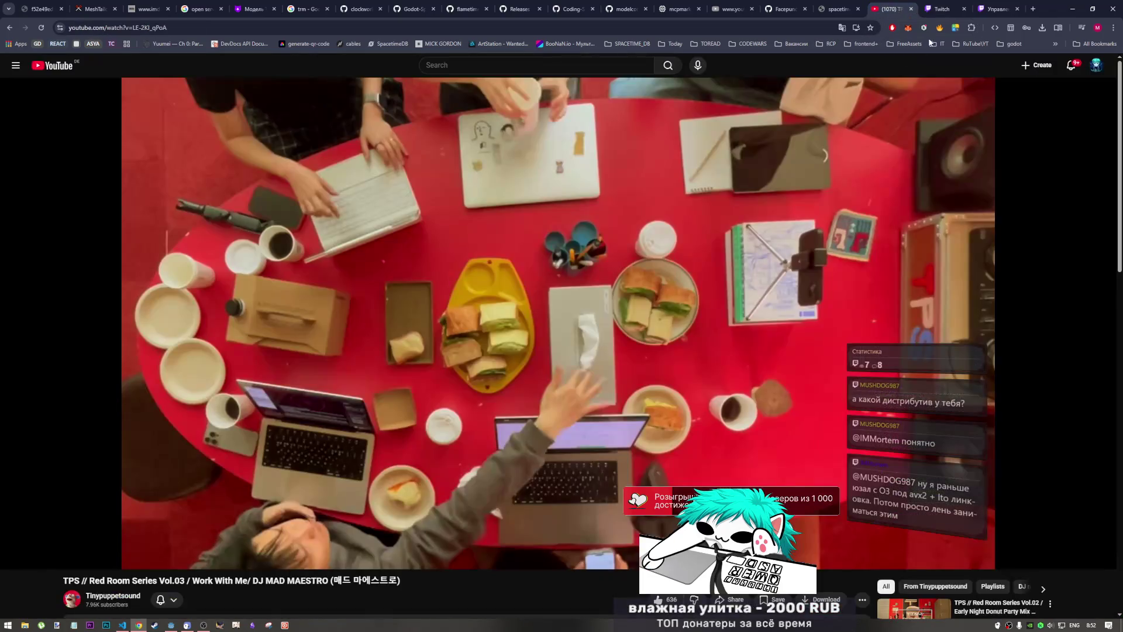
Check the OBS window, then return to the Twitch dashboard tab
mouse_move(498, 468)
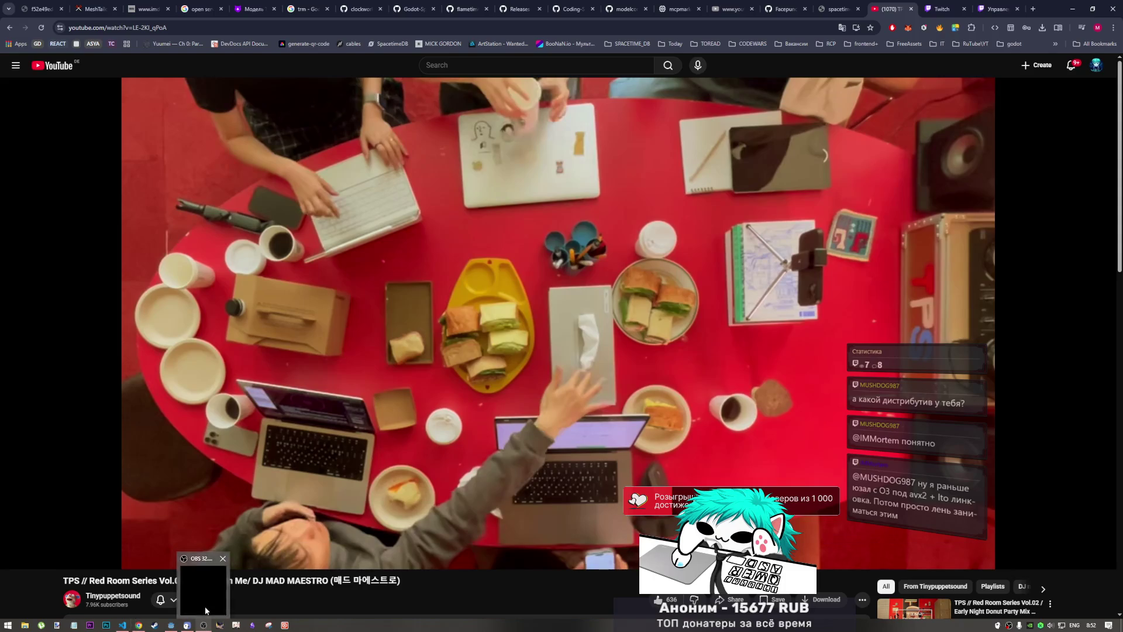
click(204, 608)
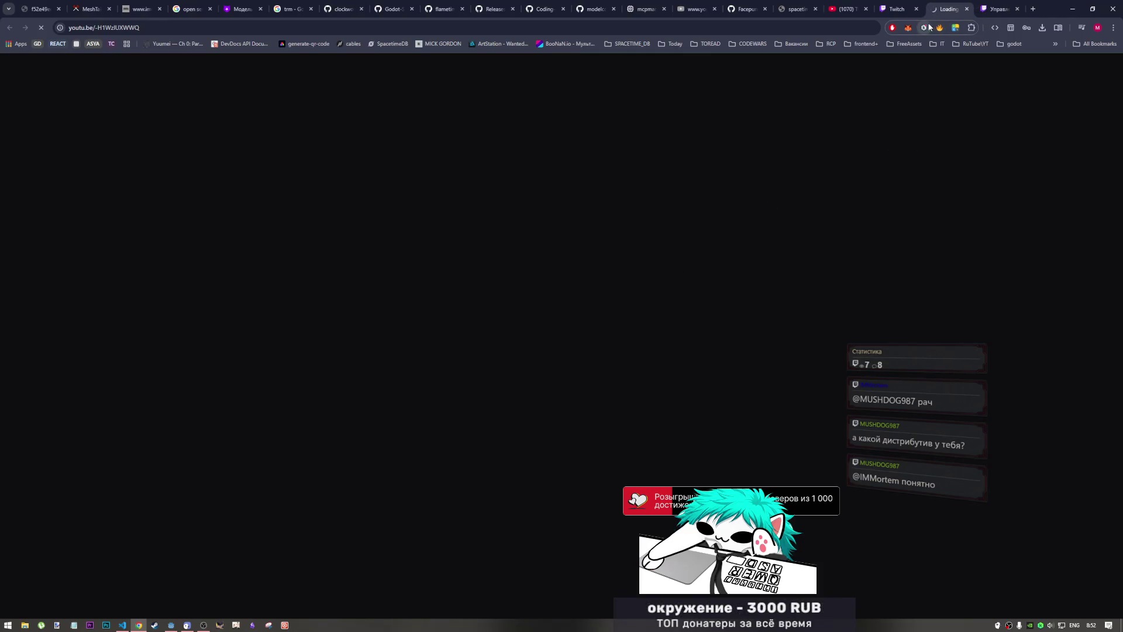
click(985, 5)
Clear the address of the stalled youtu.be tab and go back to the YouTube video tab
click(938, 8)
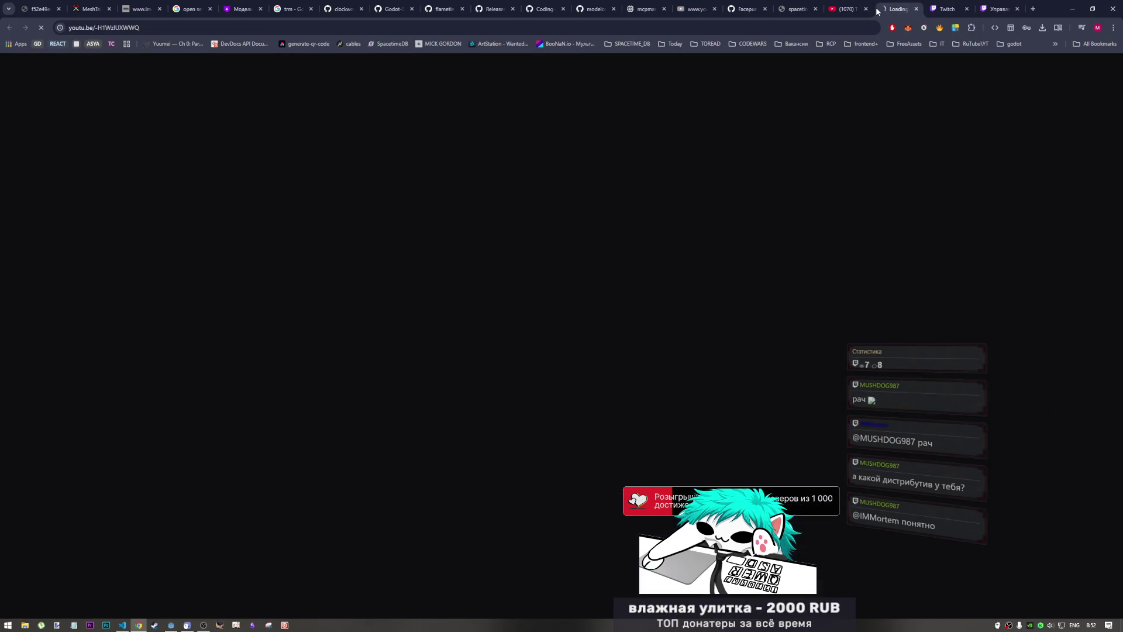
key(ctrl+l)
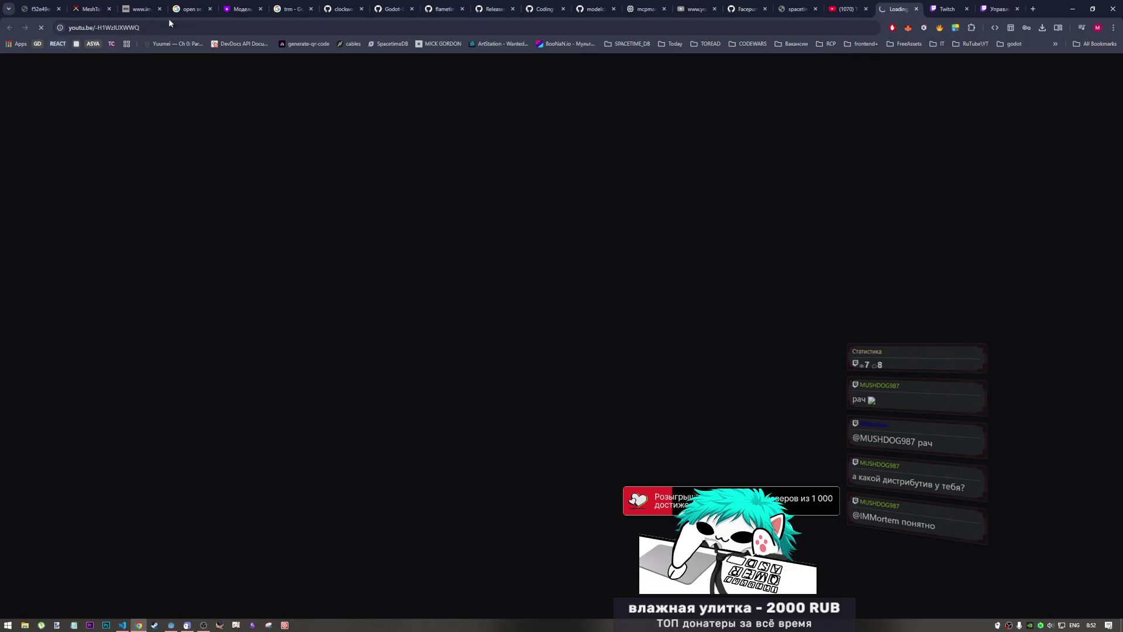
key(BackSpace)
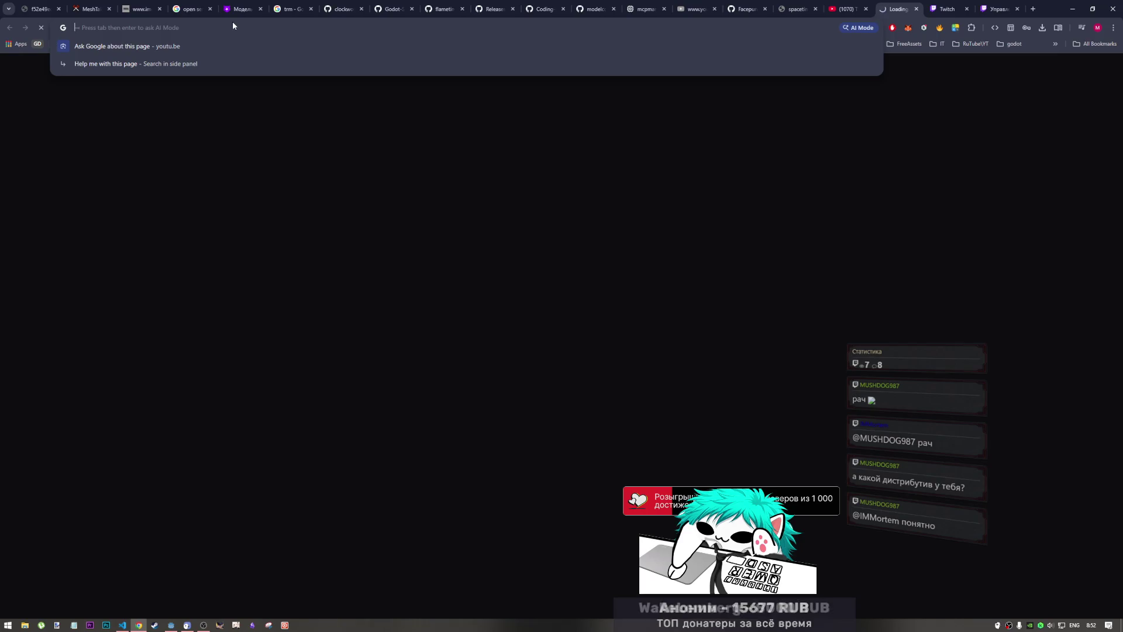
click(853, 9)
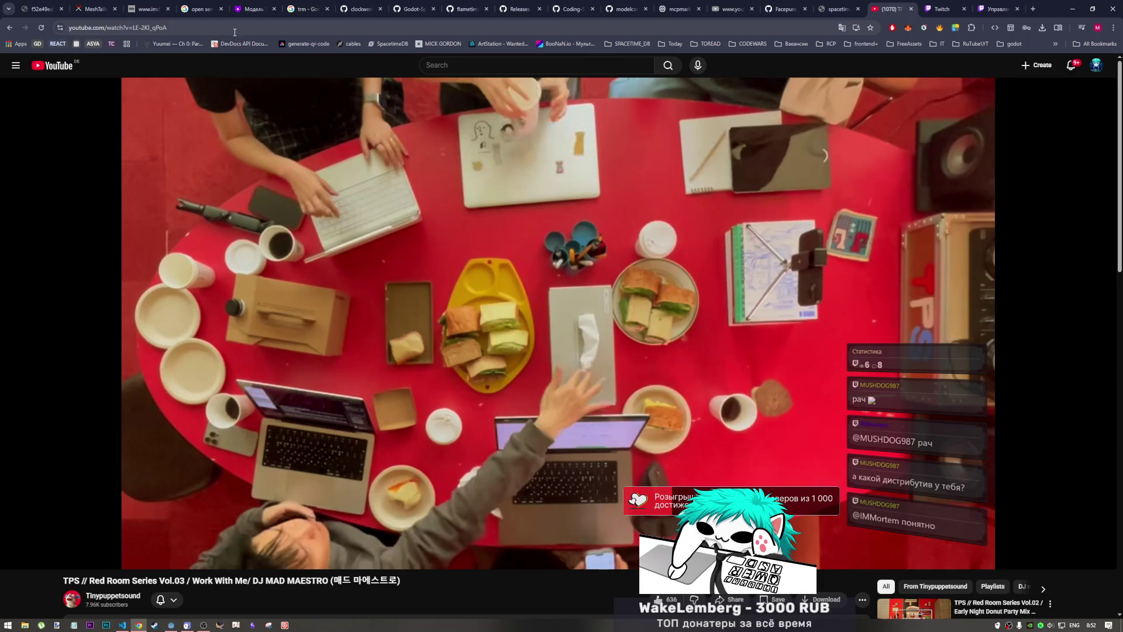
Open YouTube in a new tab and load the youtu.be/-H1WzlUXWWQ link there
middle_click(49, 71)
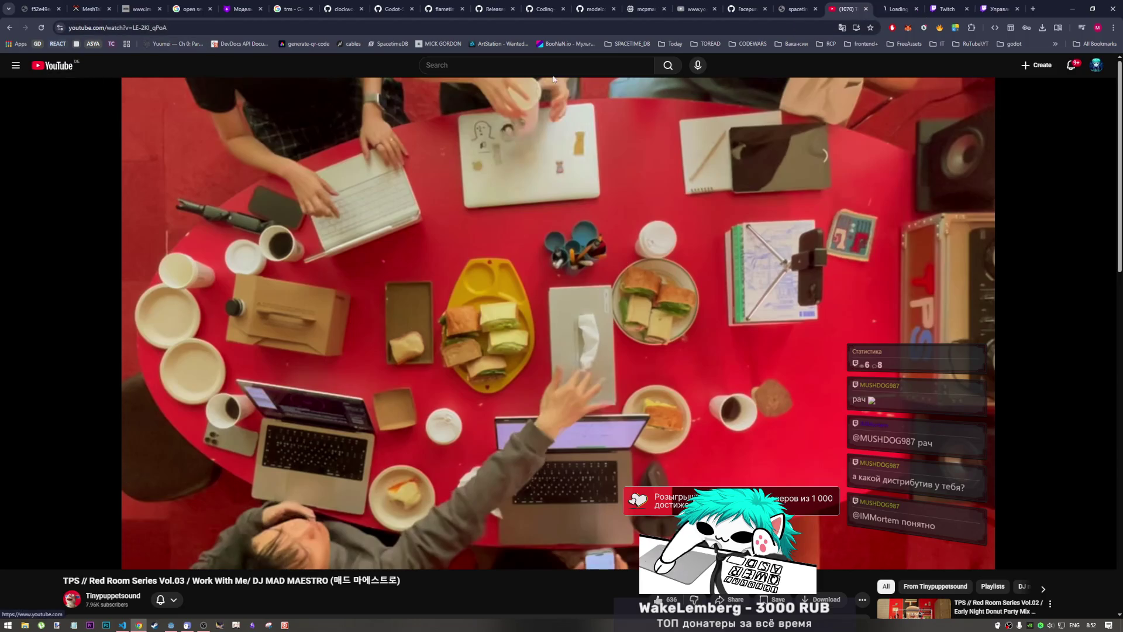
click(893, 7)
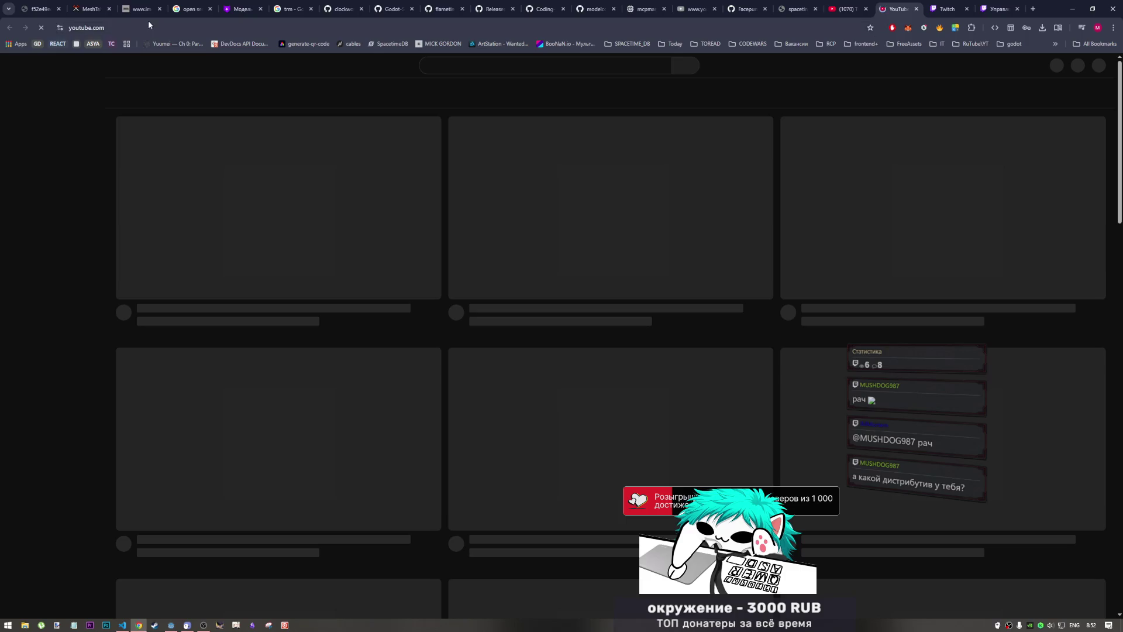
click(149, 25)
text(https://youtu.be/-H1WzlUXWWQ)
key(Return)
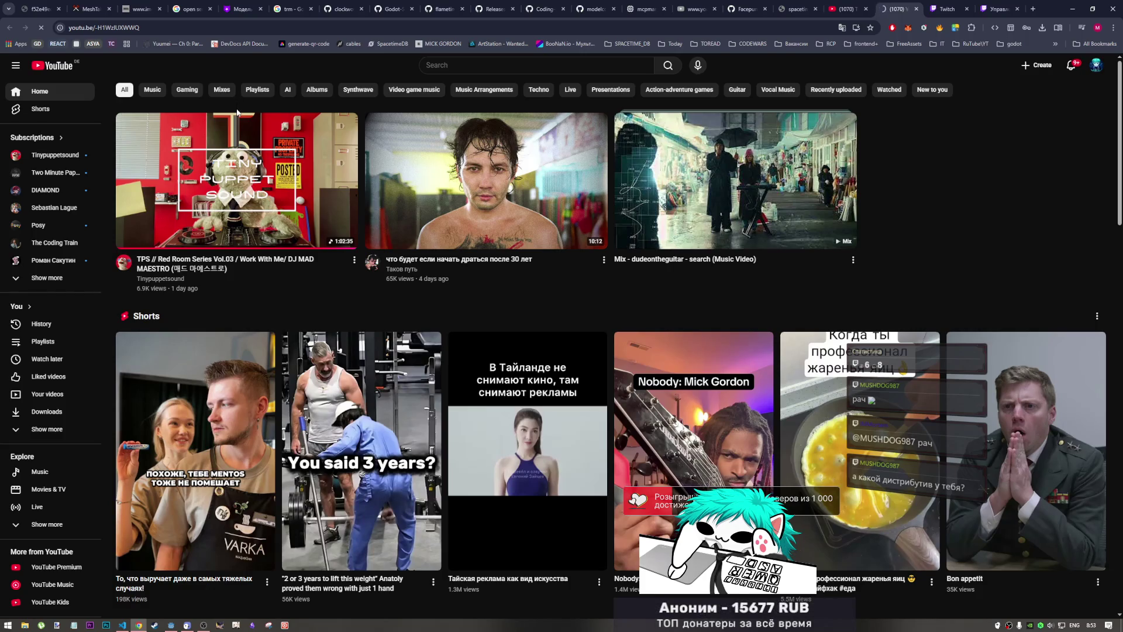
mouse_move(306, 358)
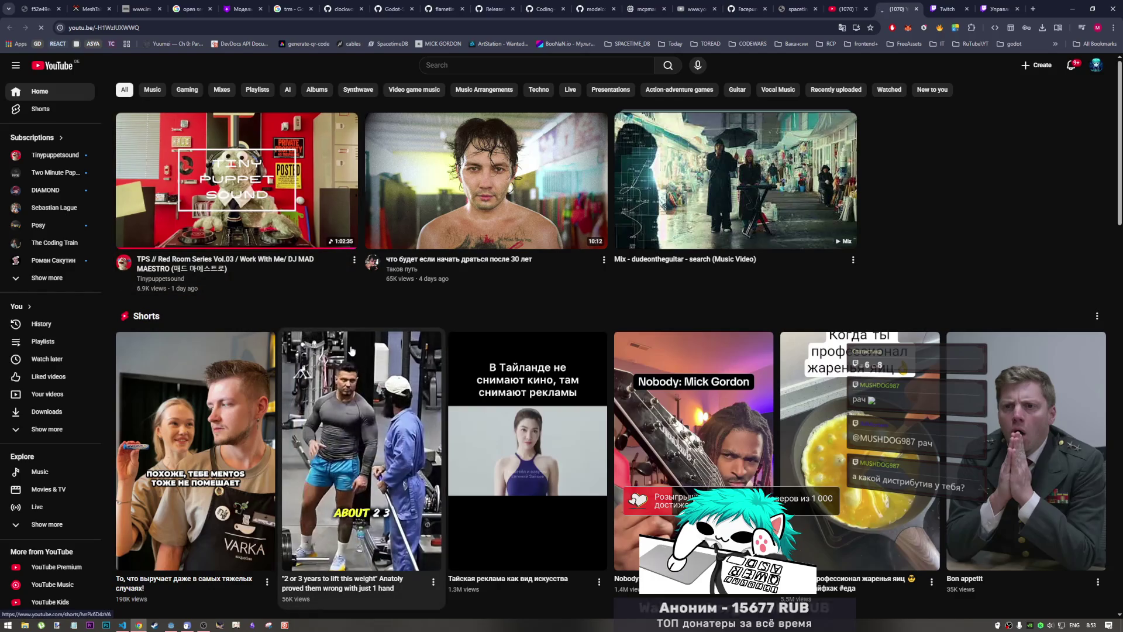
scroll(455, 375, down, 2)
scroll(455, 375, up, 2)
mouse_move(455, 375)
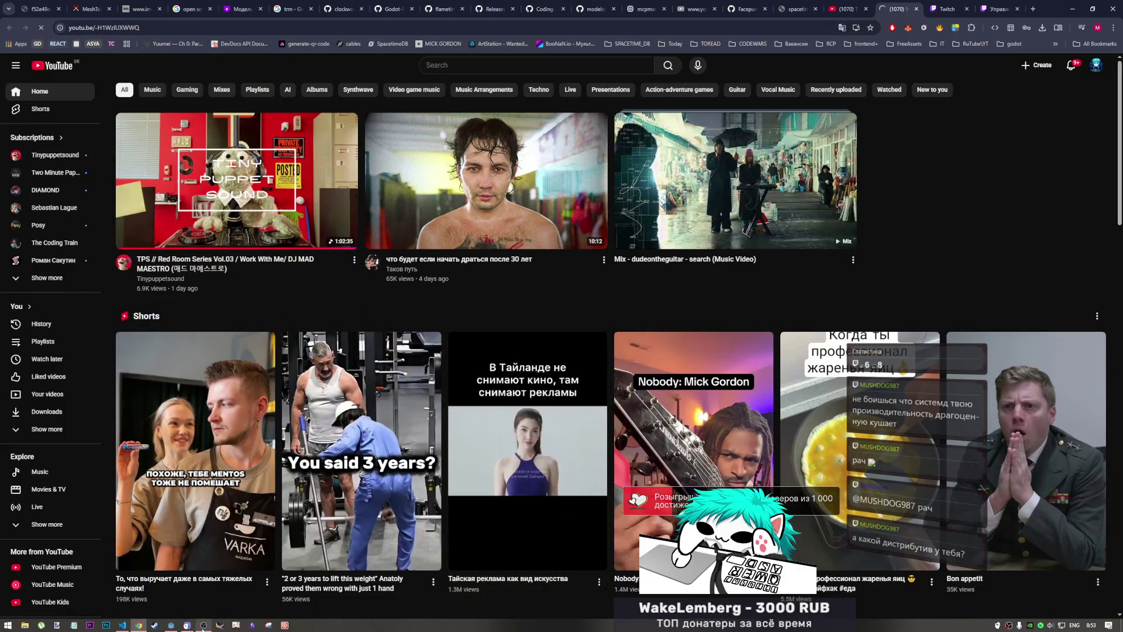
mouse_move(203, 629)
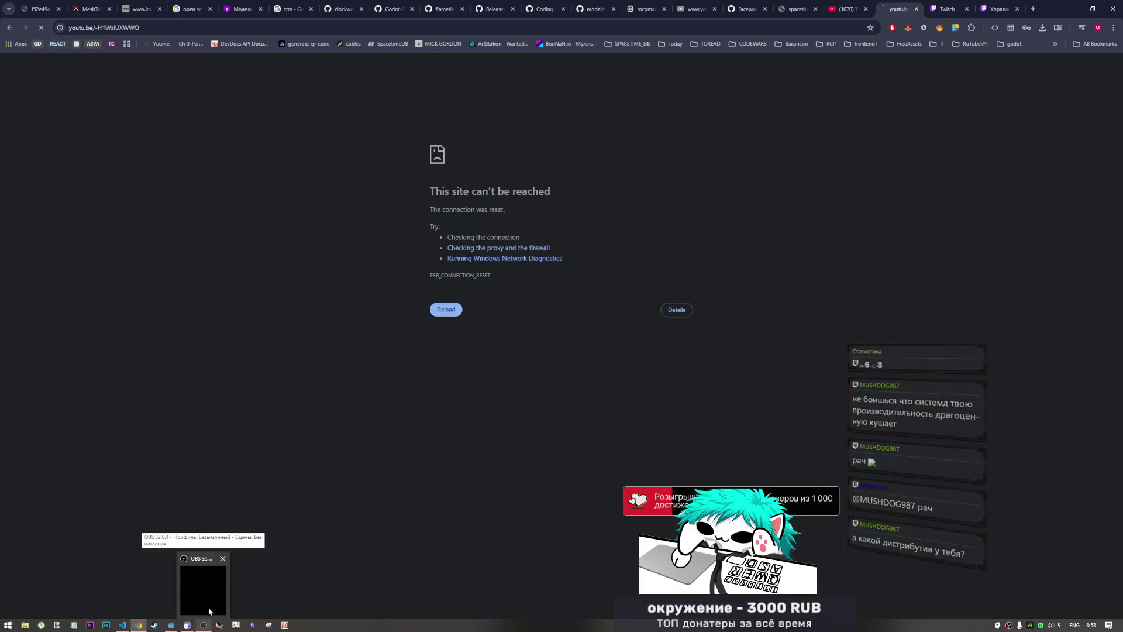
Delete the dash after youtu.be/ in the failed link, then return to the Red Room Series tab
click(202, 625)
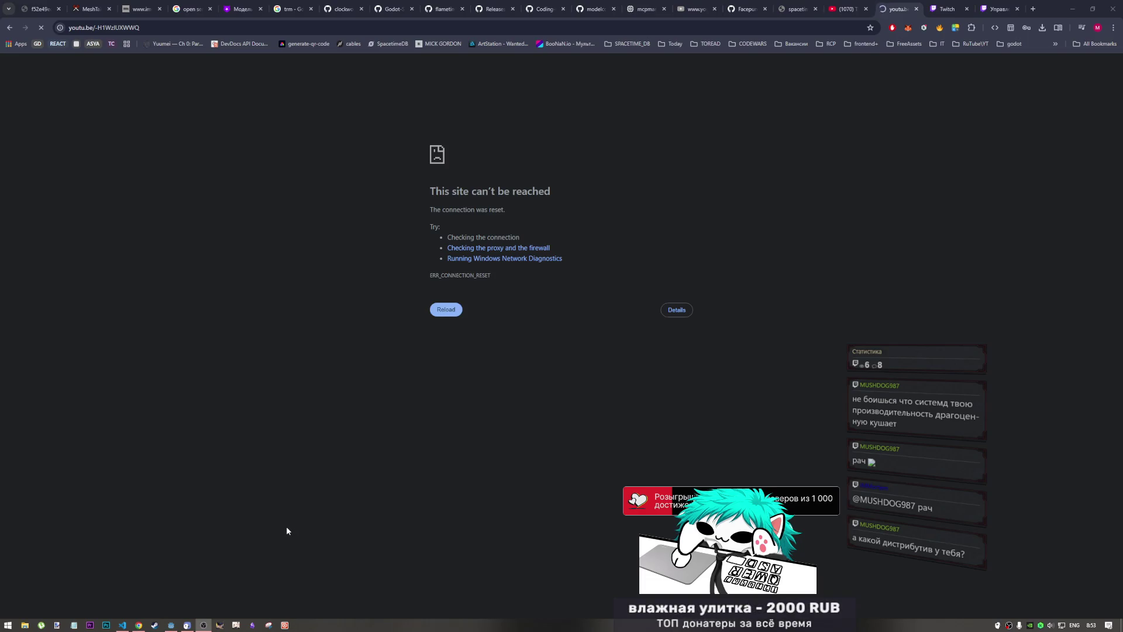
click(681, 423)
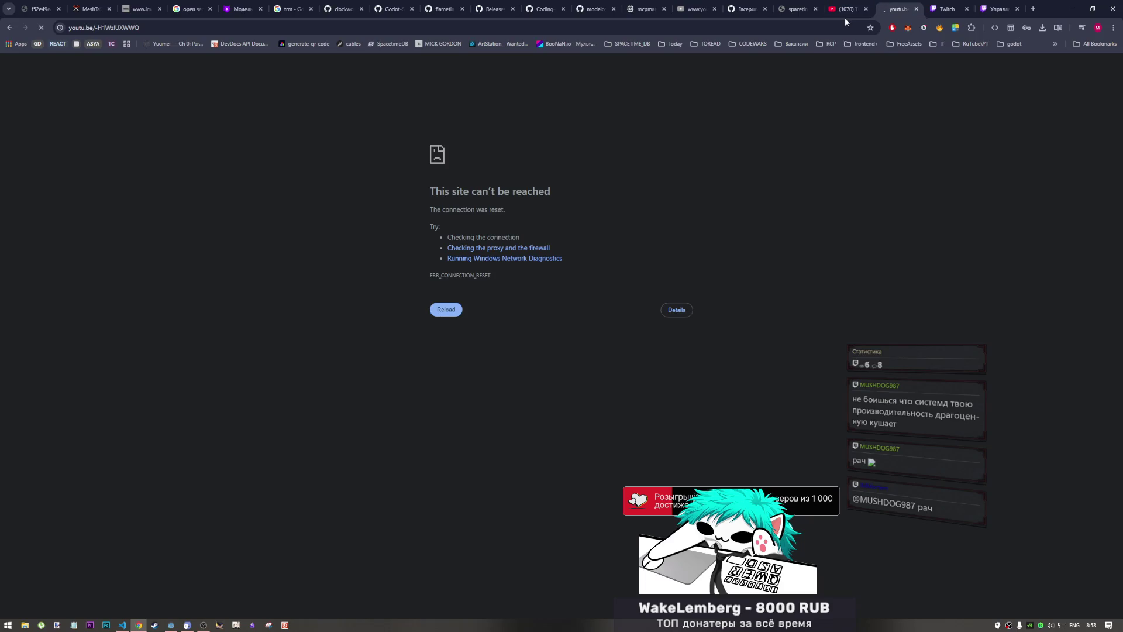
click(98, 28)
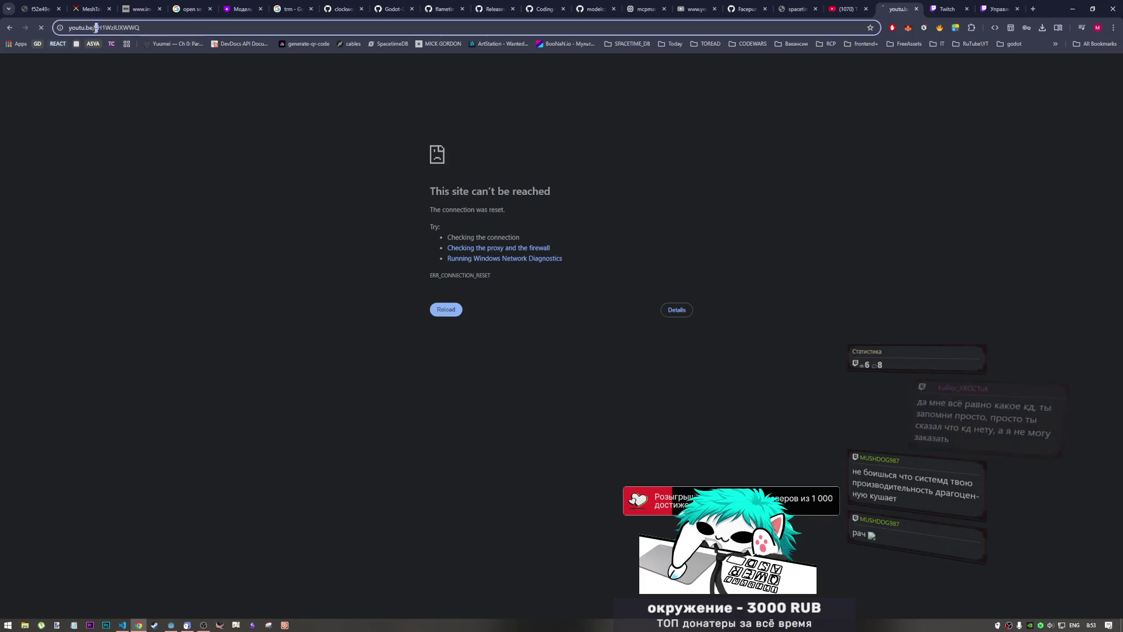
click(95, 28)
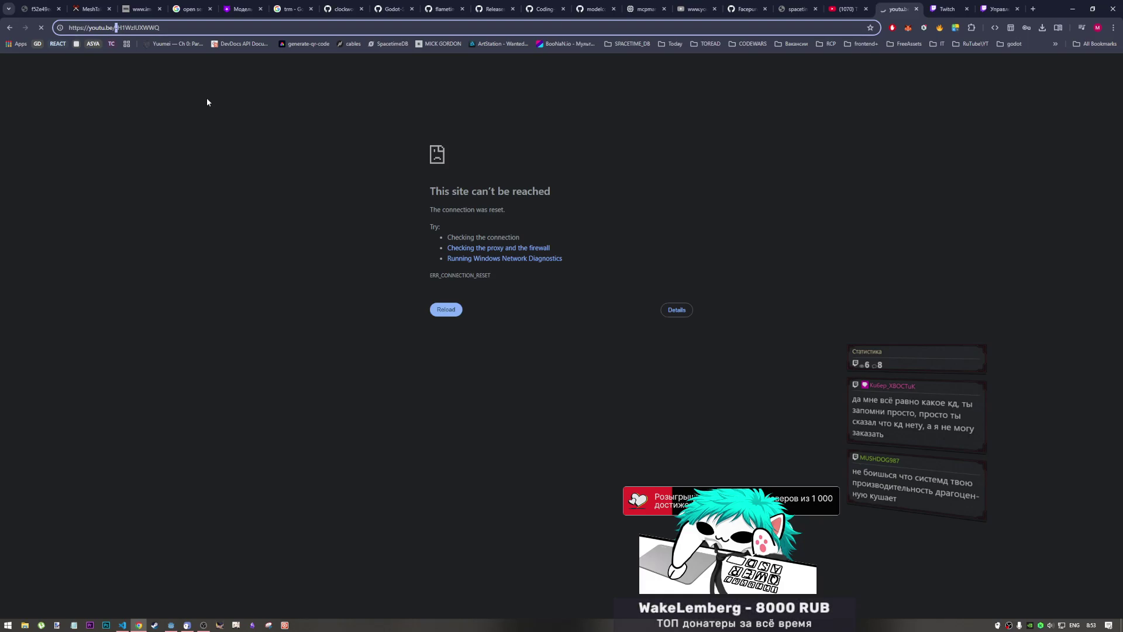
key(BackSpace)
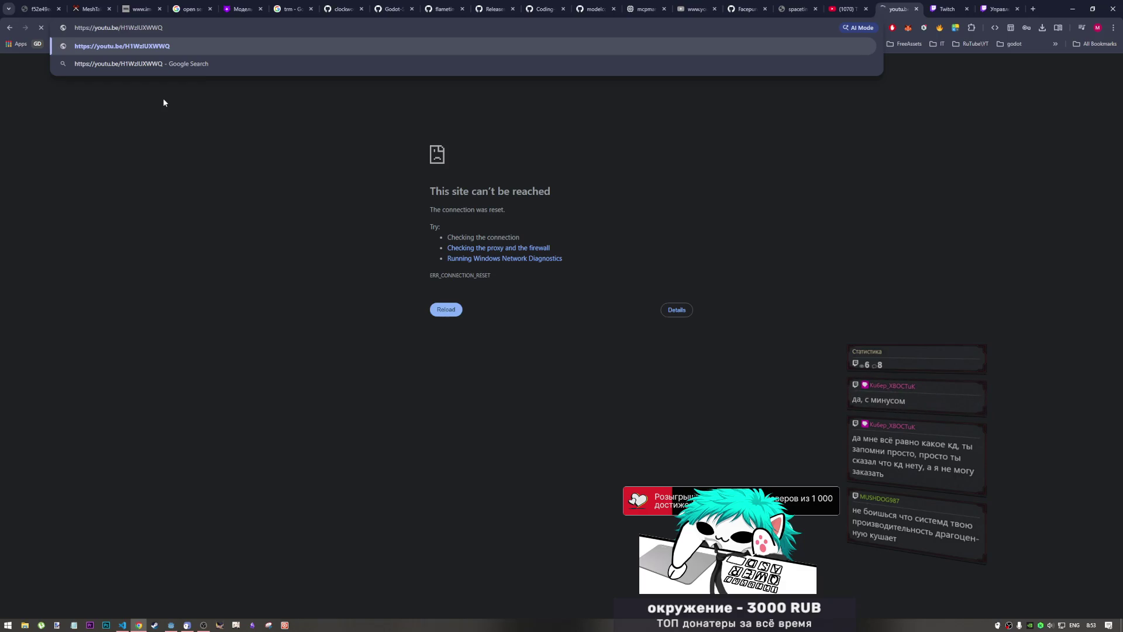
click(483, 172)
click(843, 5)
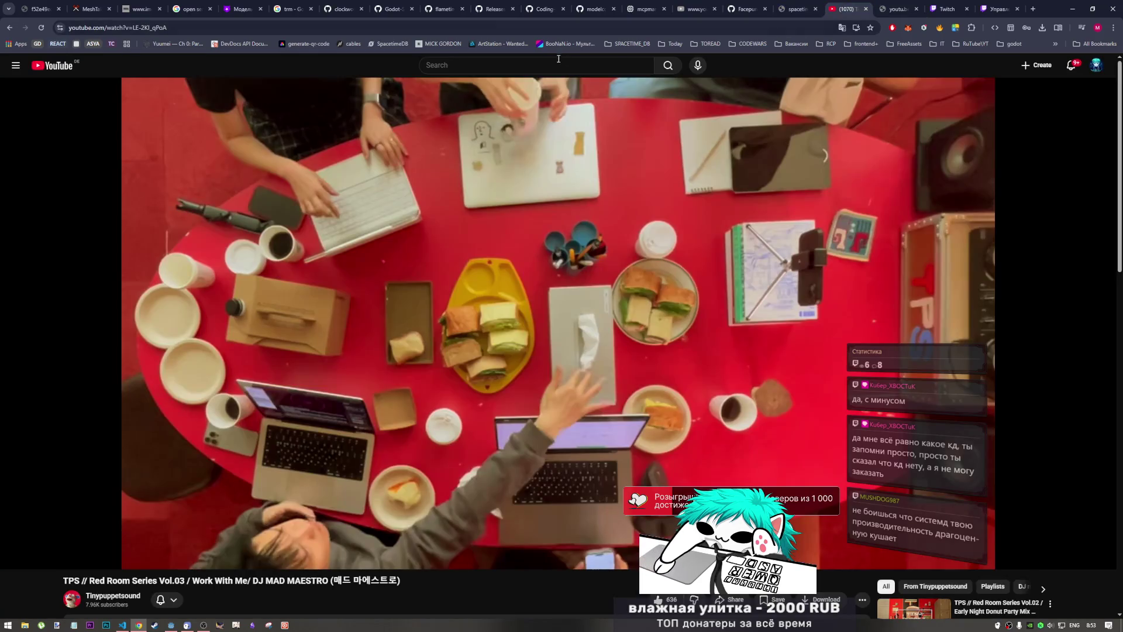
Search YouTube for the youtu.be/-H1WzlUXWWQ link and open the Safri Duo - Fallin' High result
text(https://youtu.be/-H1WzlUXWWQ)
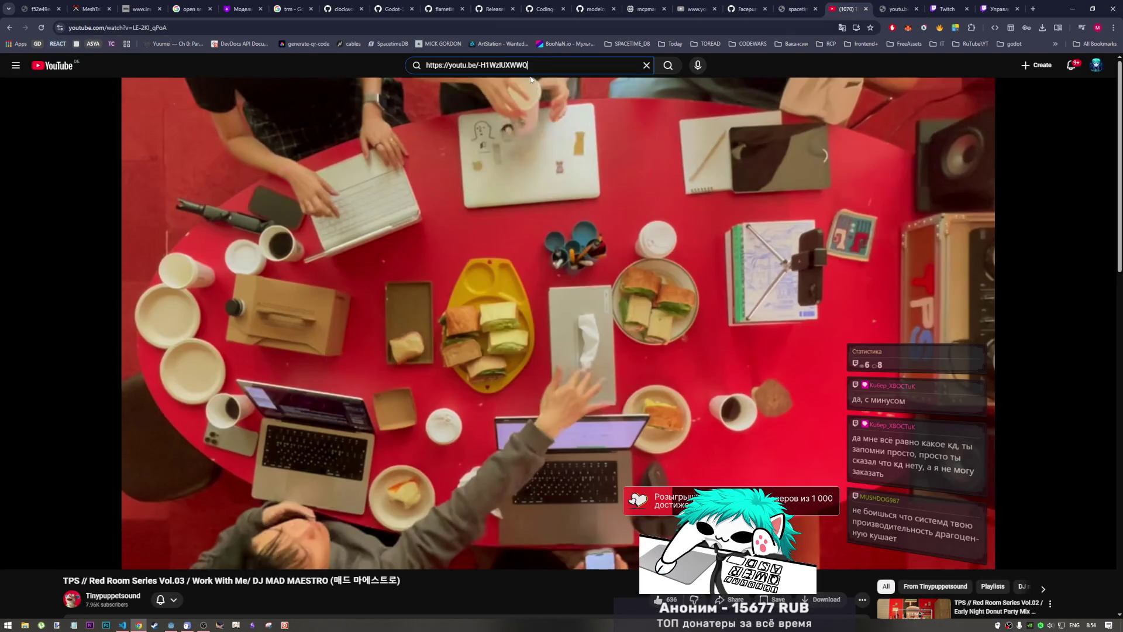
key(Return)
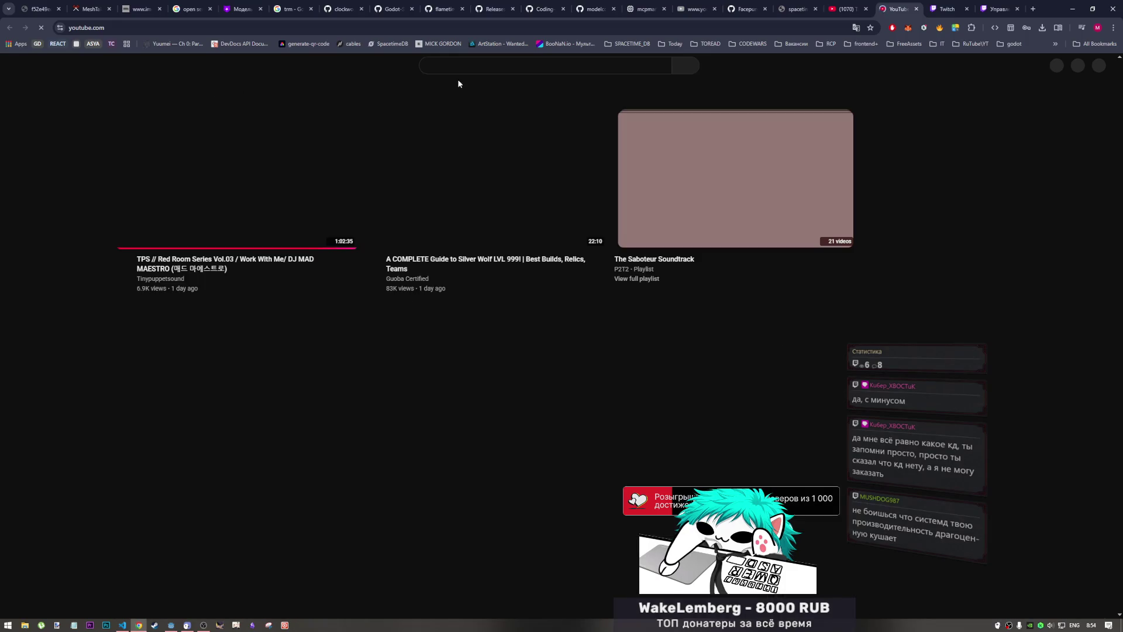
click(643, 70)
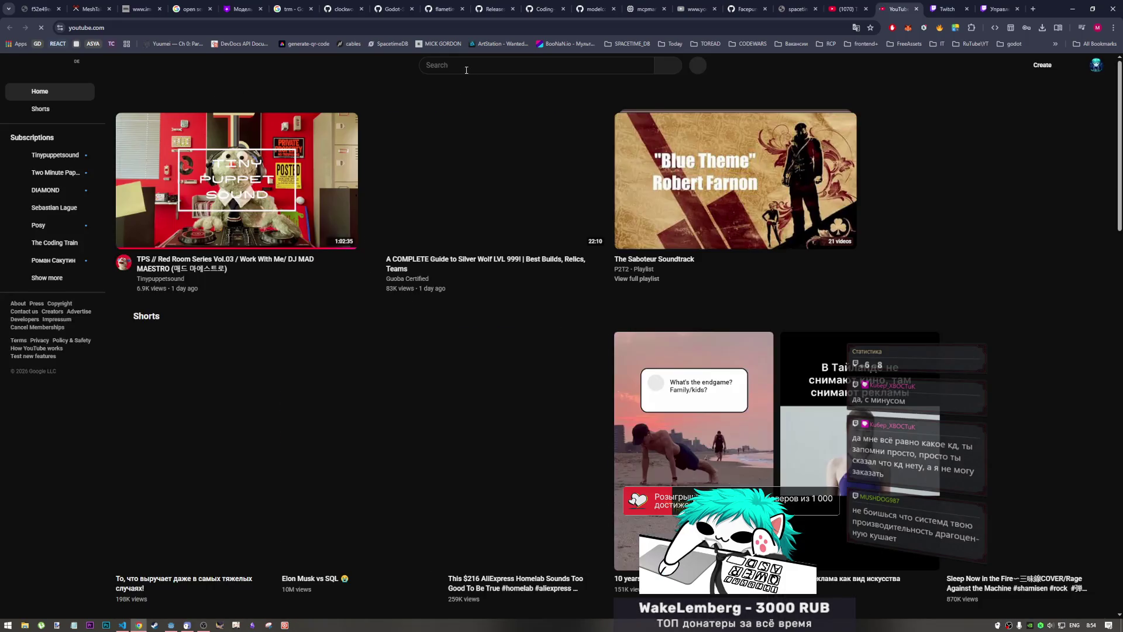
text(https://youtu.be/-H1WzlUXWWQ)
click(668, 65)
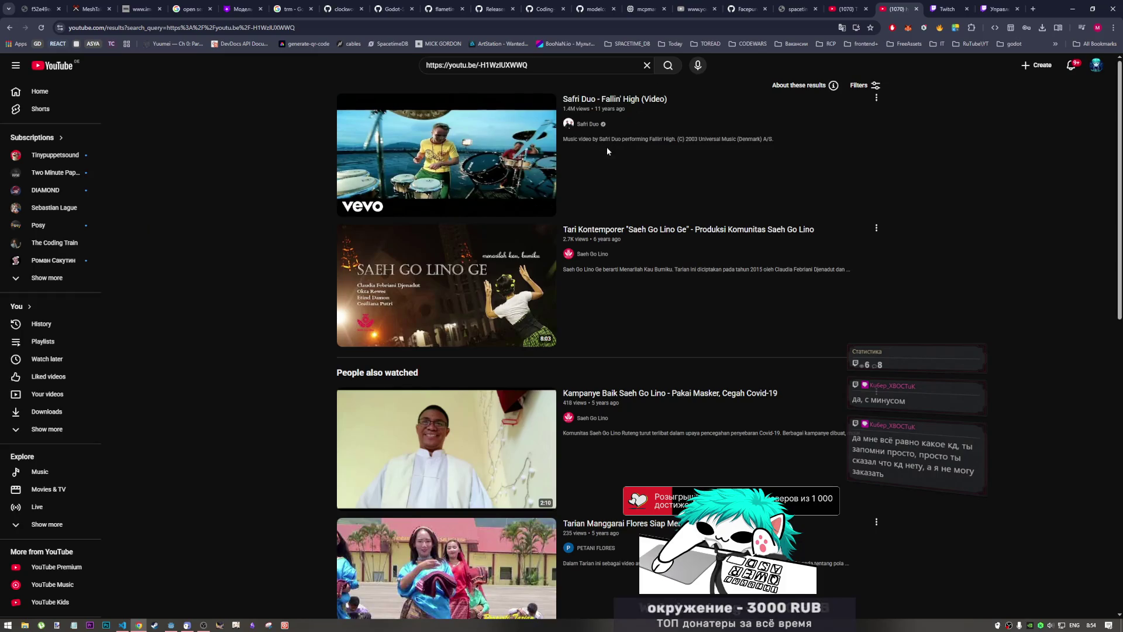
mouse_move(428, 214)
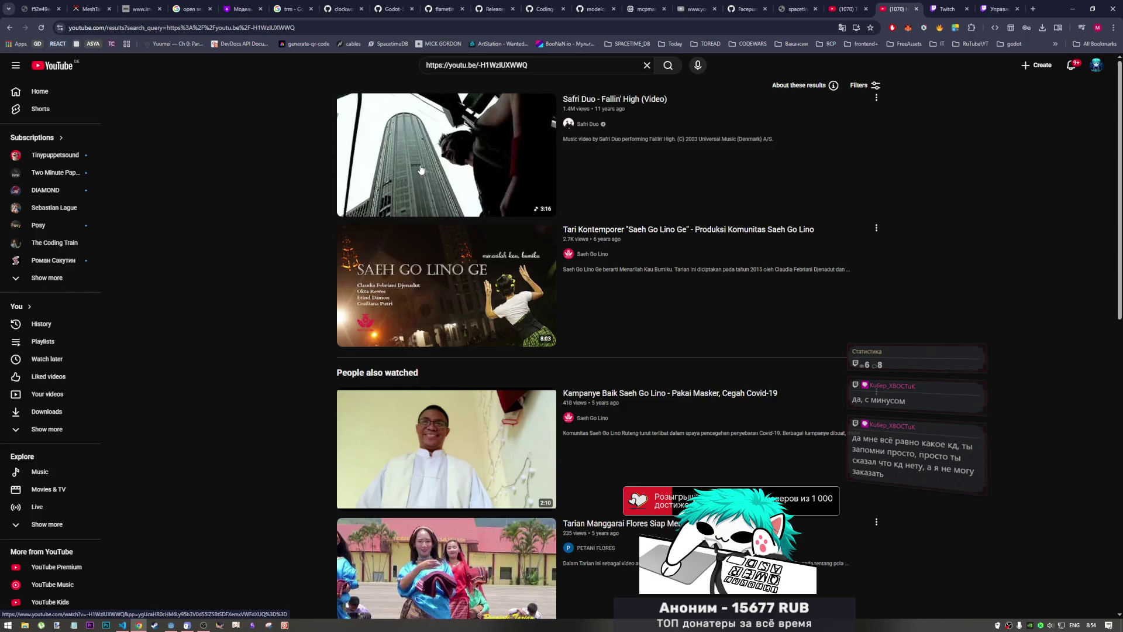
click(388, 160)
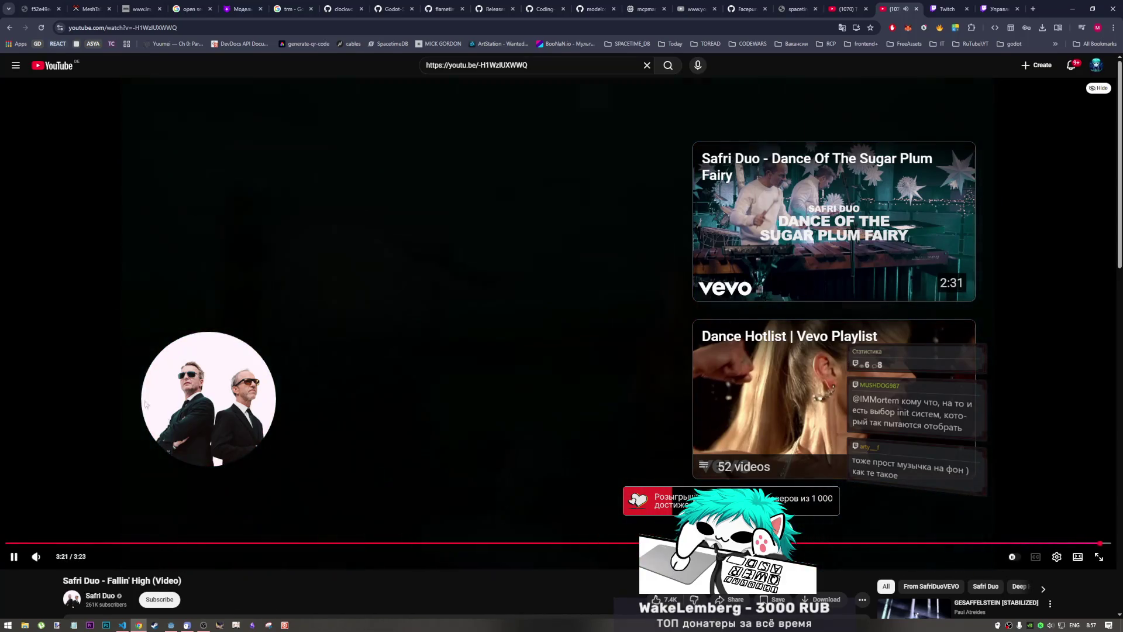
Let Safri Duo - Fallin' High play through to its 3:23 end screen
mouse_move(315, 478)
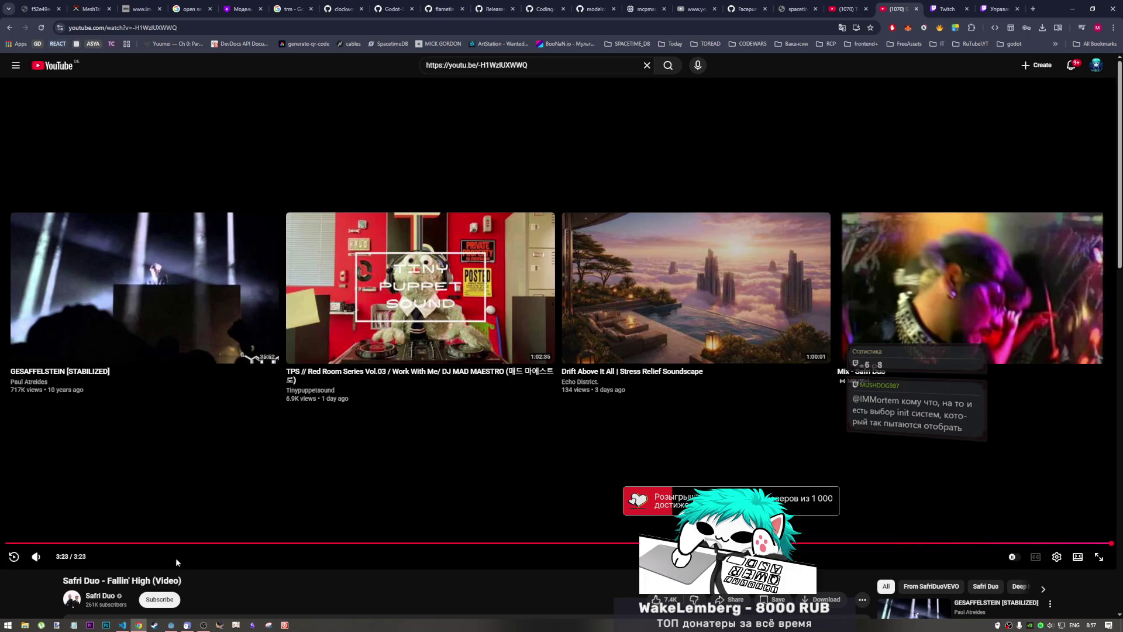
Paste the Magic & Mayhem playlist URL into the address bar to play Greek 2
mouse_move(135, 627)
click(202, 628)
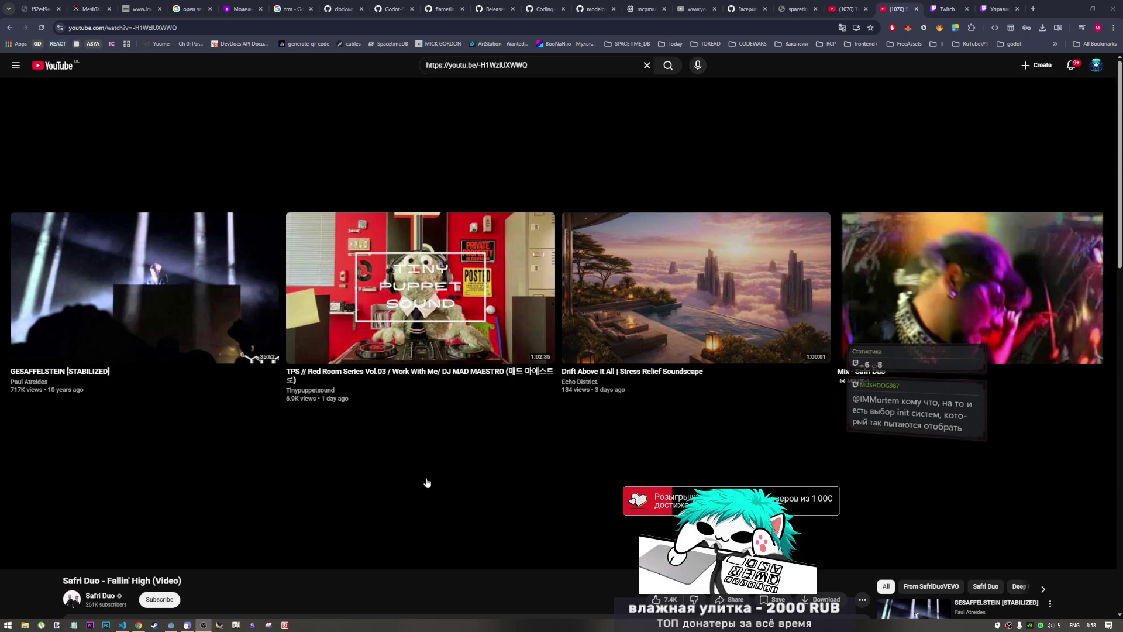
click(621, 36)
key(ctrl+a)
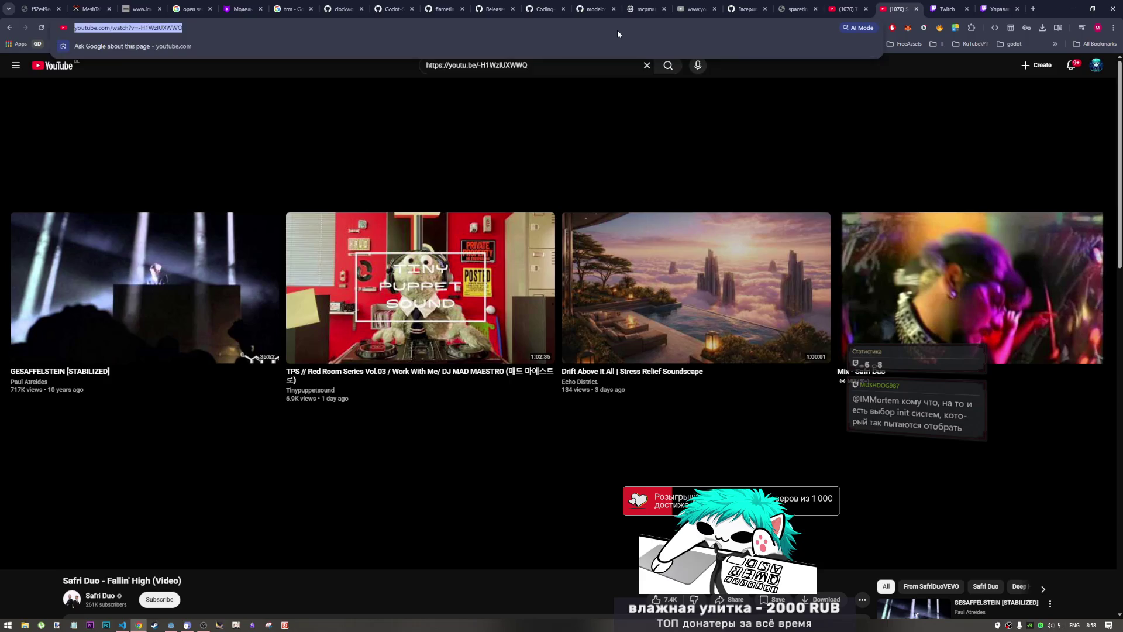
text(https://www.youtube.com/watch?v=ZLdEhkgImSg&list=PLj69WMKD5tWLMgqQFOynJsn0OVI5u2fS_&index=2)
key(Return)
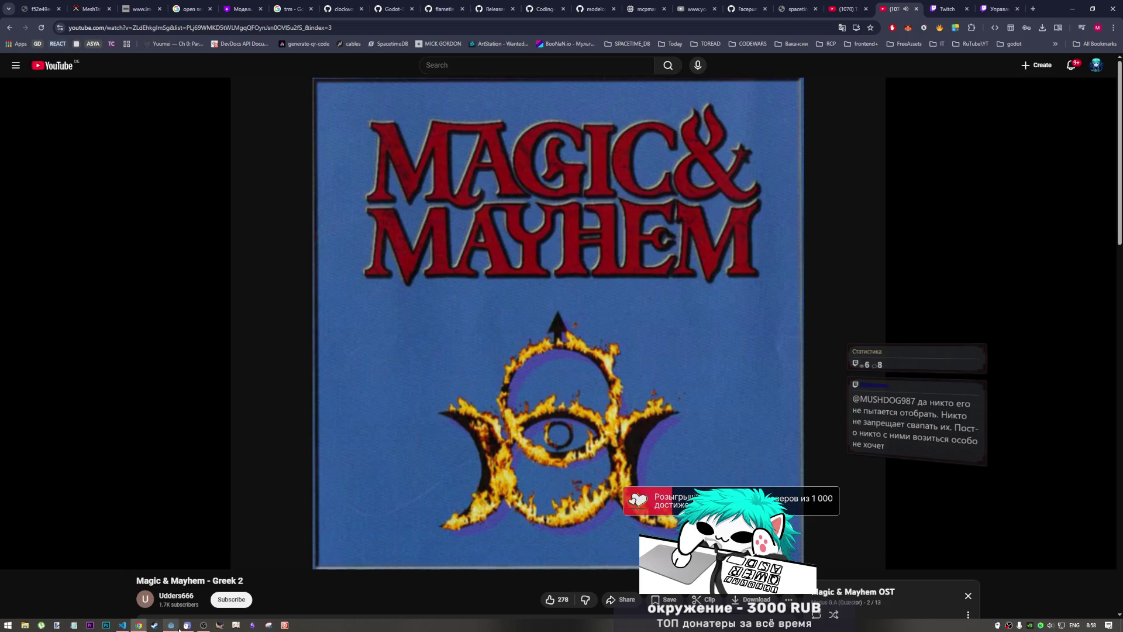
Switch from the YouTube window to Visual Studio Code while Greek 2 keeps playing
click(204, 624)
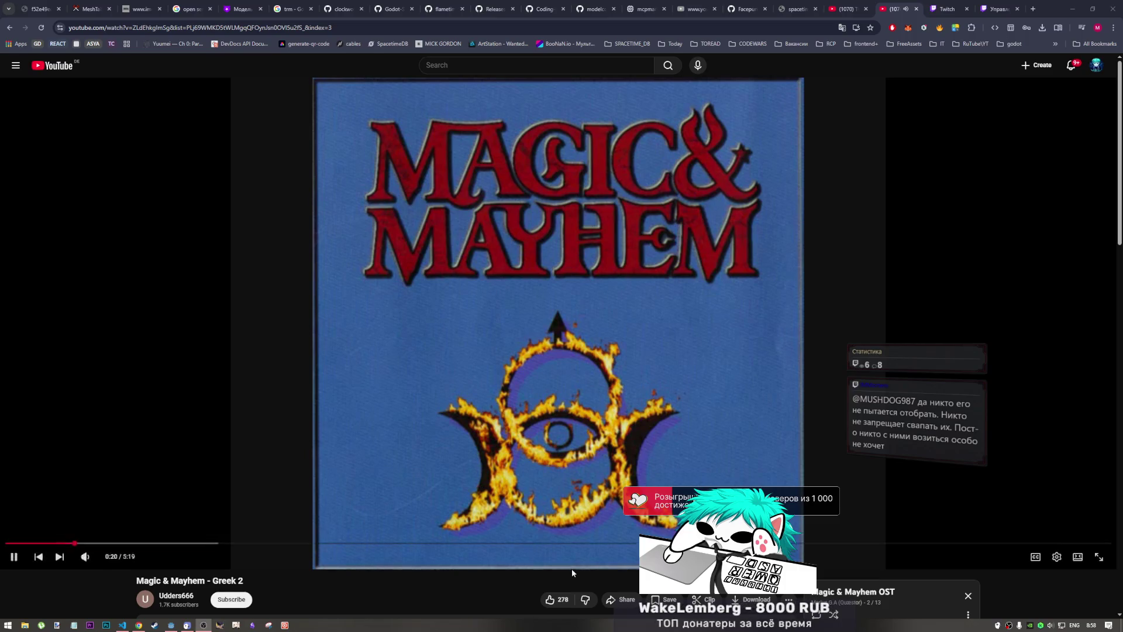
click(124, 625)
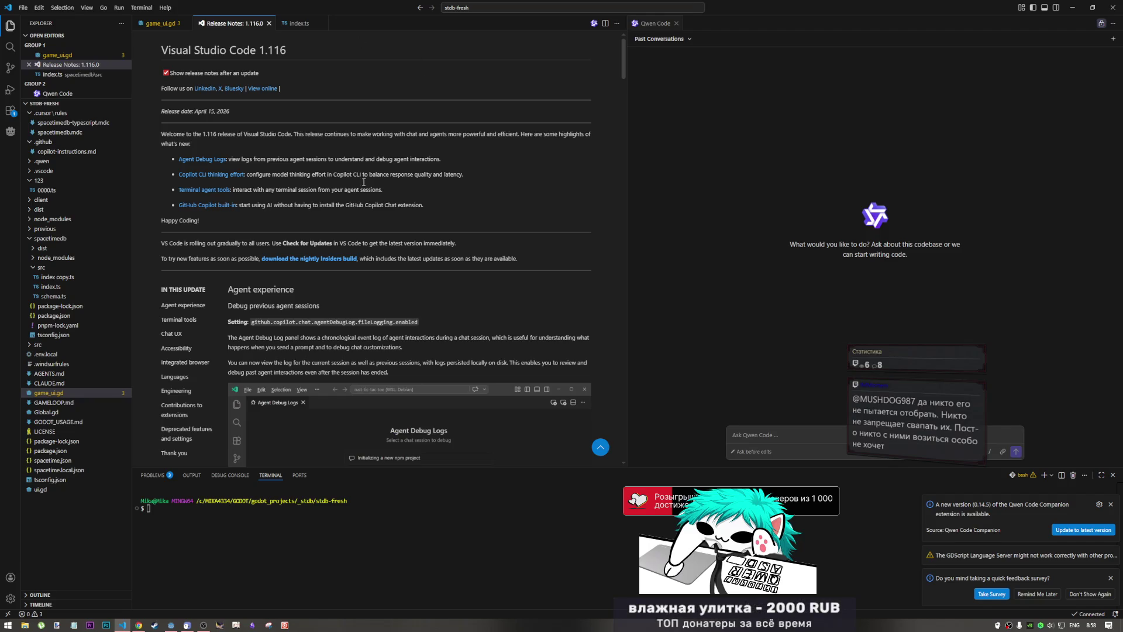
scroll(400, 281, down, 5)
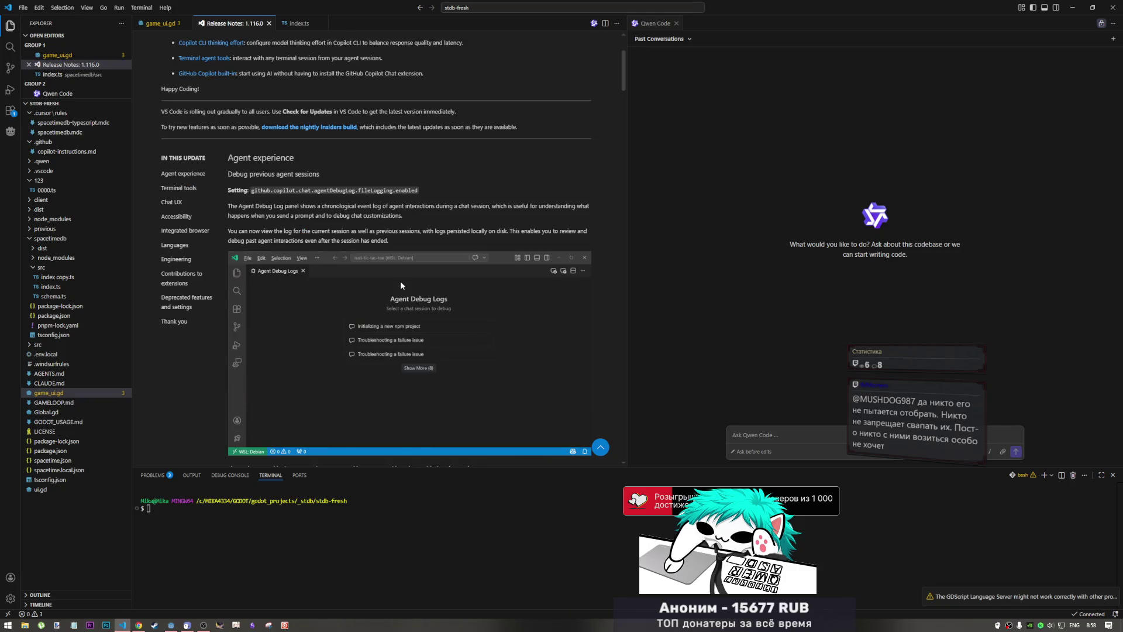
scroll(401, 281, down, 2)
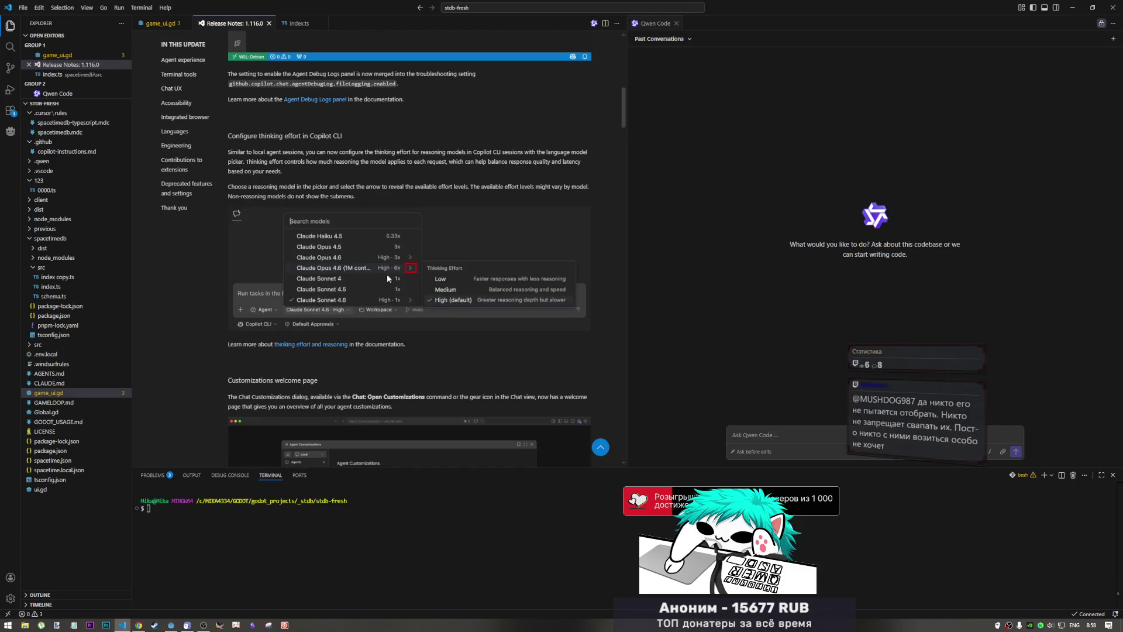
scroll(318, 314, up, 10)
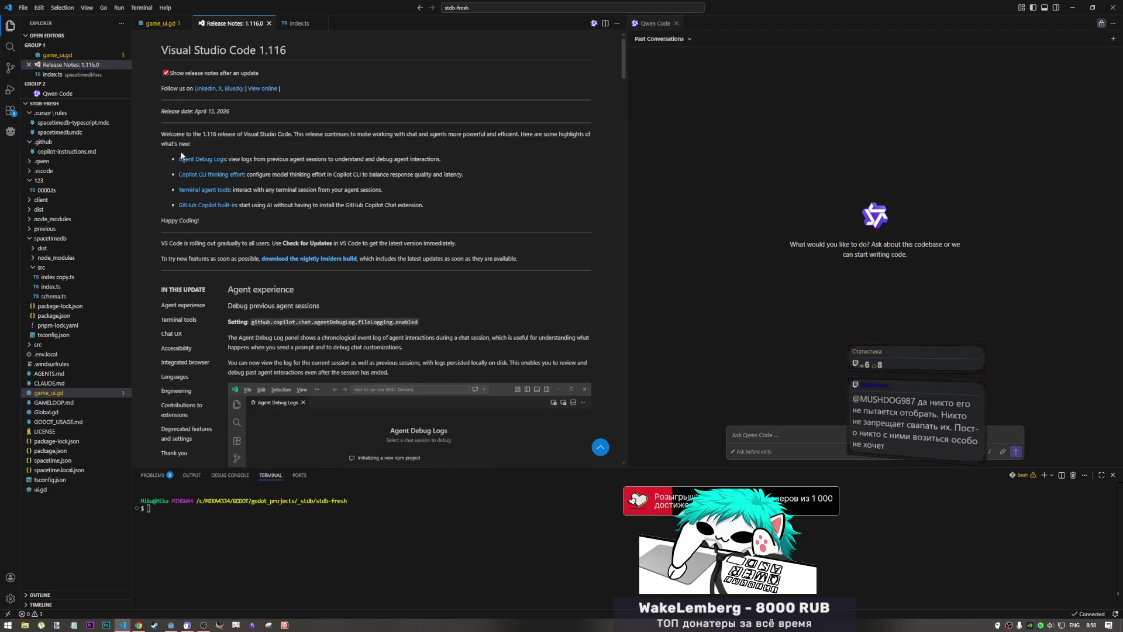
mouse_move(179, 158)
mouse_down()
mouse_move(221, 158)
mouse_move(260, 184)
mouse_up()
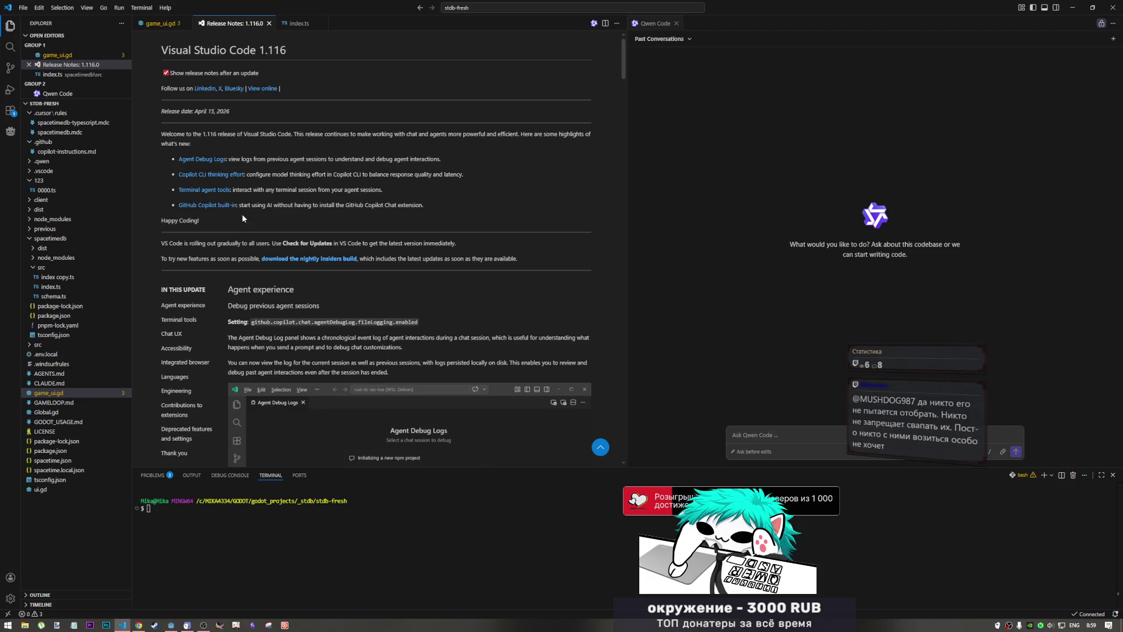
scroll(244, 218, down, 1)
scroll(232, 138, down, 3)
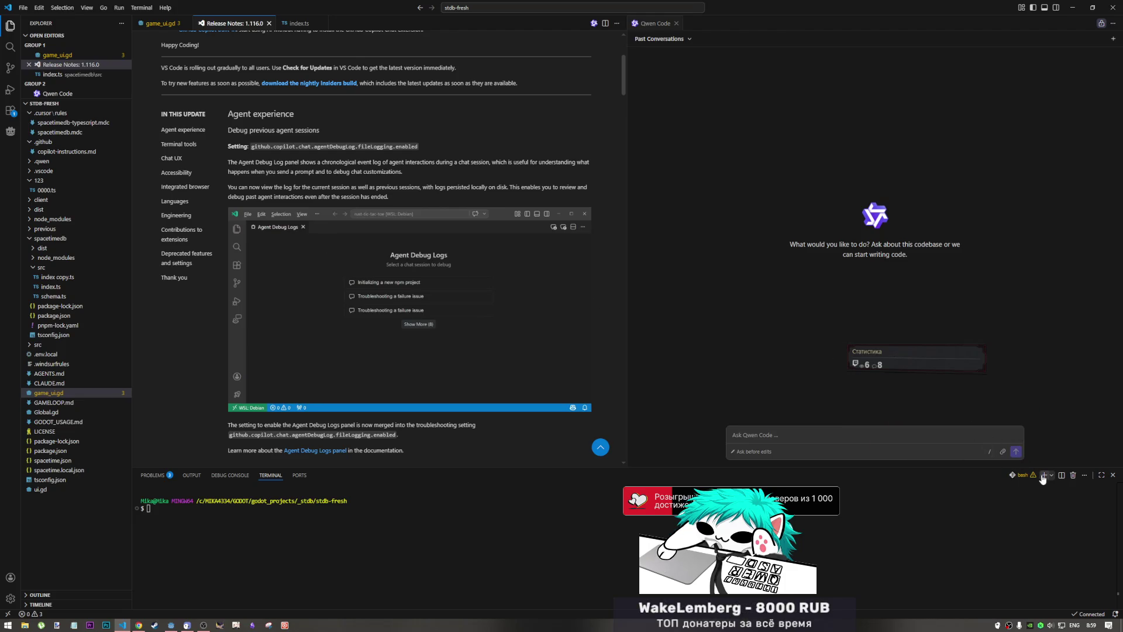
drag(627, 195, 725, 195)
Send Qwen Code the Russian prompt 'сосчитай до трёх' in a new chat
click(854, 435)
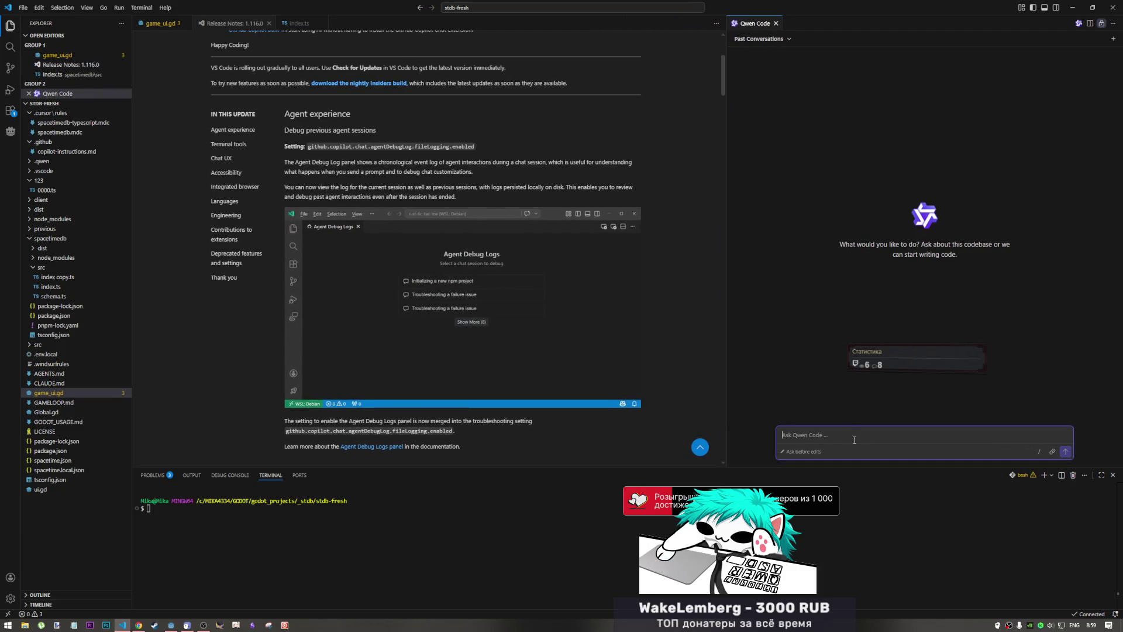
text(d)
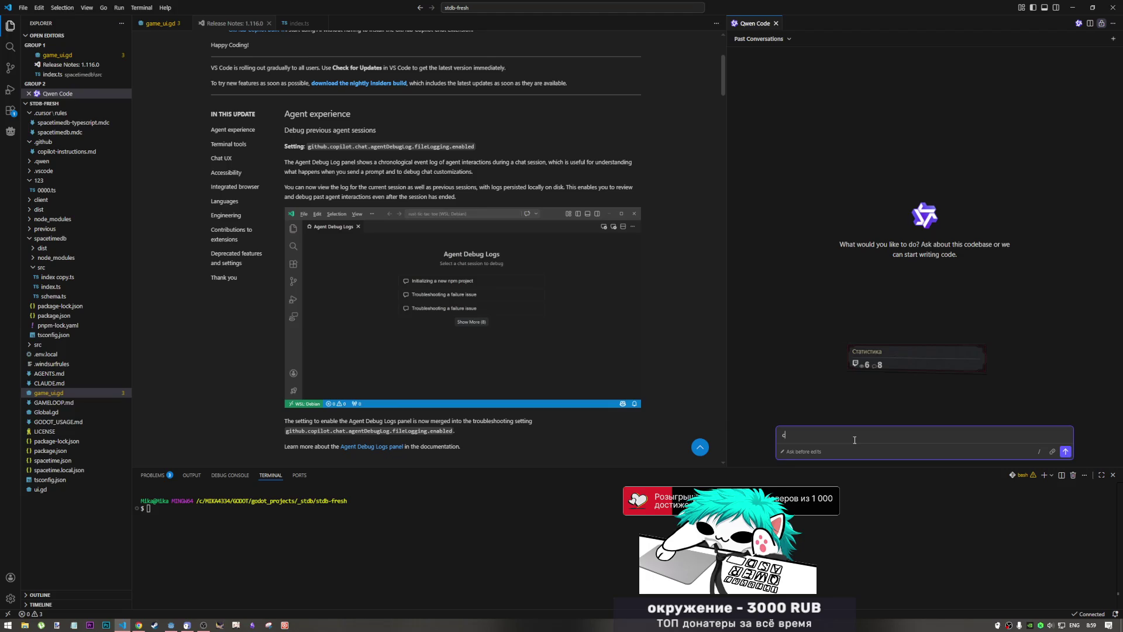
text(q lj)
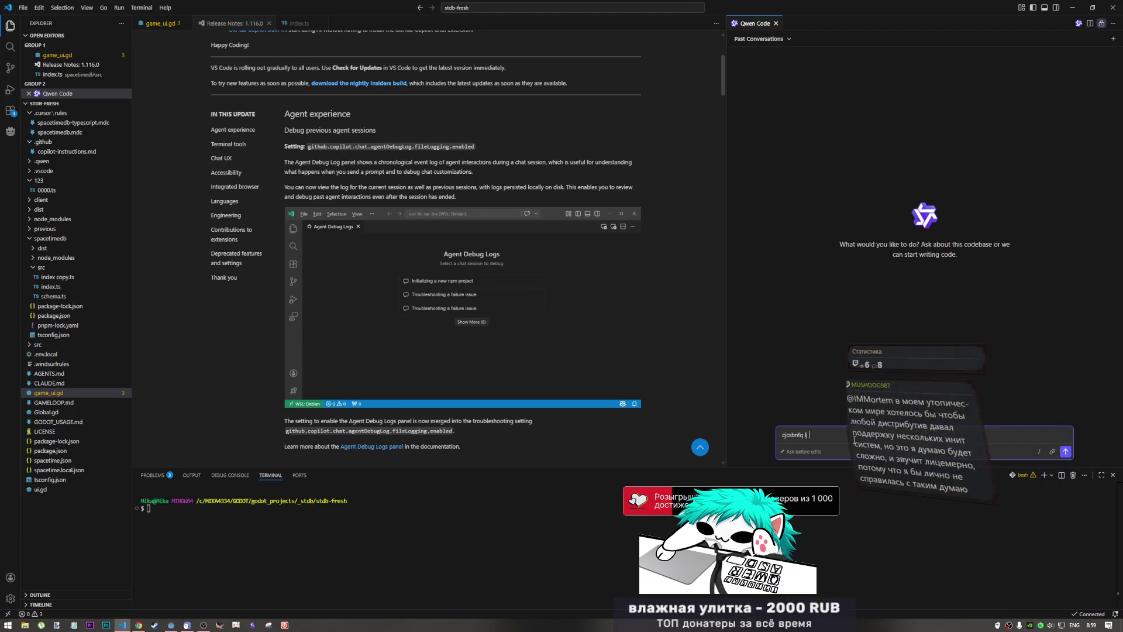
key(BackSpace)
key(BackSpace)
key(BackSpace)
key(alt+shift)
text(сосчи)
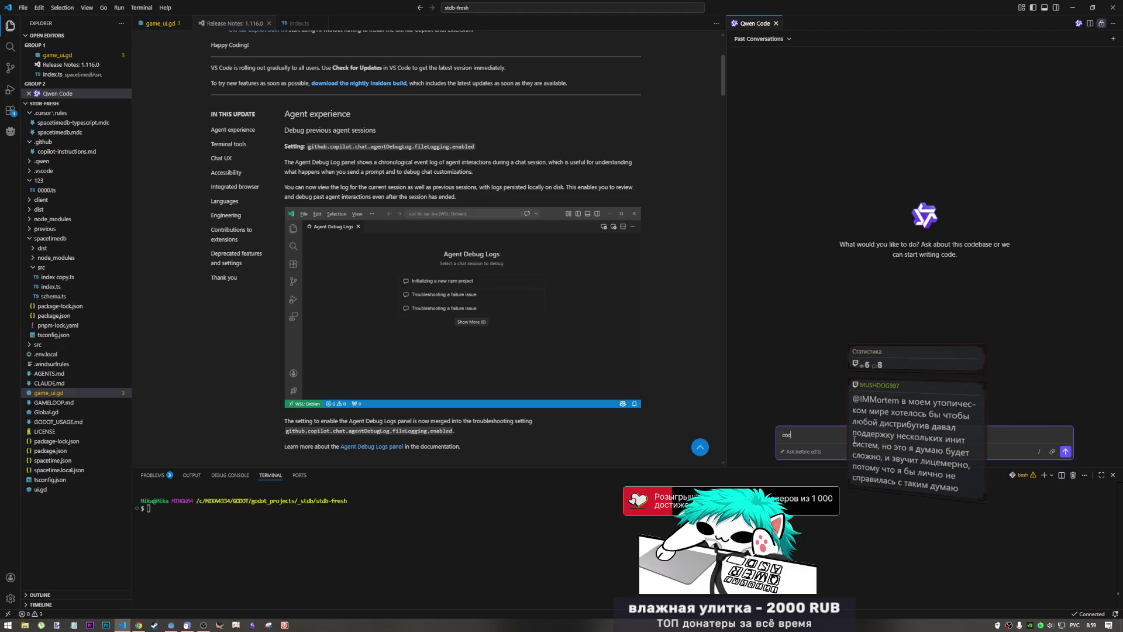
text(тай д)
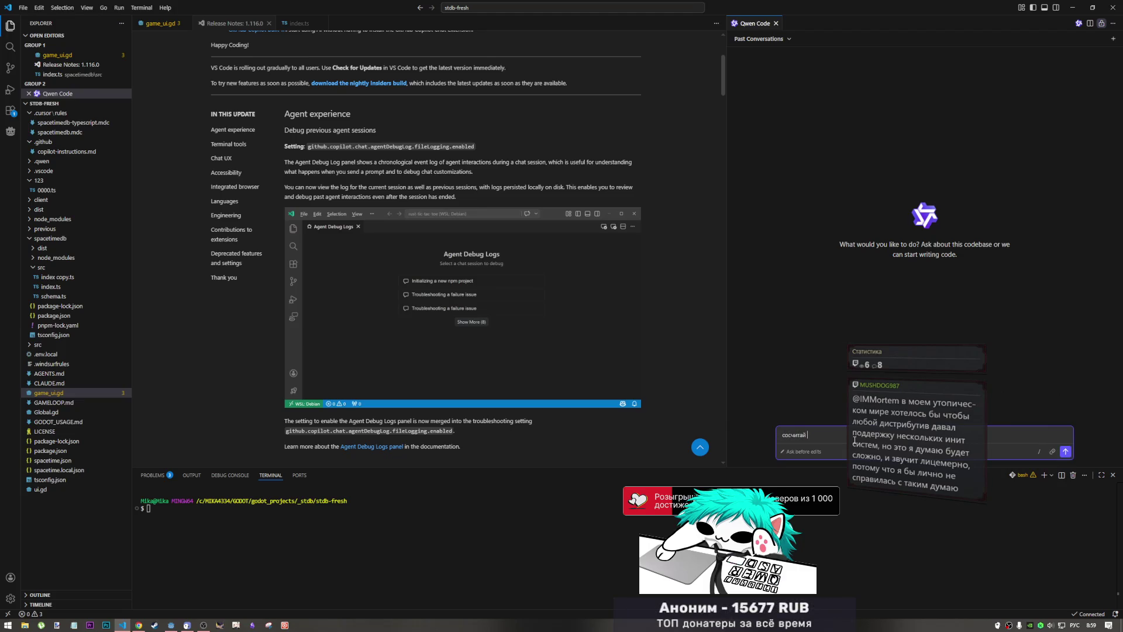
text(о тр)
text(ёх)
key(Return)
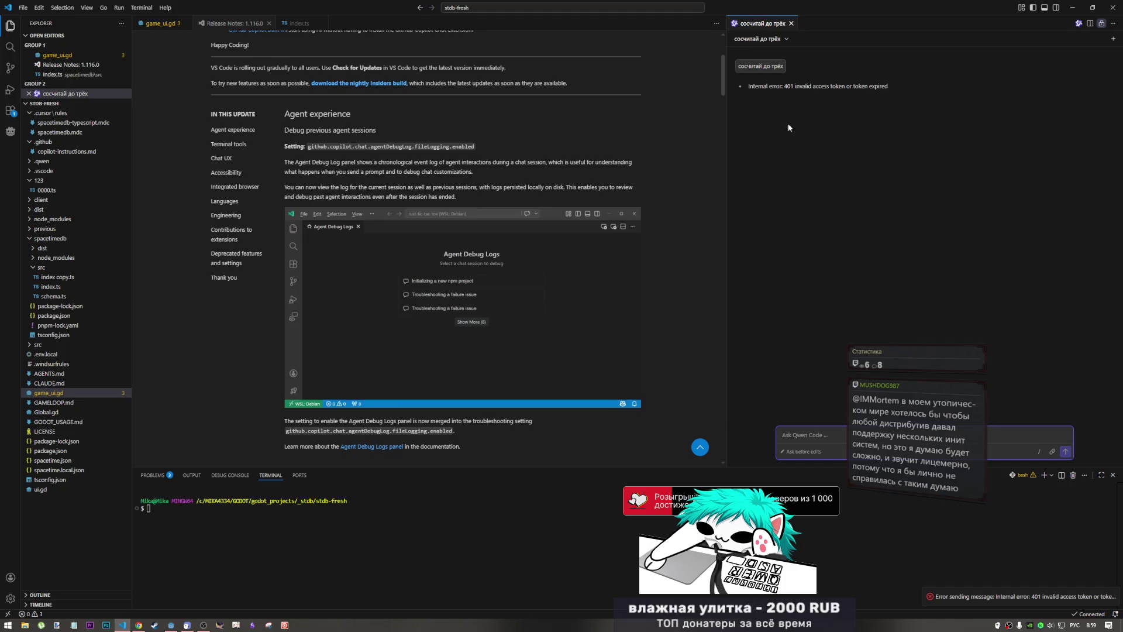
Open and close the Qwen chat sessions list, then click into the chat input
click(784, 38)
click(784, 40)
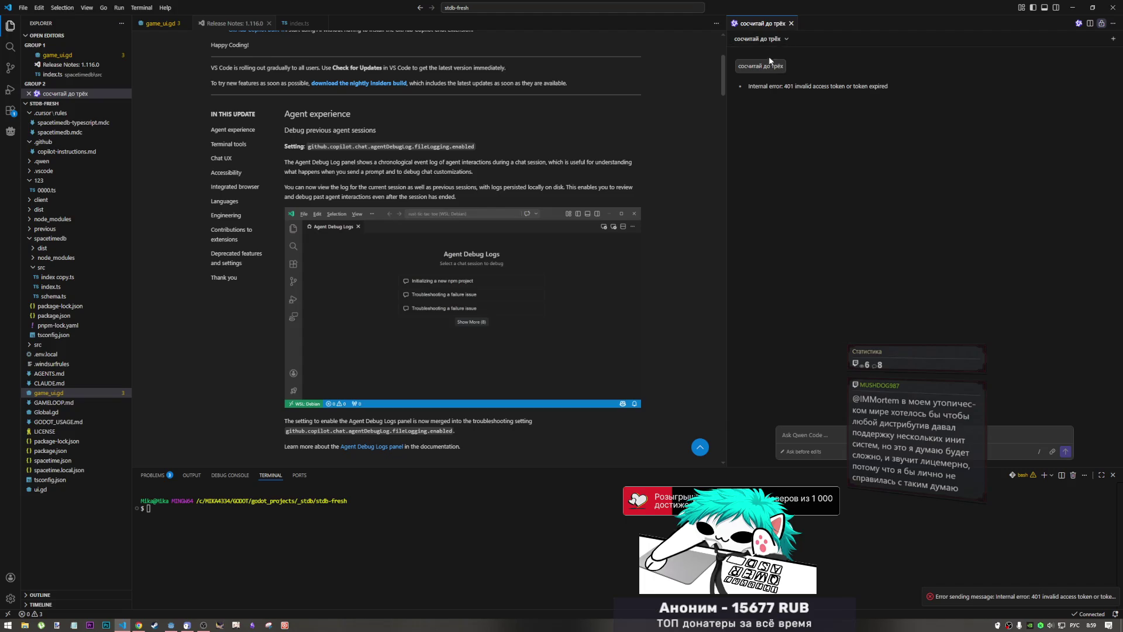
click(816, 436)
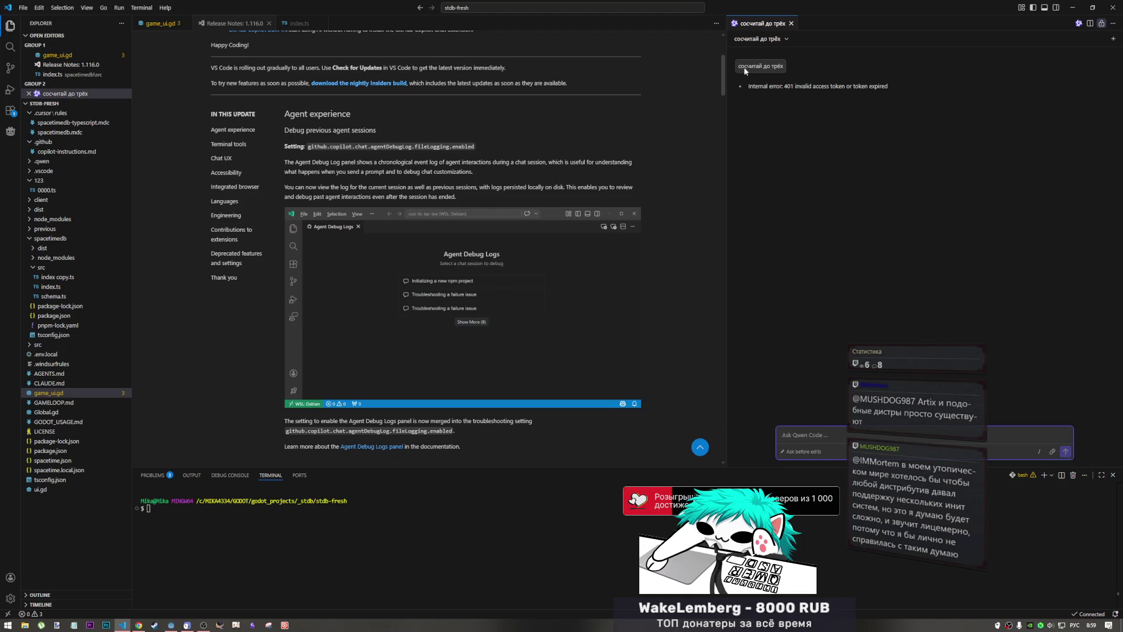
click(774, 69)
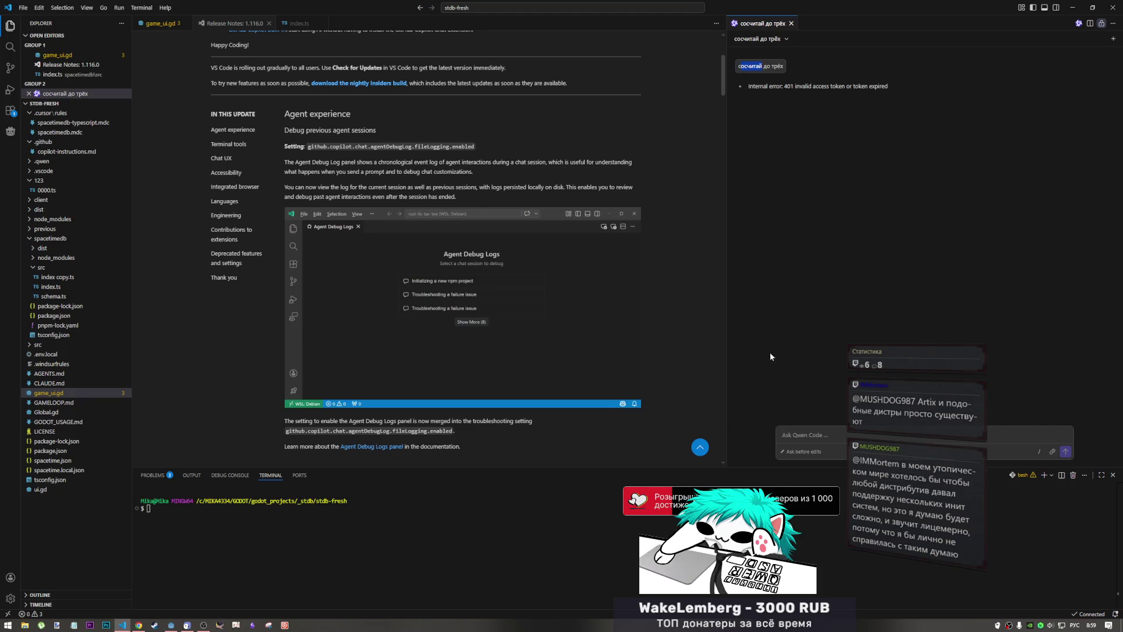
Resend '1' to Qwen Code and, after the same 401 error, close the chat
click(804, 433)
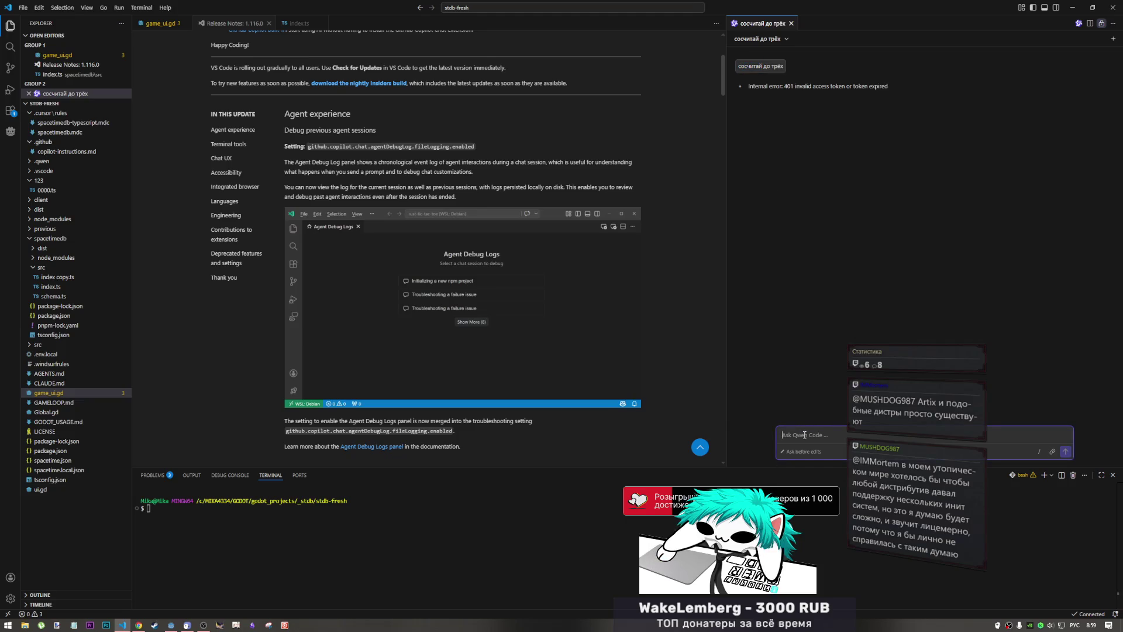
text(1)
key(Return)
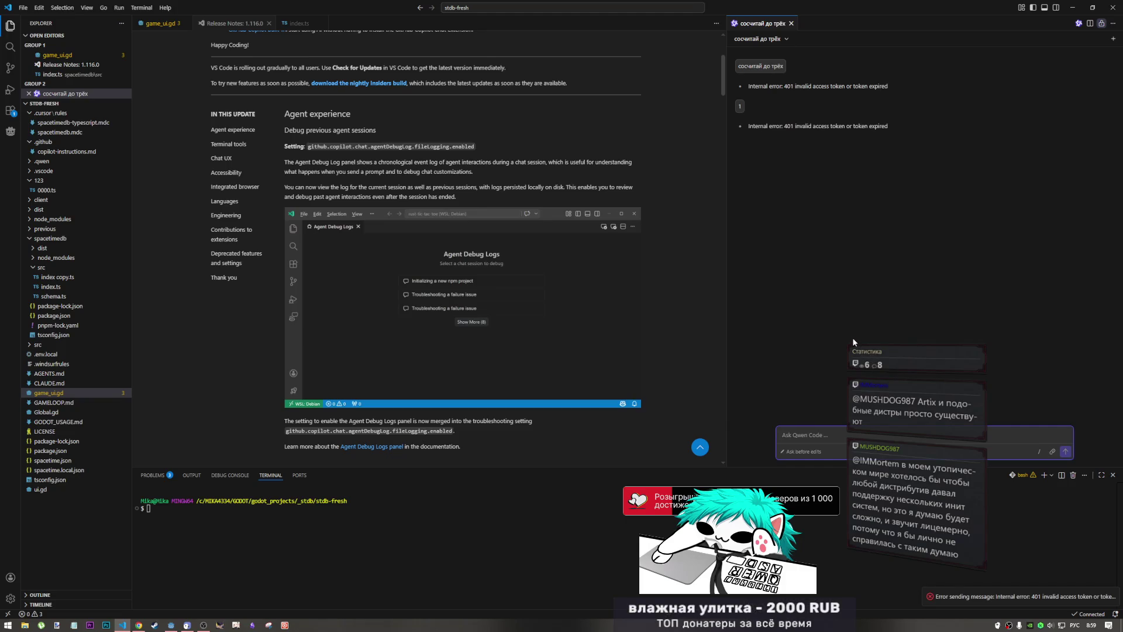
click(791, 23)
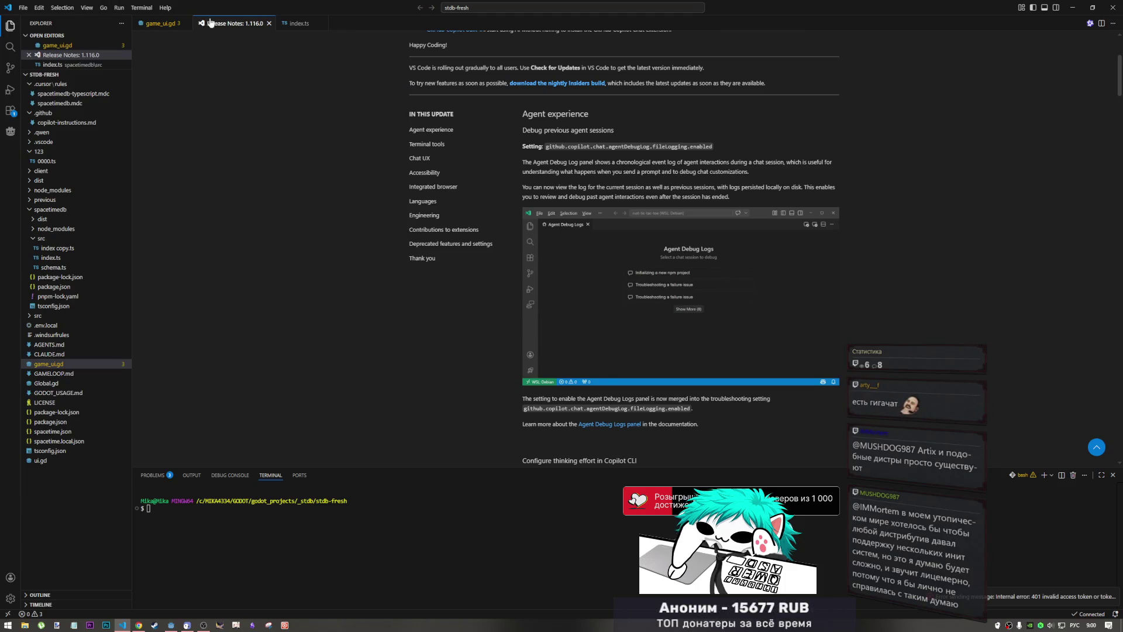
Restart extensions and open the Qwen Code Companion details page, version 0.14.5
scroll(433, 343, down, 3)
scroll(432, 343, down, 10)
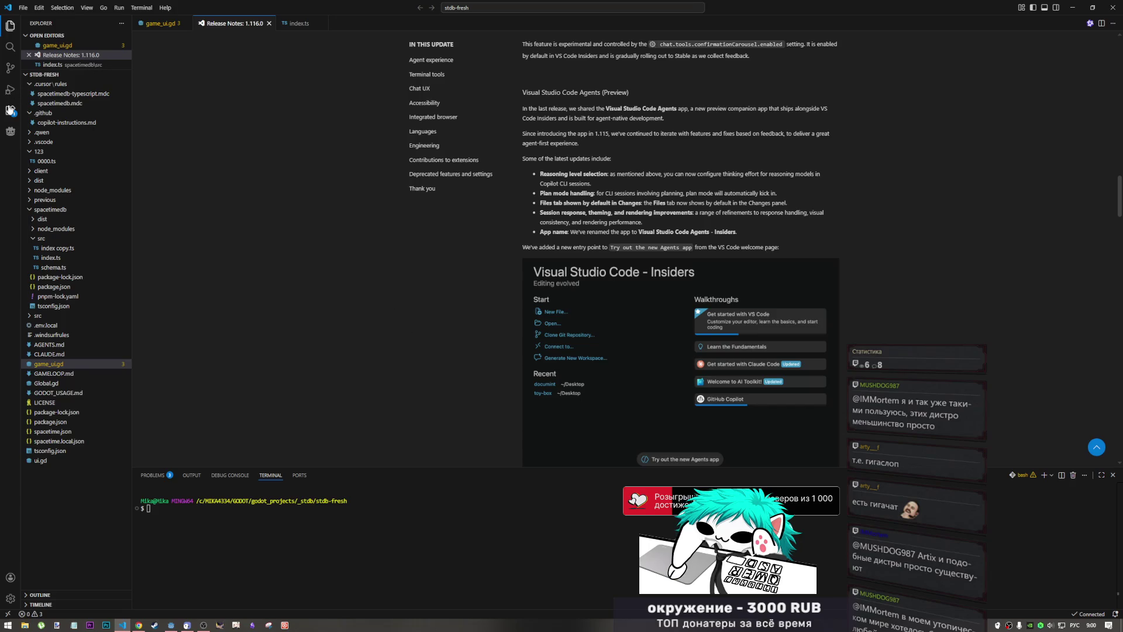
click(10, 109)
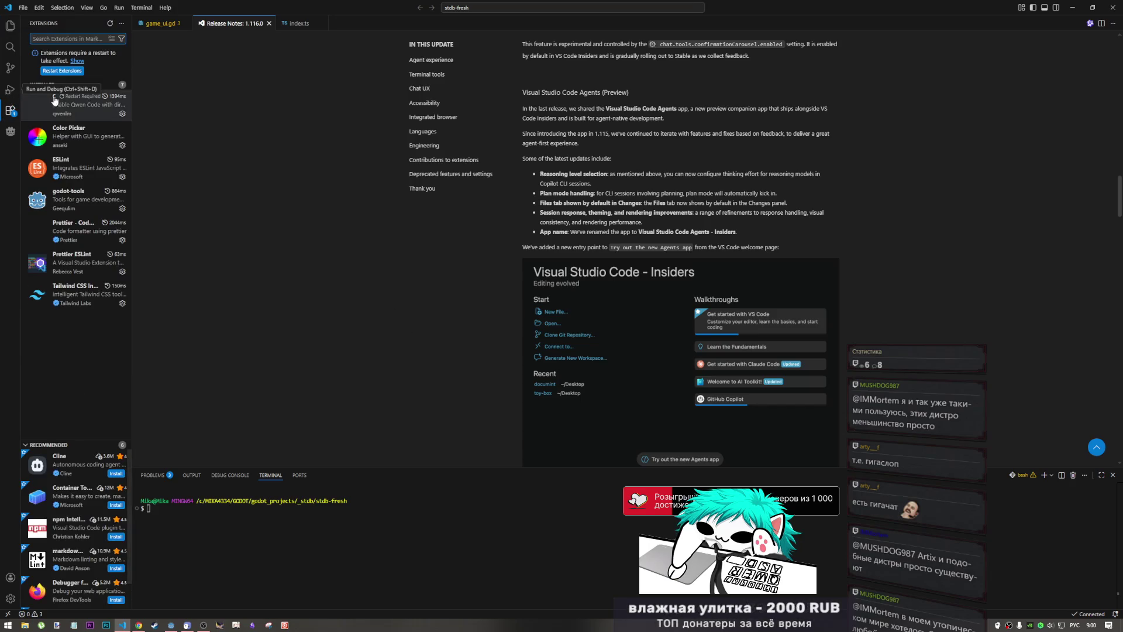
click(56, 71)
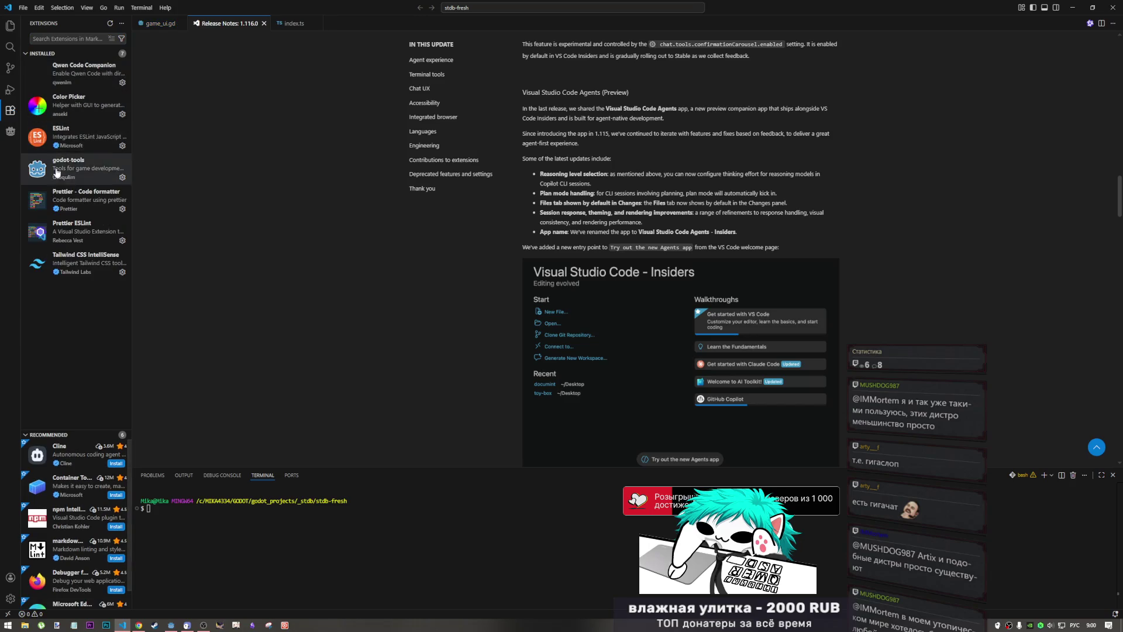
click(70, 79)
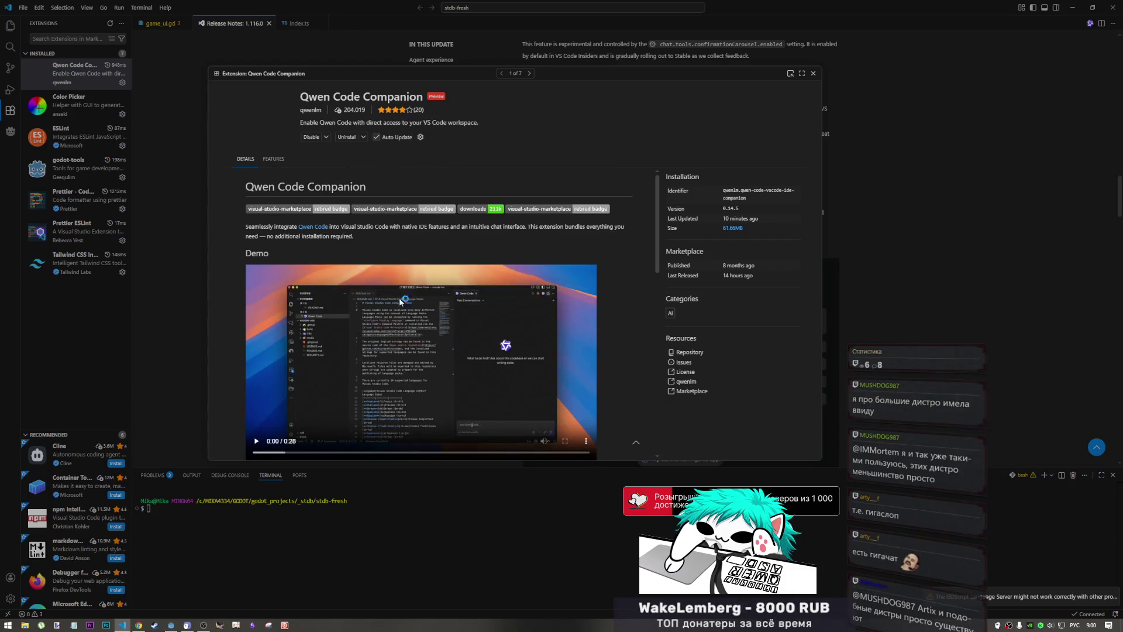
Scroll through the Qwen Code Companion details, preview Color Picker, then return to Qwen Code Companion
scroll(409, 404, down, 5)
scroll(407, 407, down, 3)
scroll(408, 408, up, 7)
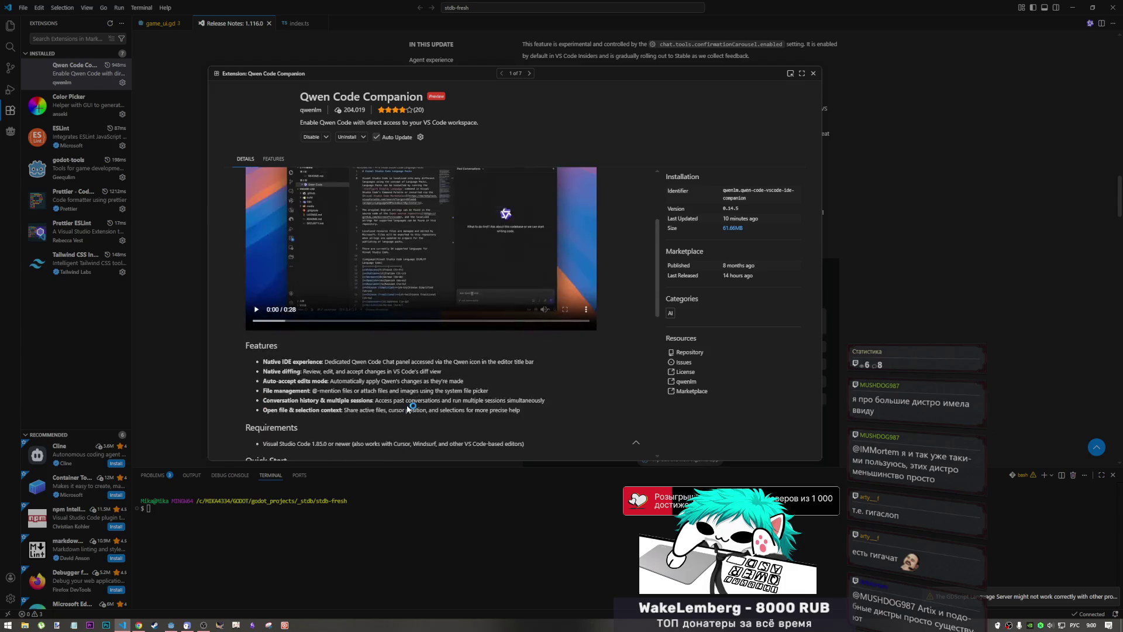
scroll(408, 408, down, 1)
scroll(408, 407, down, 3)
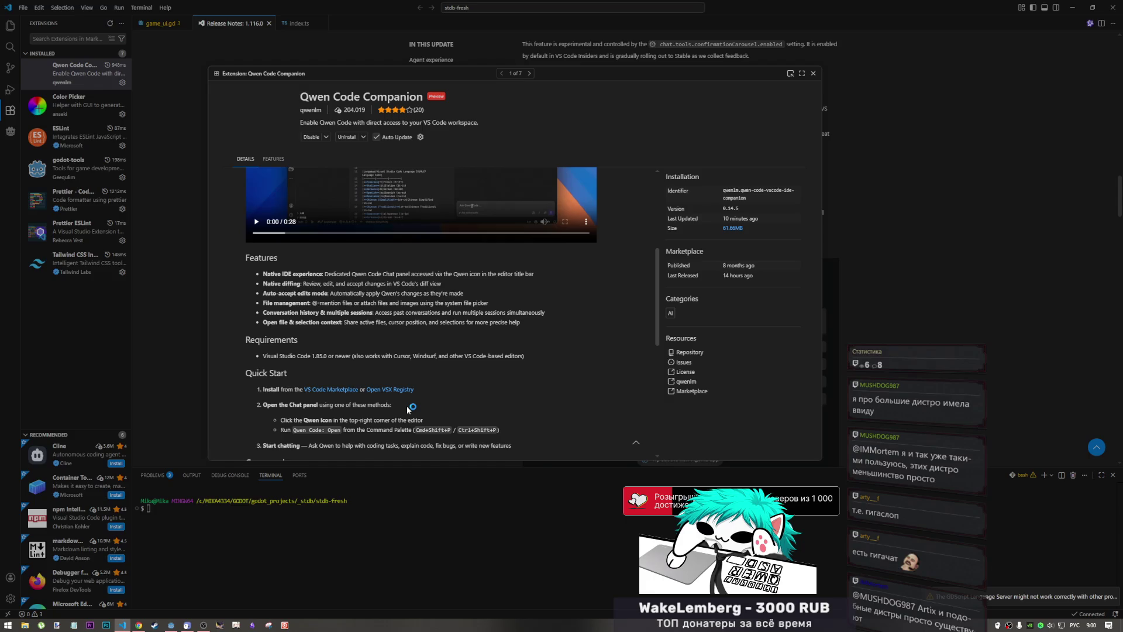
scroll(407, 409, up, 3)
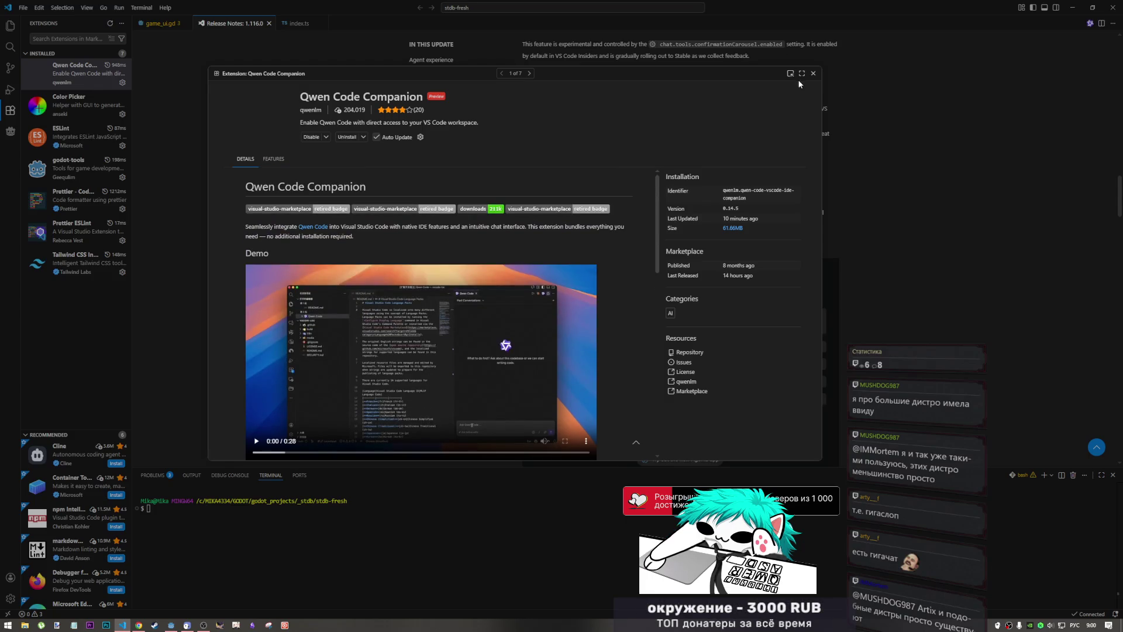
click(529, 73)
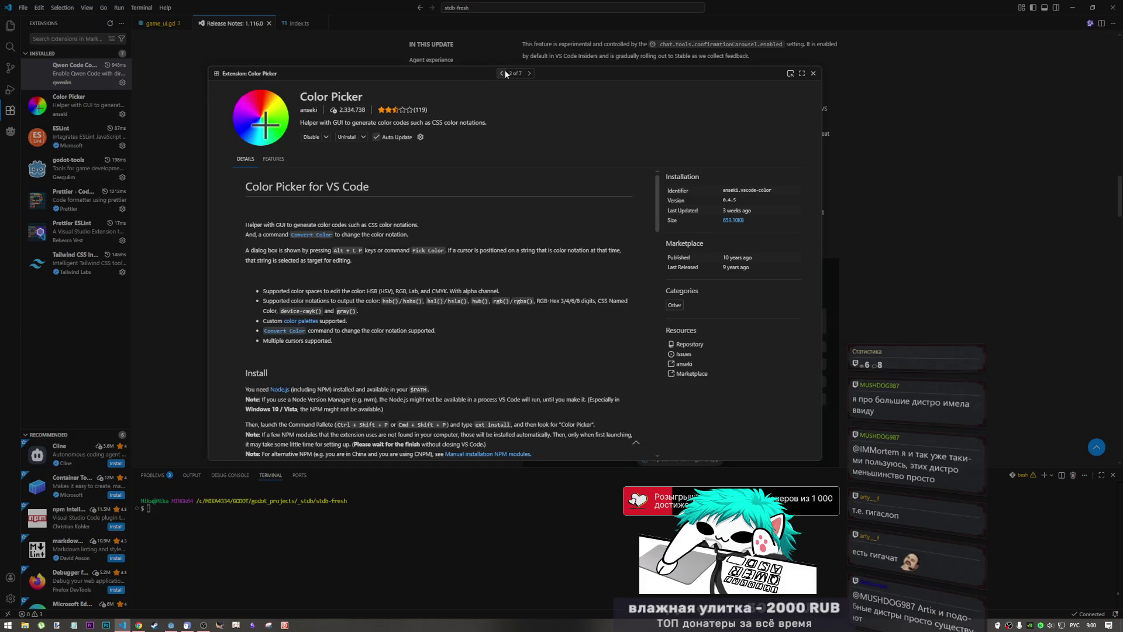
click(503, 73)
Briefly switch to another program, come back to VS Code, and close the Qwen Code Companion details
scroll(503, 275, down, 10)
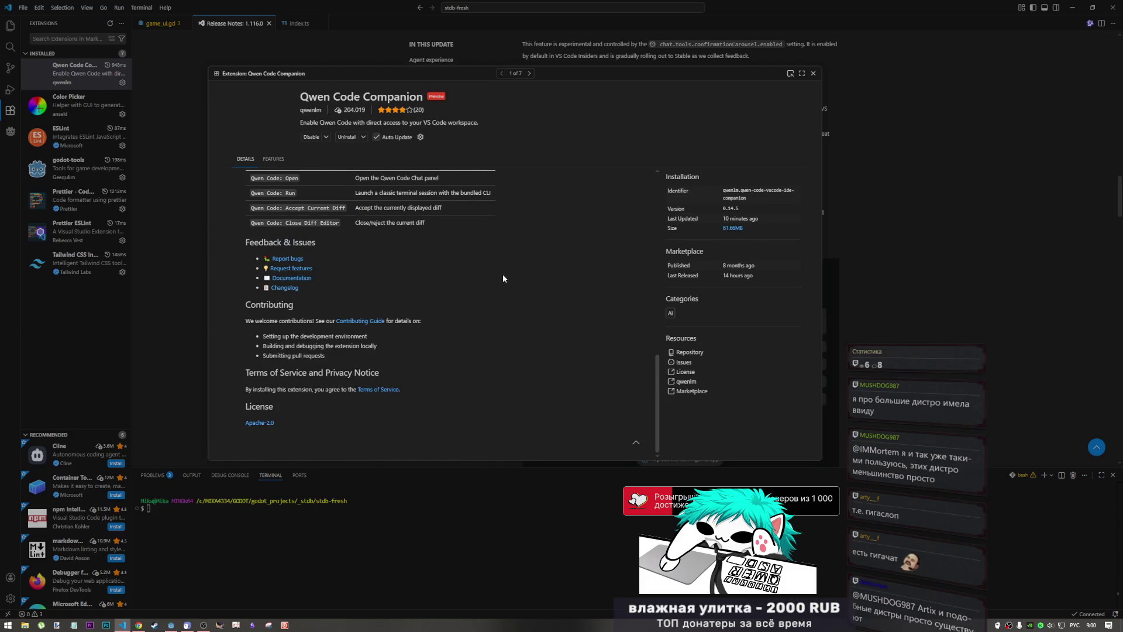
click(206, 626)
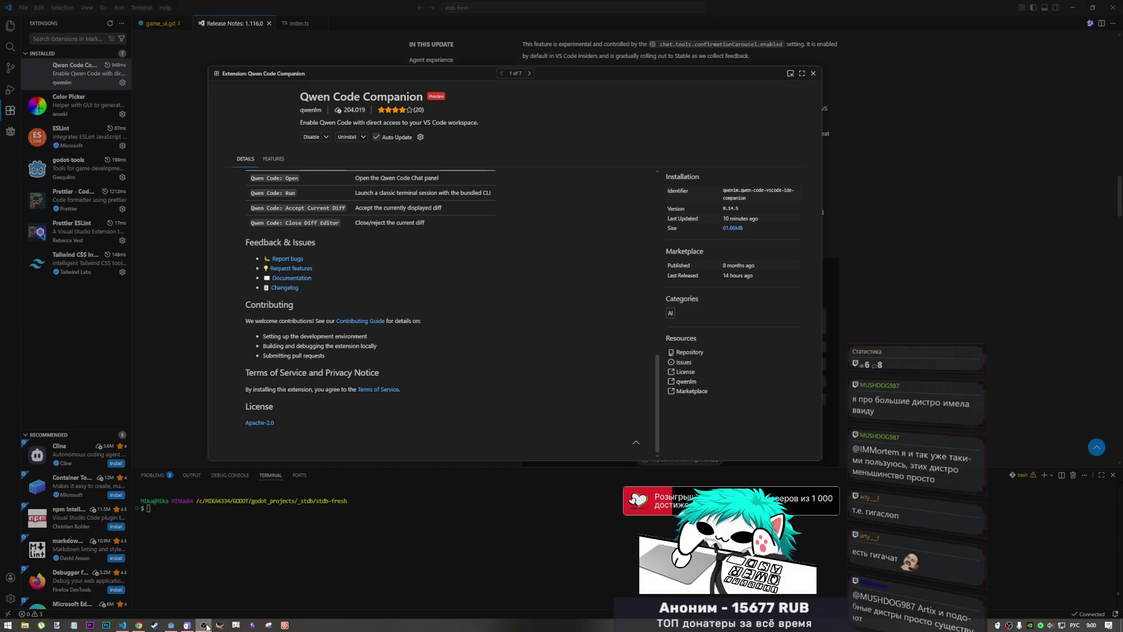
click(603, 405)
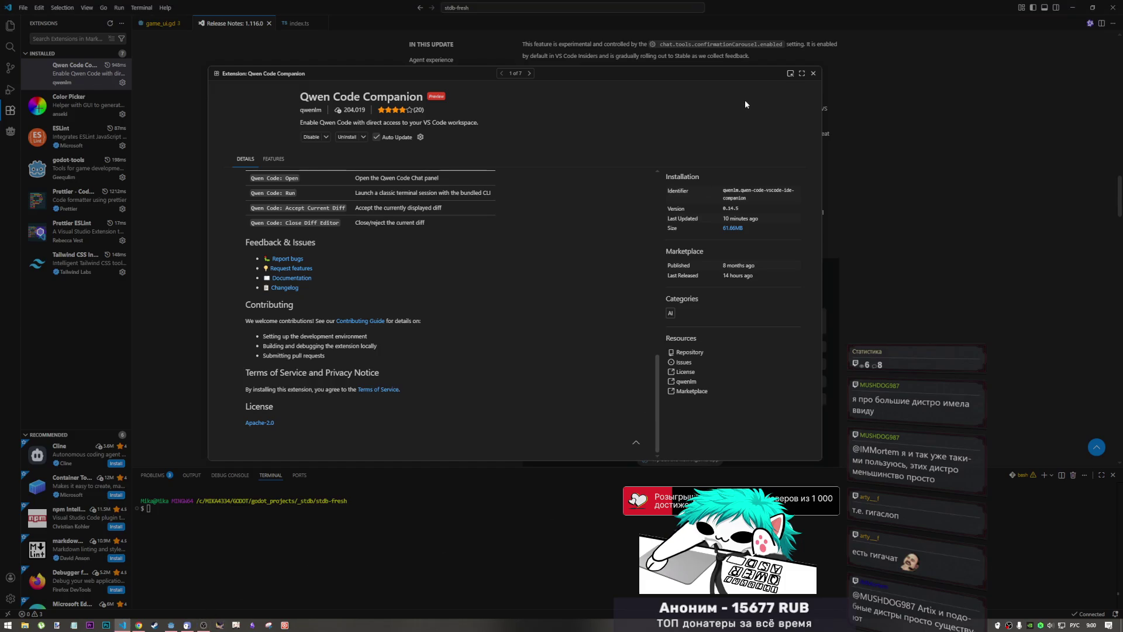
scroll(486, 368, up, 3)
scroll(487, 373, up, 5)
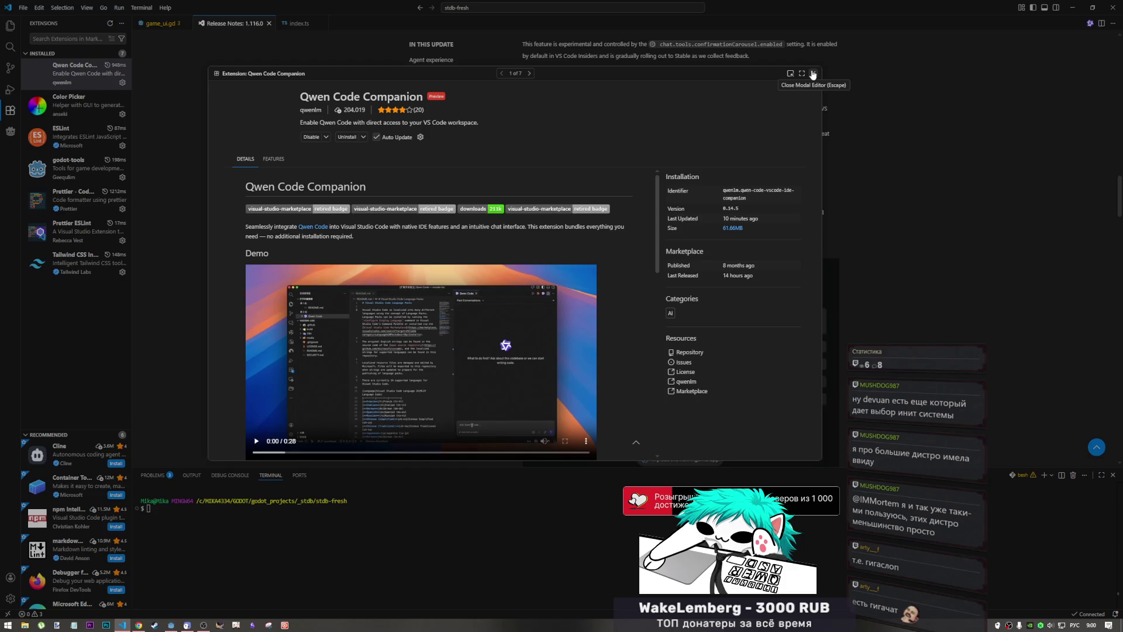
click(812, 74)
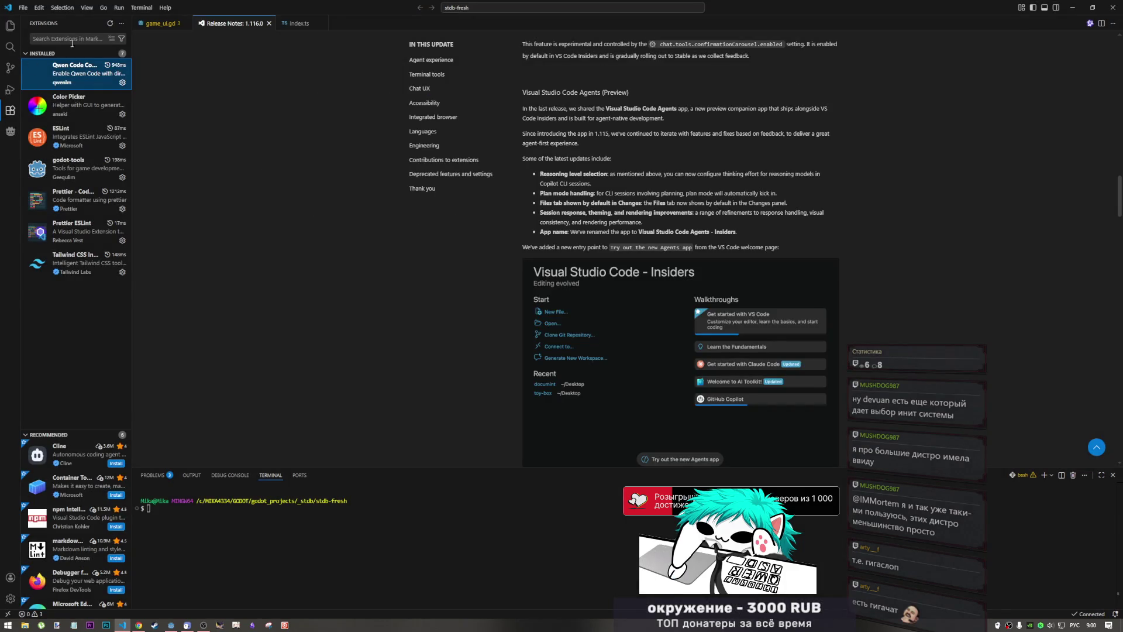
Search the Extensions marketplace for 'gigachat' in English layout and open the Vibe Agent extension's details
click(10, 111)
click(11, 113)
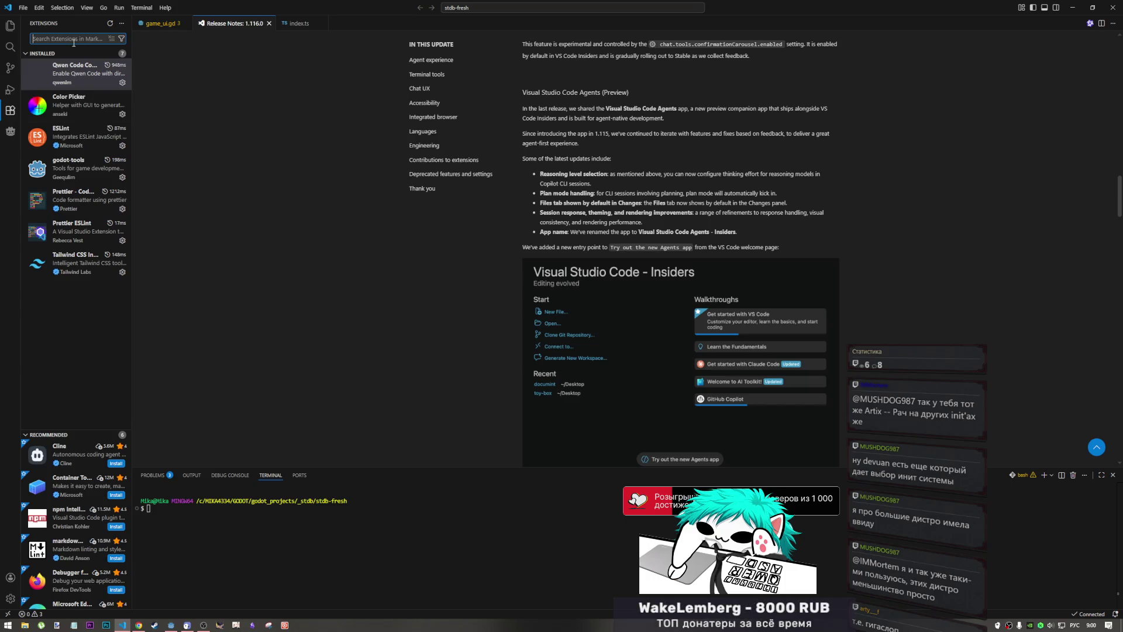
text(nn)
key(alt+shift)
key(BackSpace)
text(gigachat)
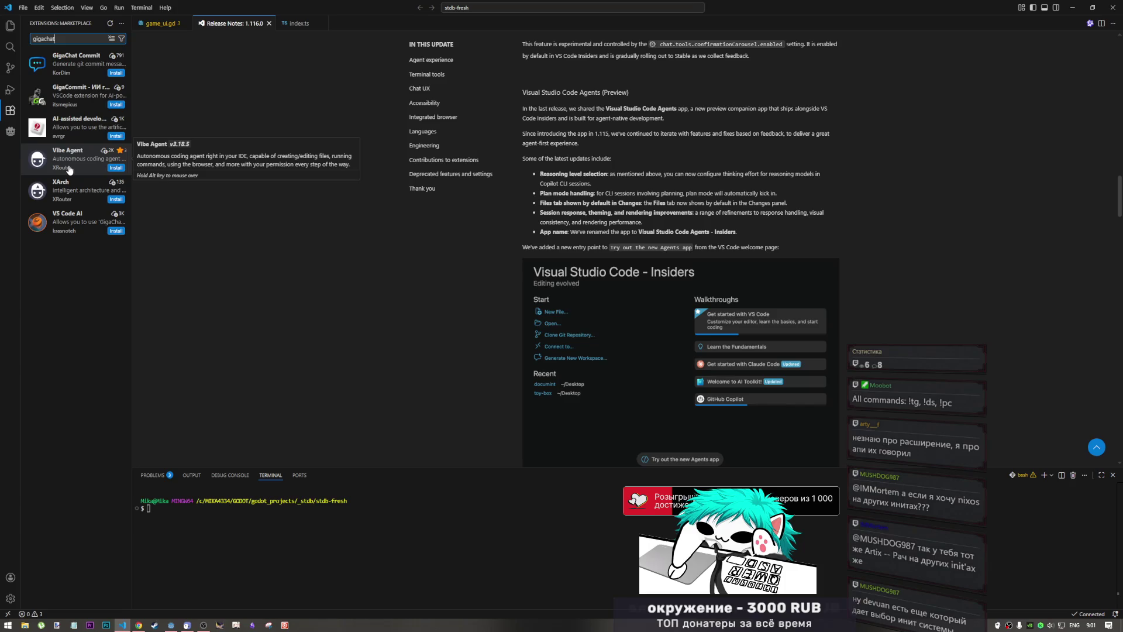
click(68, 167)
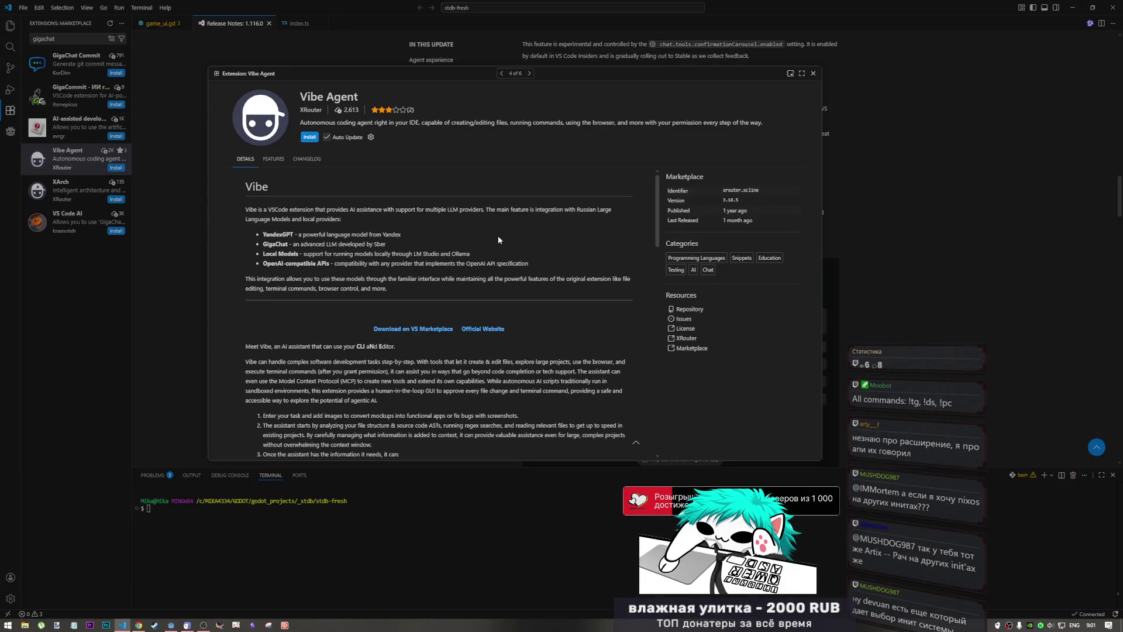
scroll(311, 275, down, 3)
scroll(311, 275, up, 3)
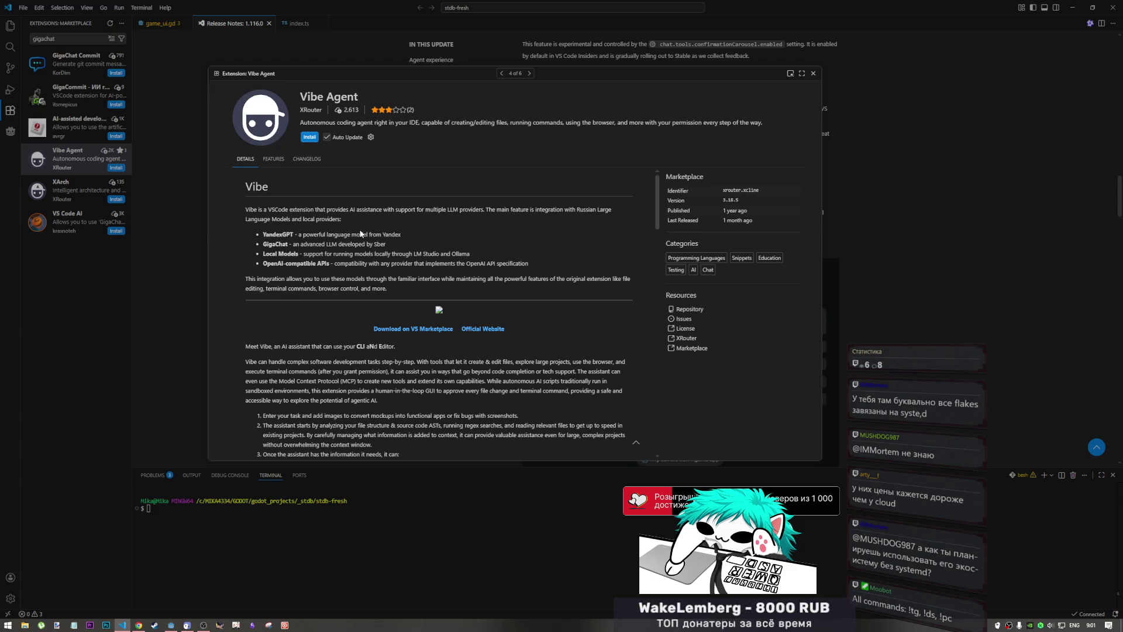
scroll(384, 283, down, 3)
scroll(381, 292, down, 10)
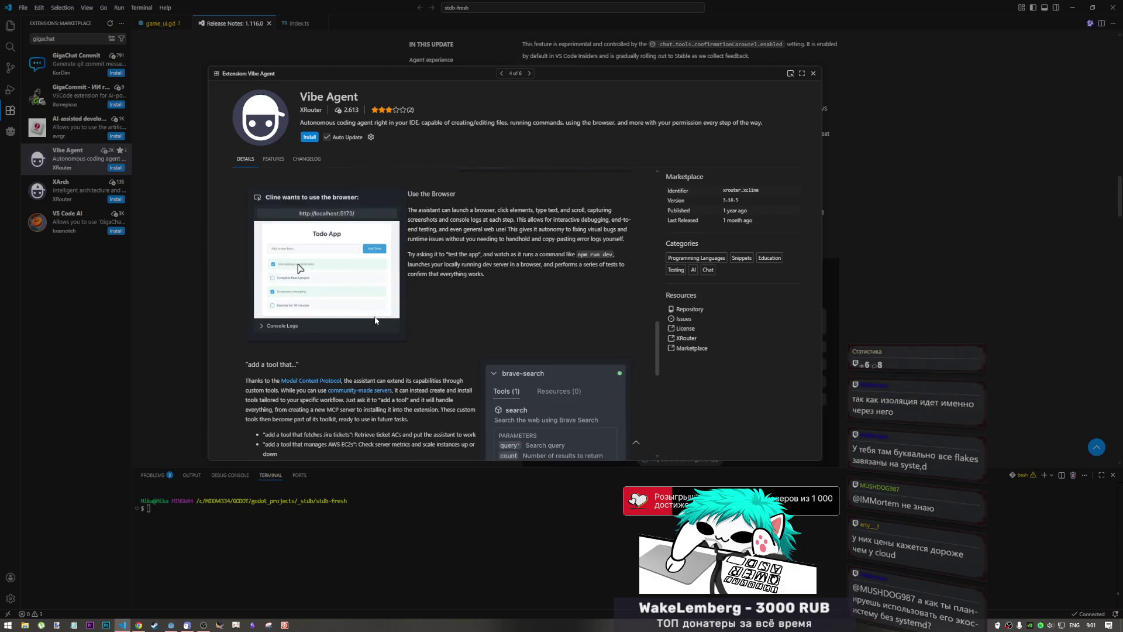
scroll(374, 321, down, 5)
scroll(369, 343, down, 9)
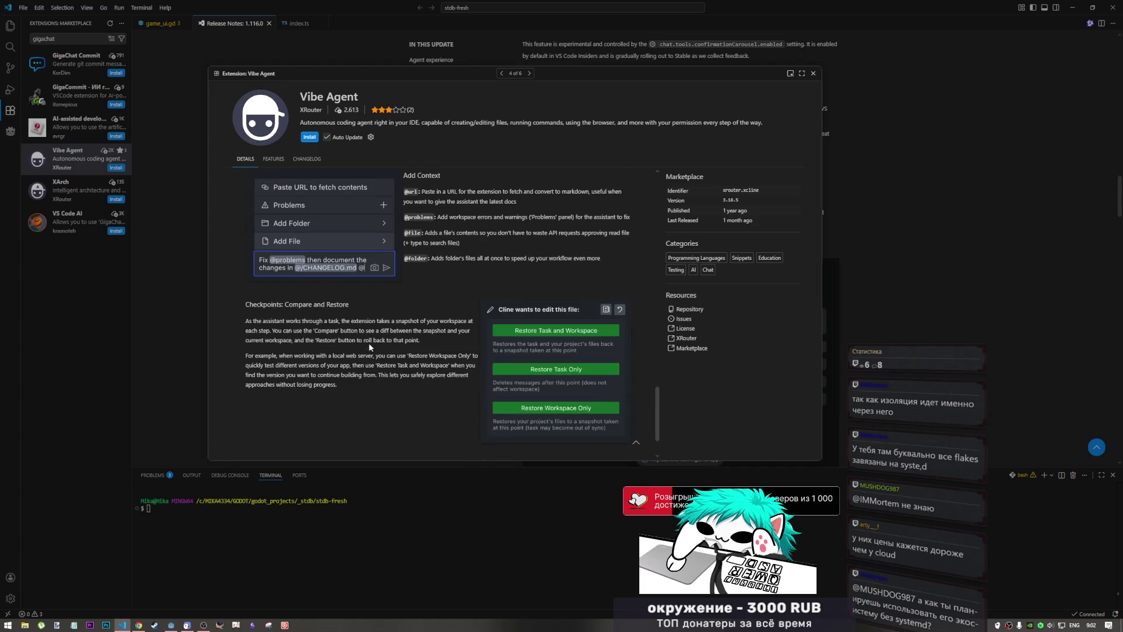
scroll(367, 351, down, 1)
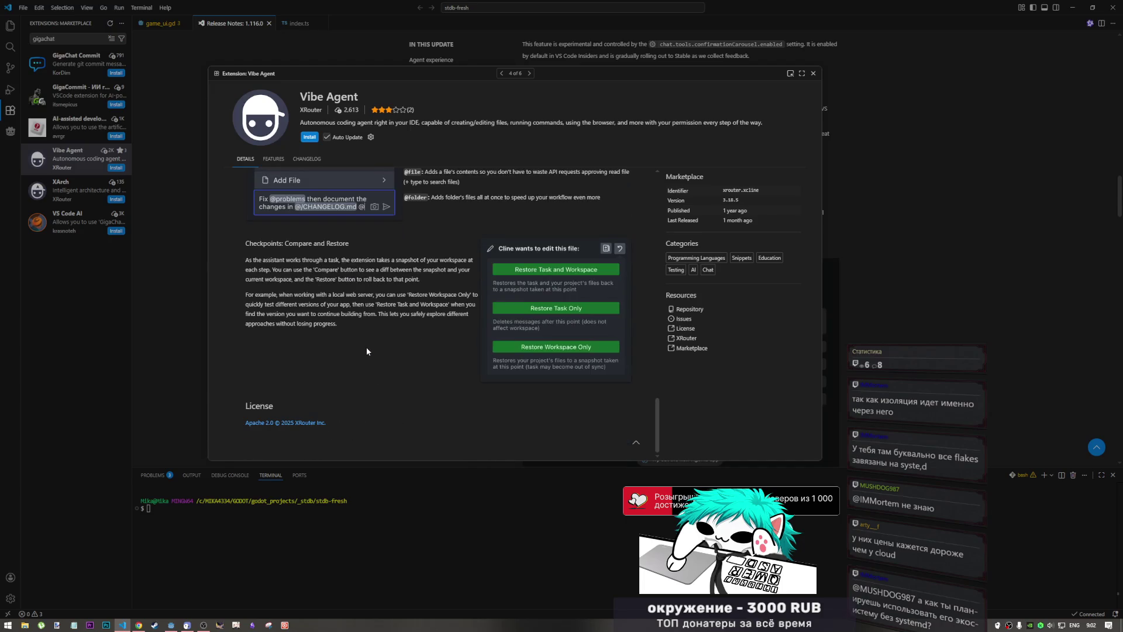
scroll(367, 351, up, 12)
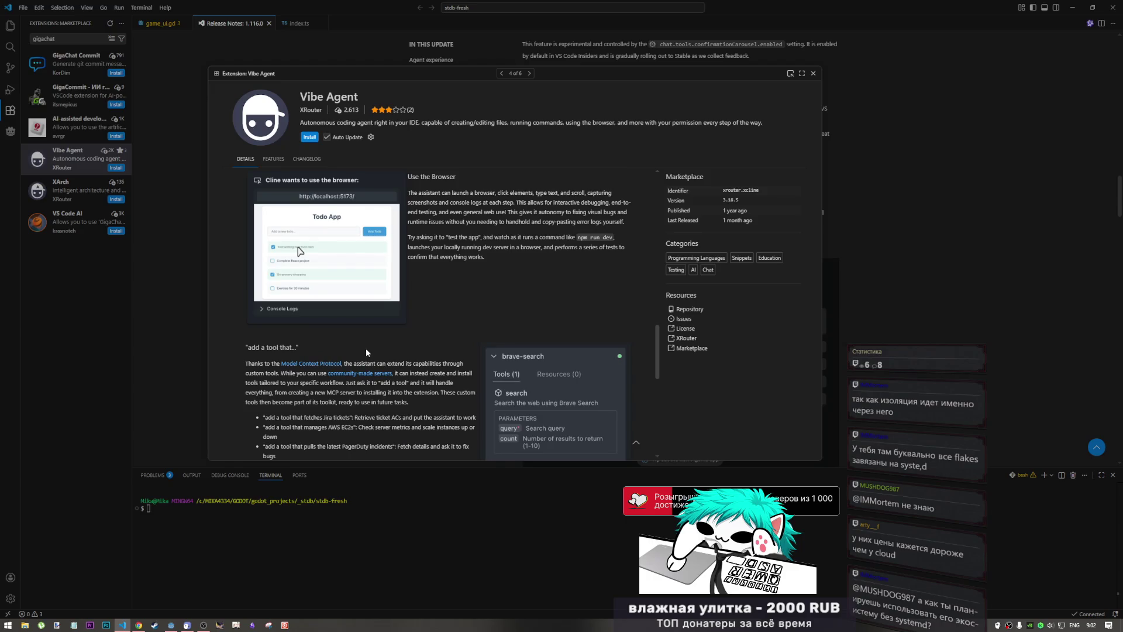
scroll(367, 349, down, 6)
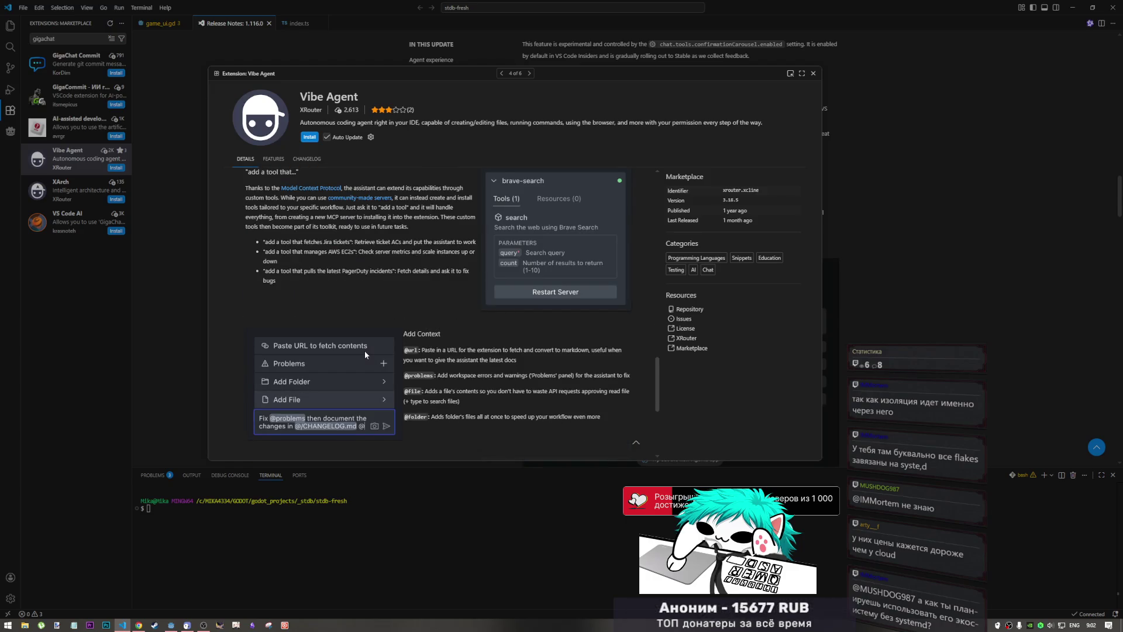
scroll(364, 350, down, 7)
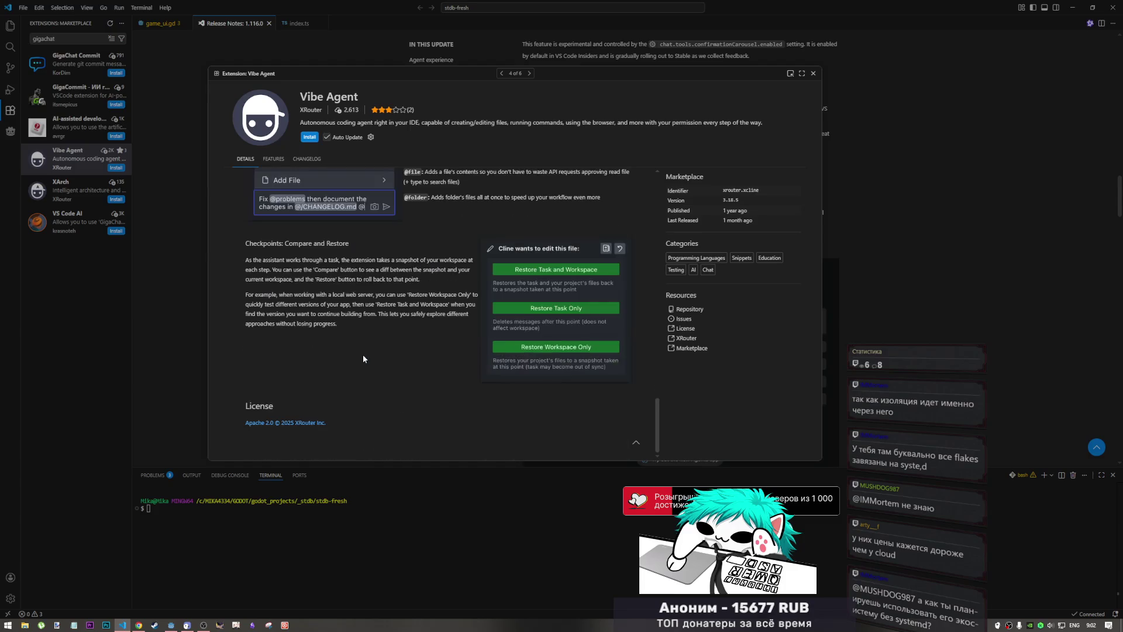
scroll(362, 359, up, 15)
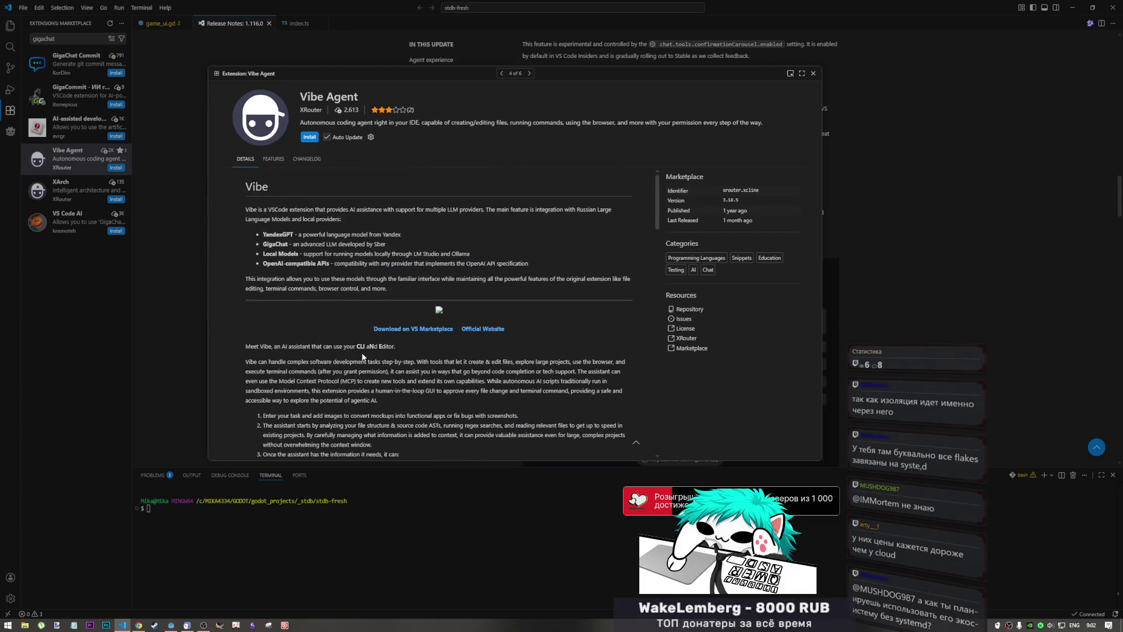
click(79, 153)
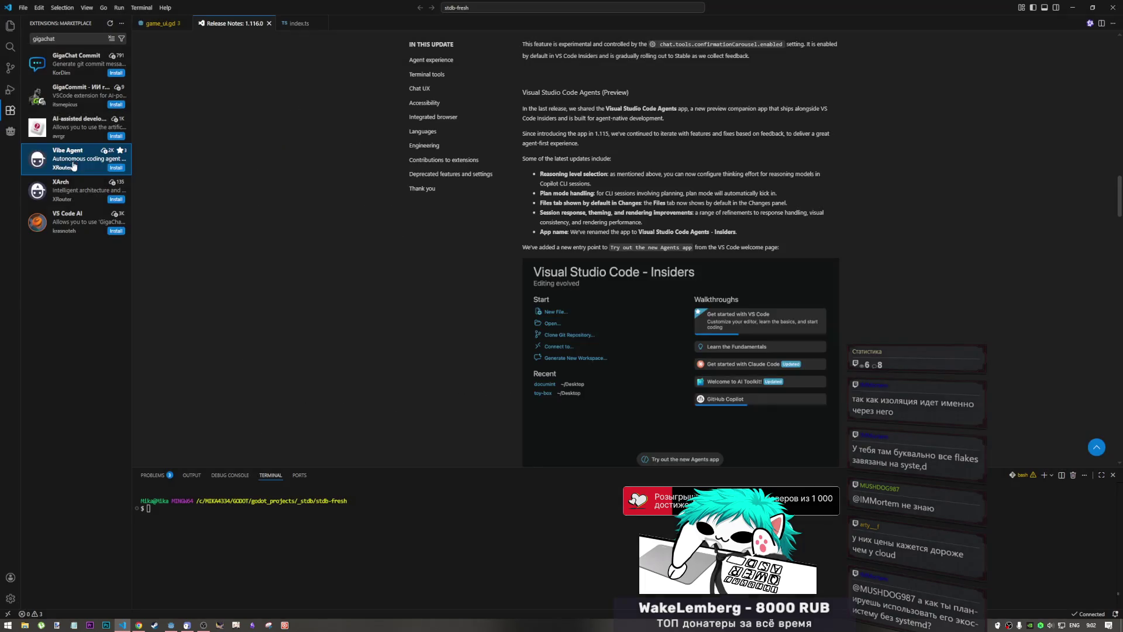
click(85, 232)
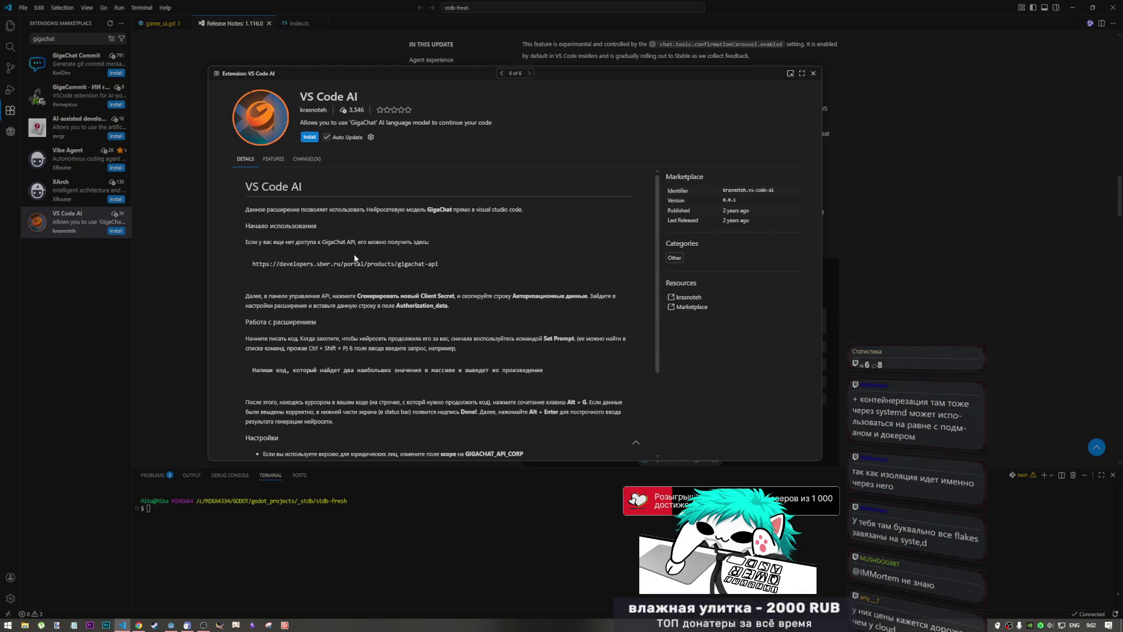
Scroll through the VS Code AI extension's GigaChat setup details, then close the details page
scroll(353, 259, down, 1)
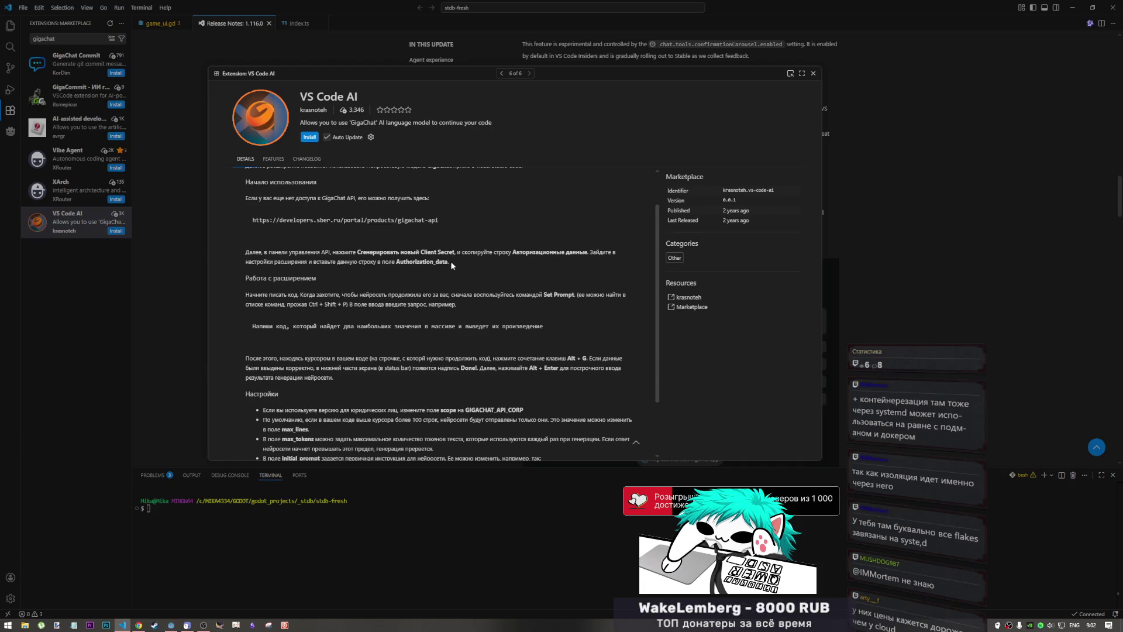
click(203, 624)
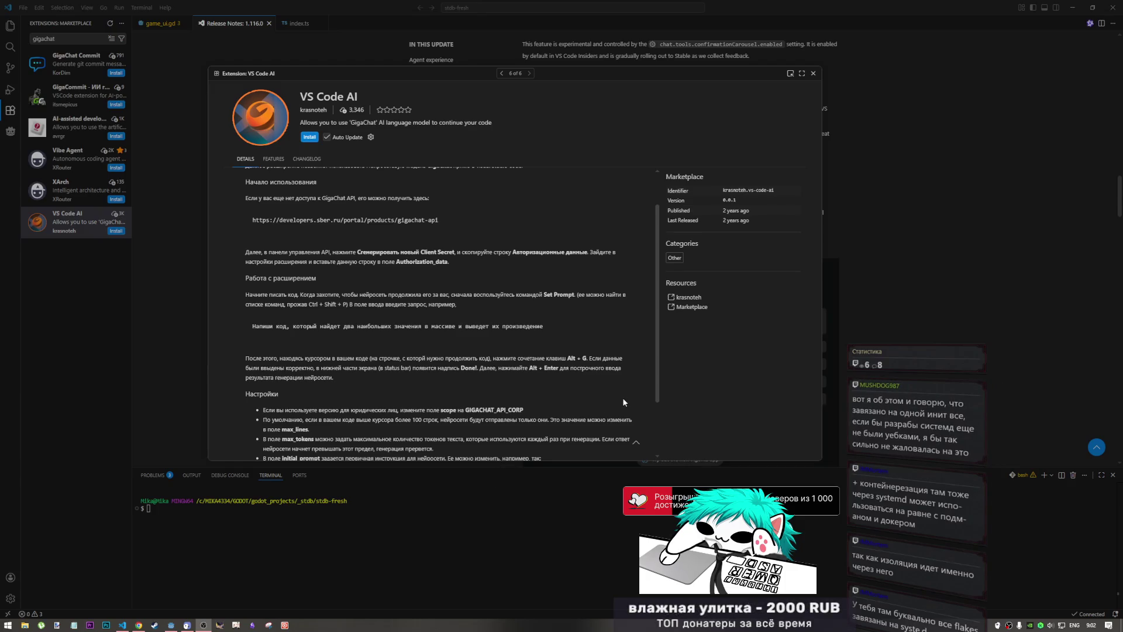
scroll(623, 399, down, 1)
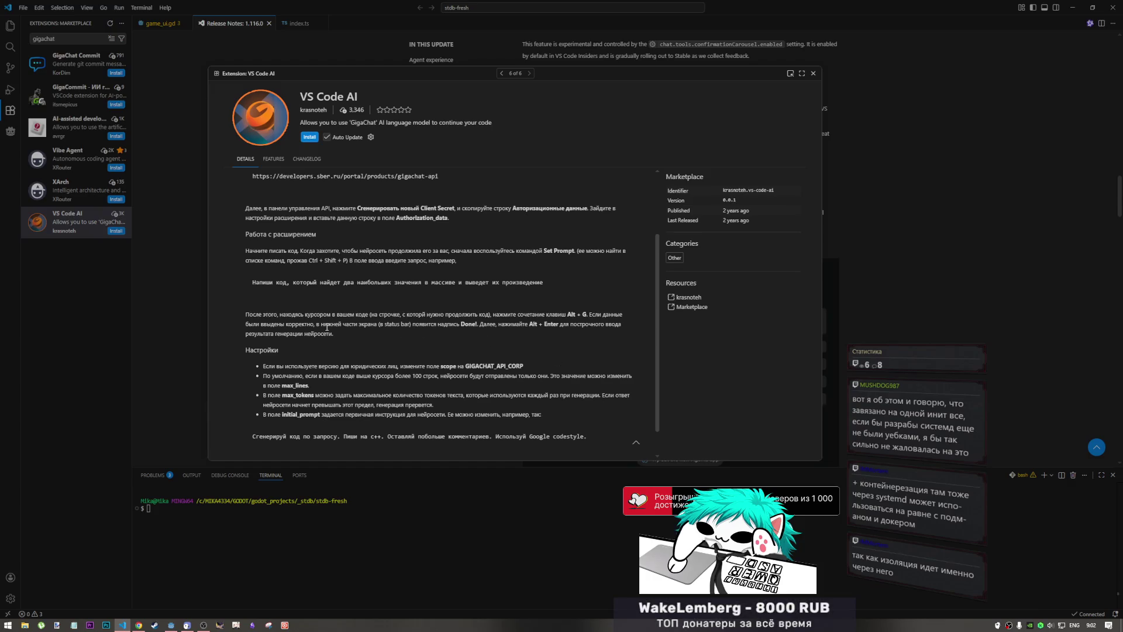
scroll(323, 330, down, 1)
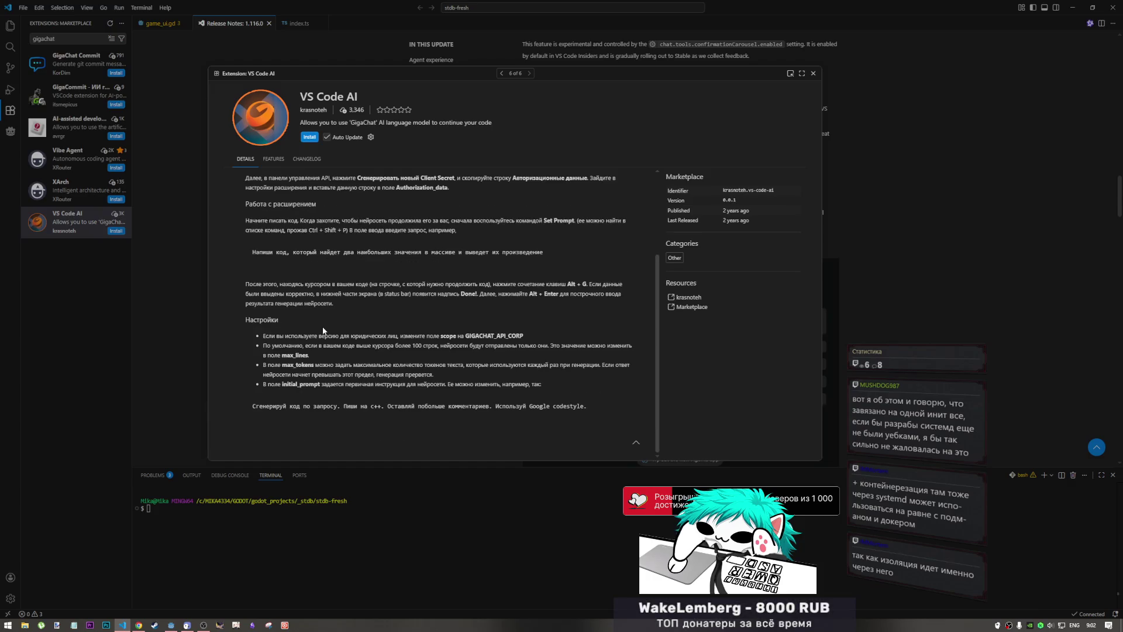
click(813, 73)
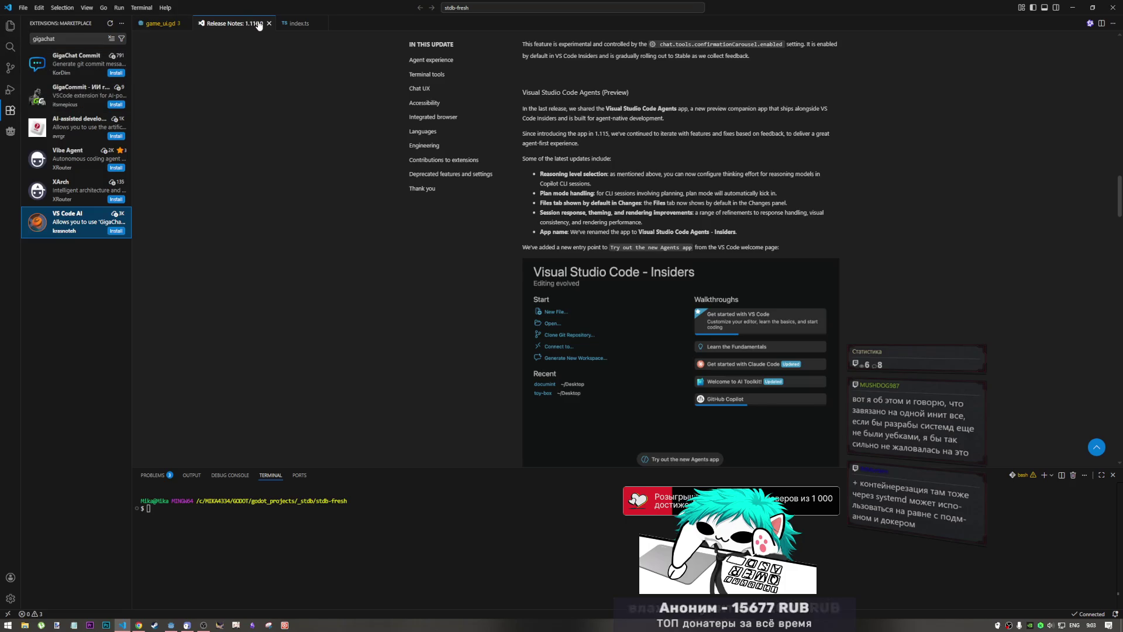
Scroll the 1.116.0 release notes down to the Integrated browser section, then bring YouTube forward
scroll(689, 299, down, 2)
scroll(644, 263, up, 3)
scroll(593, 234, down, 4)
scroll(594, 234, up, 5)
scroll(597, 223, down, 12)
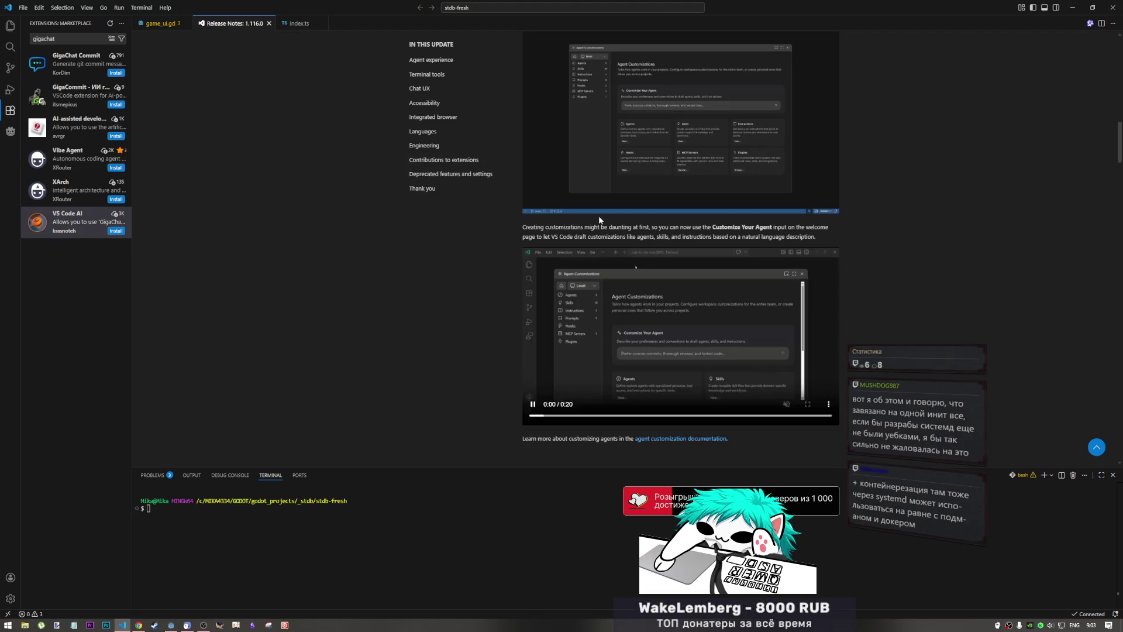
scroll(591, 223, down, 10)
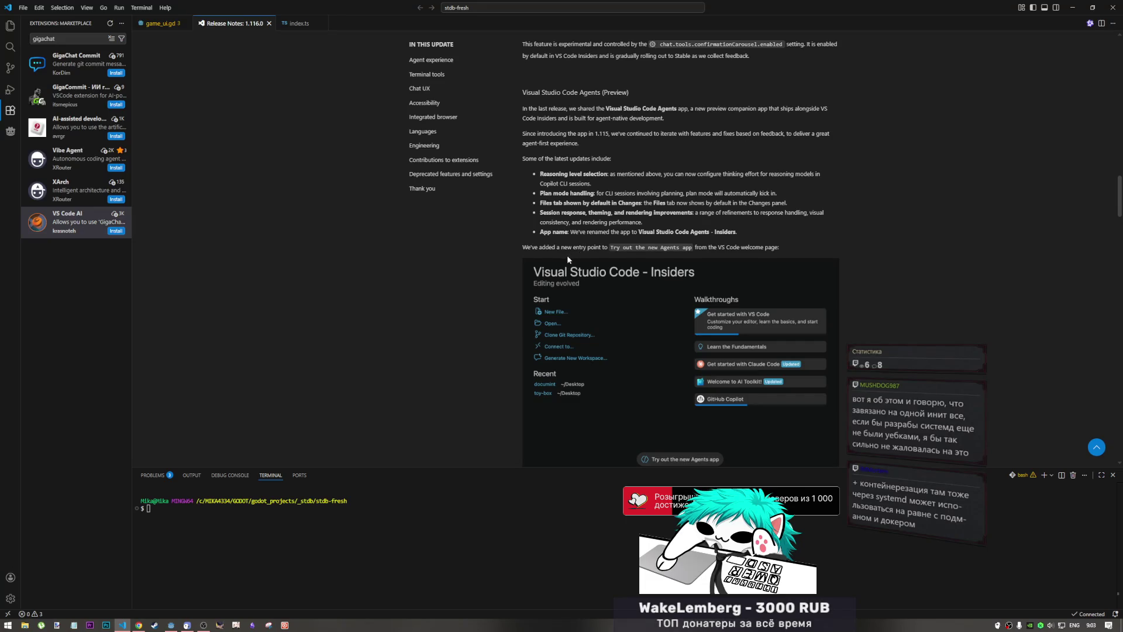
scroll(565, 258, down, 6)
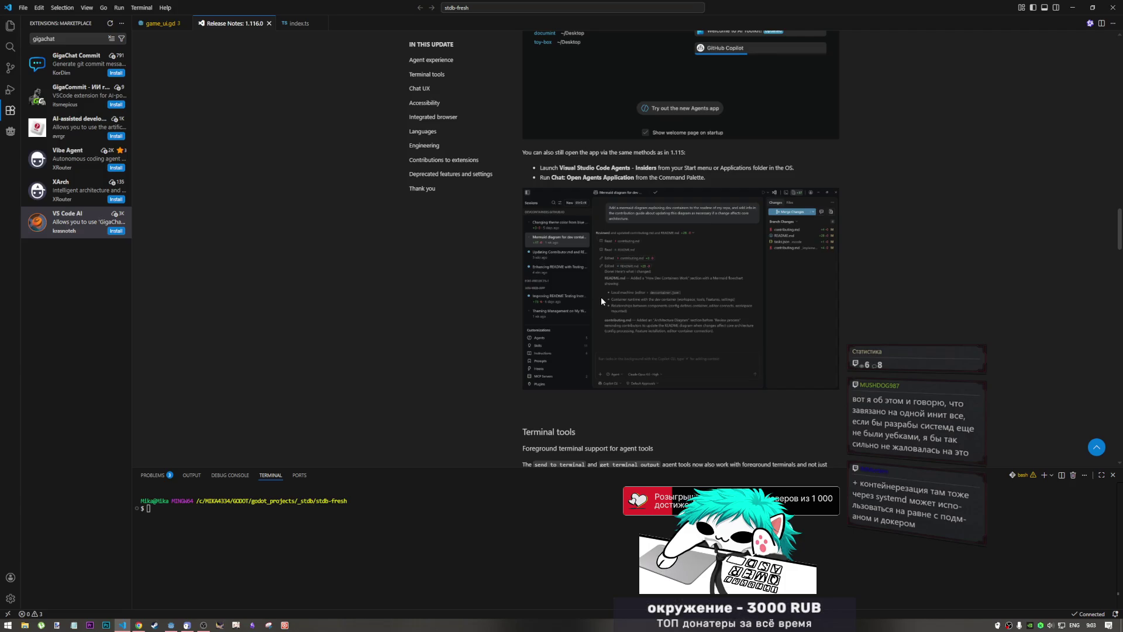
scroll(599, 318, down, 7)
scroll(590, 331, down, 4)
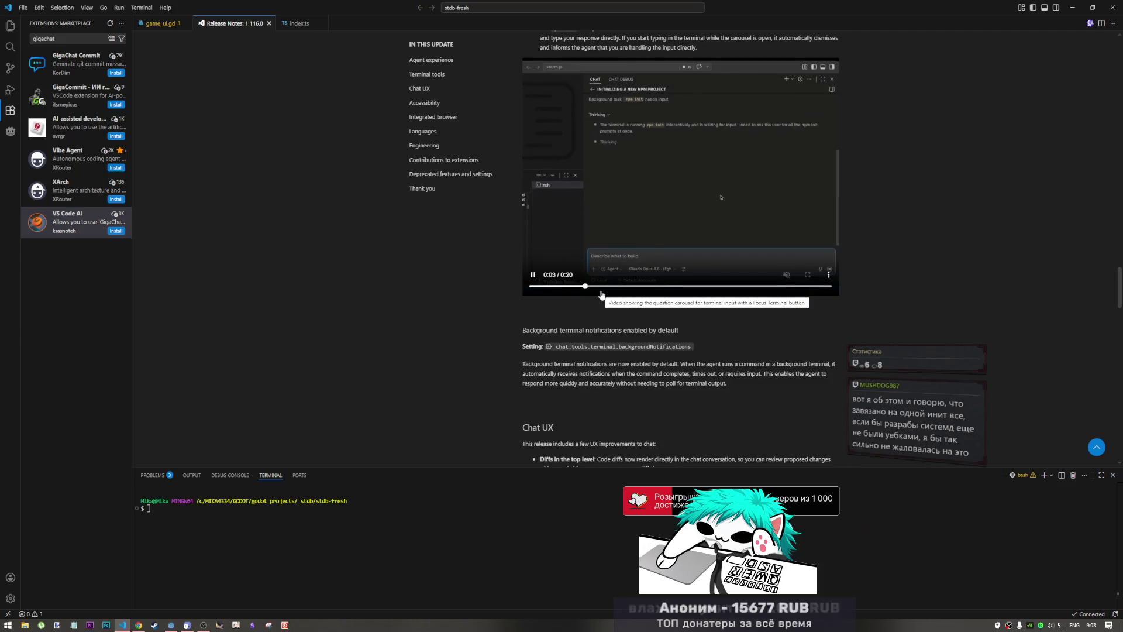
scroll(579, 271, down, 2)
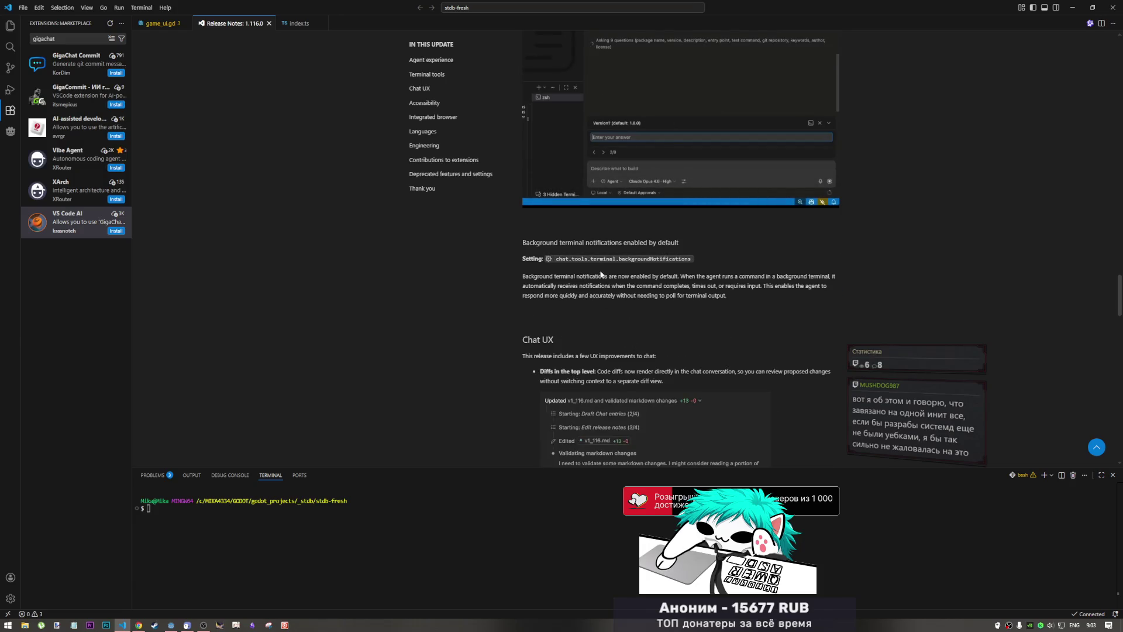
scroll(585, 278, down, 3)
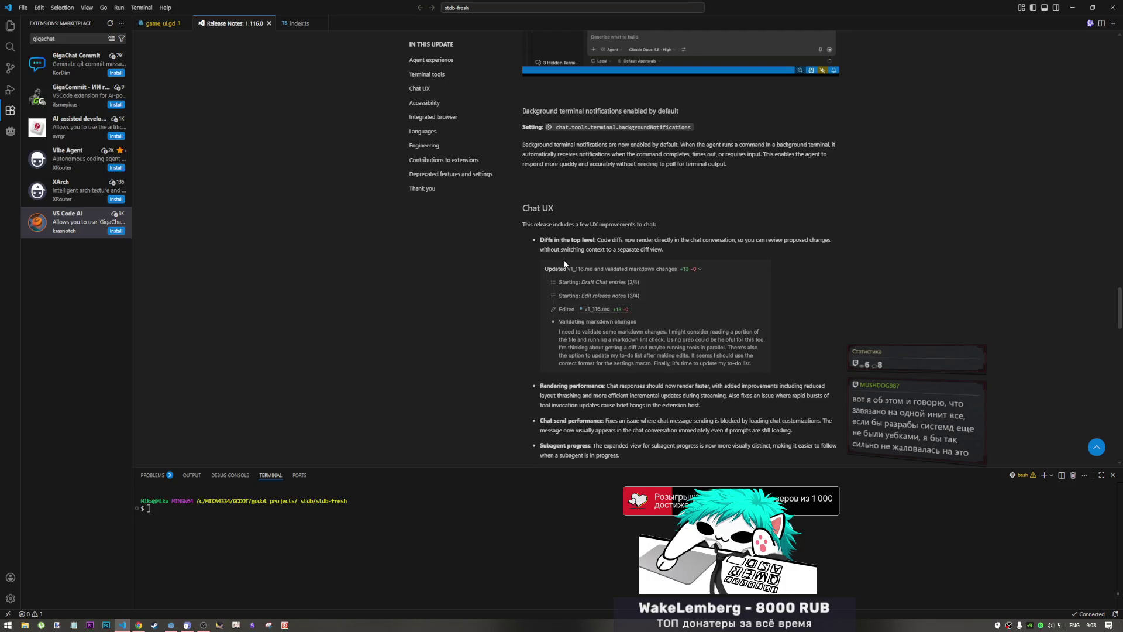
scroll(589, 307, down, 3)
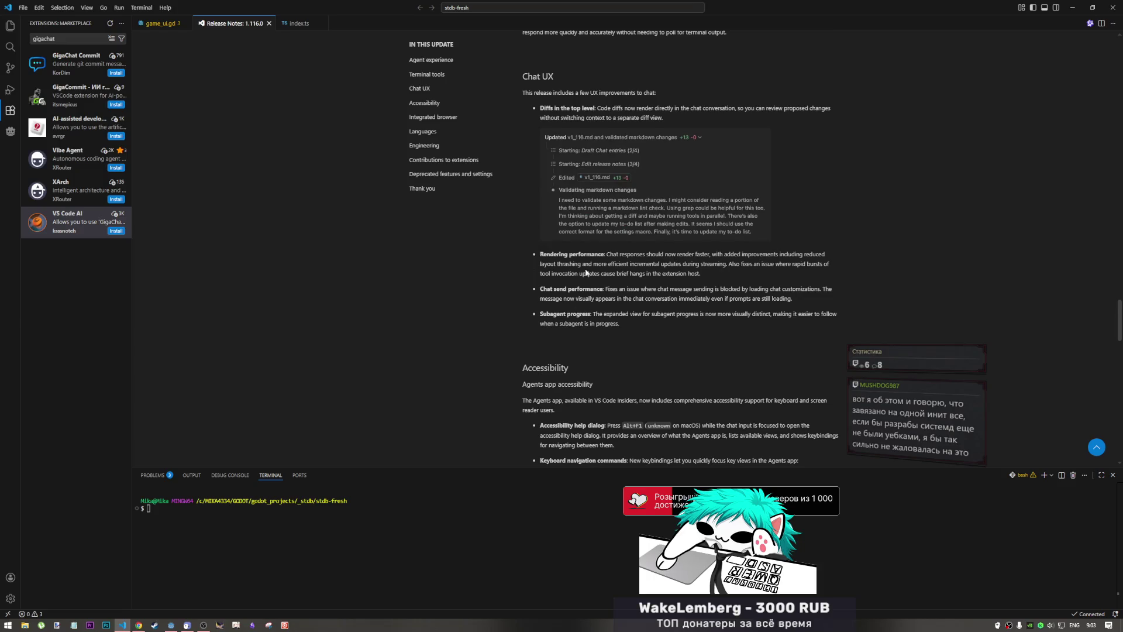
scroll(581, 267, down, 10)
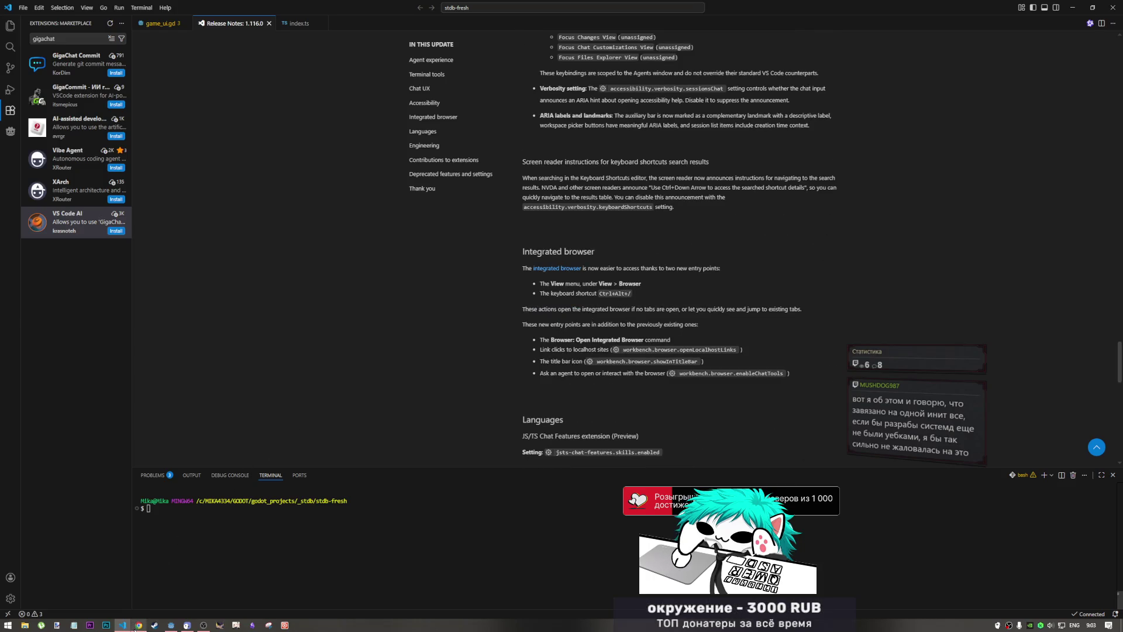
click(136, 625)
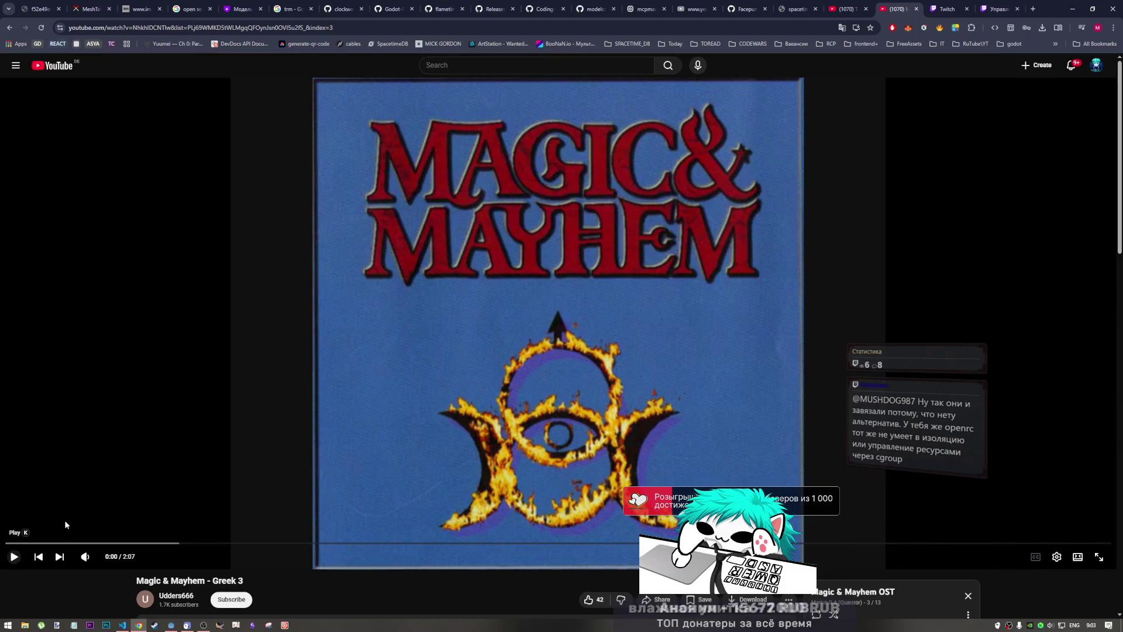
Close the duplicate YouTube tab and keep the Red Room Series video playing
click(65, 520)
scroll(518, 448, down, 4)
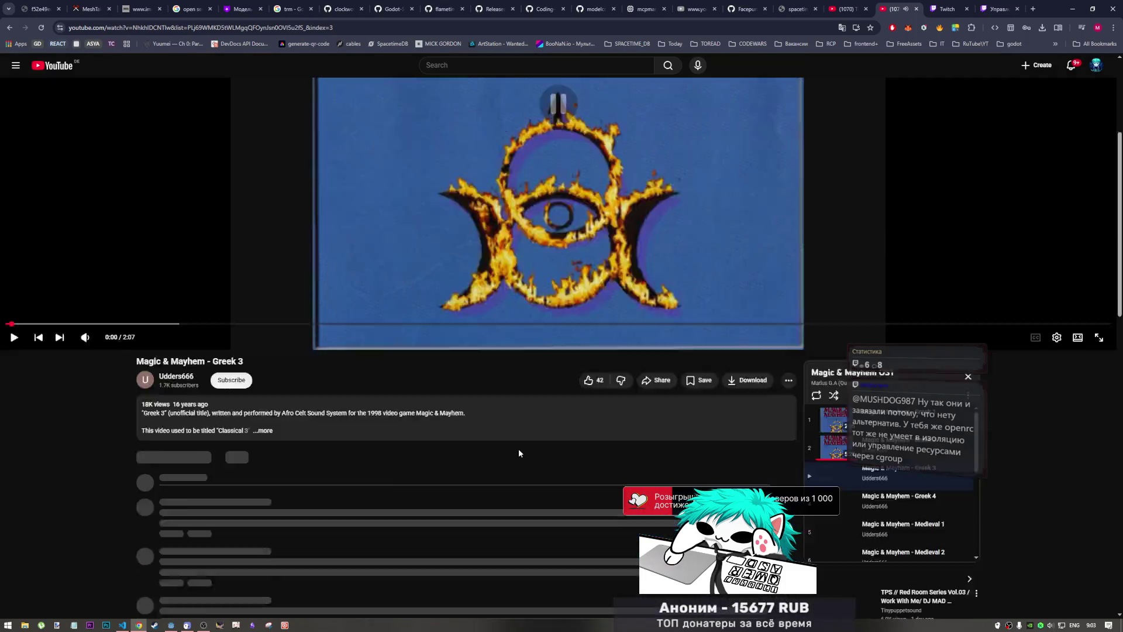
scroll(518, 448, down, 2)
scroll(632, 413, up, 3)
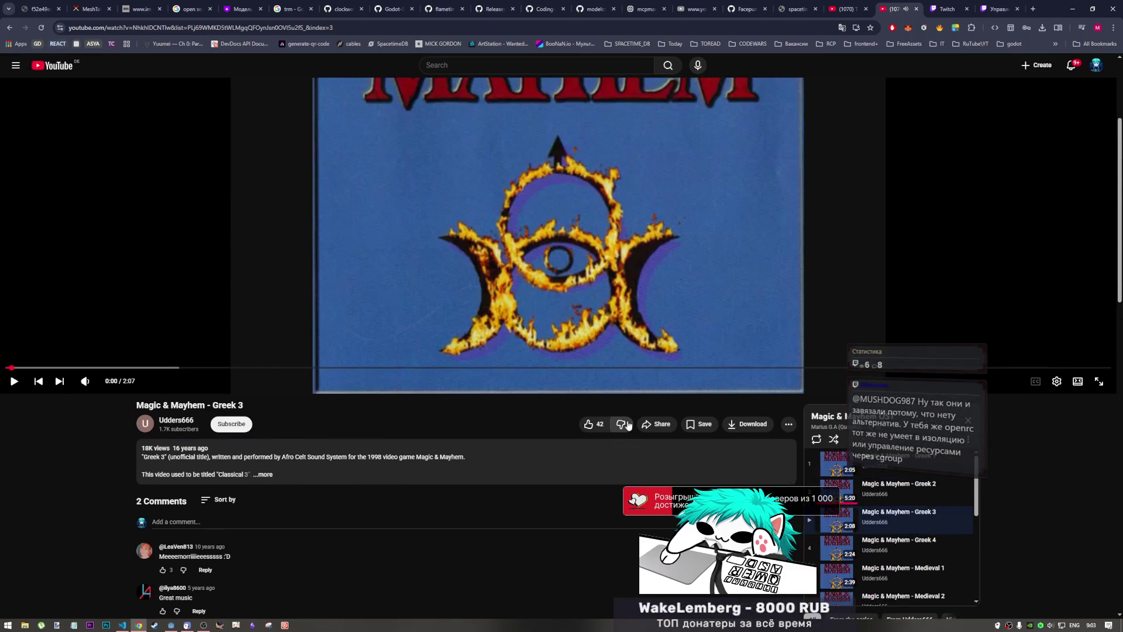
scroll(629, 425, up, 3)
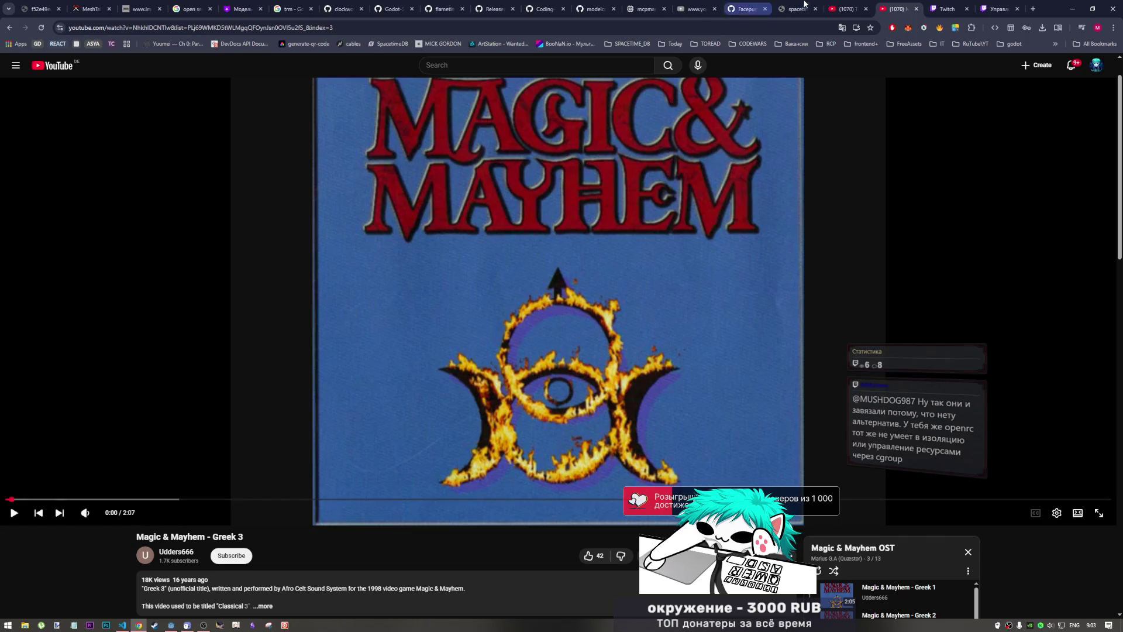
click(844, 4)
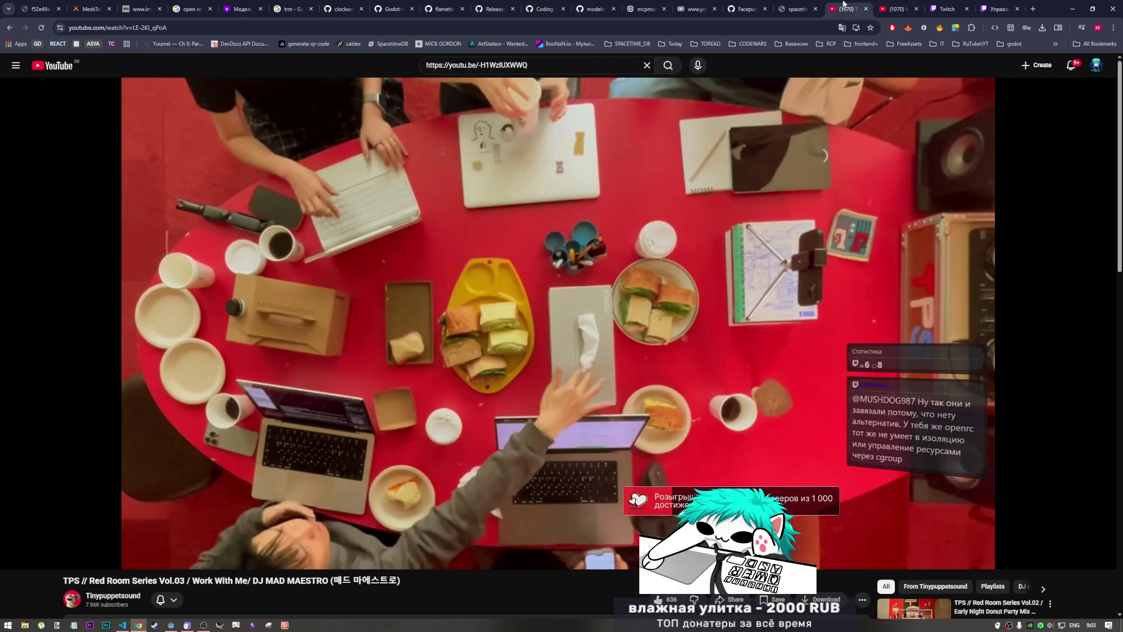
click(916, 10)
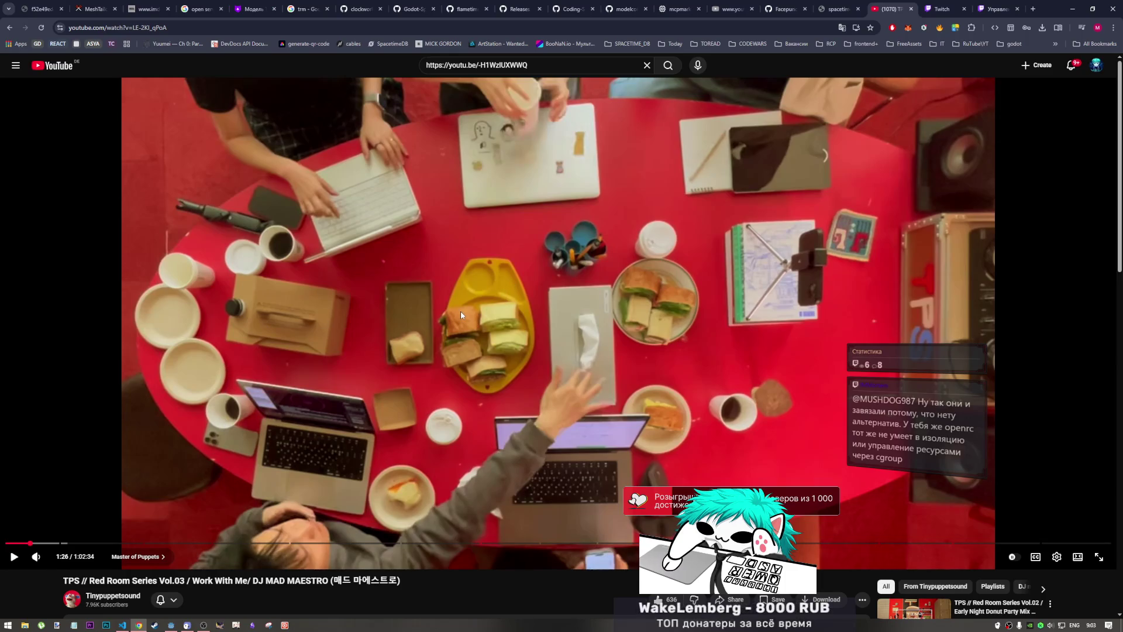
key(space)
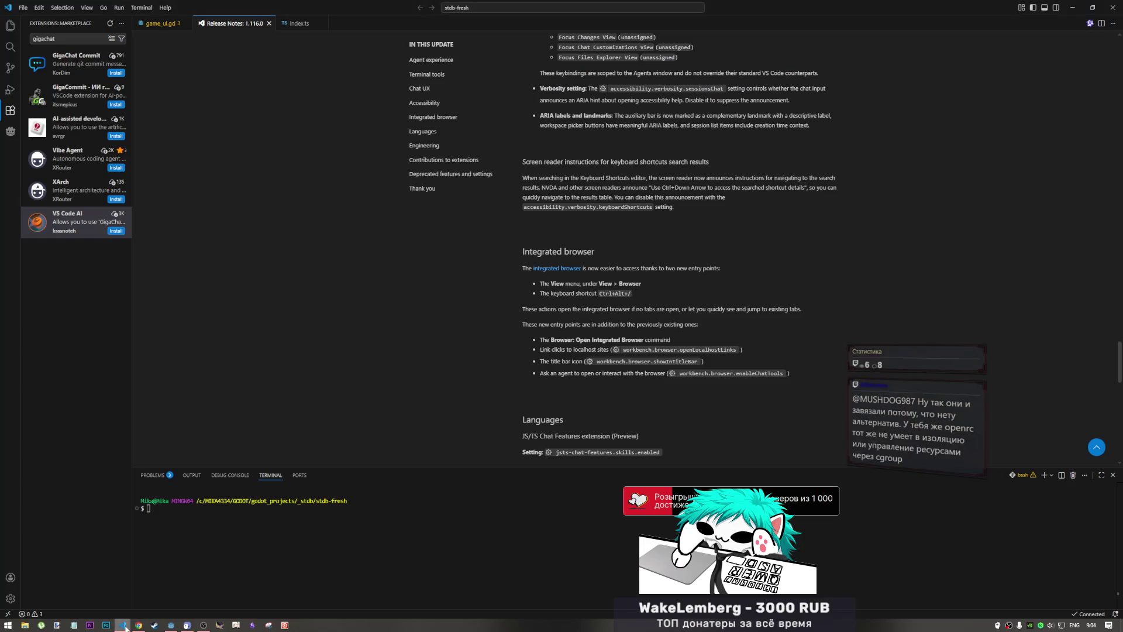
Glance through the VS Code release notes again, then return to the YouTube video
click(122, 625)
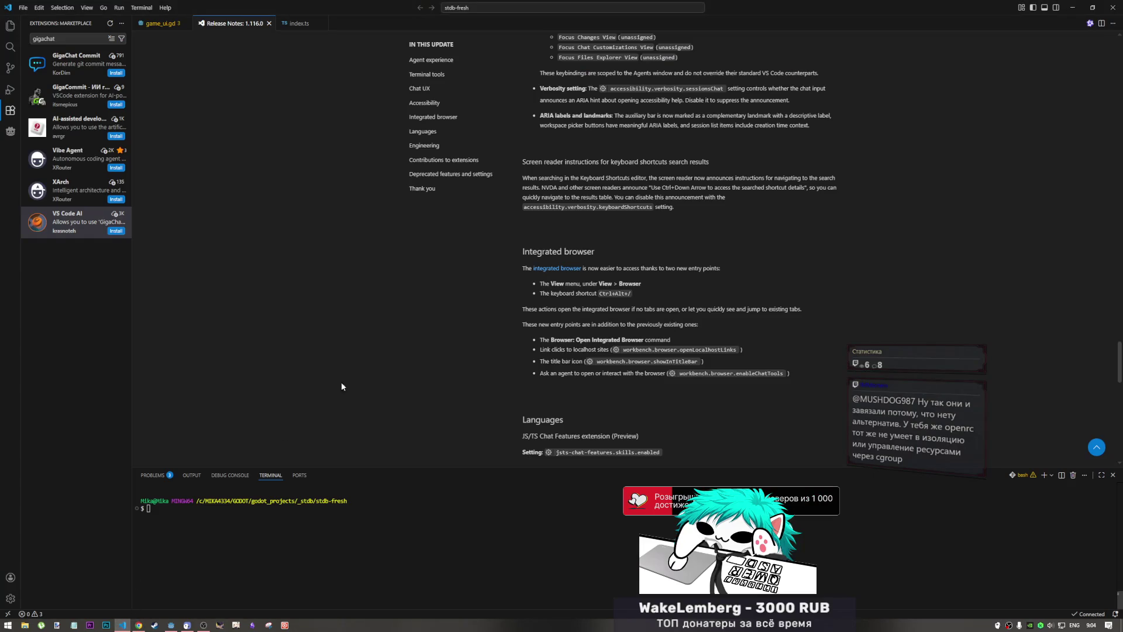
scroll(656, 432, down, 5)
scroll(655, 431, down, 5)
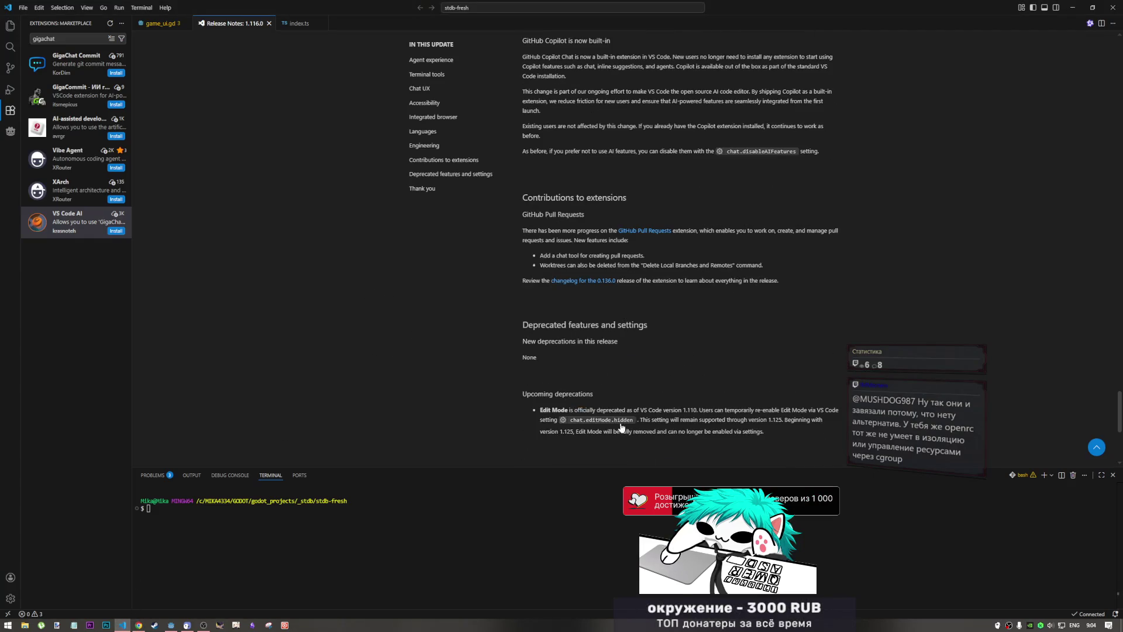
scroll(635, 353, up, 2)
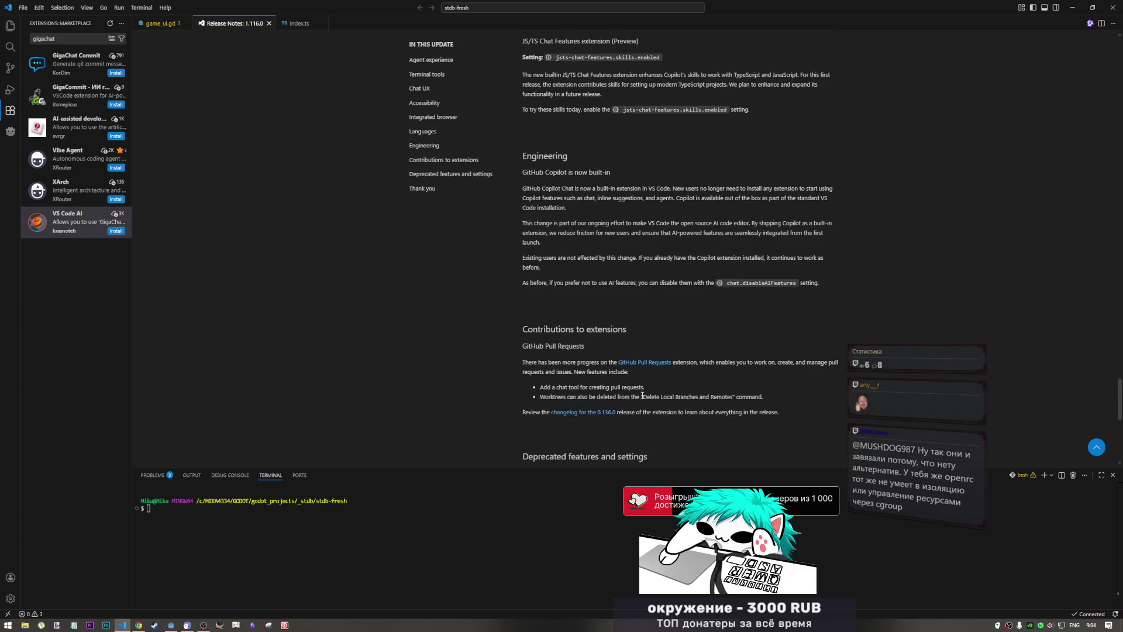
click(138, 624)
click(236, 404)
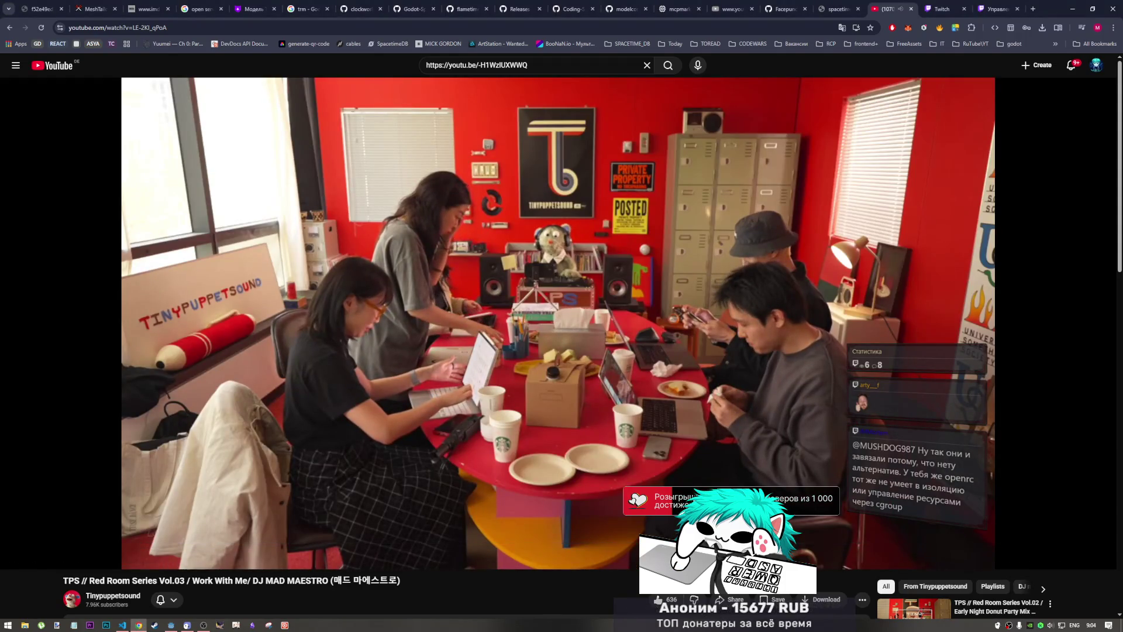
Clear the old video link from the YouTube search box and dismiss the suggestions
click(646, 67)
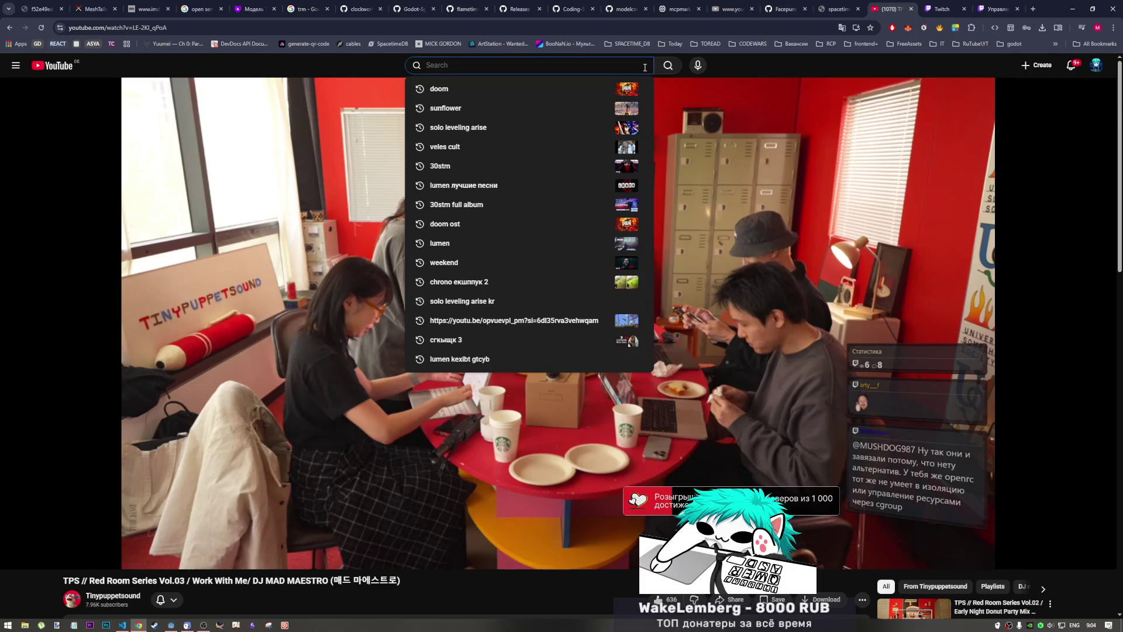
click(360, 68)
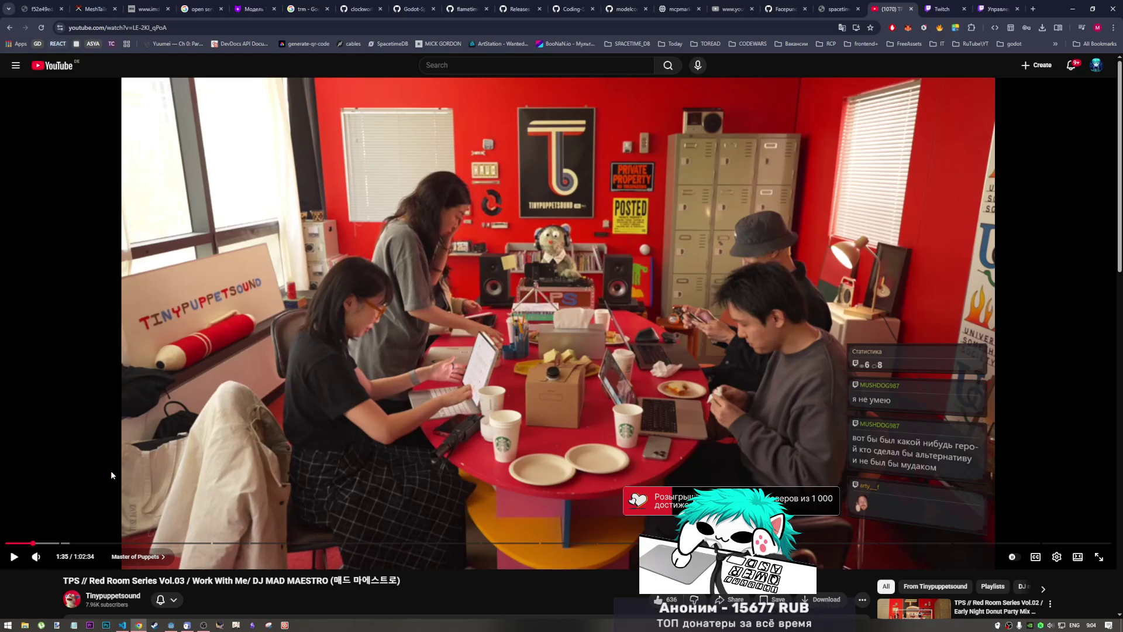
mouse_move(122, 624)
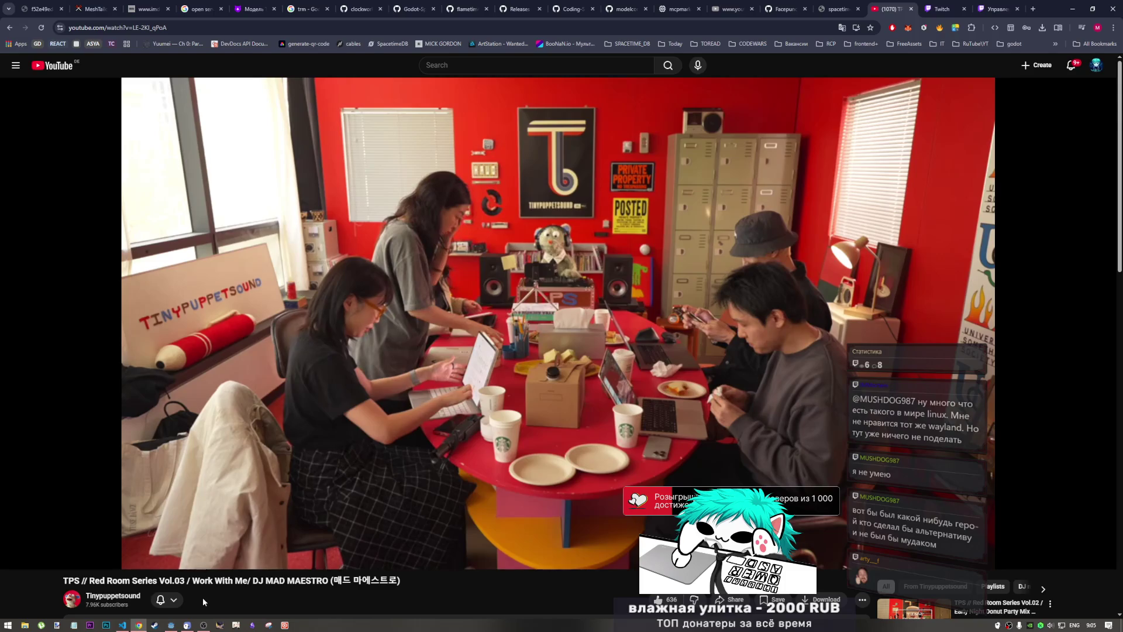
Pause the YouTube video and return to the VS Code window
click(125, 626)
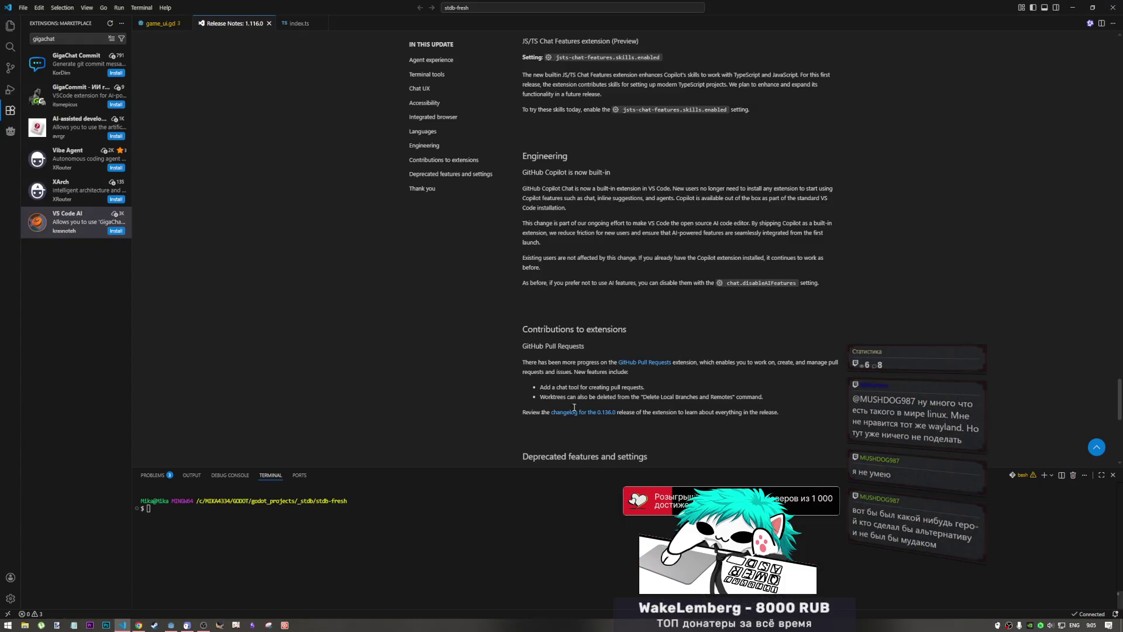
scroll(606, 373, down, 3)
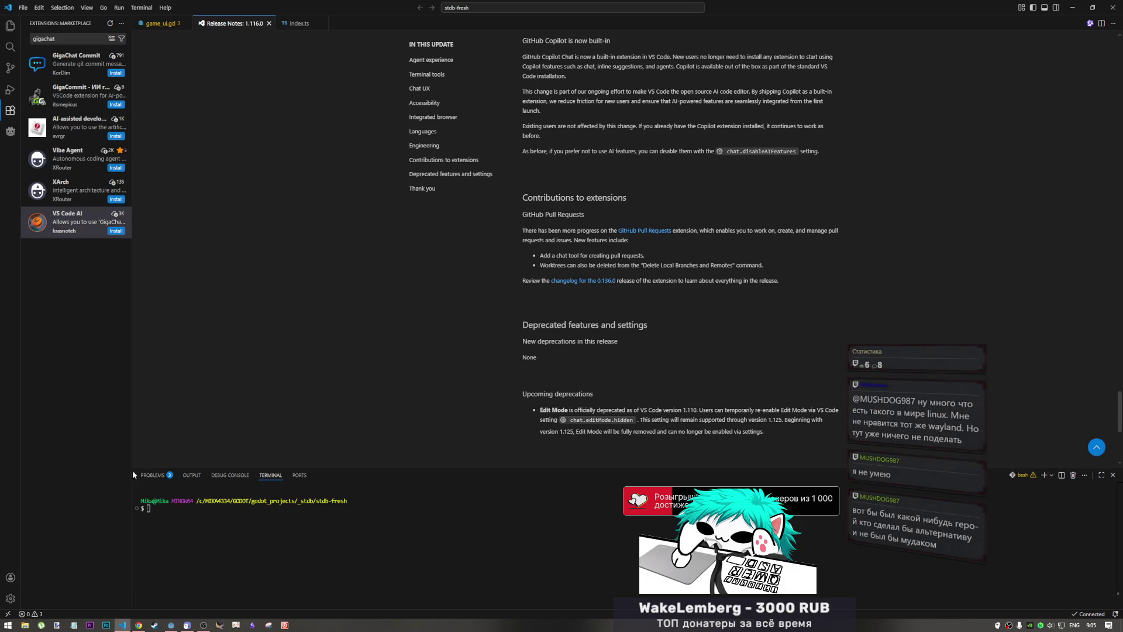
click(139, 625)
click(388, 490)
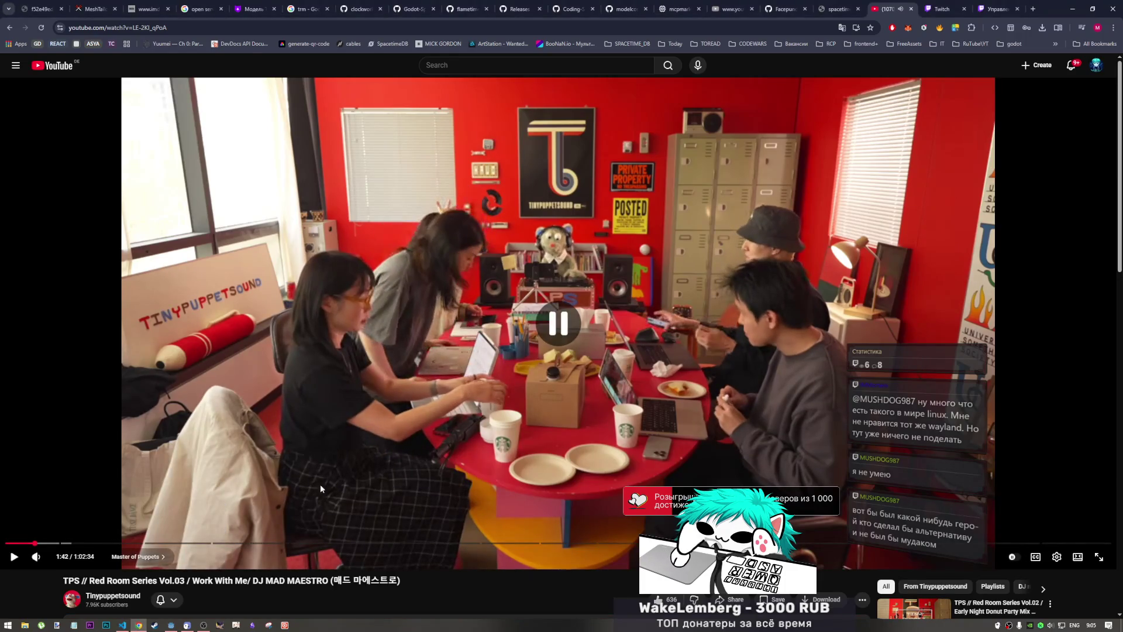
click(123, 624)
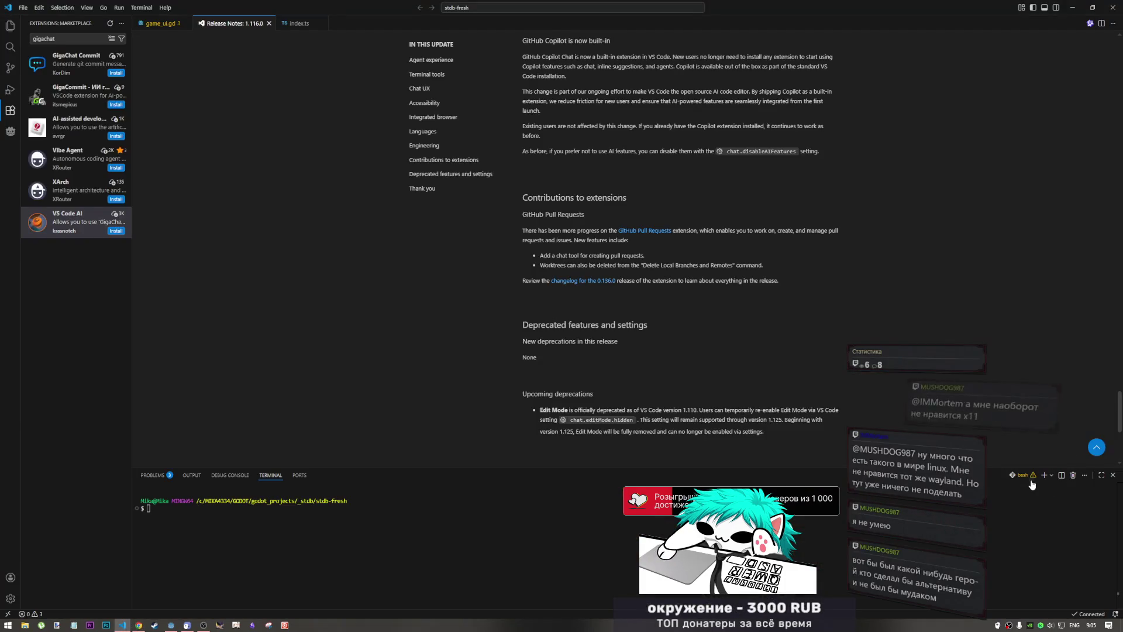
Start a new Git Bash terminal, kill the PowerShell one, and resume the YouTube video
mouse_move(1033, 480)
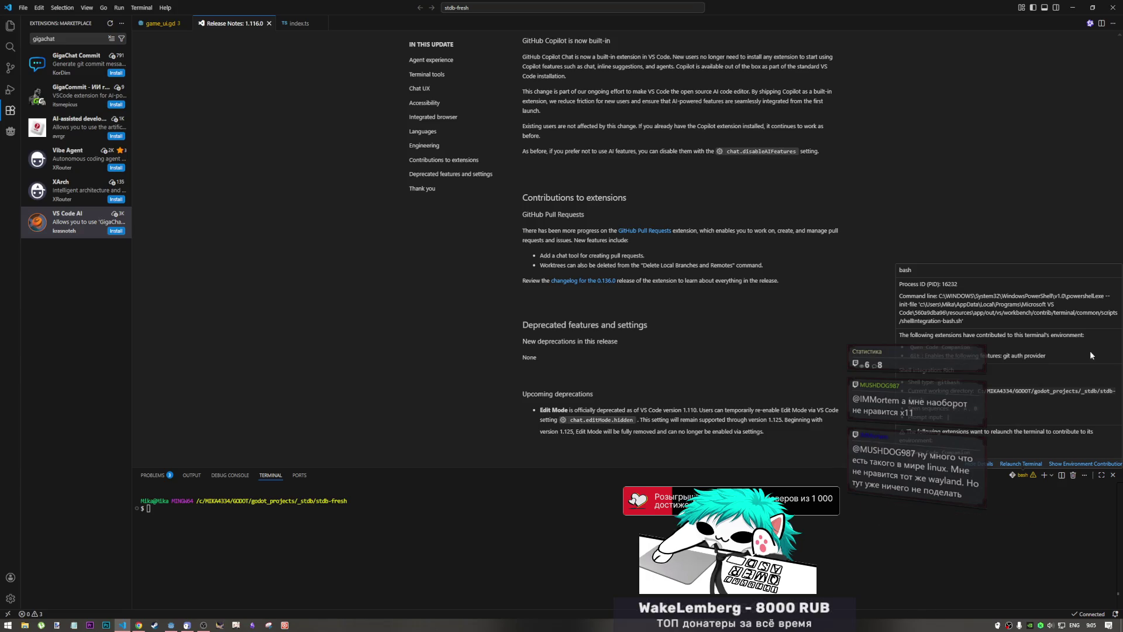
click(1028, 475)
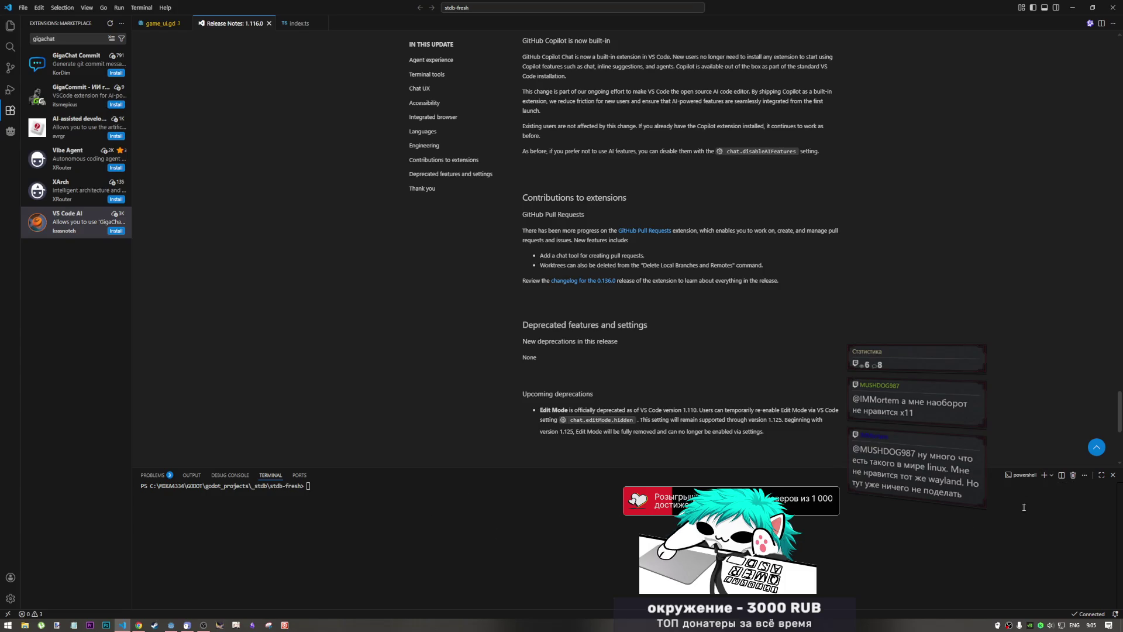
click(1051, 475)
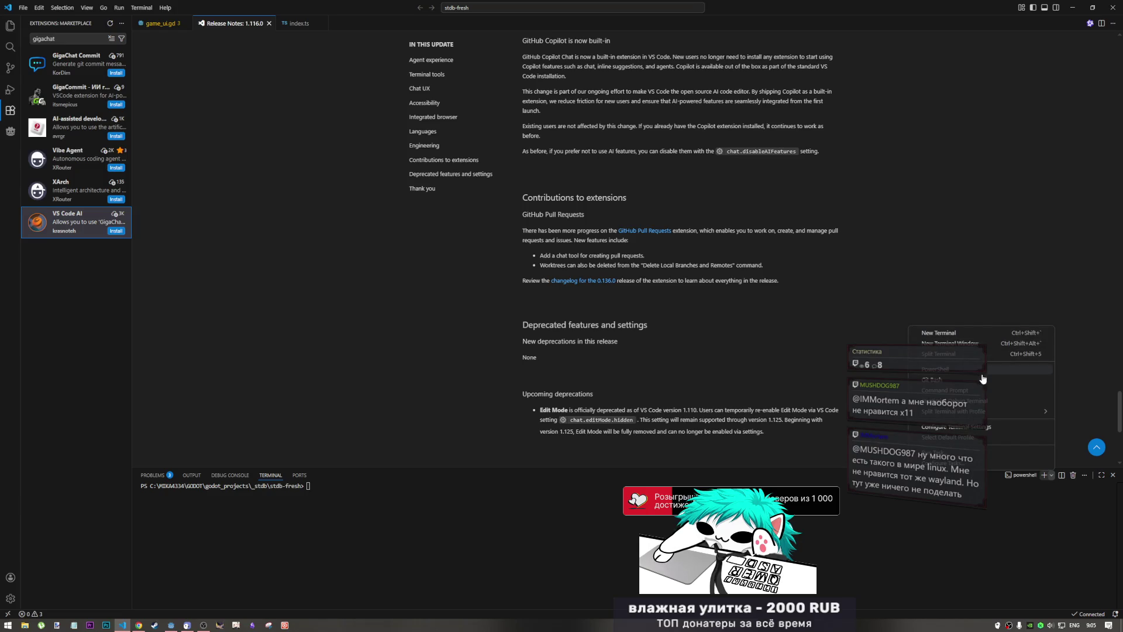
click(957, 380)
click(1114, 487)
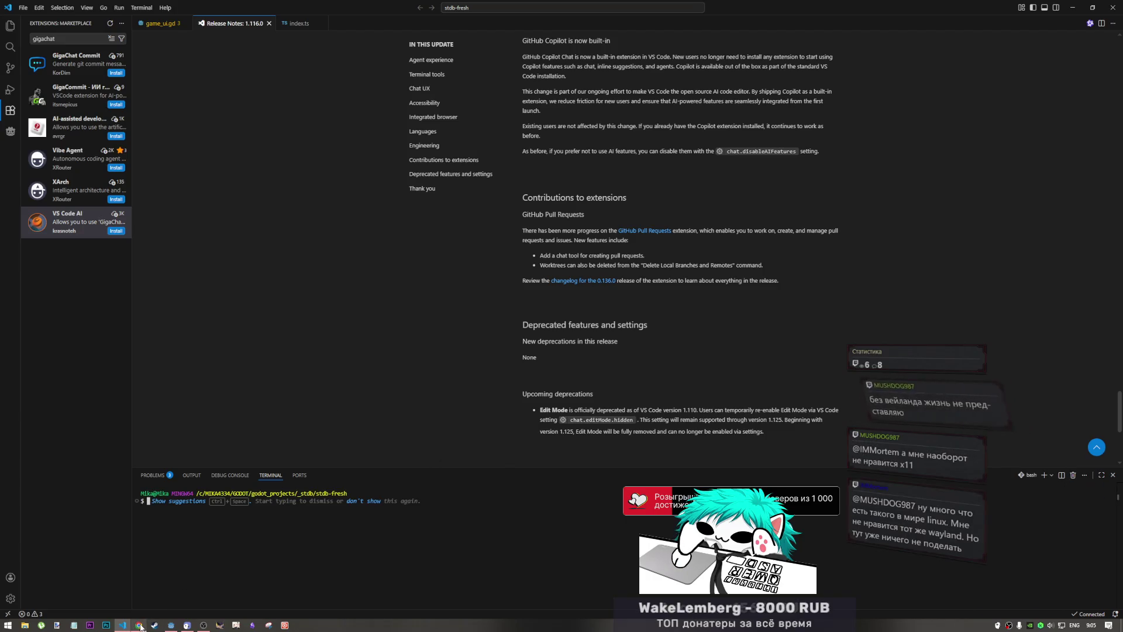
click(138, 625)
click(173, 420)
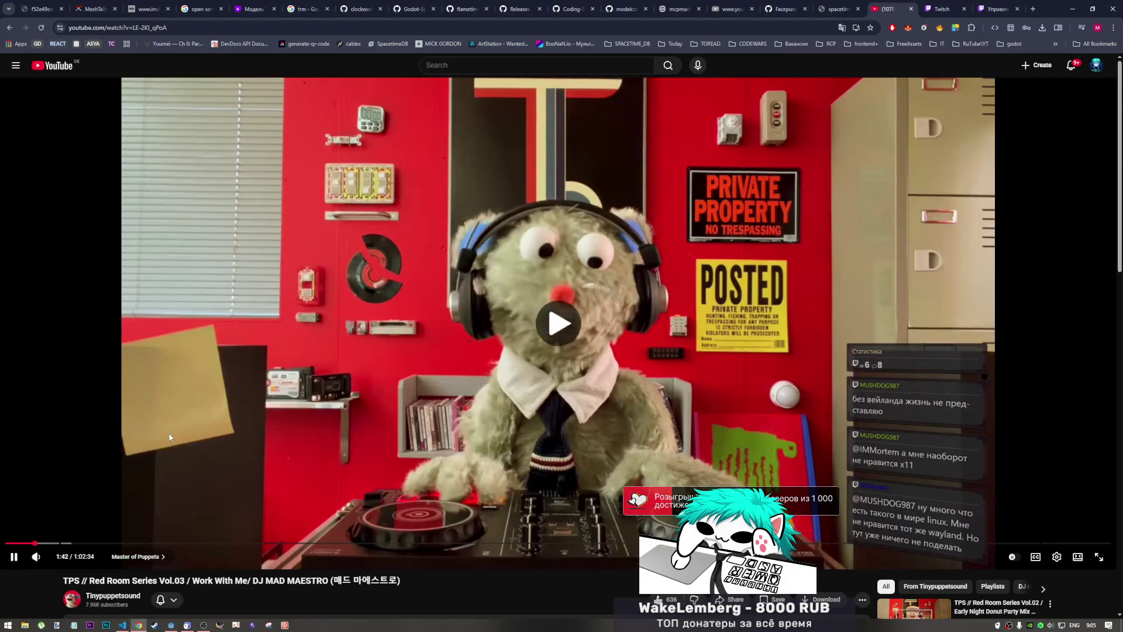
Scroll through the 1.116 release notes in VS Code, then close the Release Notes tab
click(122, 625)
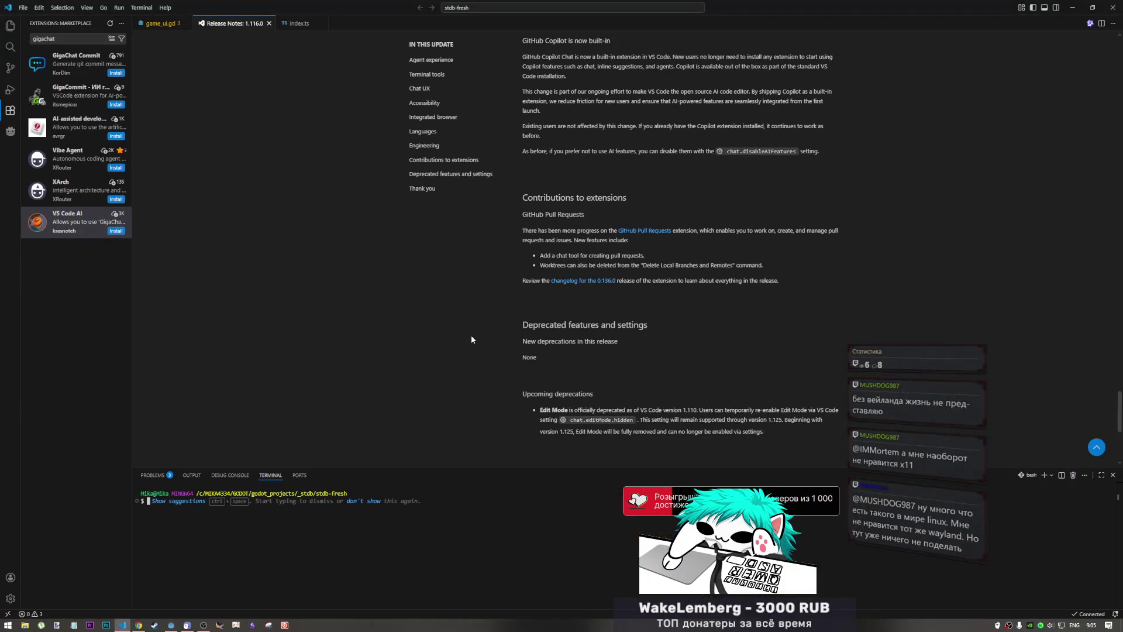
scroll(463, 339, down, 5)
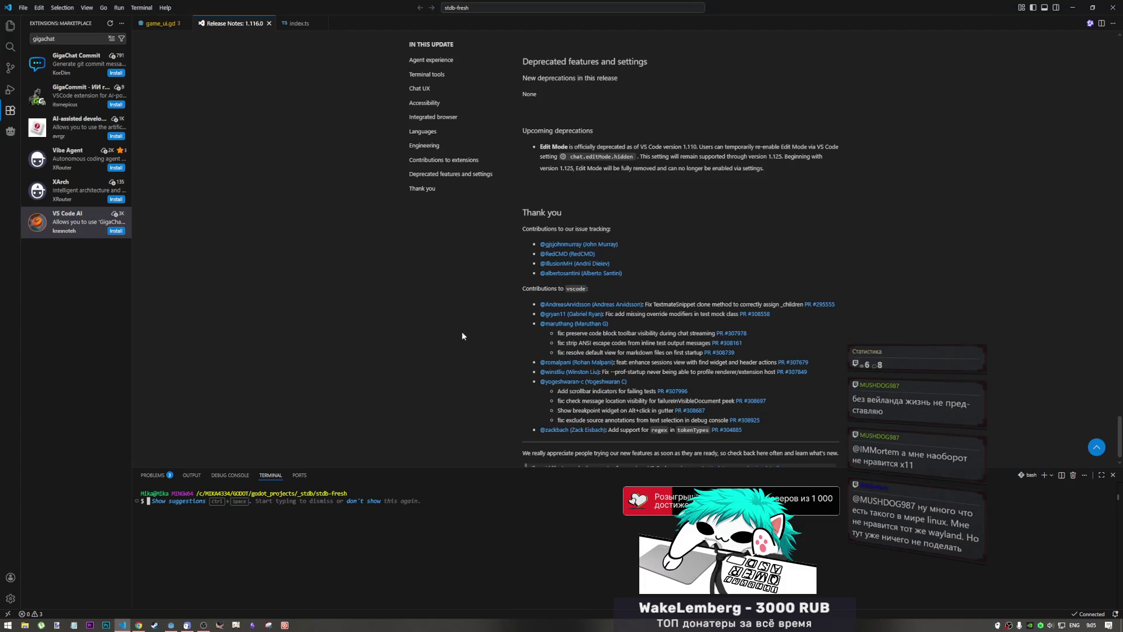
scroll(462, 336, down, 1)
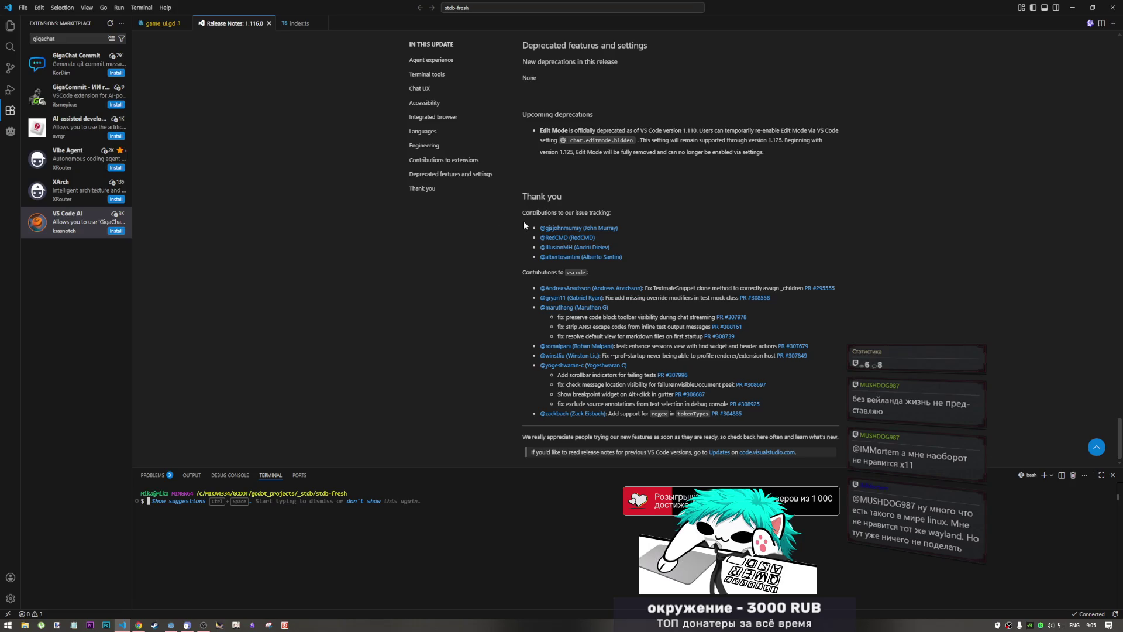
scroll(520, 246, up, 4)
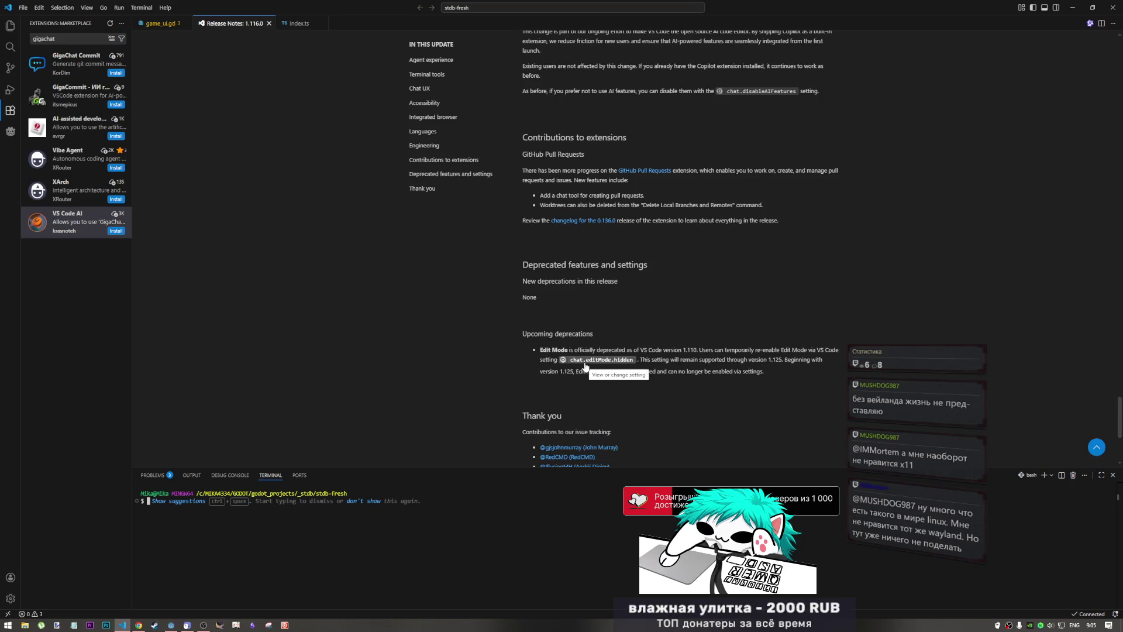
scroll(585, 365, up, 10)
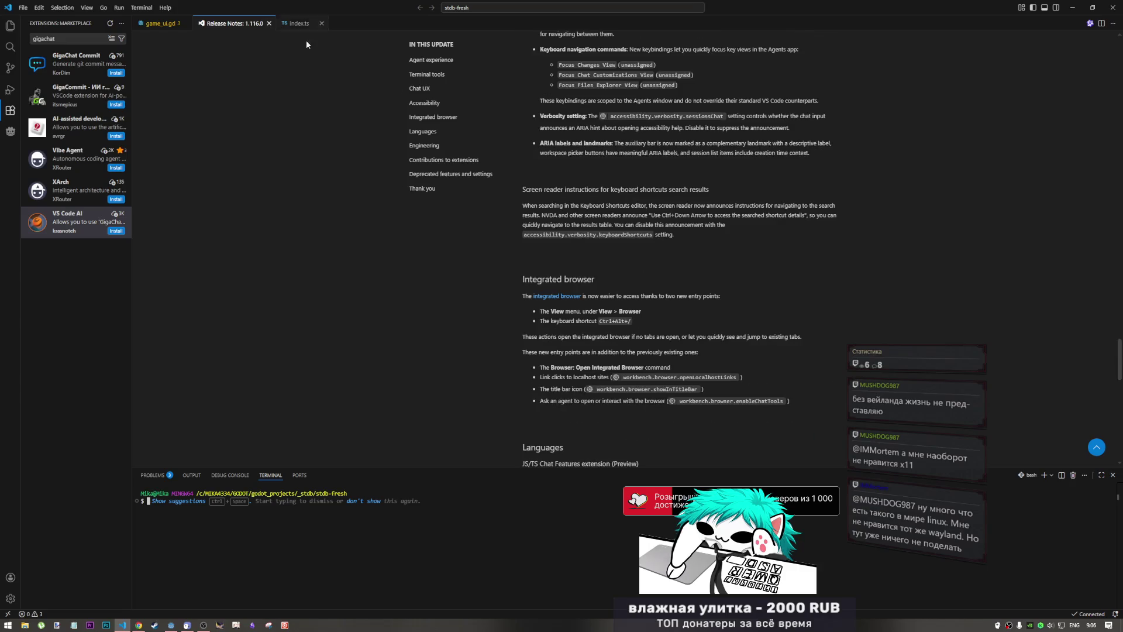
scroll(720, 262, up, 20)
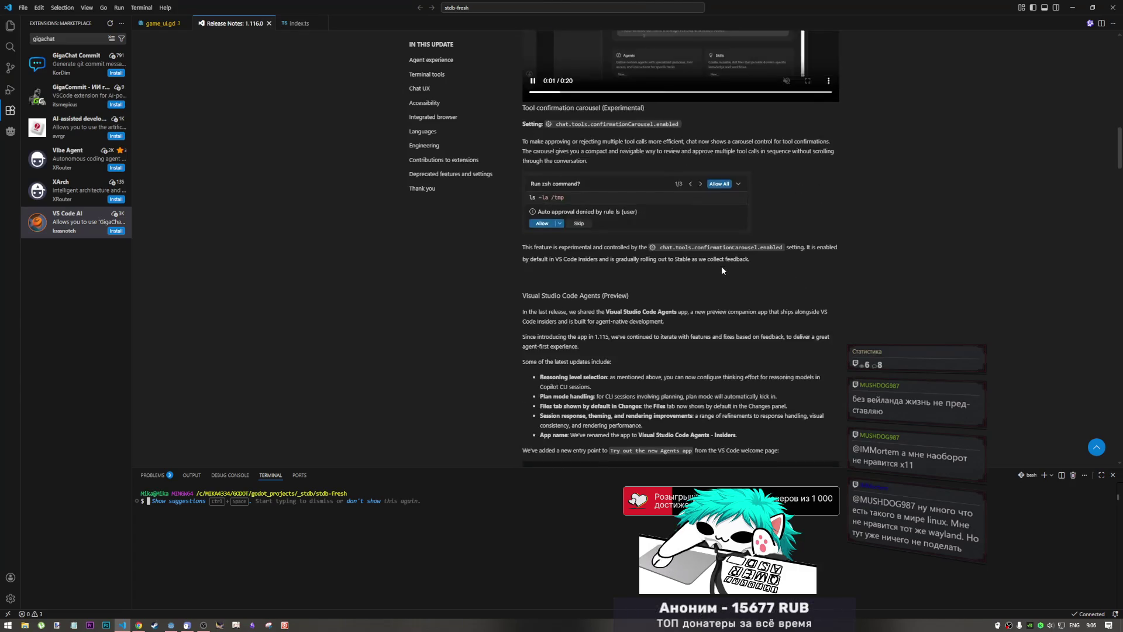
scroll(721, 269, up, 20)
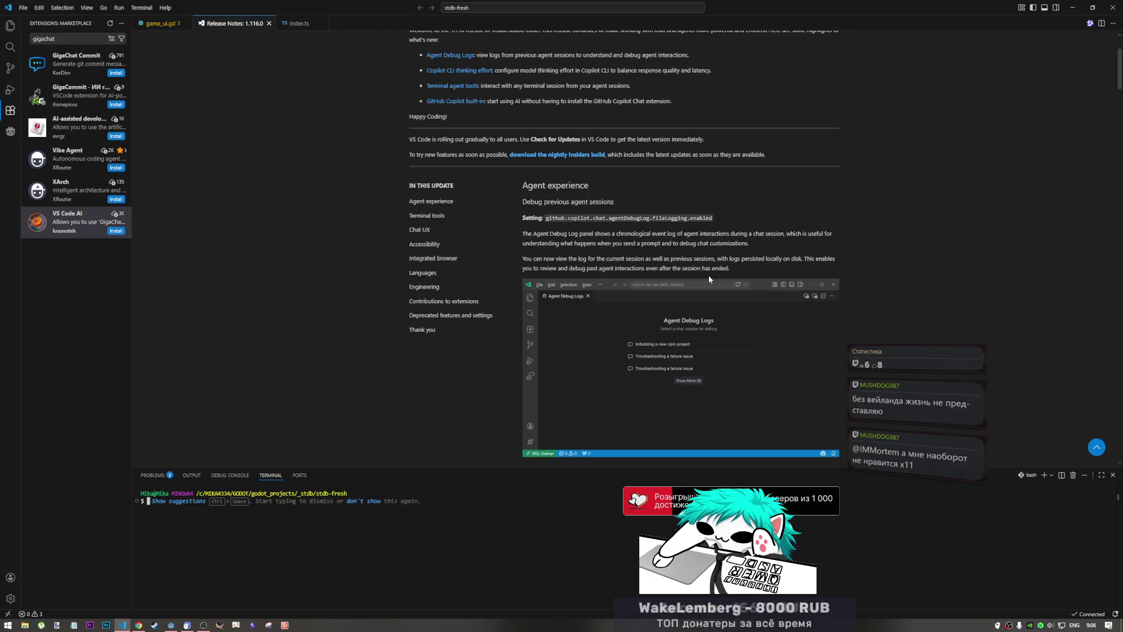
scroll(709, 278, up, 5)
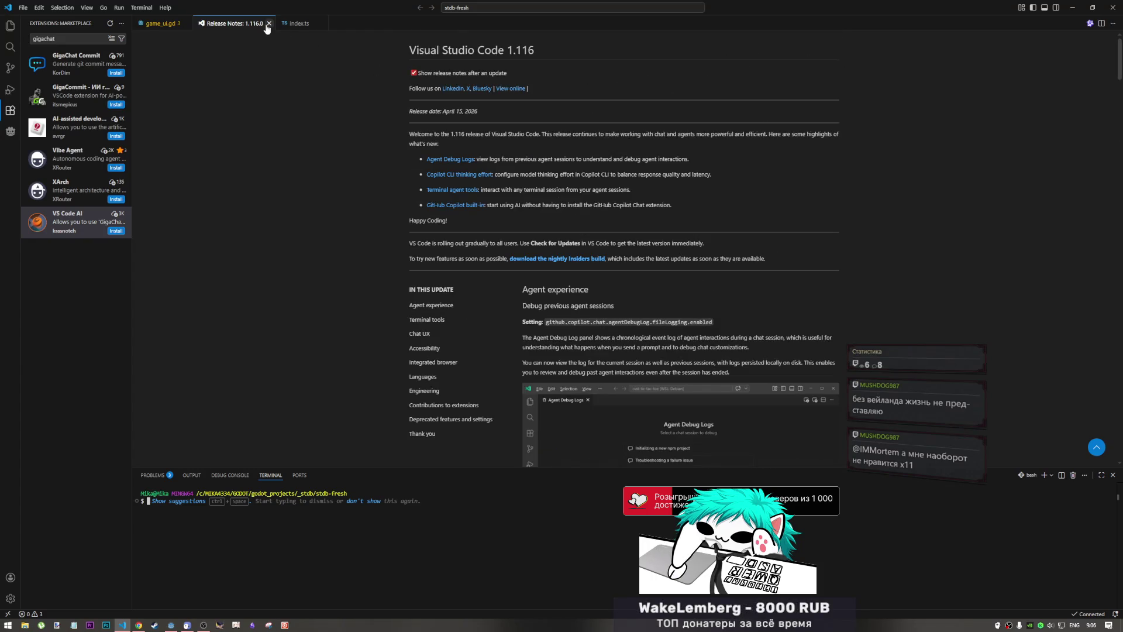
click(269, 24)
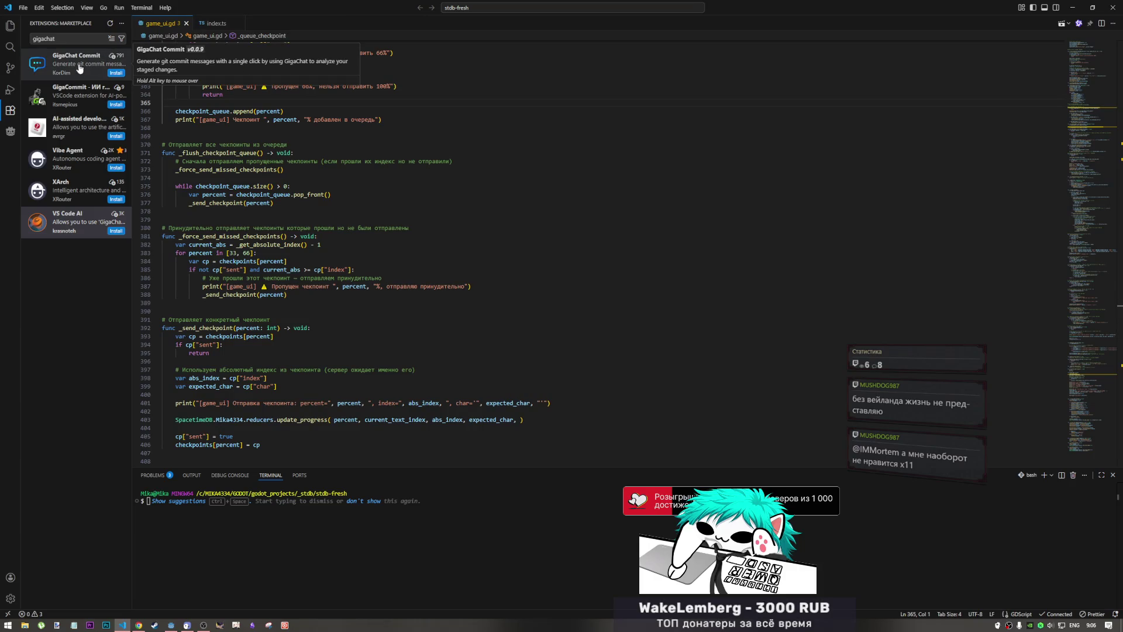
Clear the gigachat extension search and place the caret on empty line 368 of game_ui.gd
key(ctrl+shift+x)
key(BackSpace)
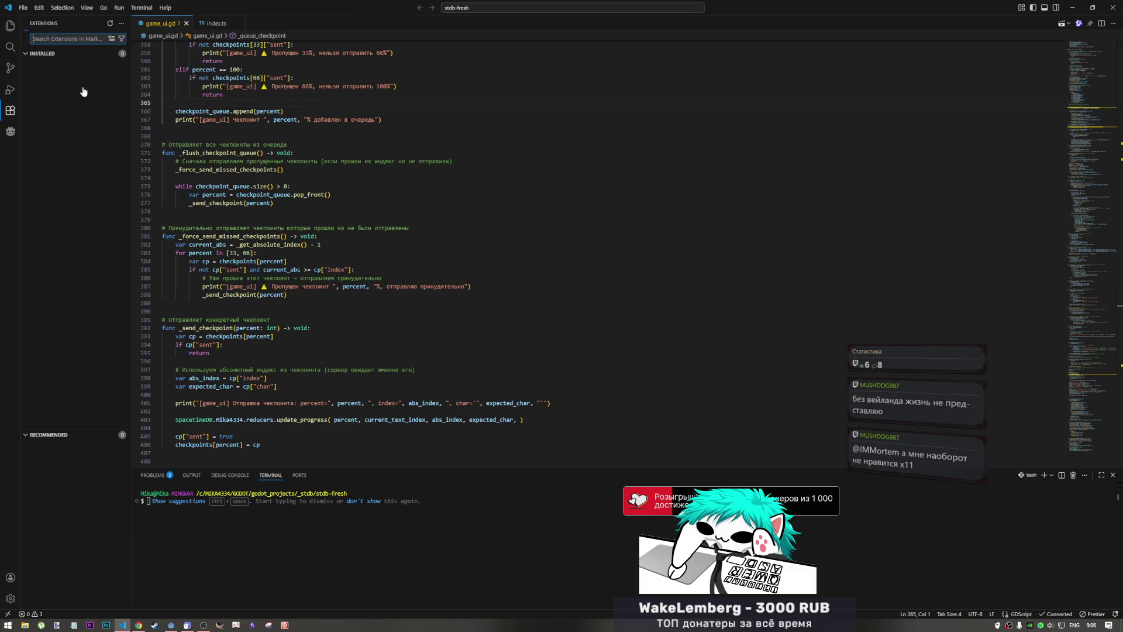
click(8, 27)
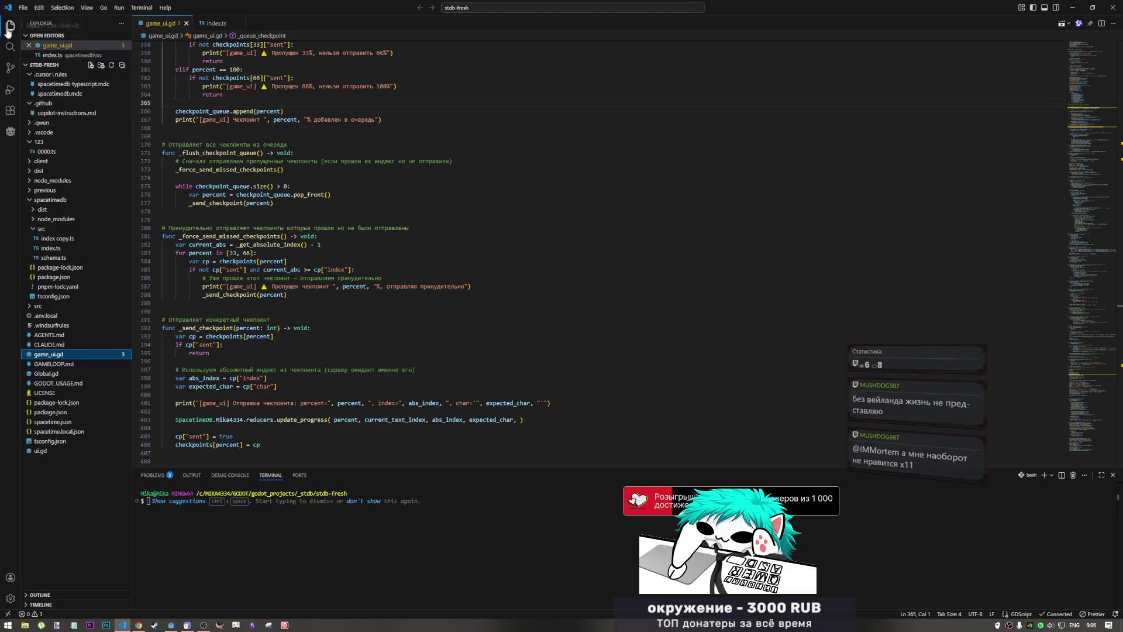
click(351, 106)
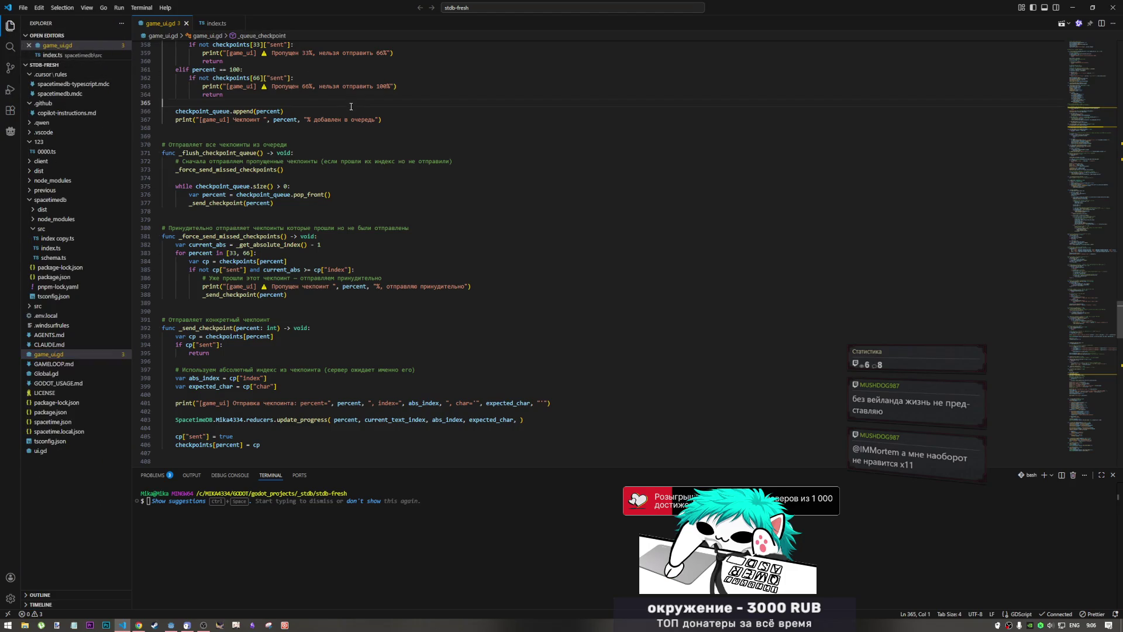
drag(349, 124, 237, 109)
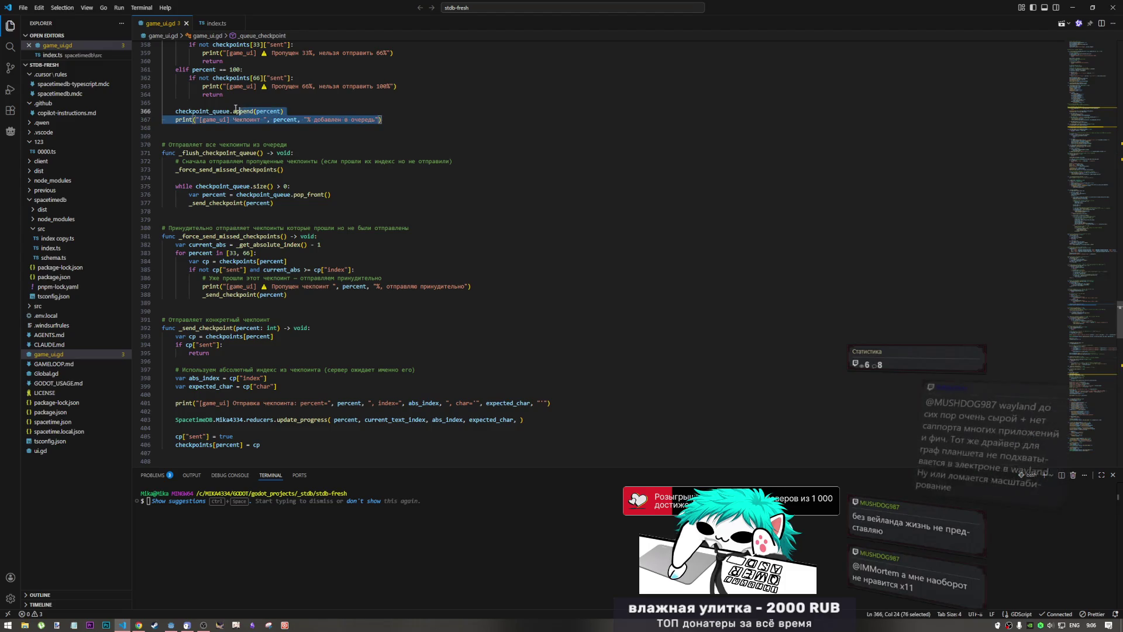
click(229, 111)
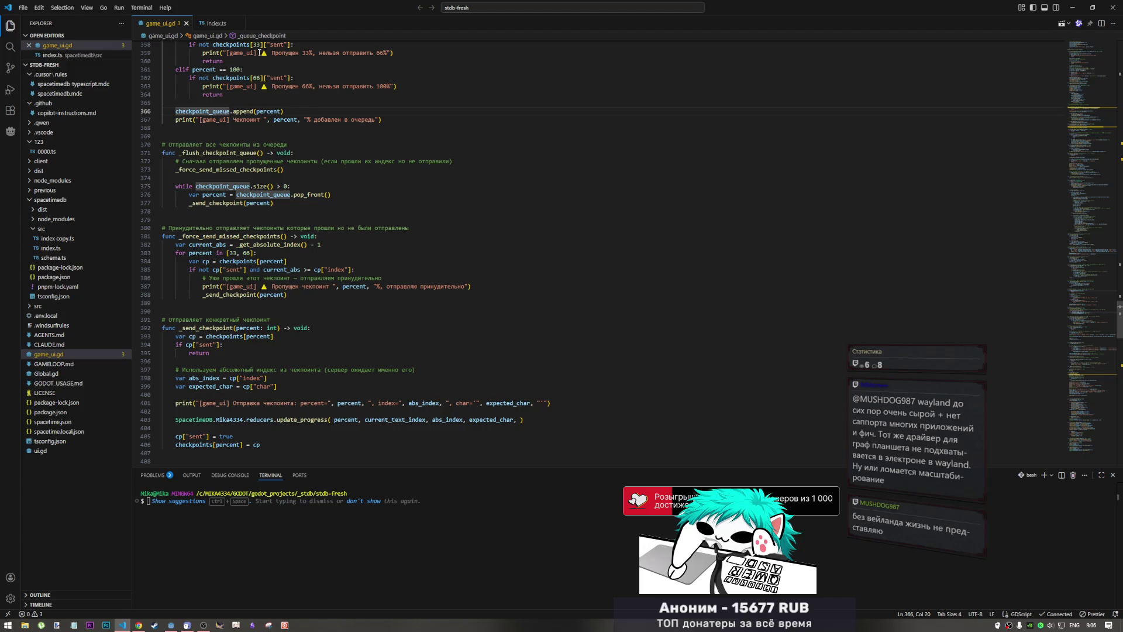
key(Down)
key(Down)
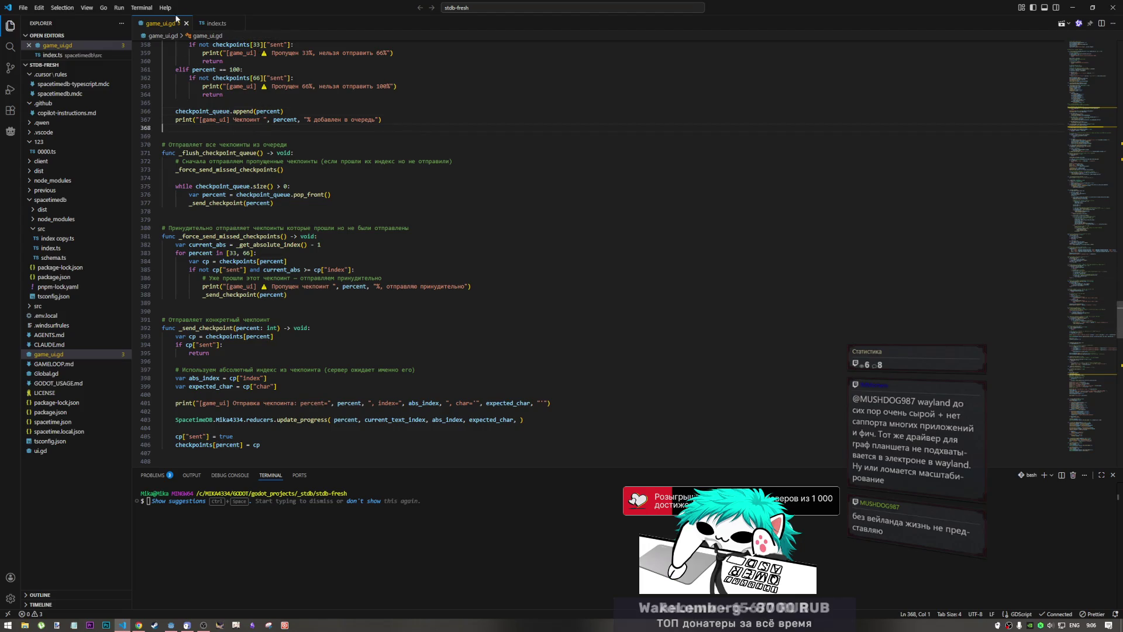
Maximize the Godot editor and run the project
click(171, 625)
double_click(960, 5)
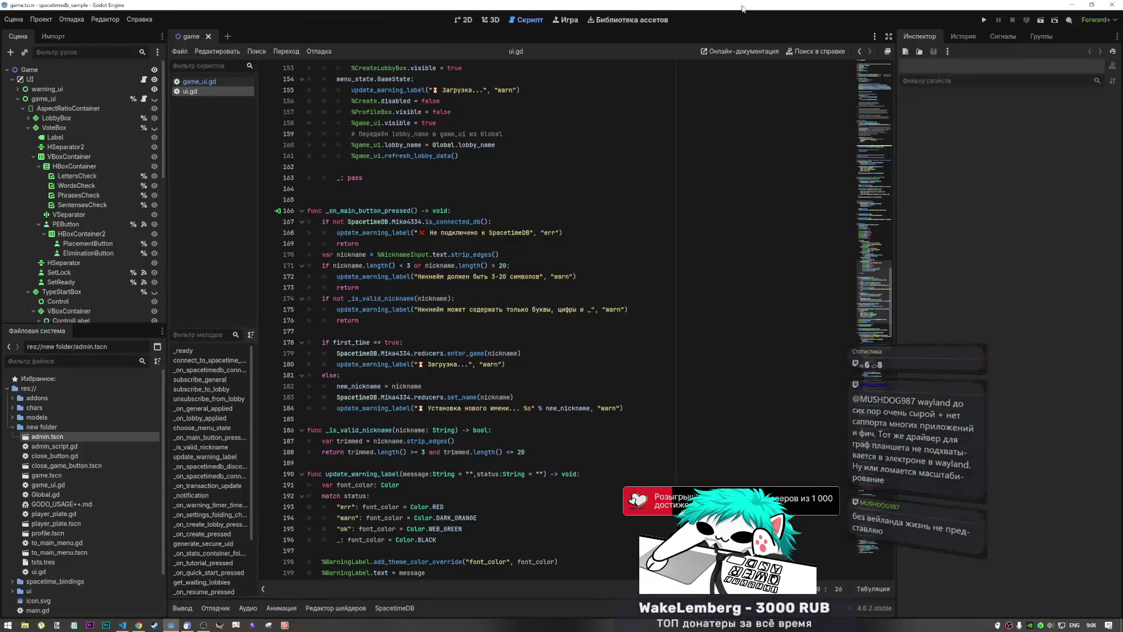
click(1041, 22)
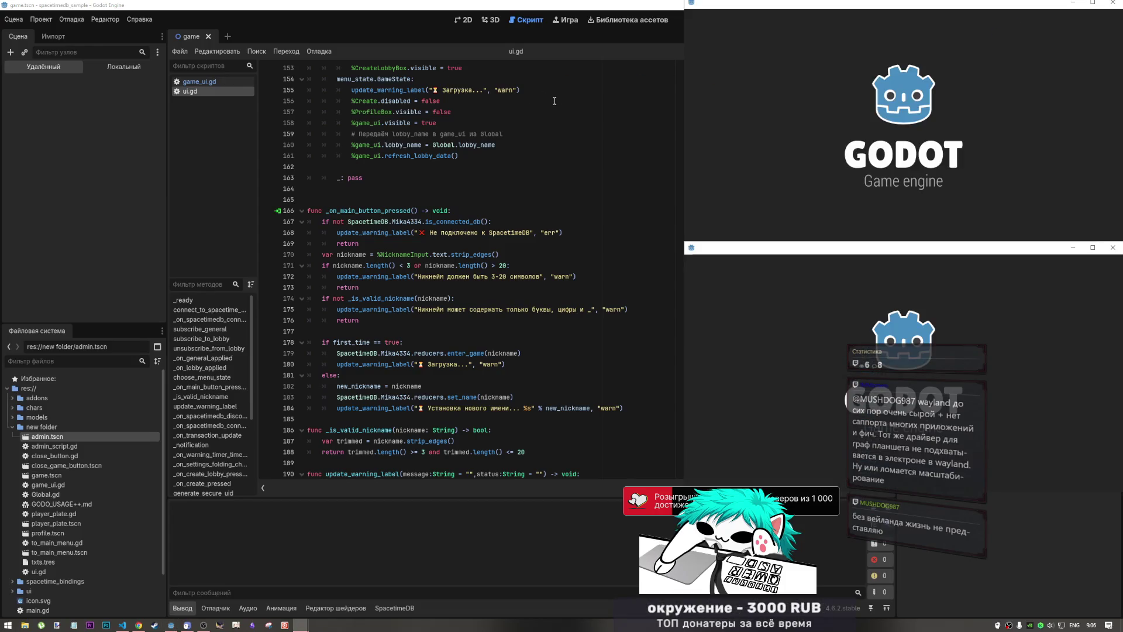
Bring both game windows forward, enter a Russian nickname in the top game, and confirm it
mouse_move(300, 625)
click(293, 586)
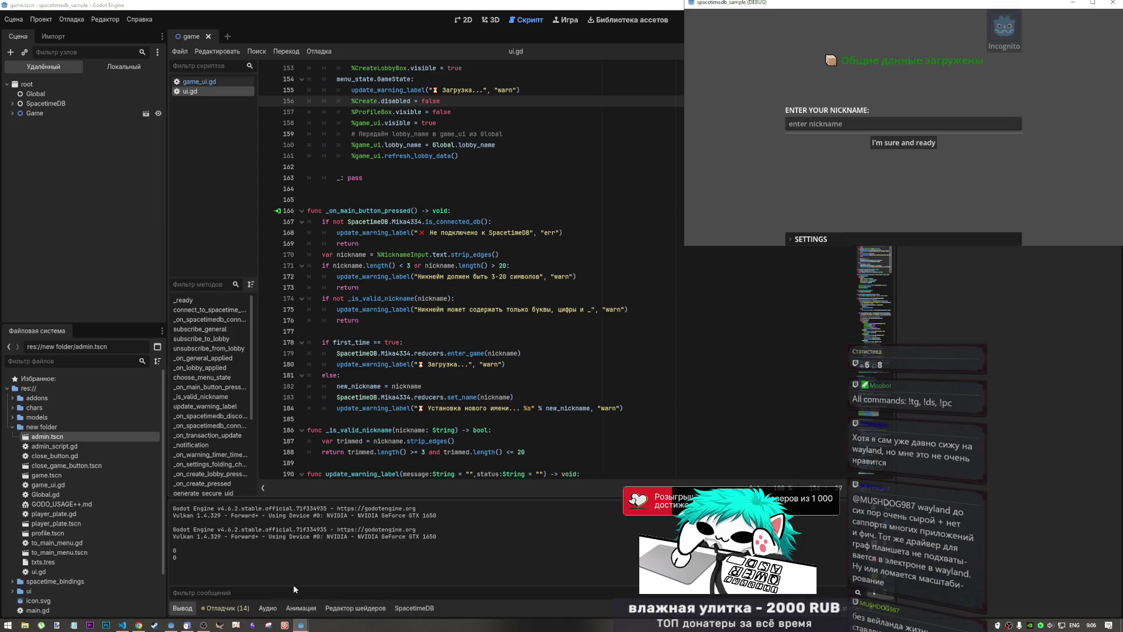
click(326, 594)
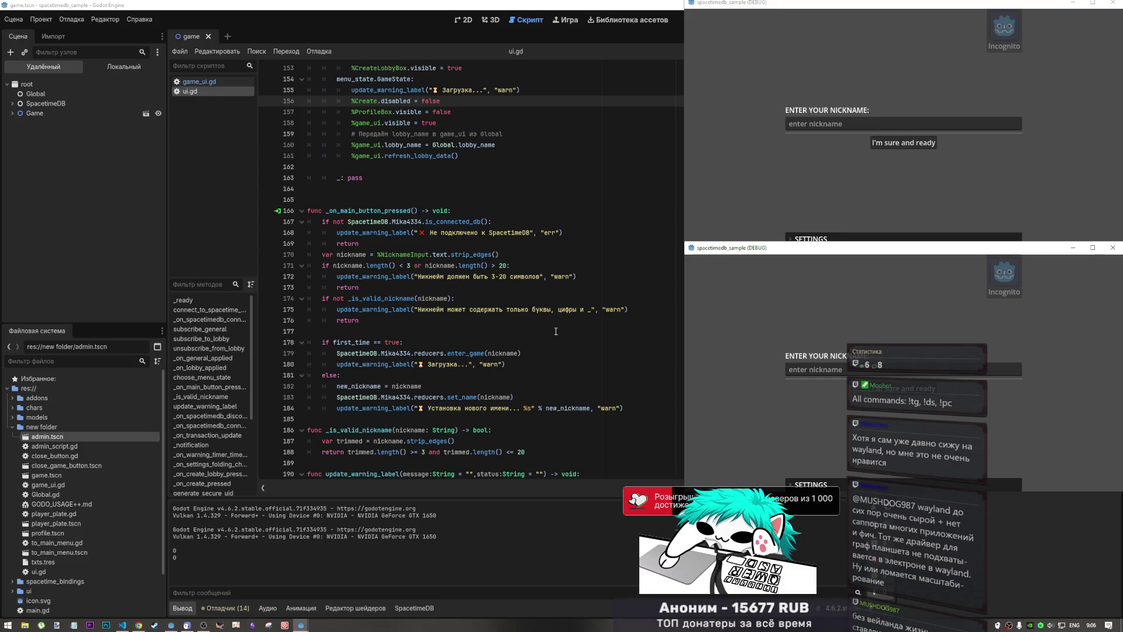
click(845, 126)
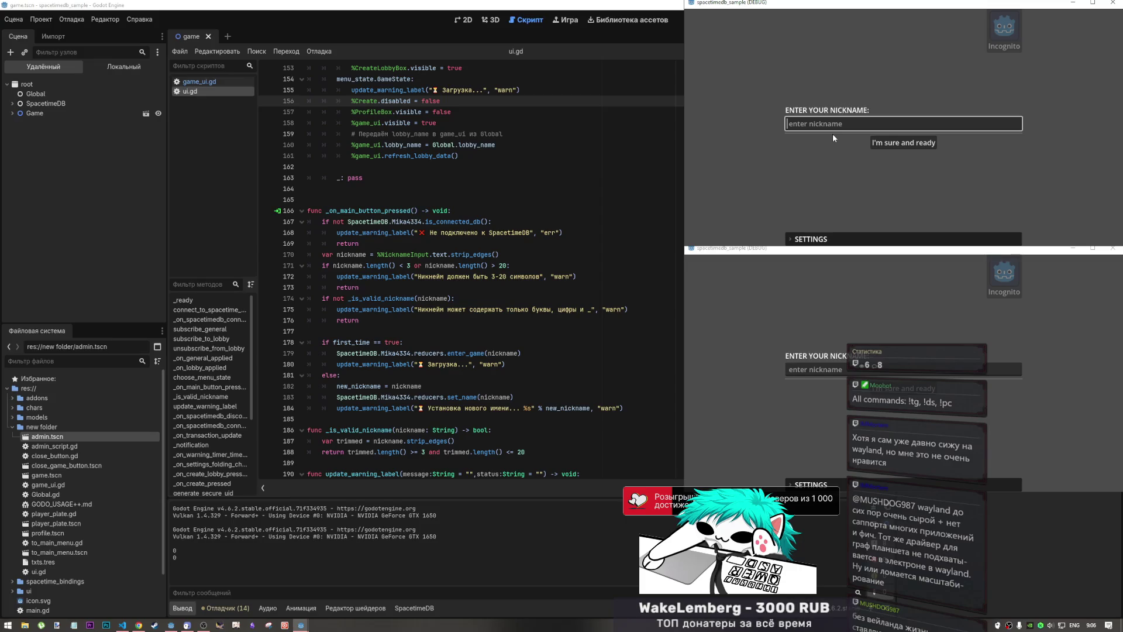
key(alt+shift)
key(alt+shift)
text(Mi)
key(BackSpace)
key(BackSpace)
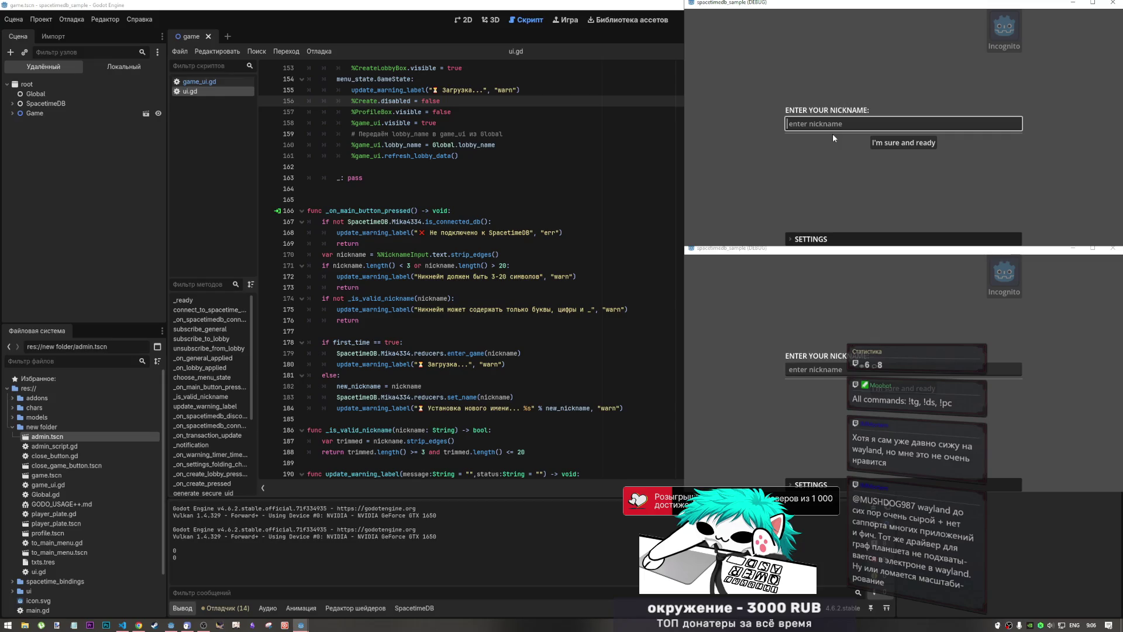
text(Абоба)
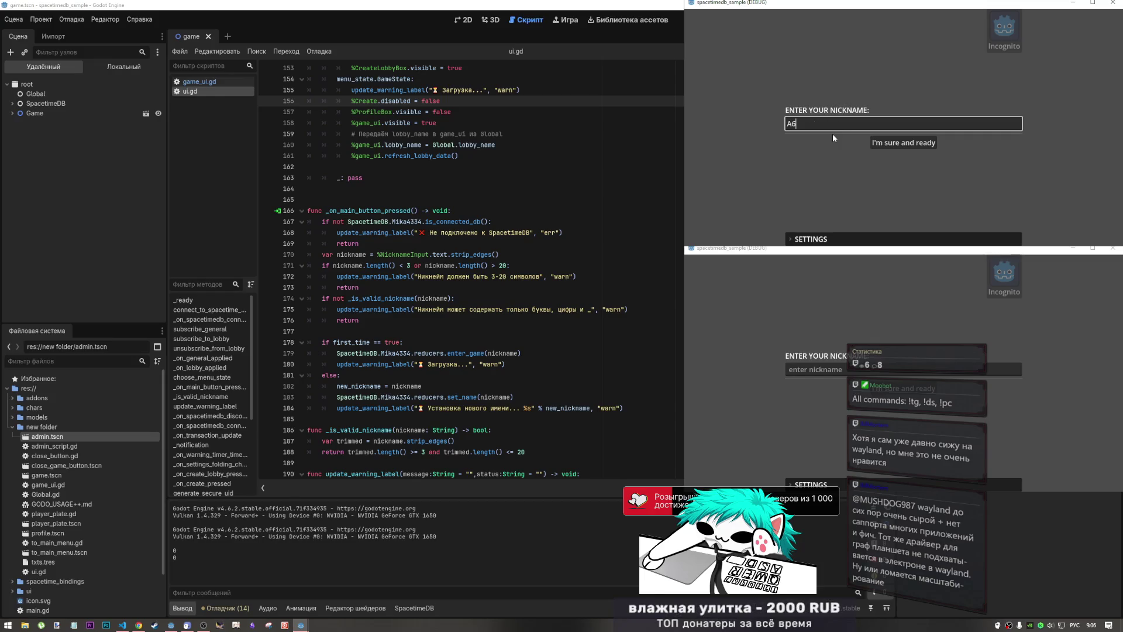
click(894, 147)
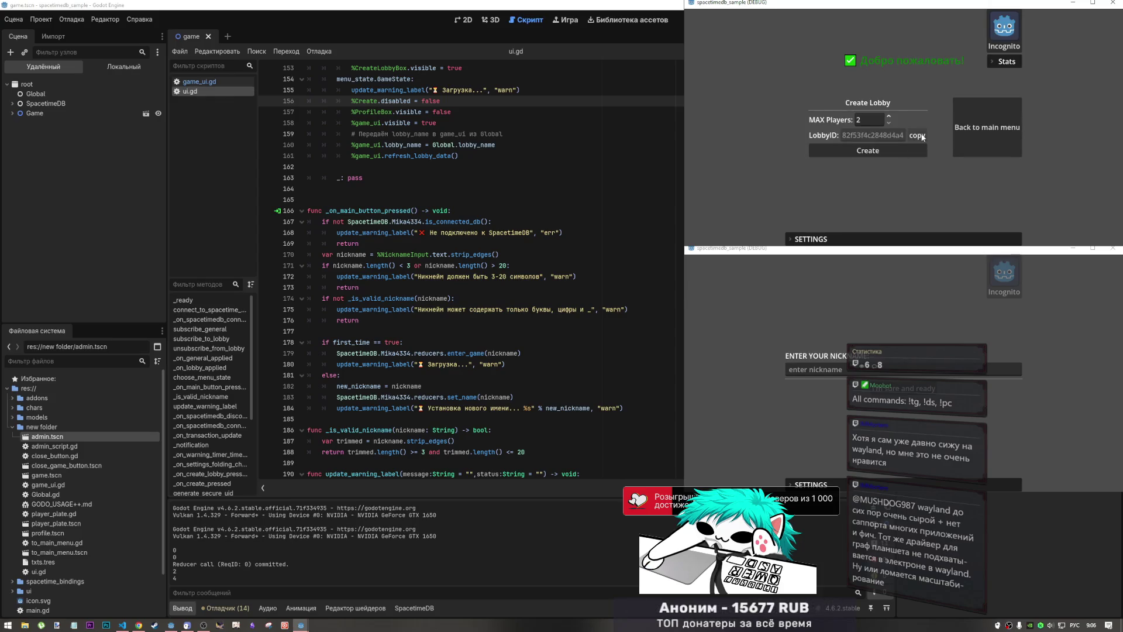
Copy the new lobby's ID, create the two-player lobby, and switch to the browser
click(917, 138)
click(906, 153)
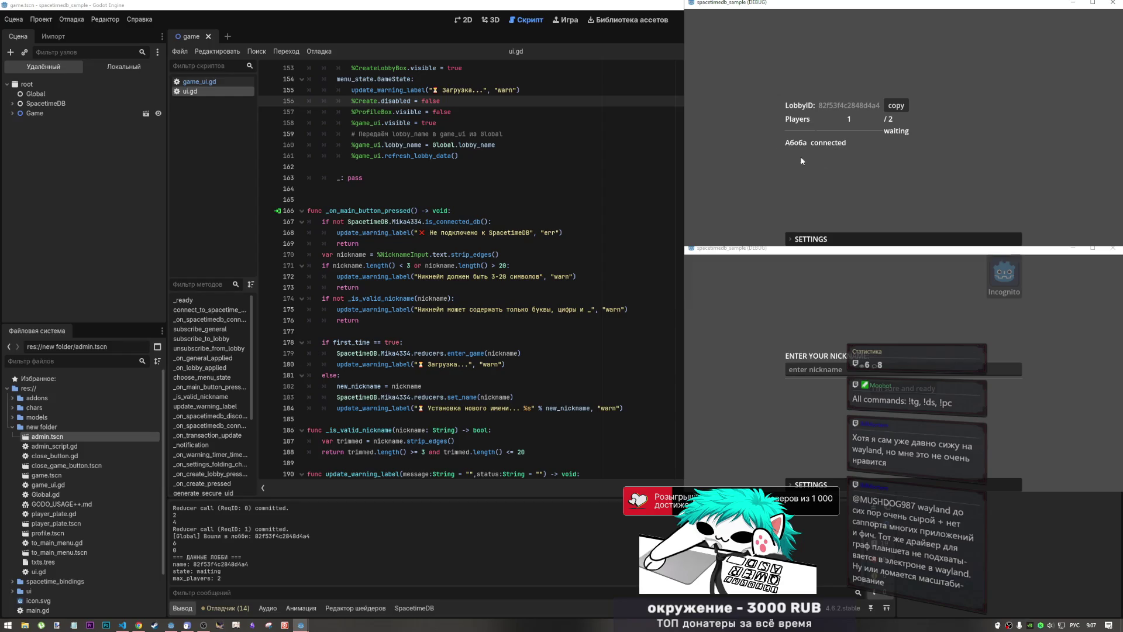
click(137, 625)
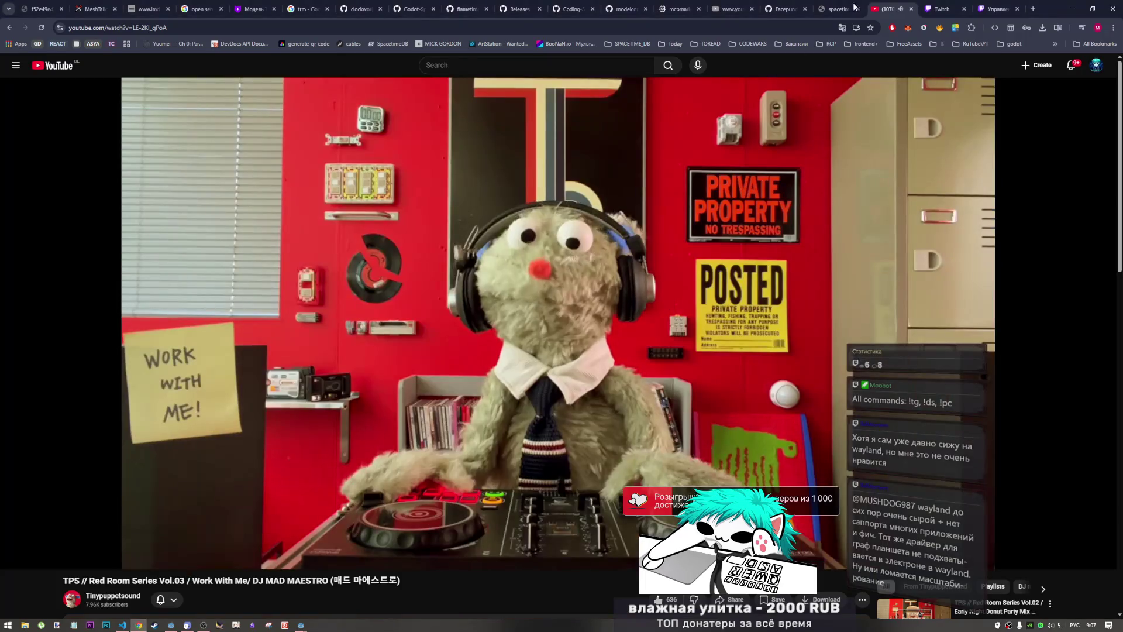
Reload the SpacetimeDB tab and open the database's overview page
click(837, 7)
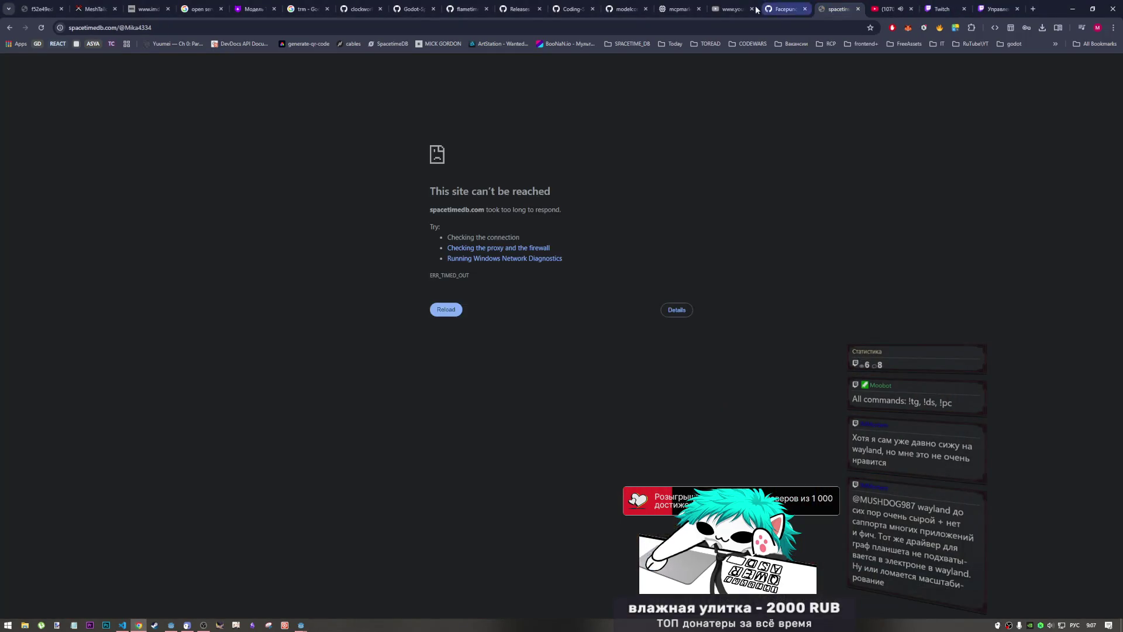
click(176, 28)
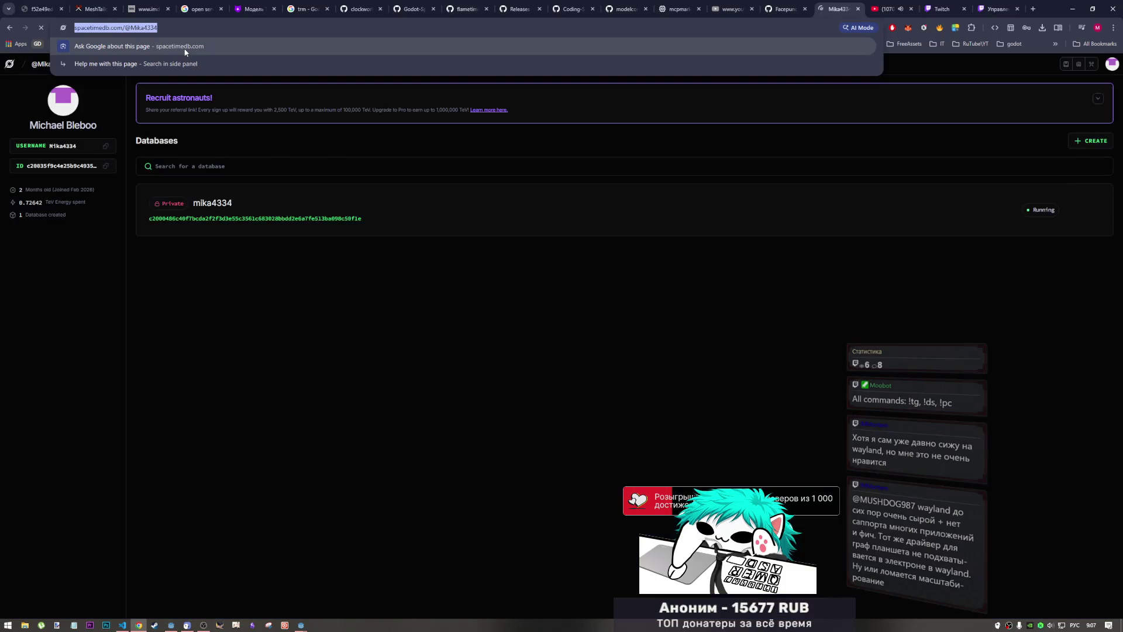
click(406, 260)
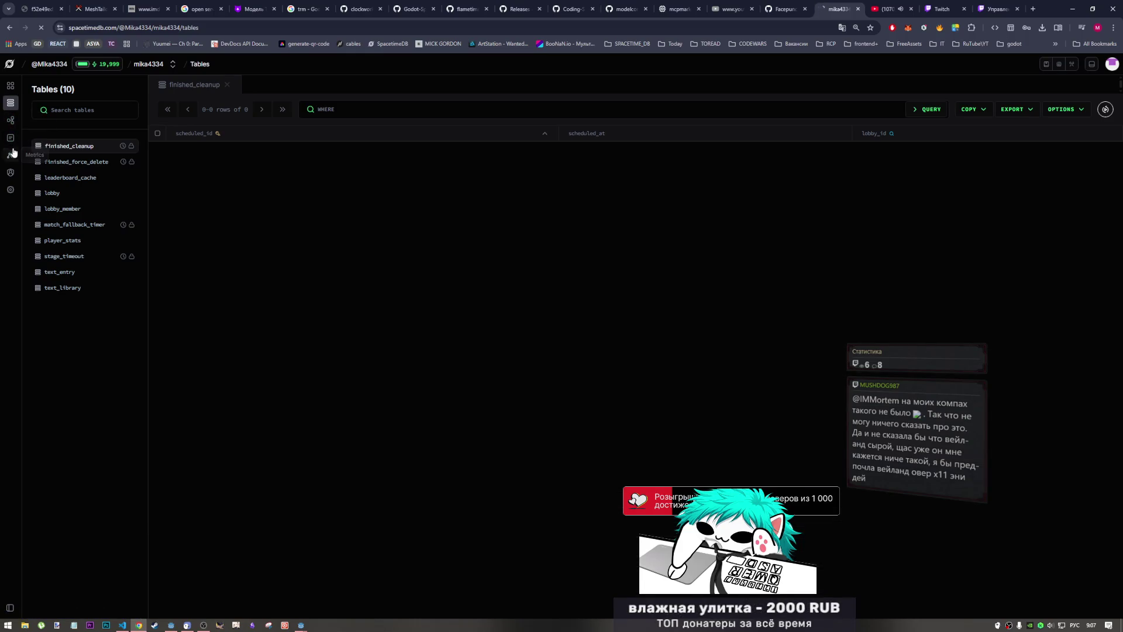
View the lobby, finished_force_delete and finished_cleanup tables, then bring the first game window forward
click(39, 194)
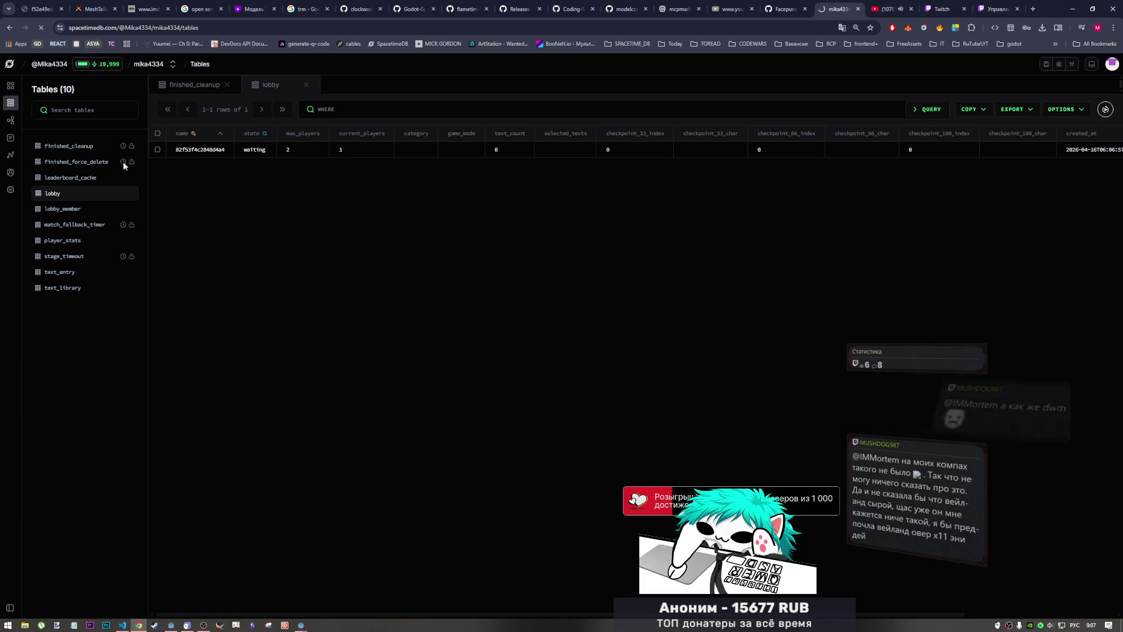
click(40, 159)
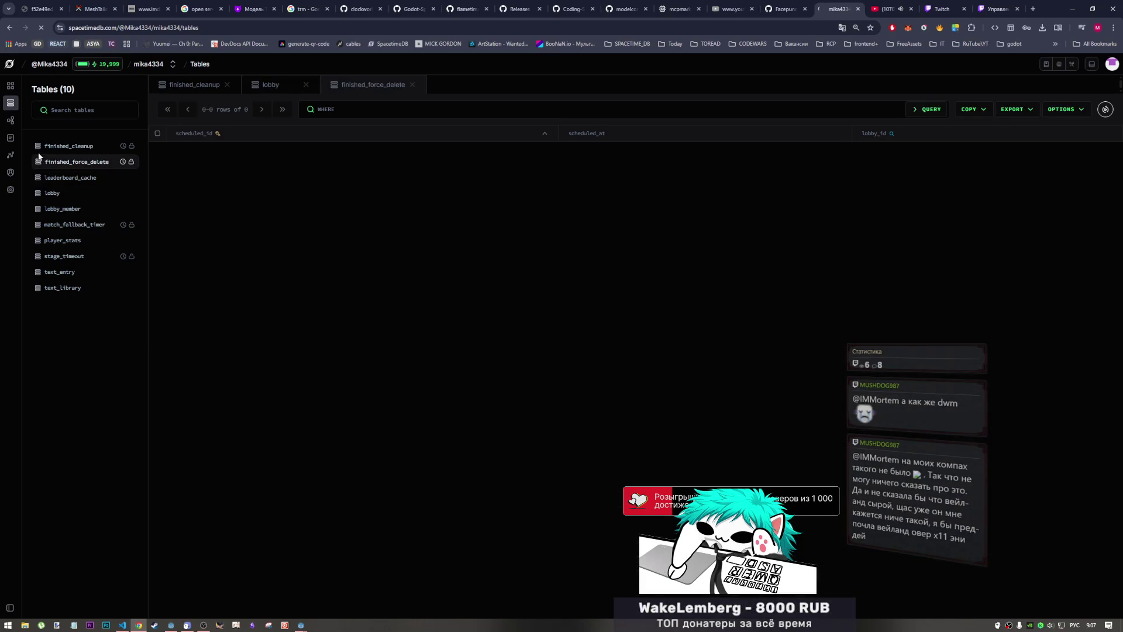
click(39, 150)
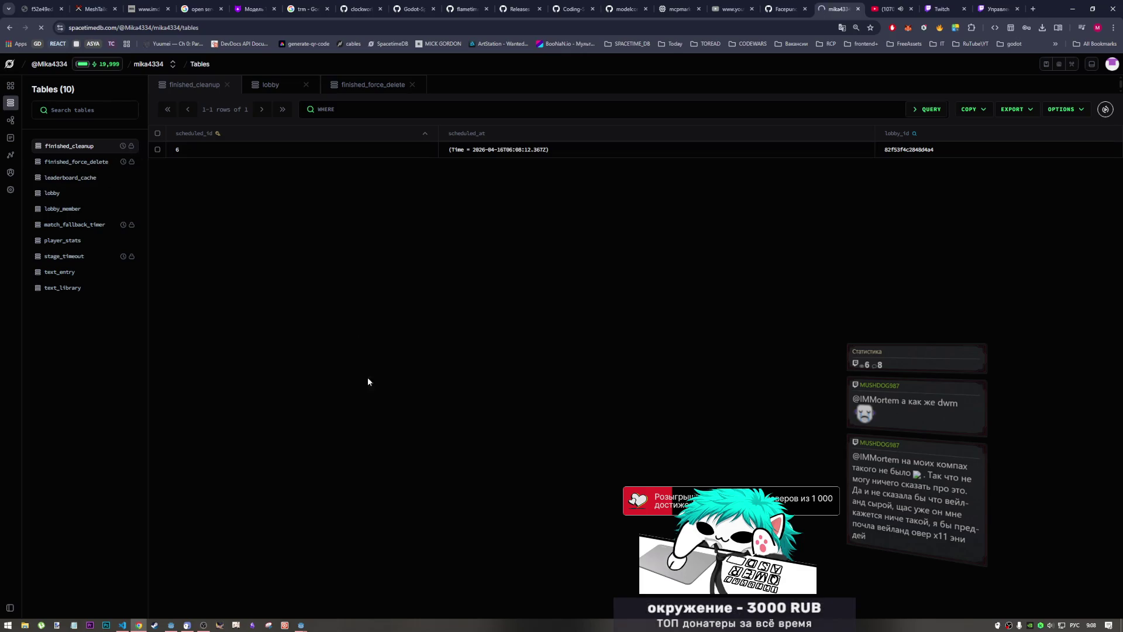
click(302, 625)
click(253, 588)
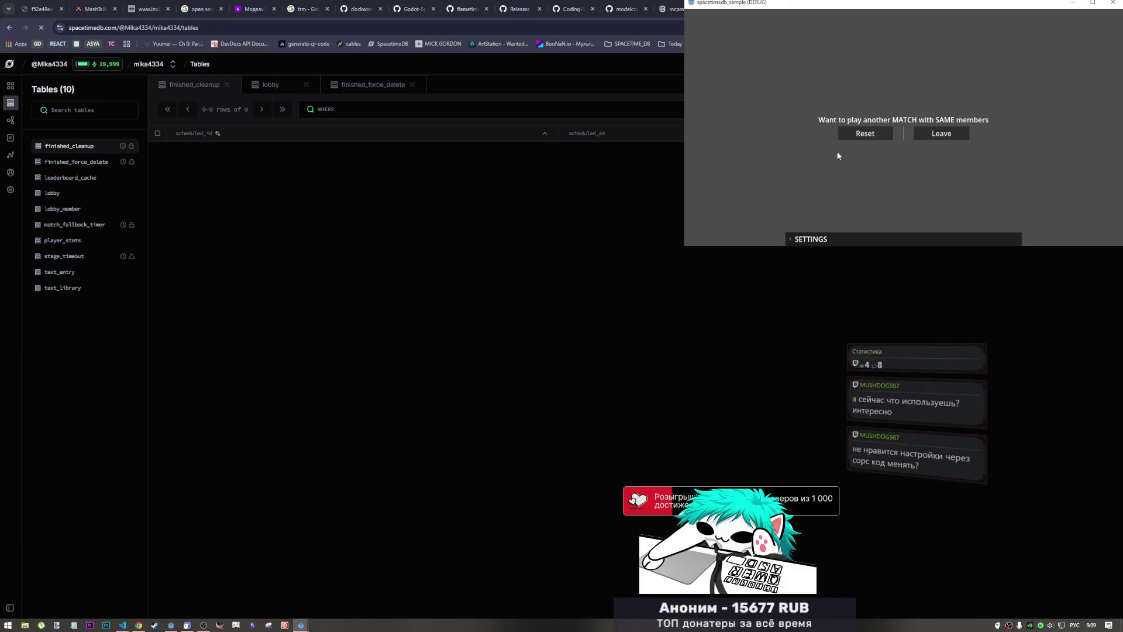
Check finished_force_delete's scheduled row 6, then bring both game windows to the front
click(76, 162)
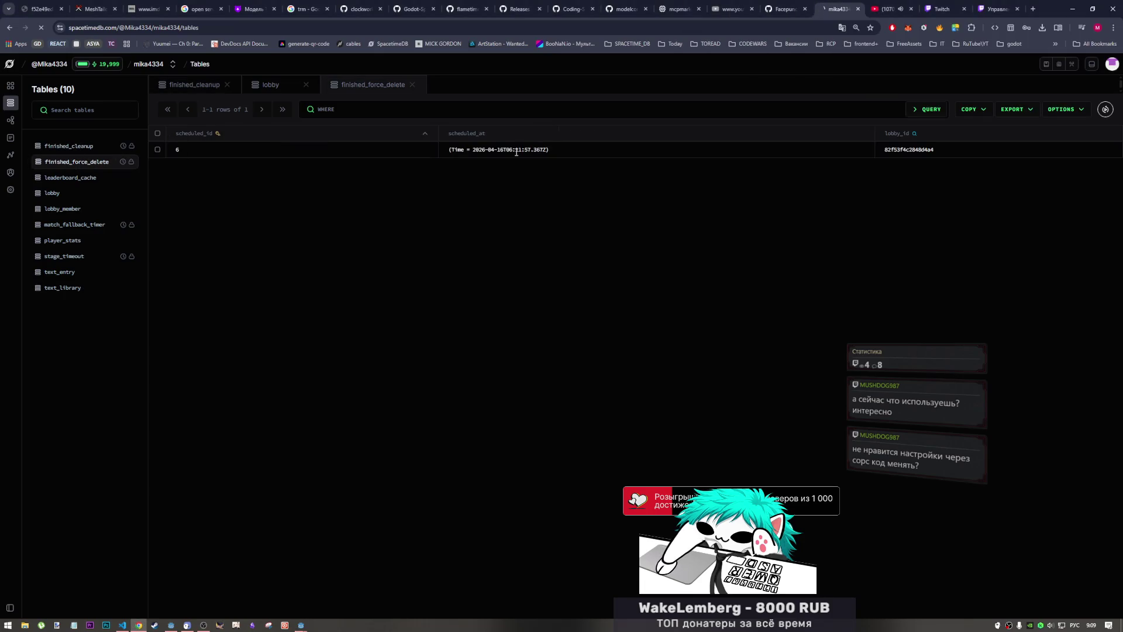
mouse_move(1090, 627)
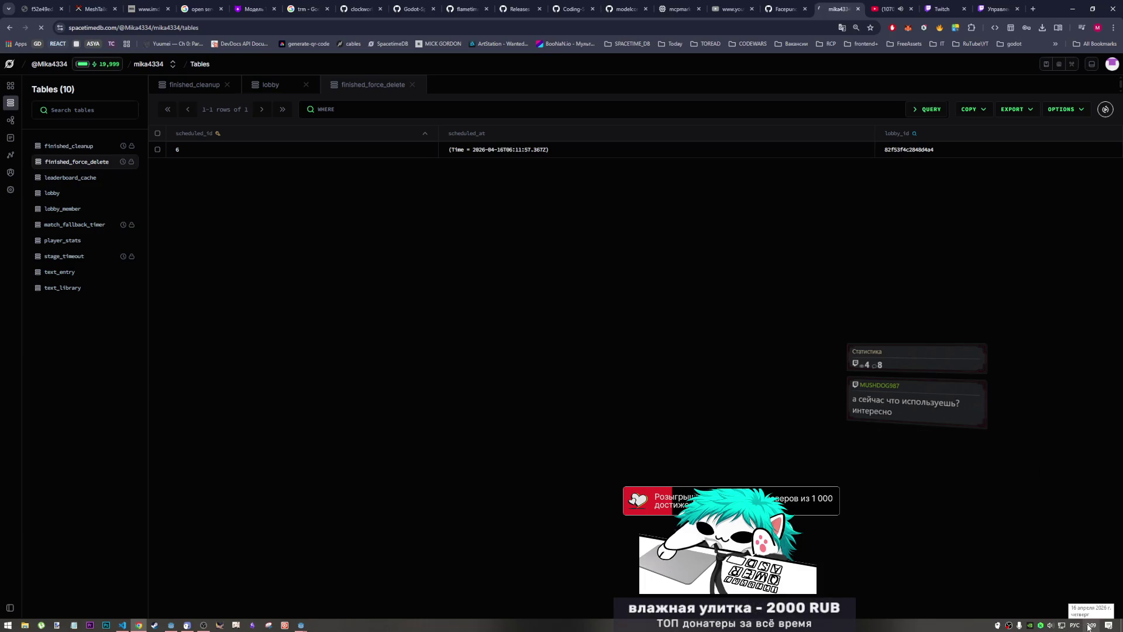
click(301, 625)
click(348, 585)
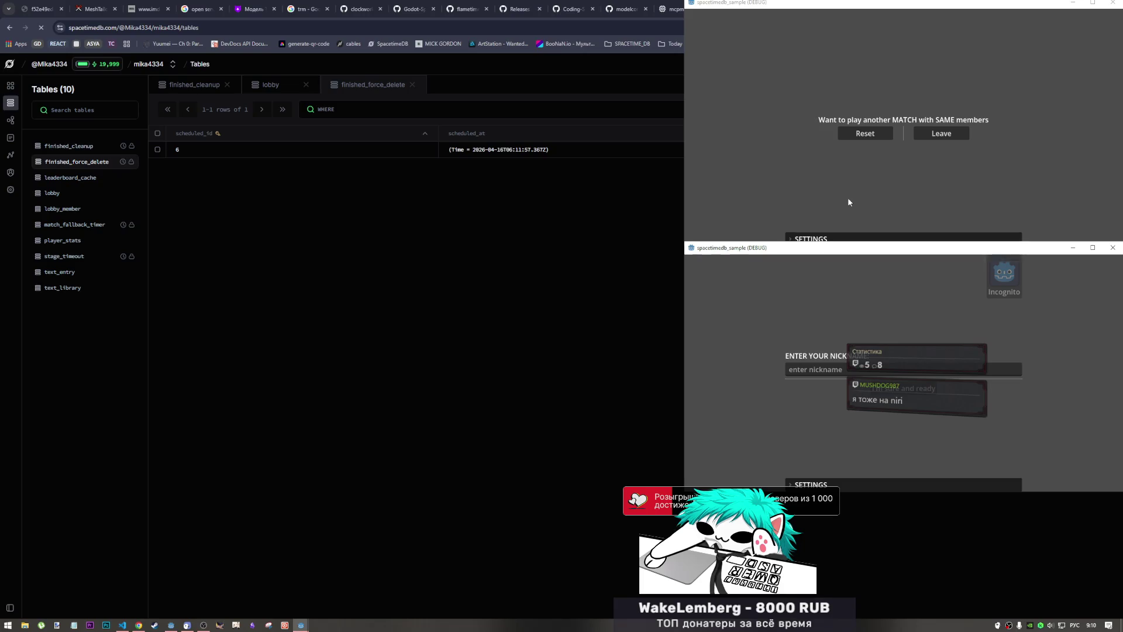
Bring the browser forward on the YouTube video, then raise the game window
click(138, 625)
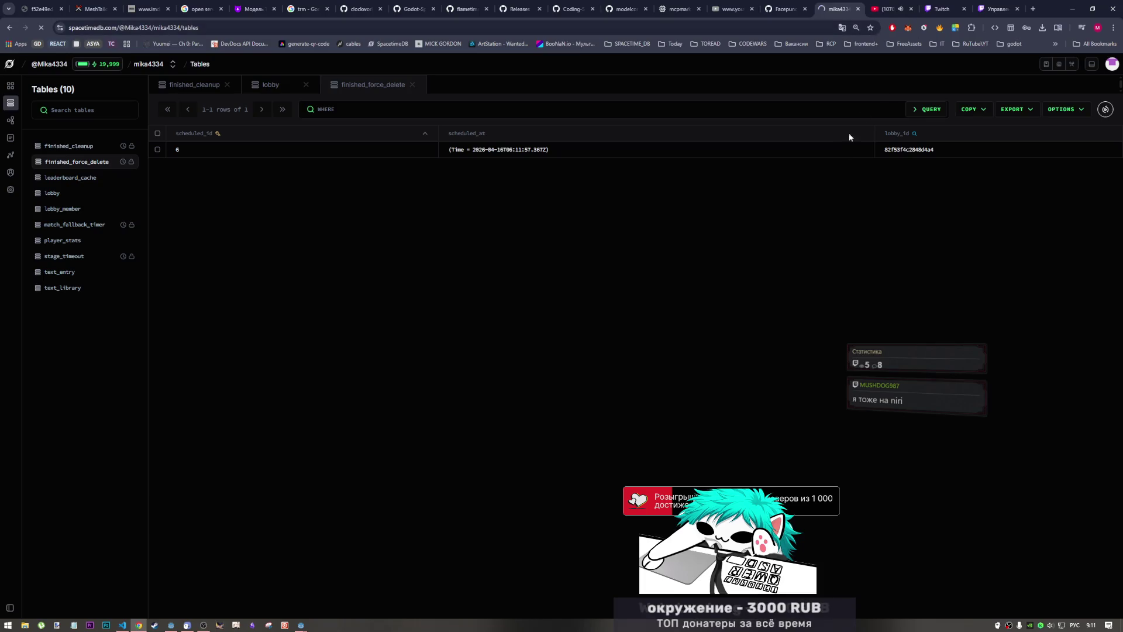
click(886, 9)
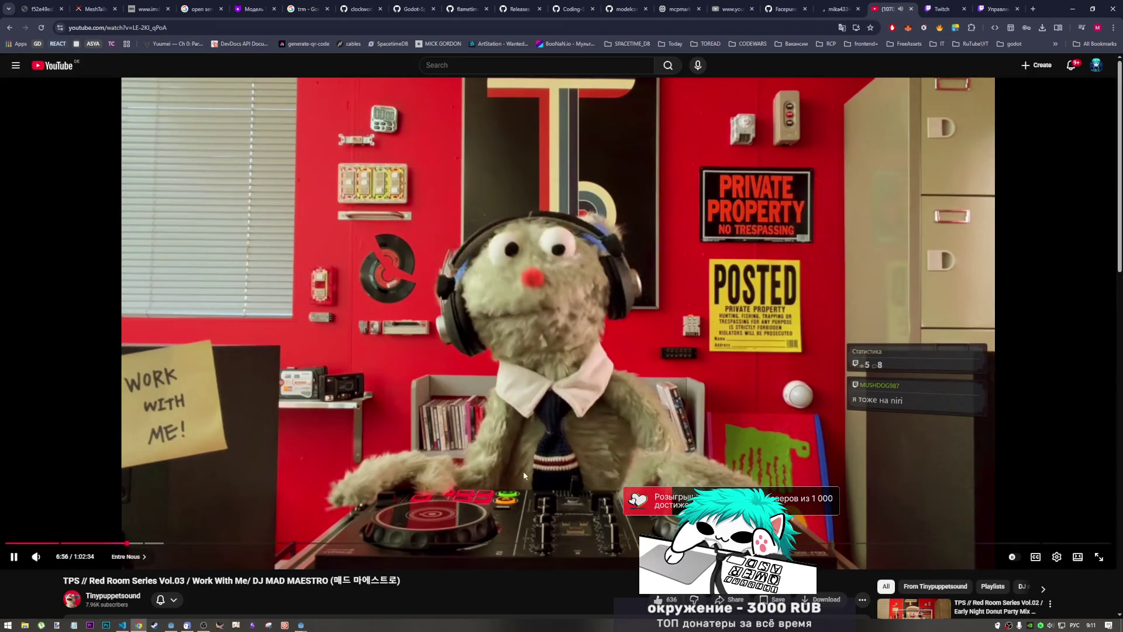
mouse_move(302, 616)
click(349, 590)
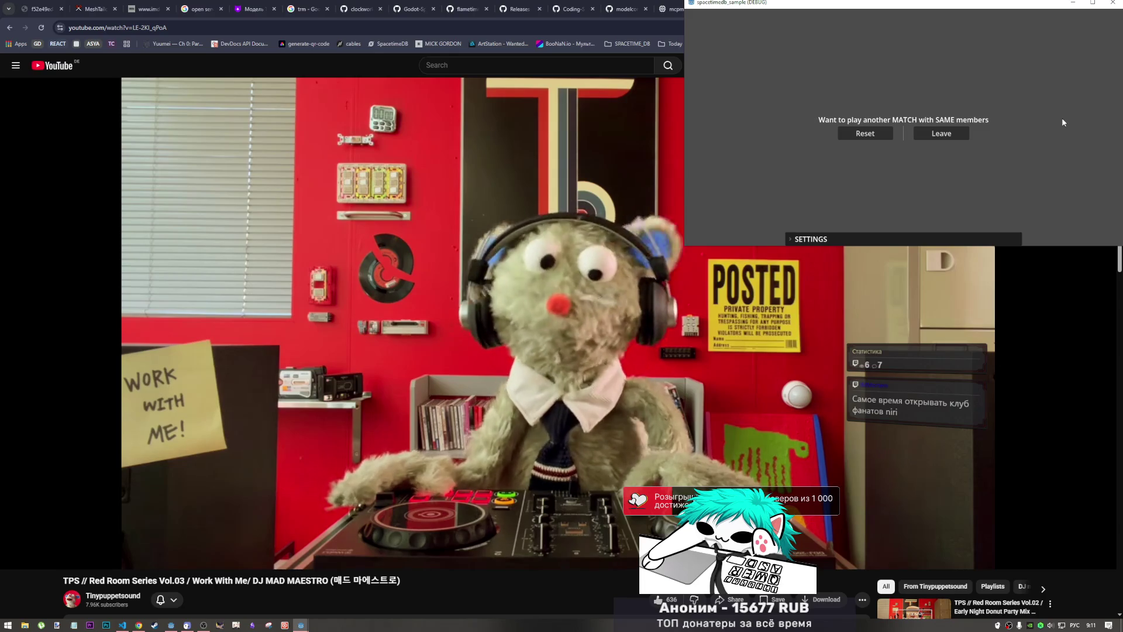
Return to the SpacetimeDB tab showing the finished_force_delete table with row 6
mouse_move(546, 368)
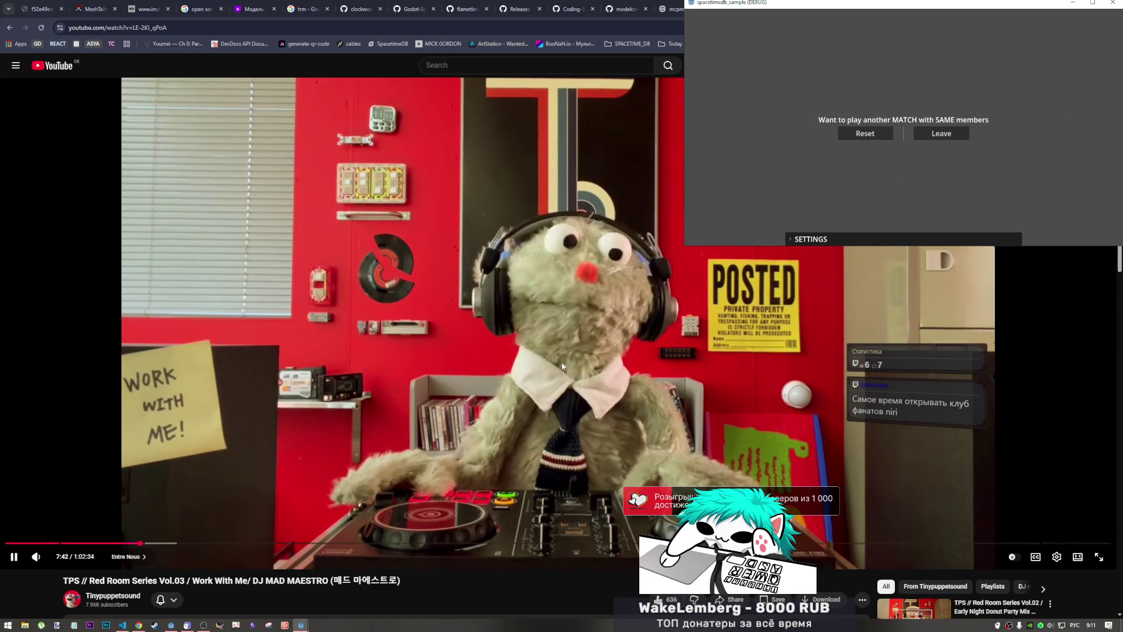
click(644, 28)
key(ctrl+shift+Tab)
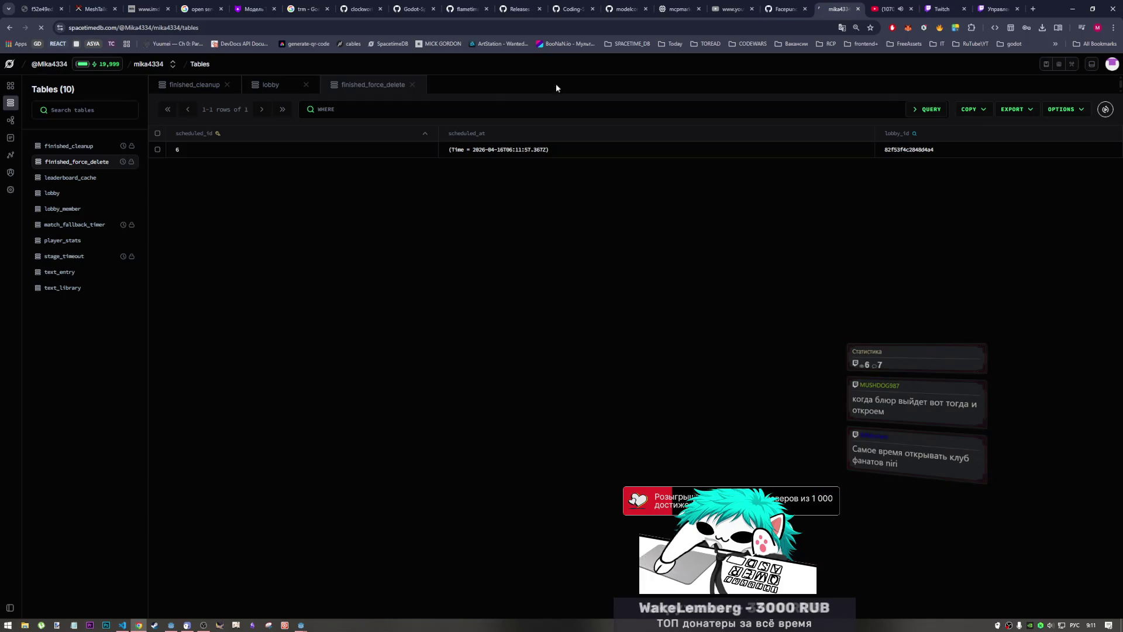
Raise the game window, watch finished_force_delete empty to 0 rows, then return to the Godot editor
mouse_move(303, 626)
click(279, 592)
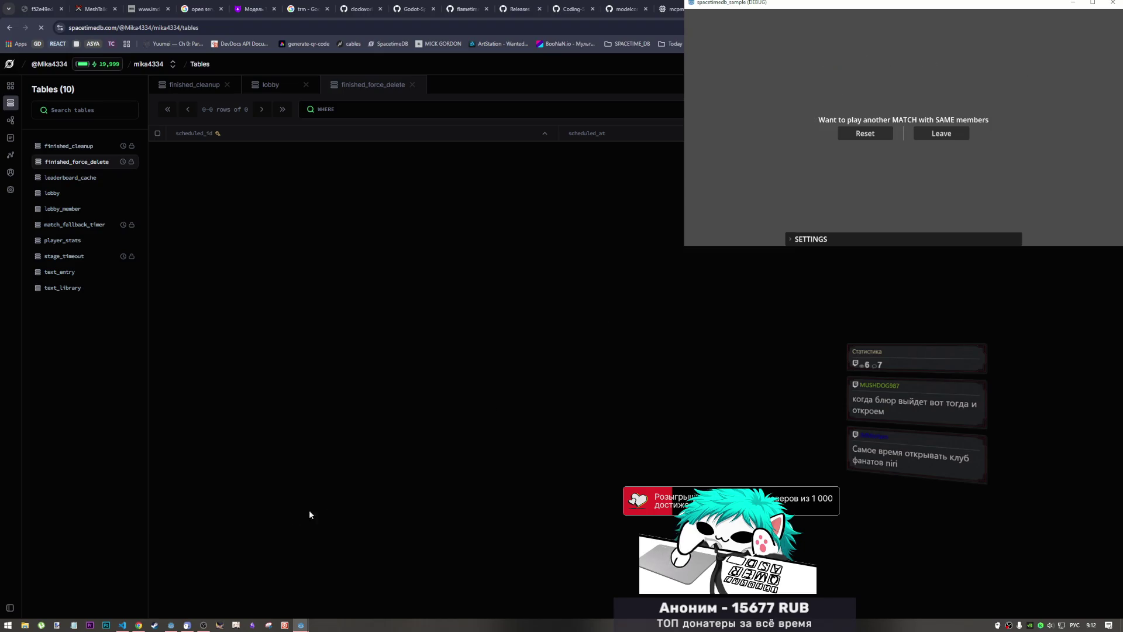
mouse_move(301, 625)
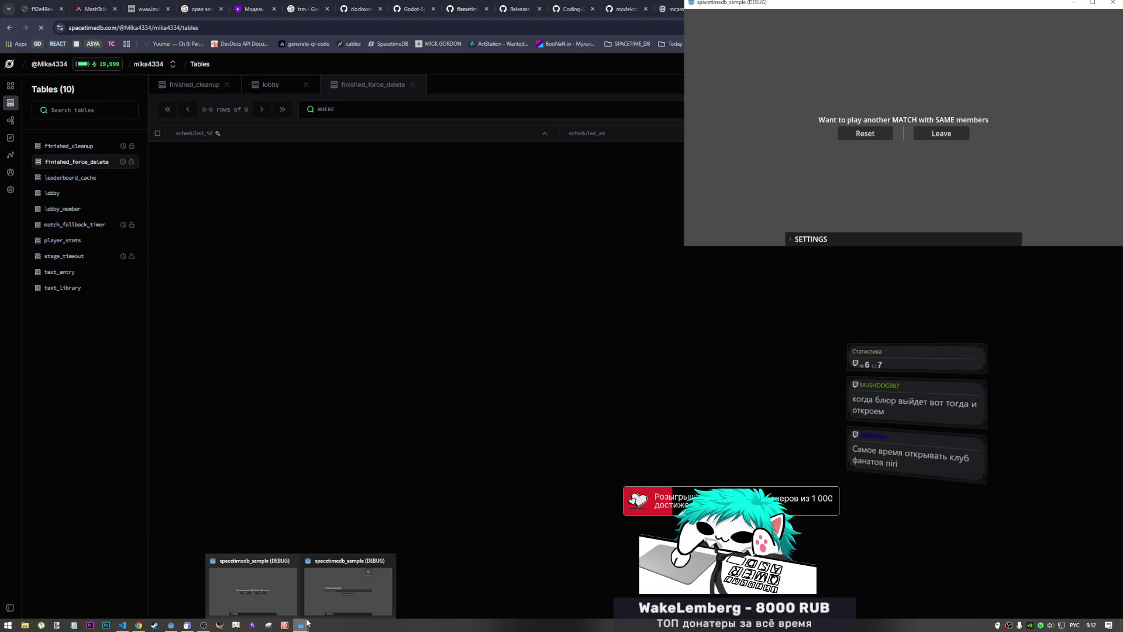
click(280, 588)
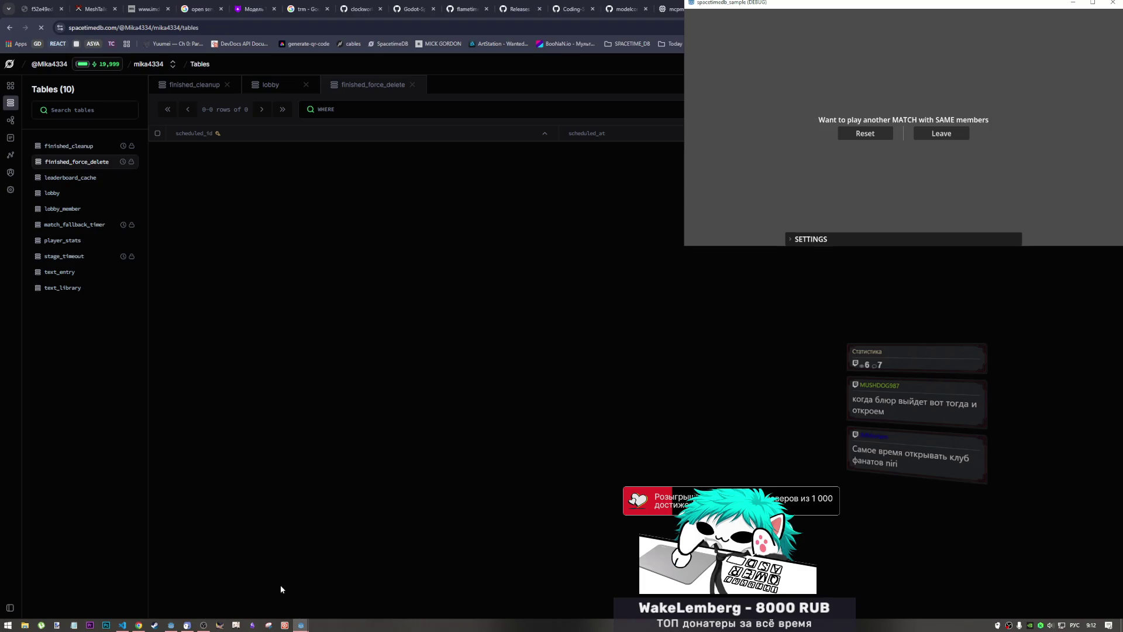
click(183, 626)
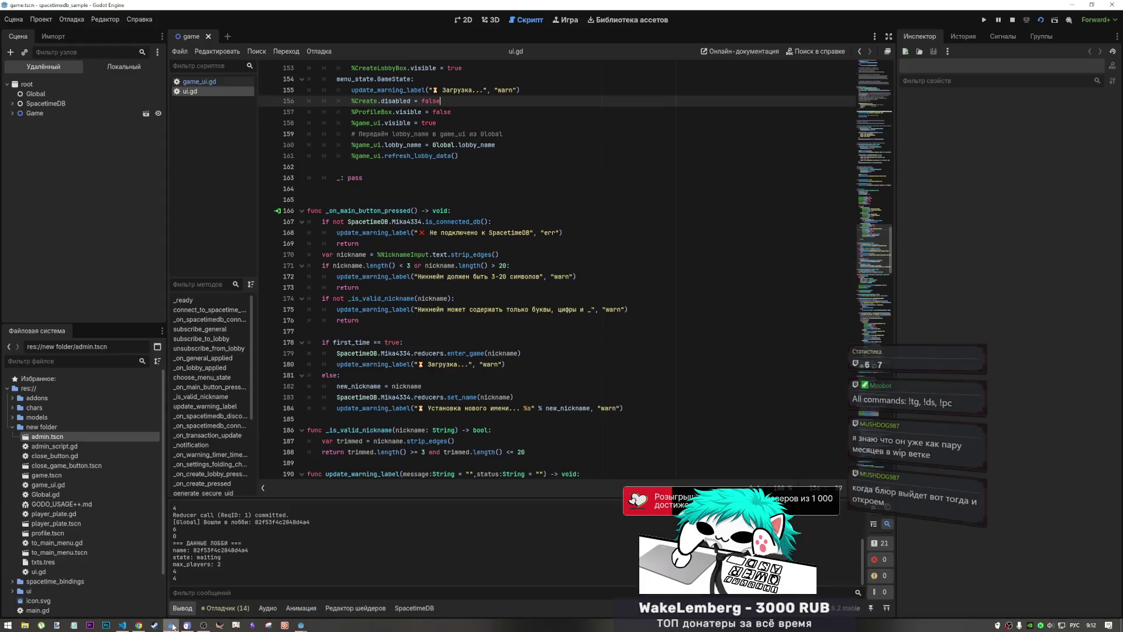
Stop the running game and scroll through the ui.gd code
click(1011, 19)
click(578, 168)
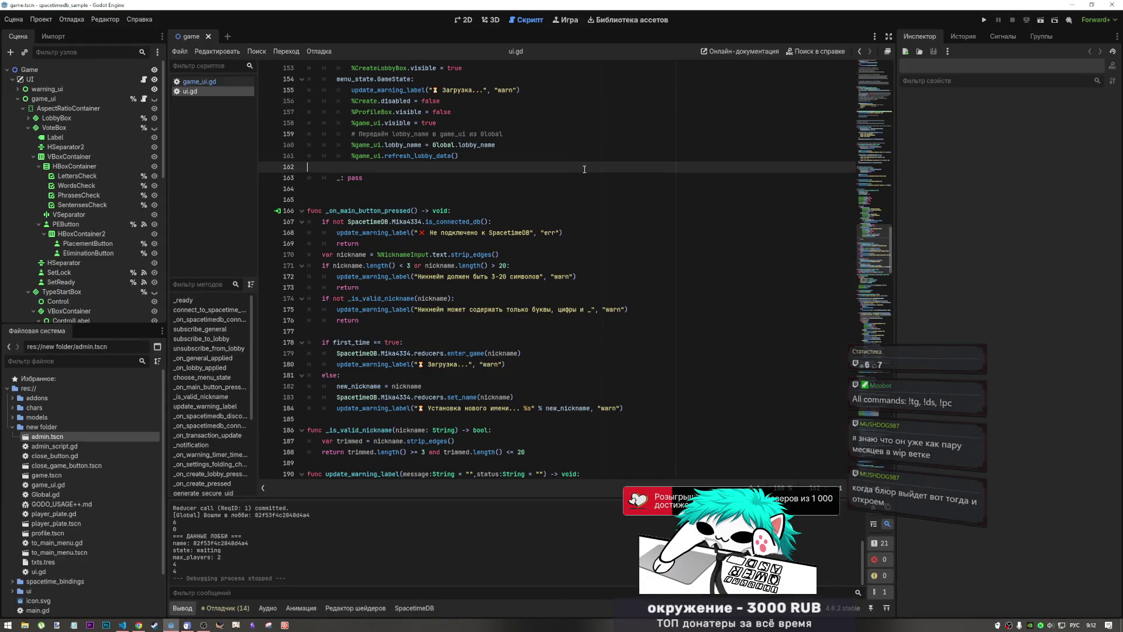
scroll(868, 297, down, 10)
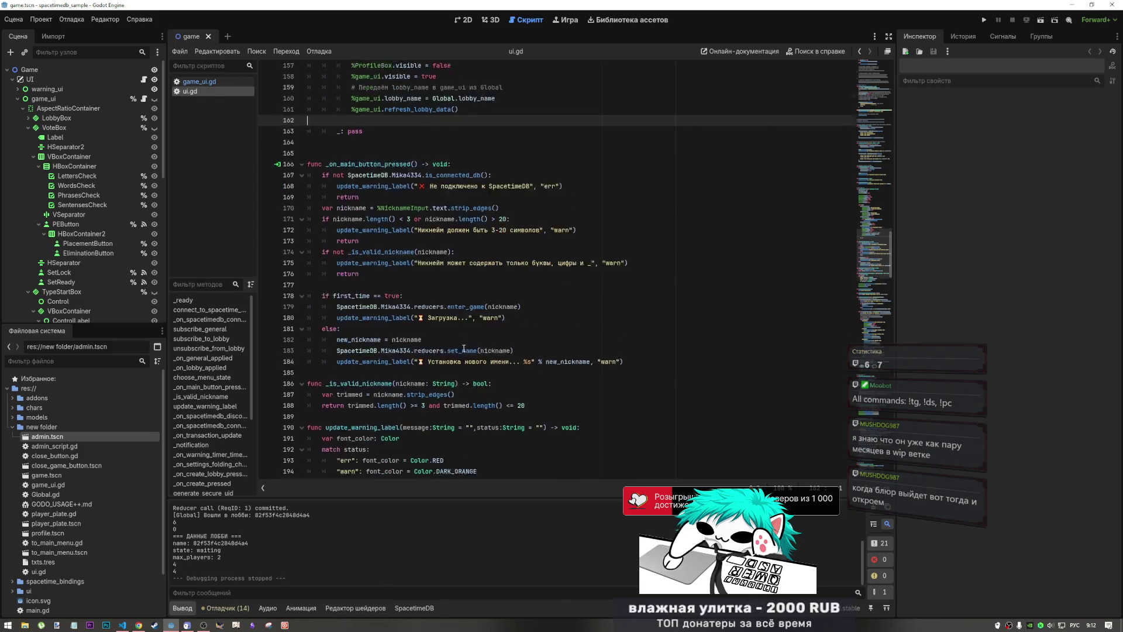
scroll(868, 293, down, 2)
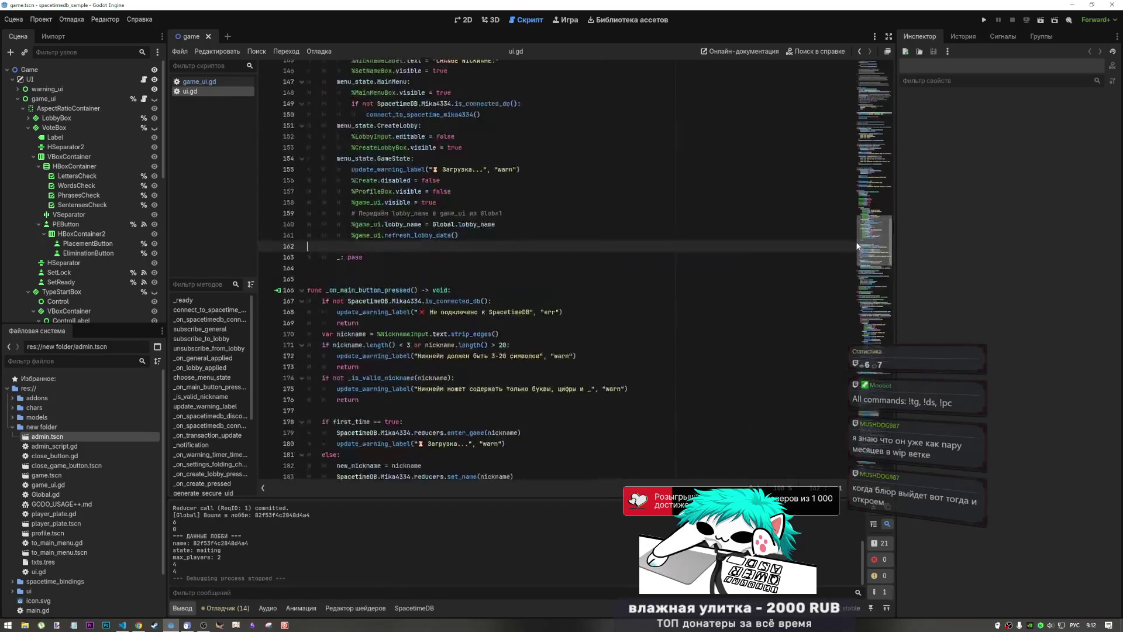
scroll(386, 373, up, 5)
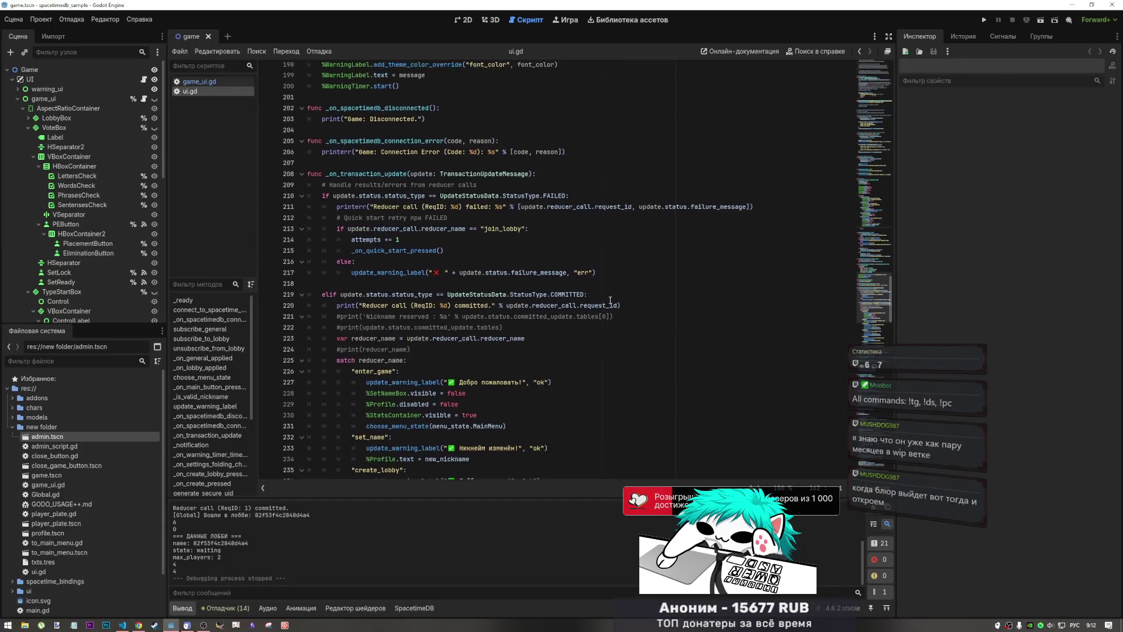
In game_ui.gd, search 'вышел' and place the caret at the end of warning line 192
click(202, 82)
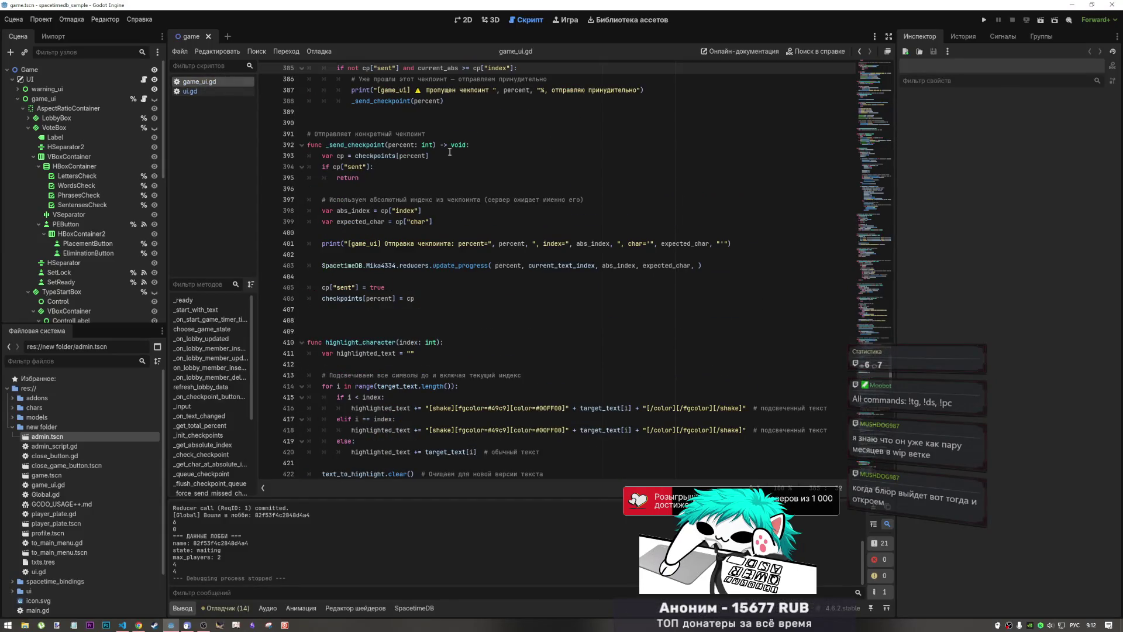
key(ctrl+f)
text(вышел)
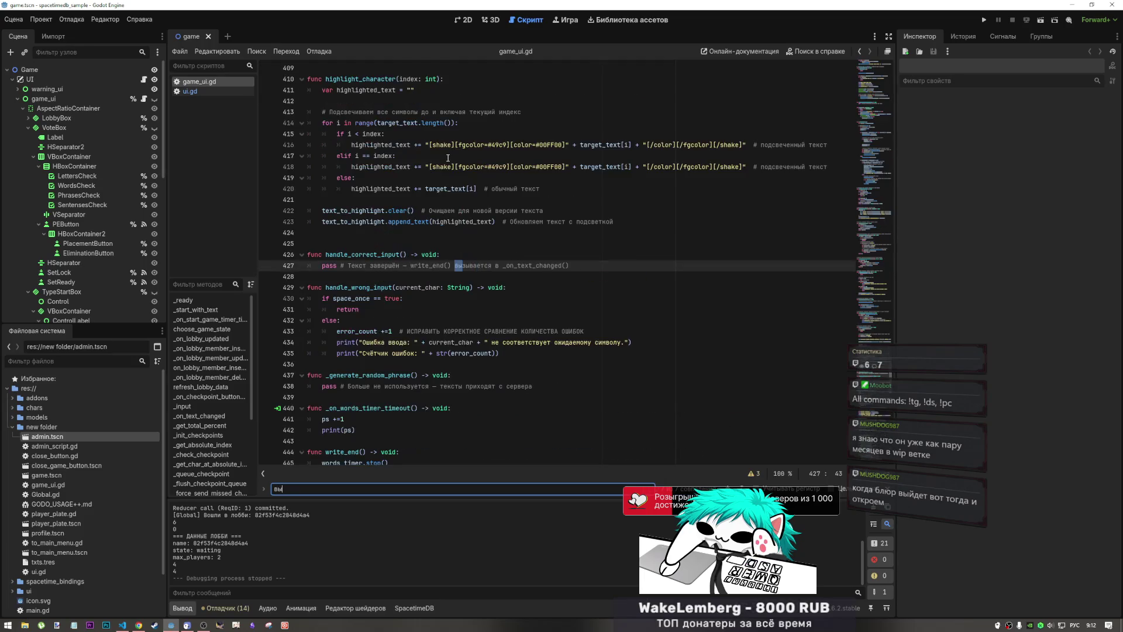
click(383, 255)
key(Down)
key(Down)
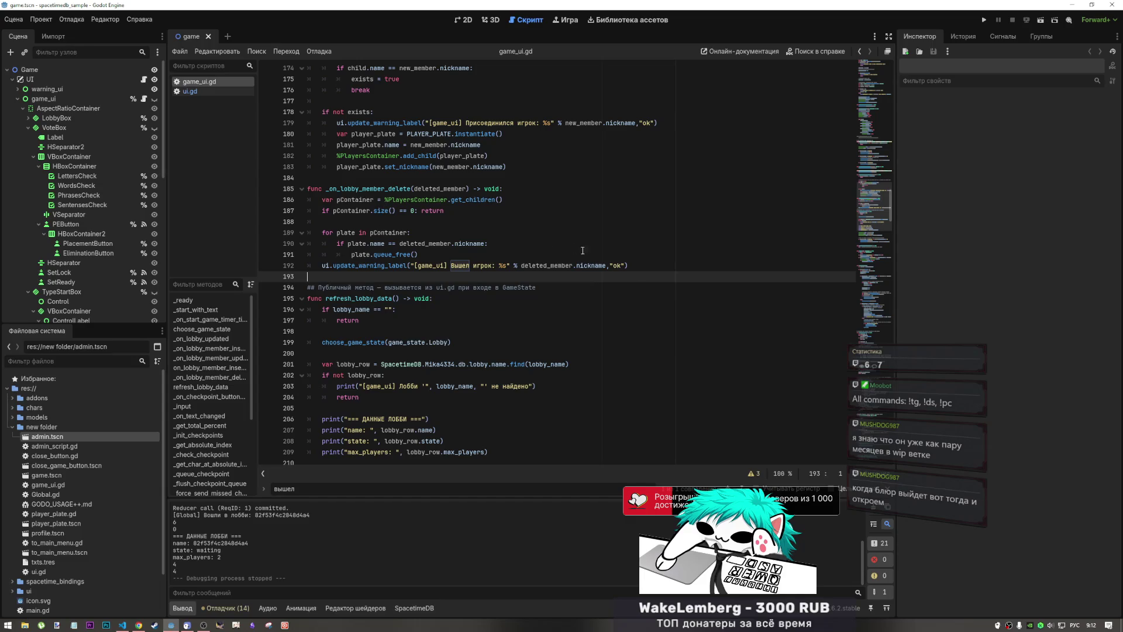
click(649, 267)
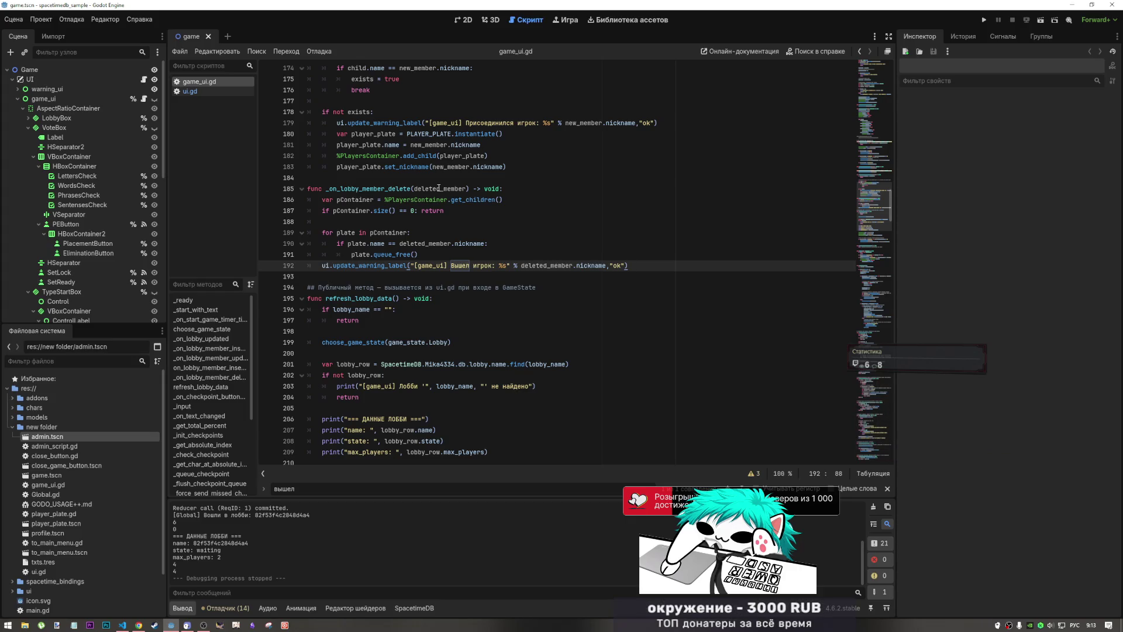
Add a blank line 193 after the warning, switching the keyboard layout to English
key(Return)
text(ы)
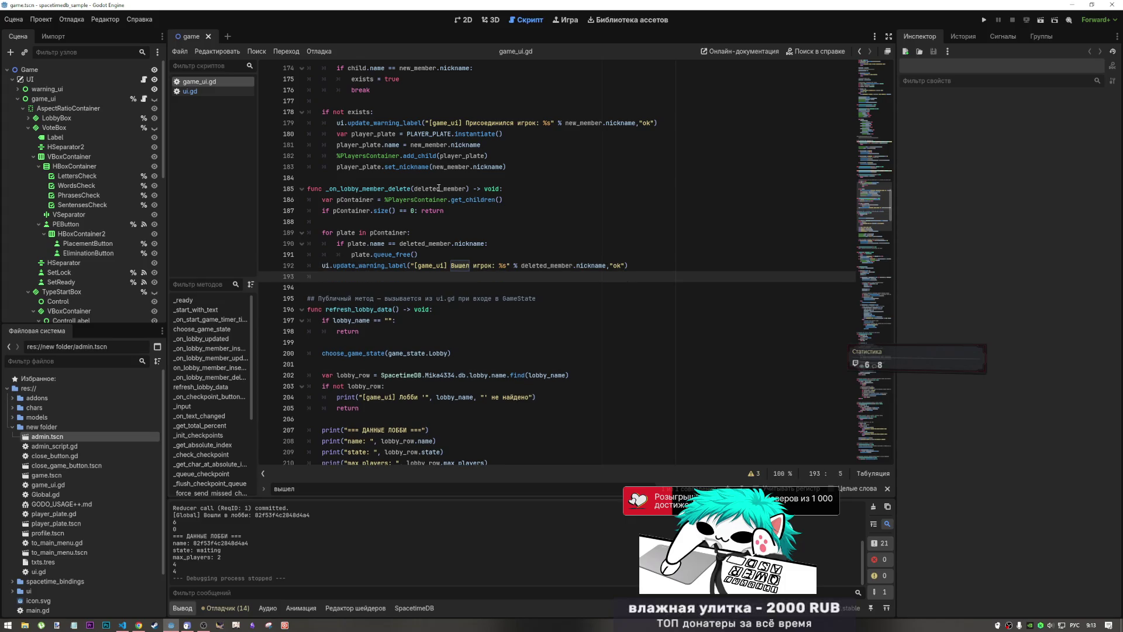
key(BackSpace)
key(alt+shift)
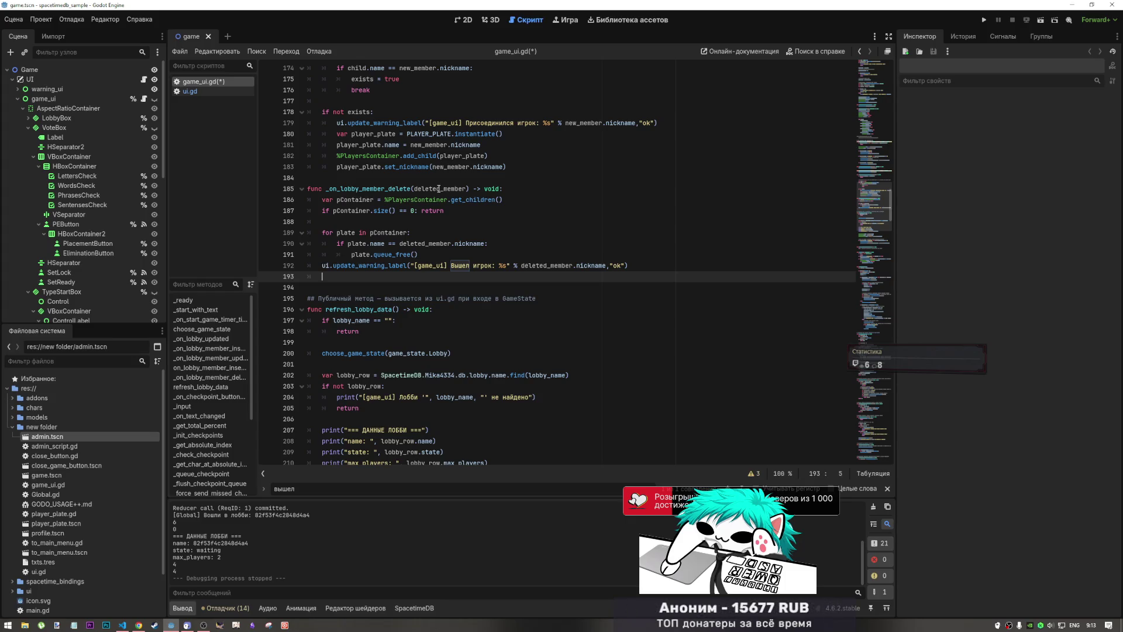
double_click(425, 244)
click(364, 273)
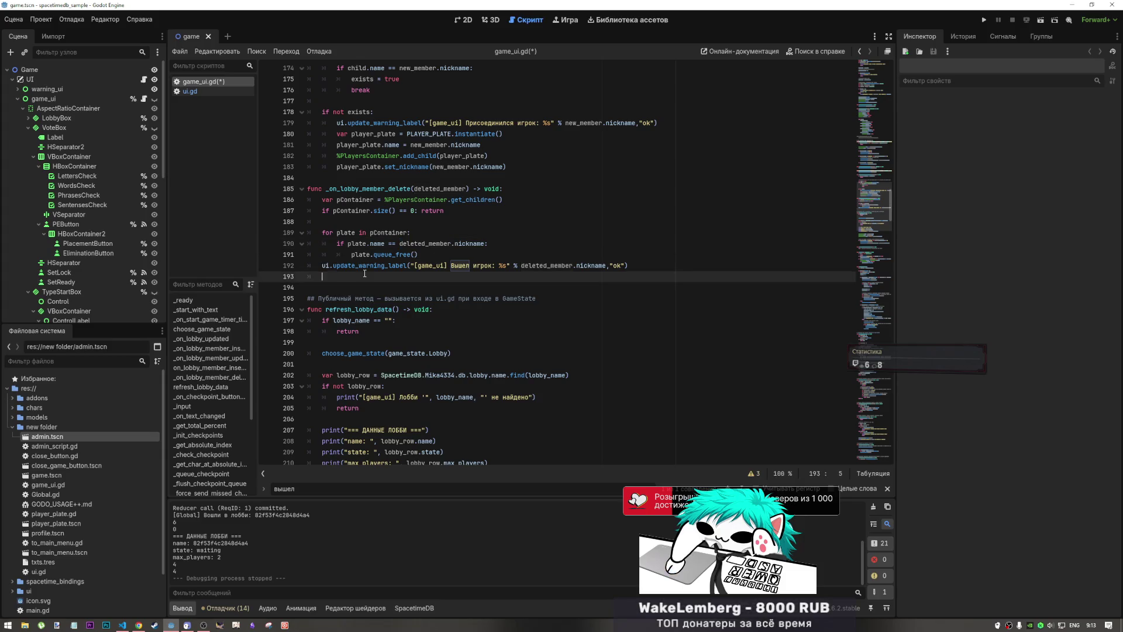
scroll(877, 87, up, 20)
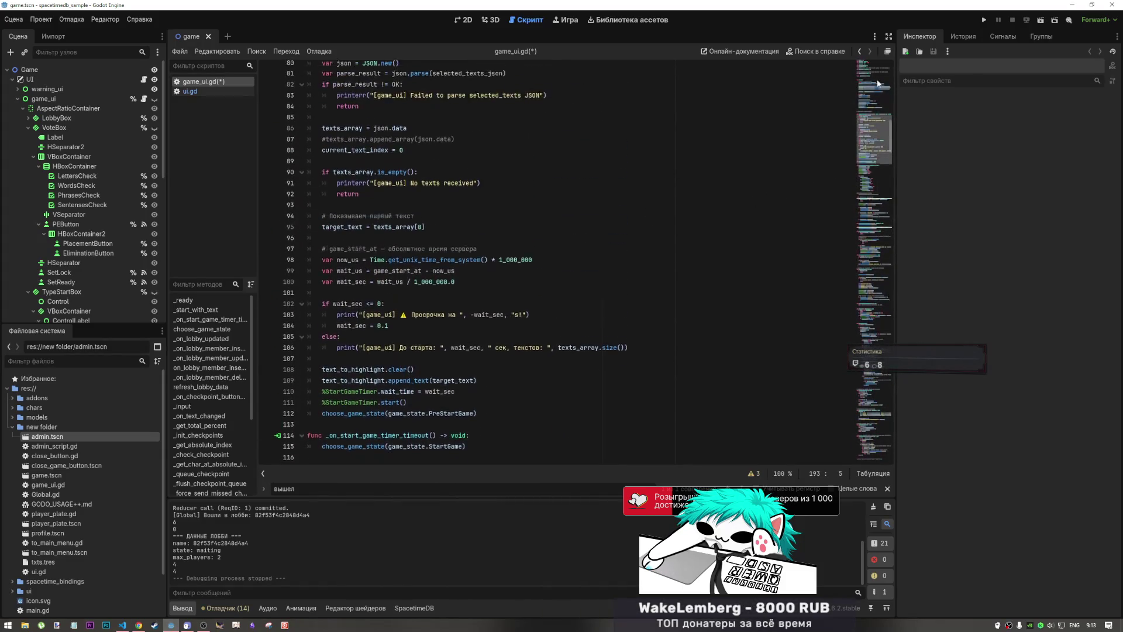
scroll(878, 86, up, 20)
drag(870, 63, 874, 187)
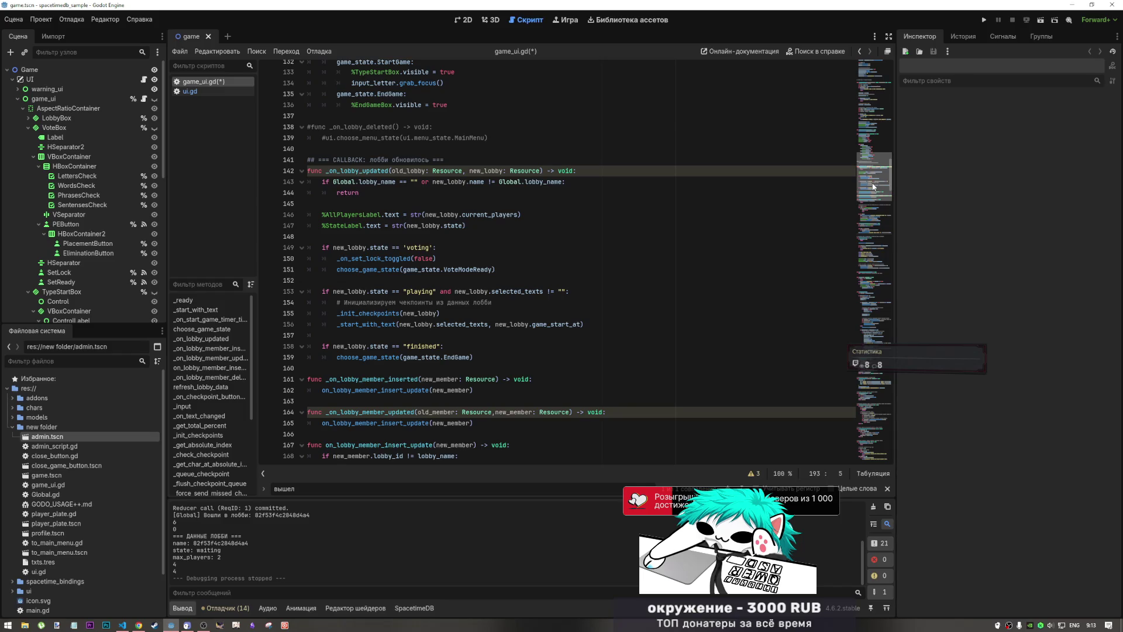
drag(874, 187, 879, 218)
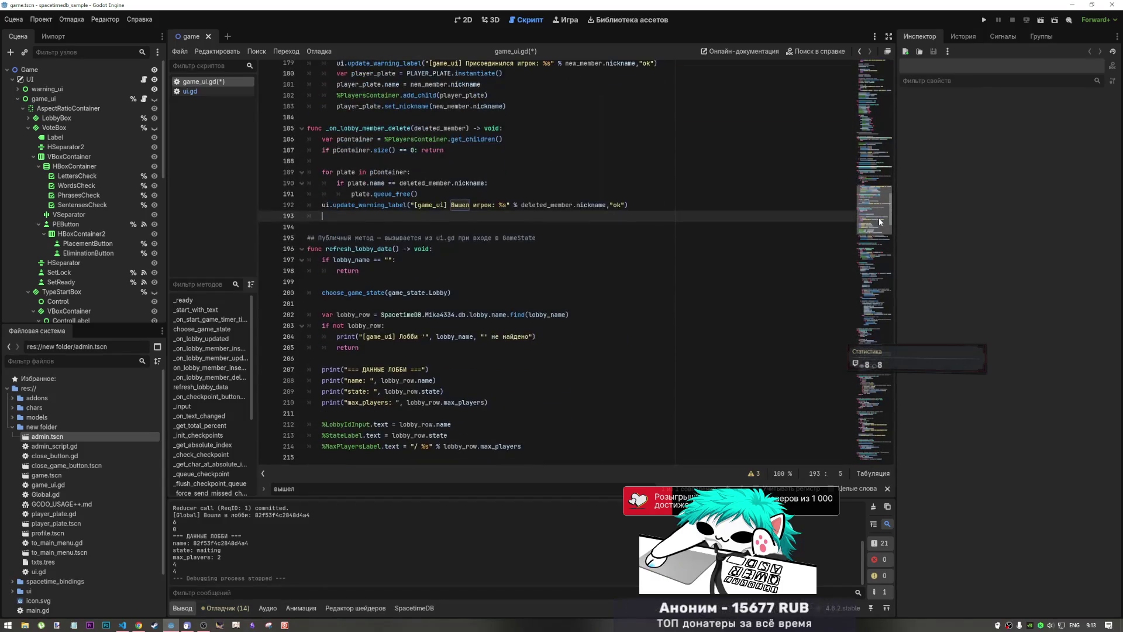
Write 'deleted_member.nickname' and prefix it with 'if' as an unfinished condition on line 194
text(deleted_member)
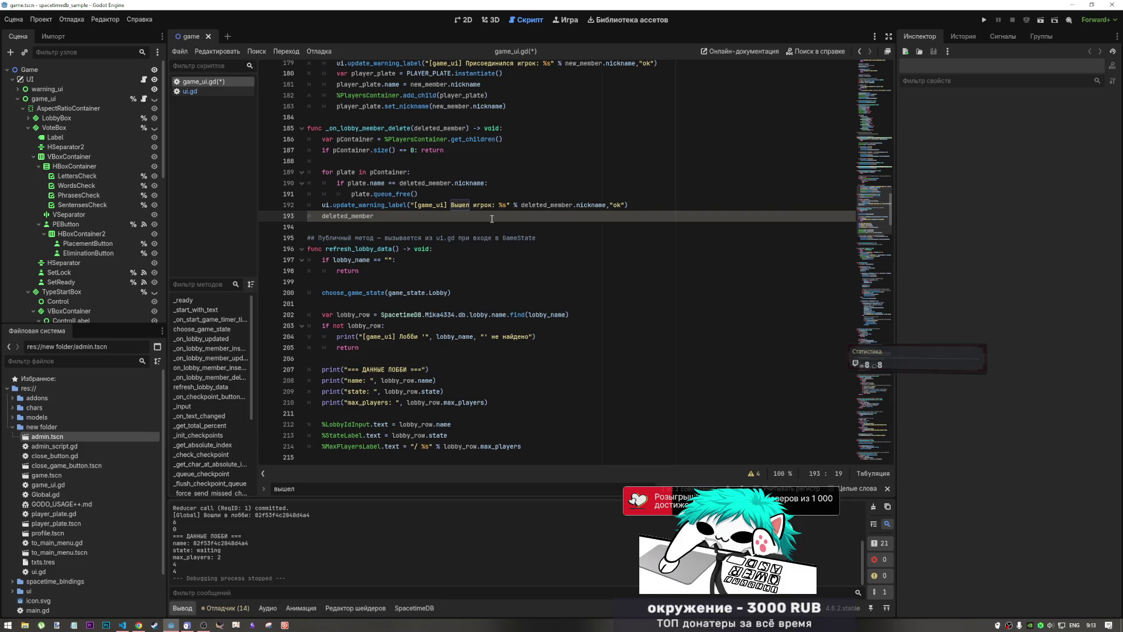
text(nick)
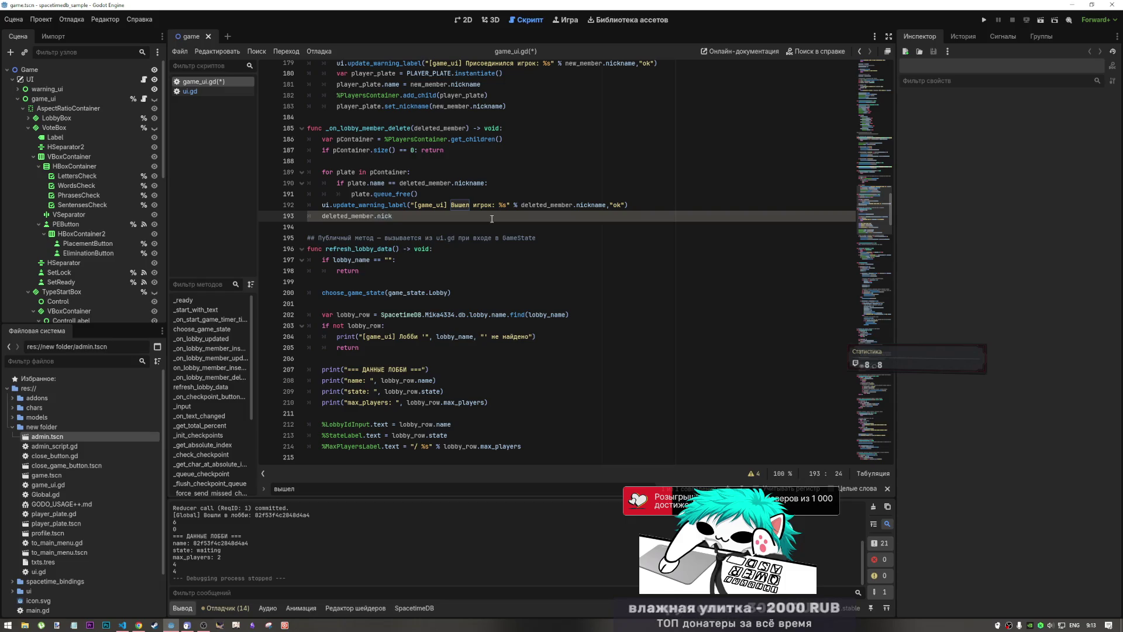
text(name)
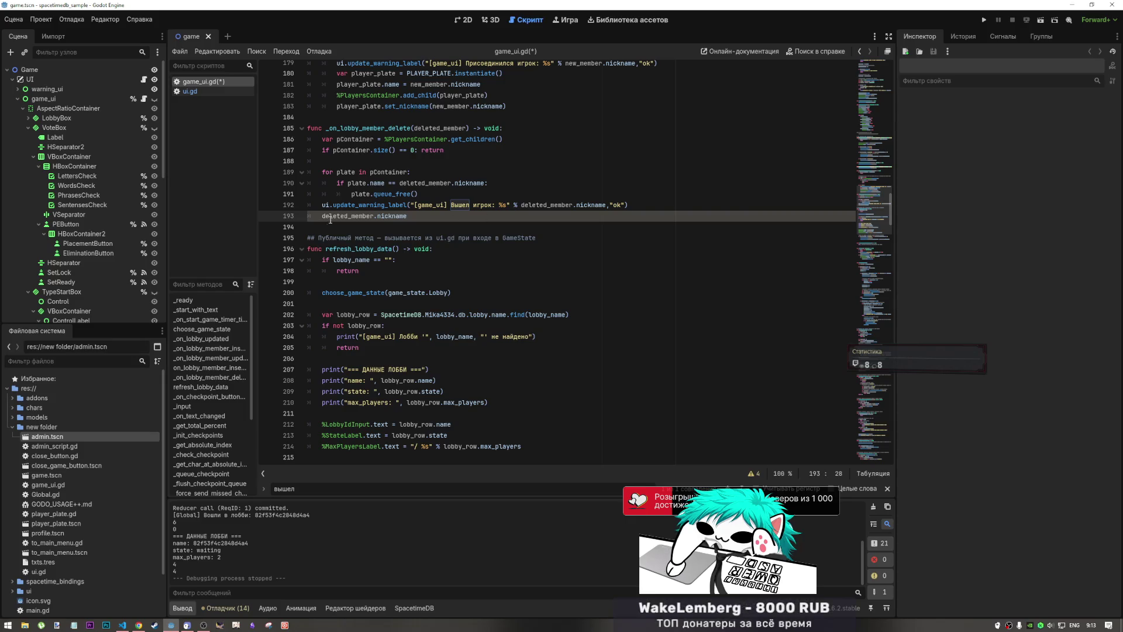
key(Home)
key(Return)
text(if)
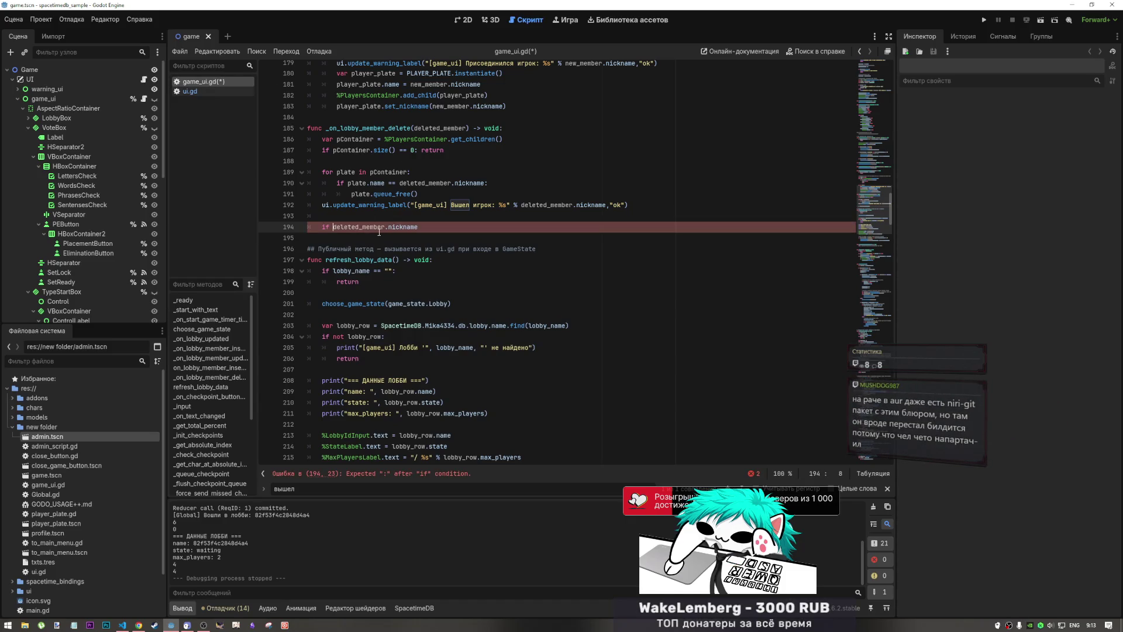
In ui.gd, select the new_nickname declaration on line 6 and search for it
click(210, 91)
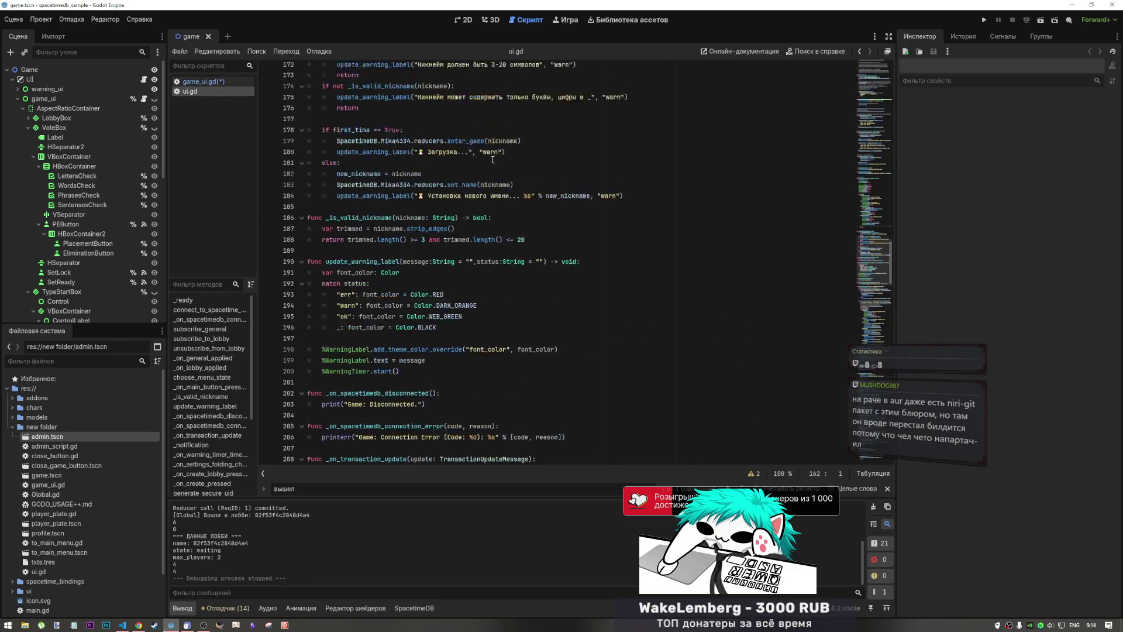
click(875, 71)
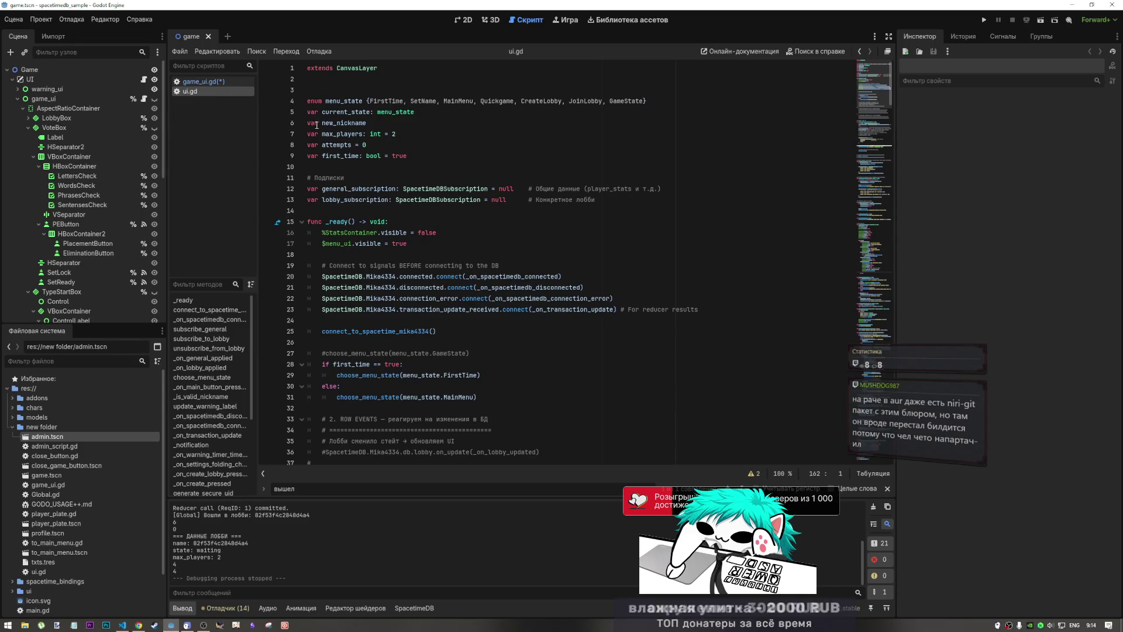
click(342, 123)
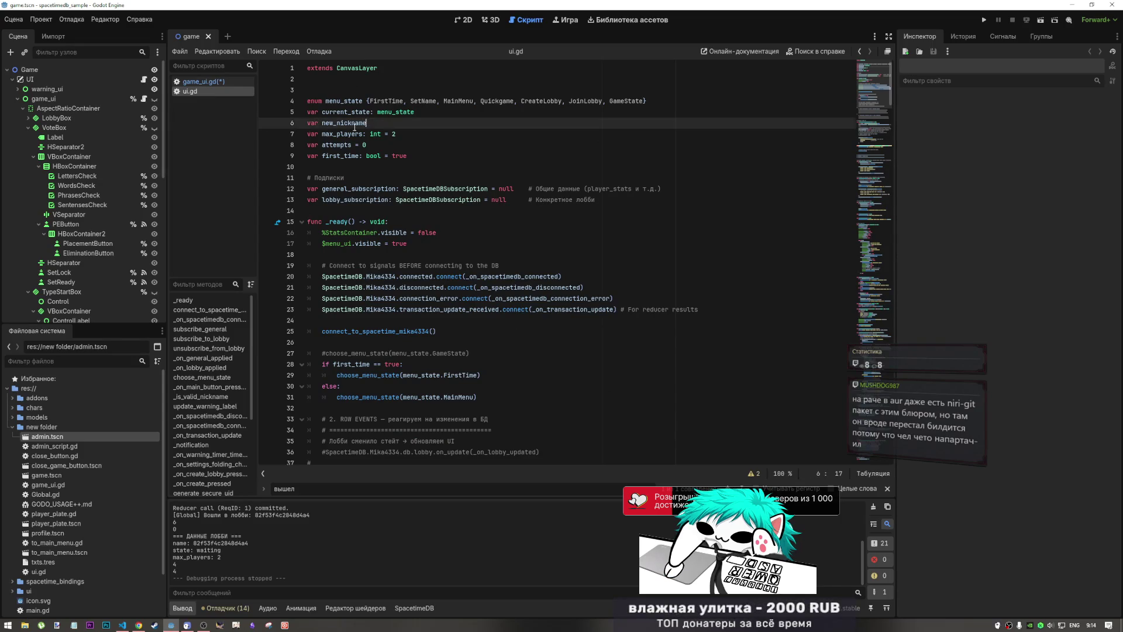
double_click(341, 123)
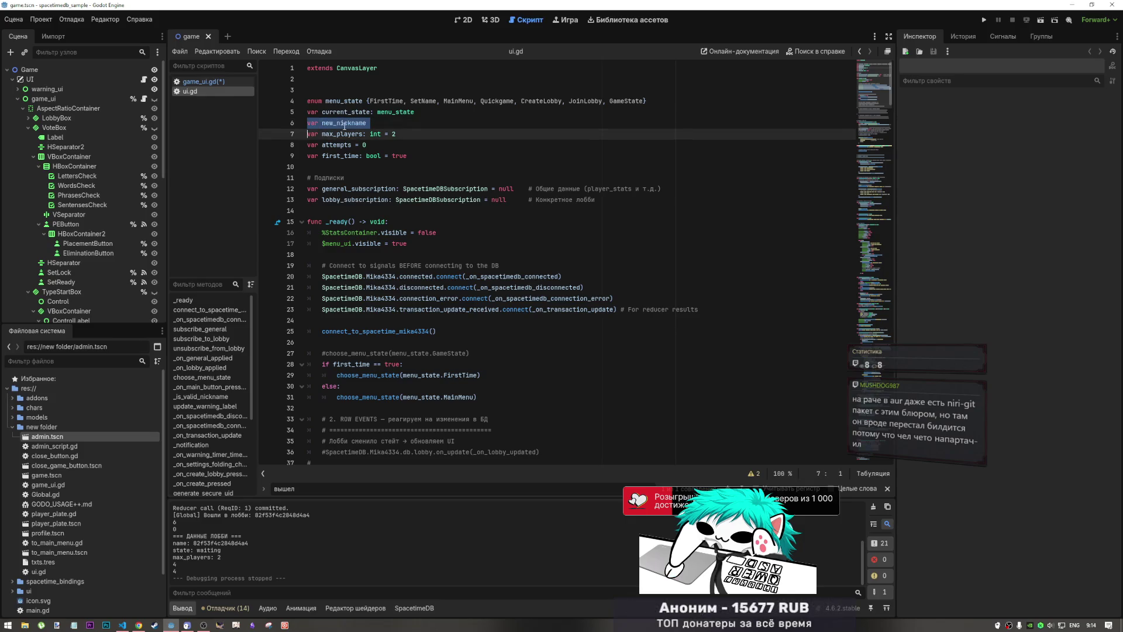
key(ctrl+f)
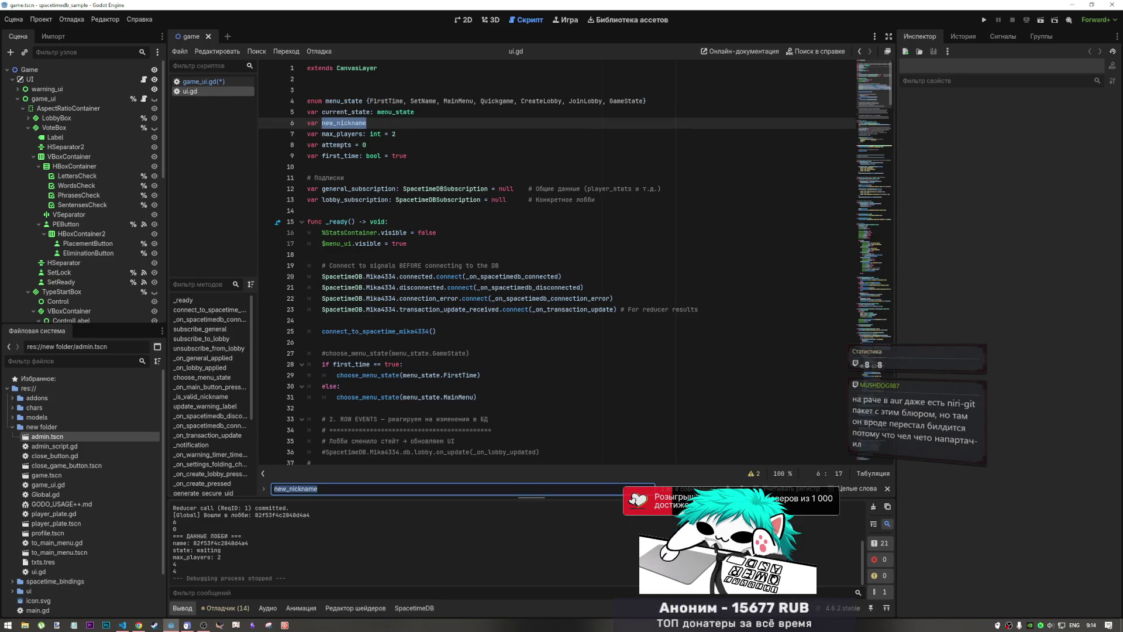
Step through new_nickname matches, including its use on line 234 and assignment on line 182
key(Return)
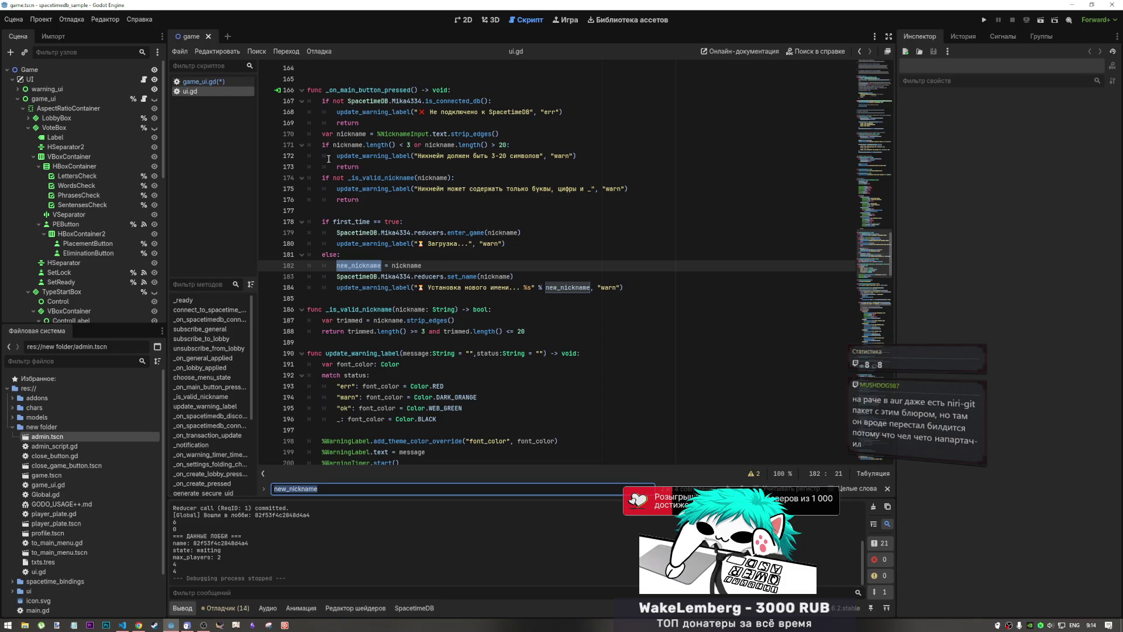
key(Return)
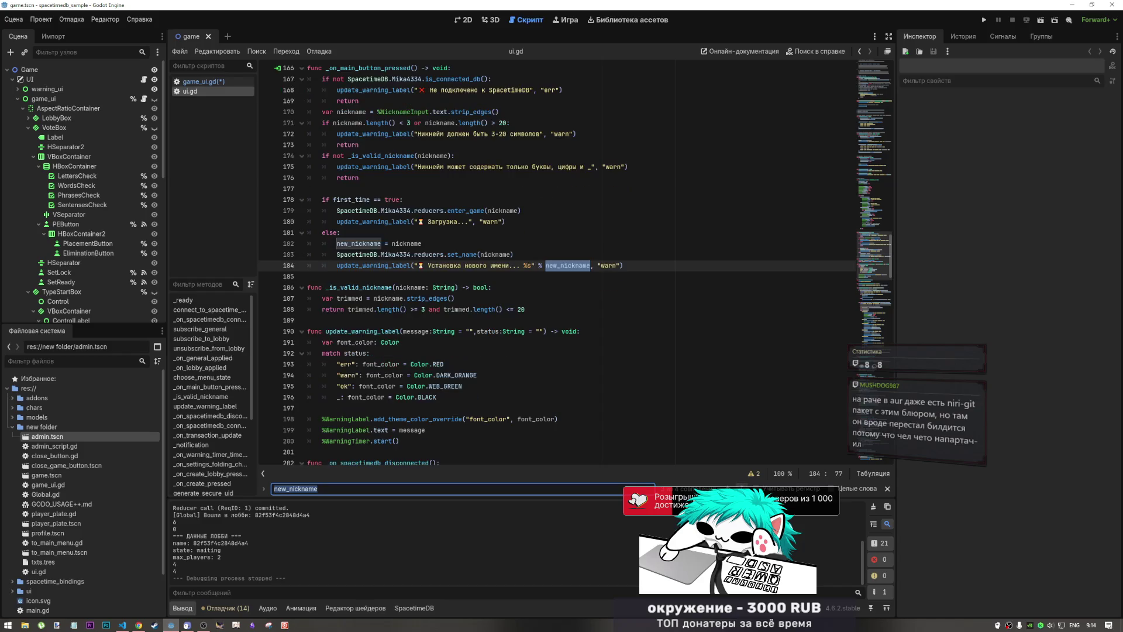
key(Return)
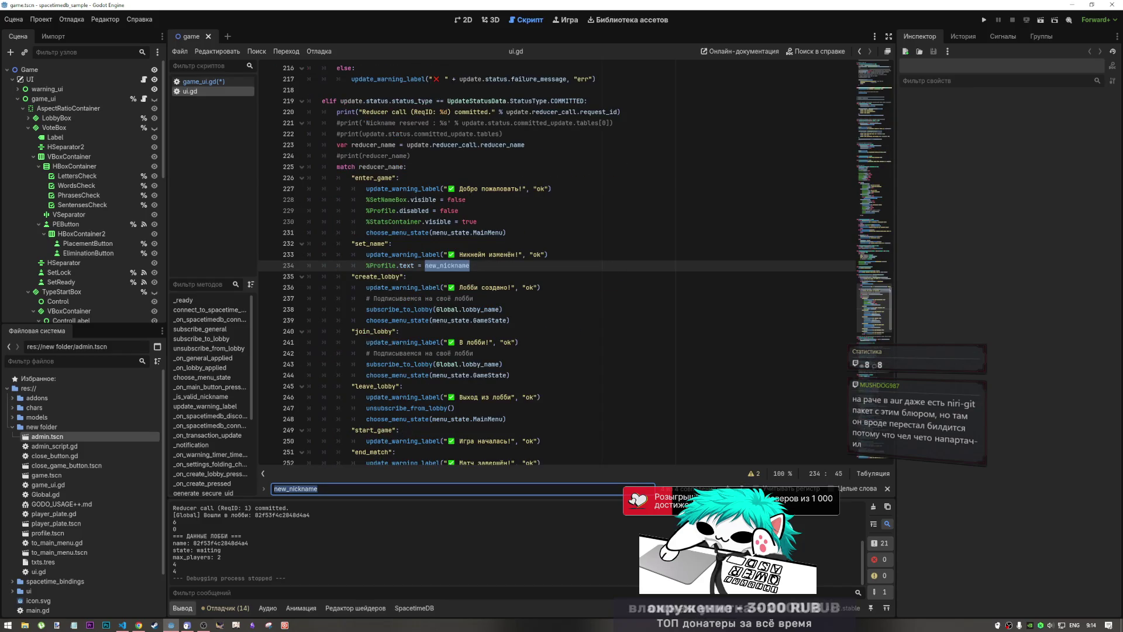
key(Return)
key(shift+Return)
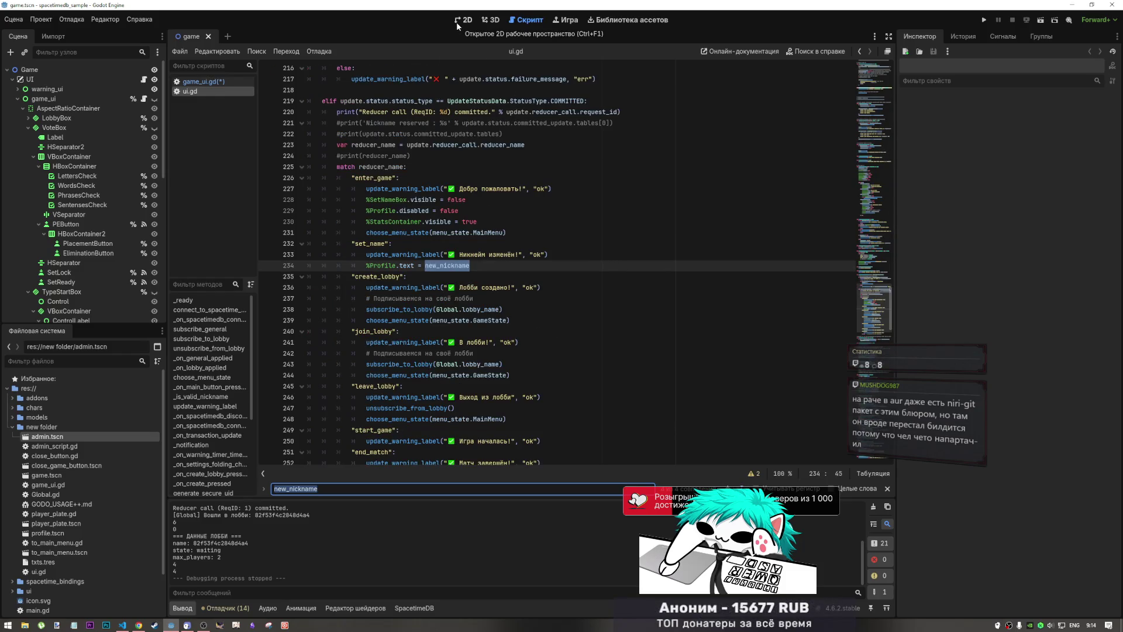
key(shift+Return)
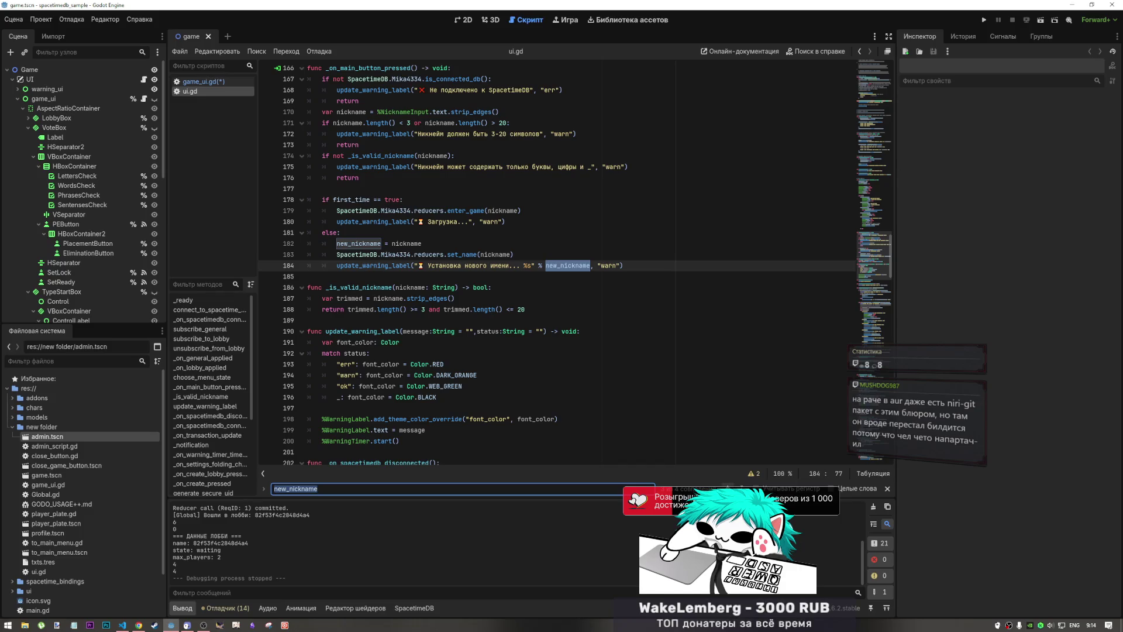
key(shift+Return)
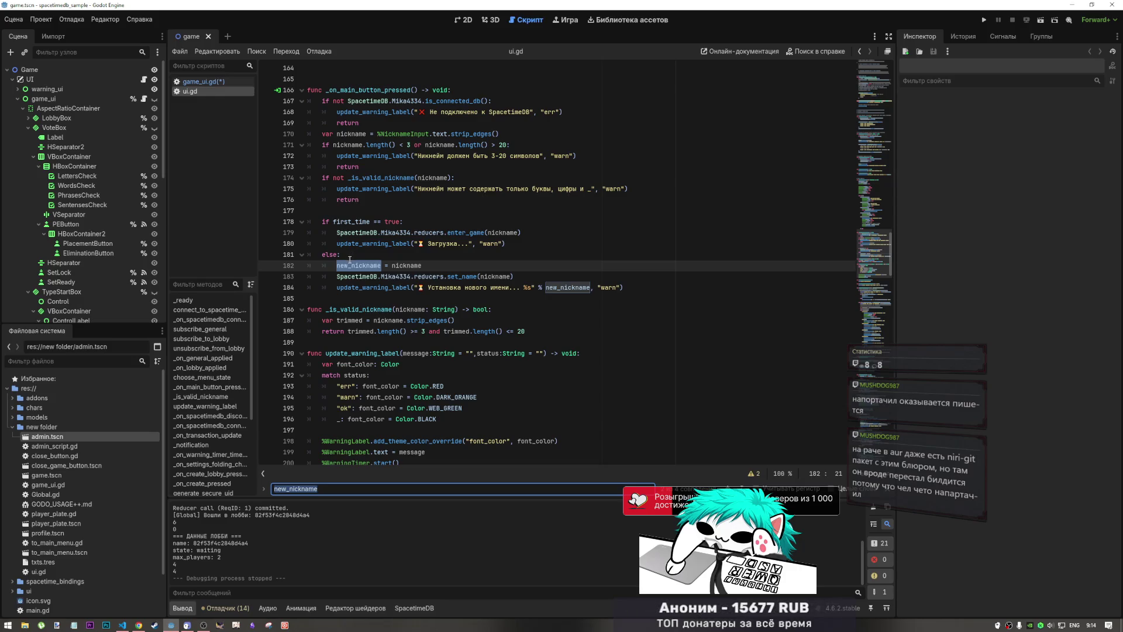
mouse_move(347, 263)
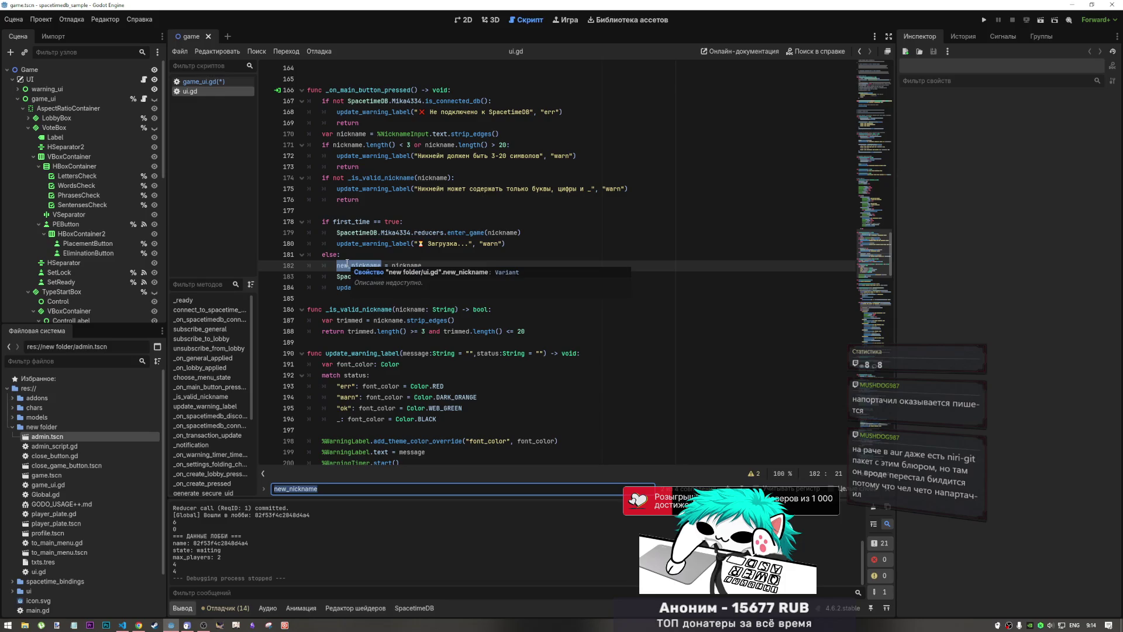
scroll(375, 275, up, 15)
scroll(395, 286, up, 18)
scroll(449, 230, up, 17)
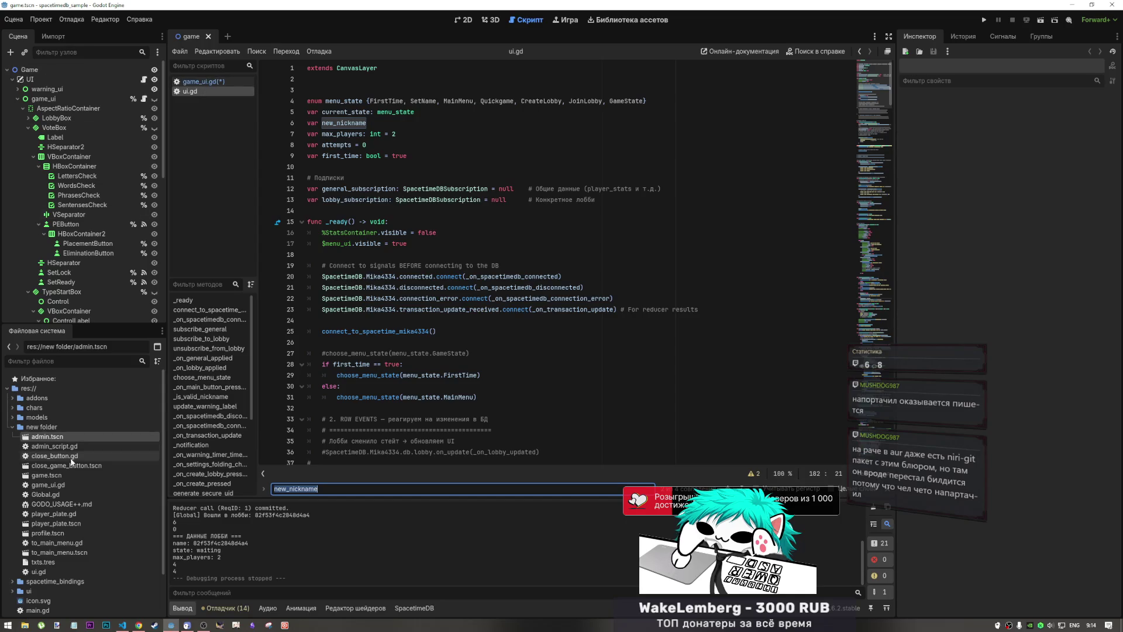
scroll(69, 462, down, 2)
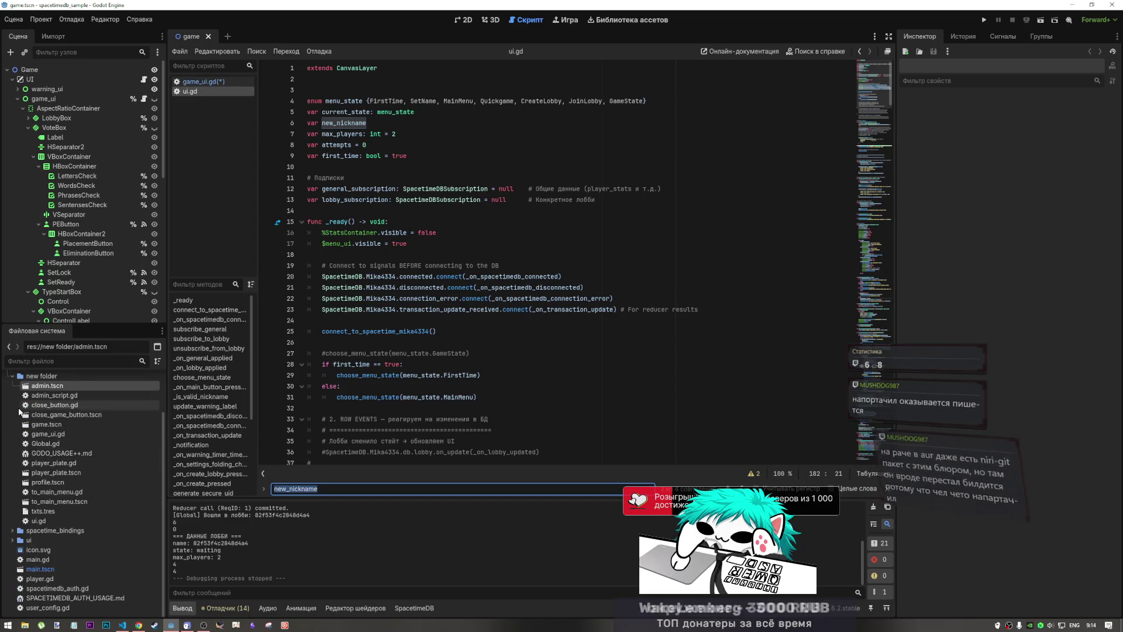
Add 'var user_nickname: String = ""' on line 9 of Global.gd and save
double_click(45, 443)
click(454, 154)
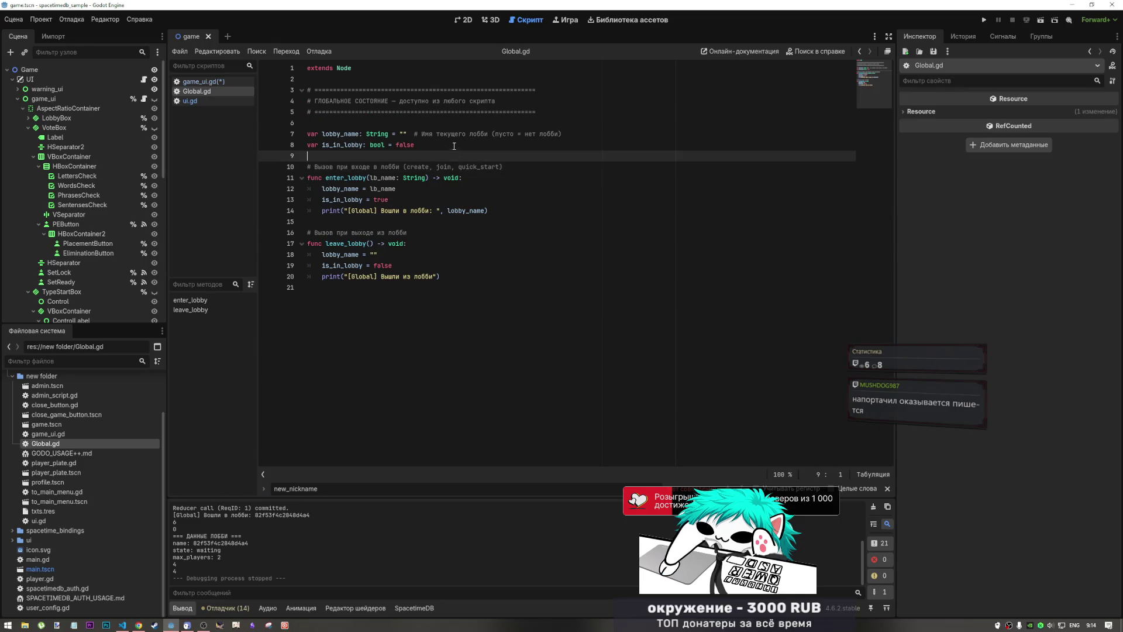
click(454, 141)
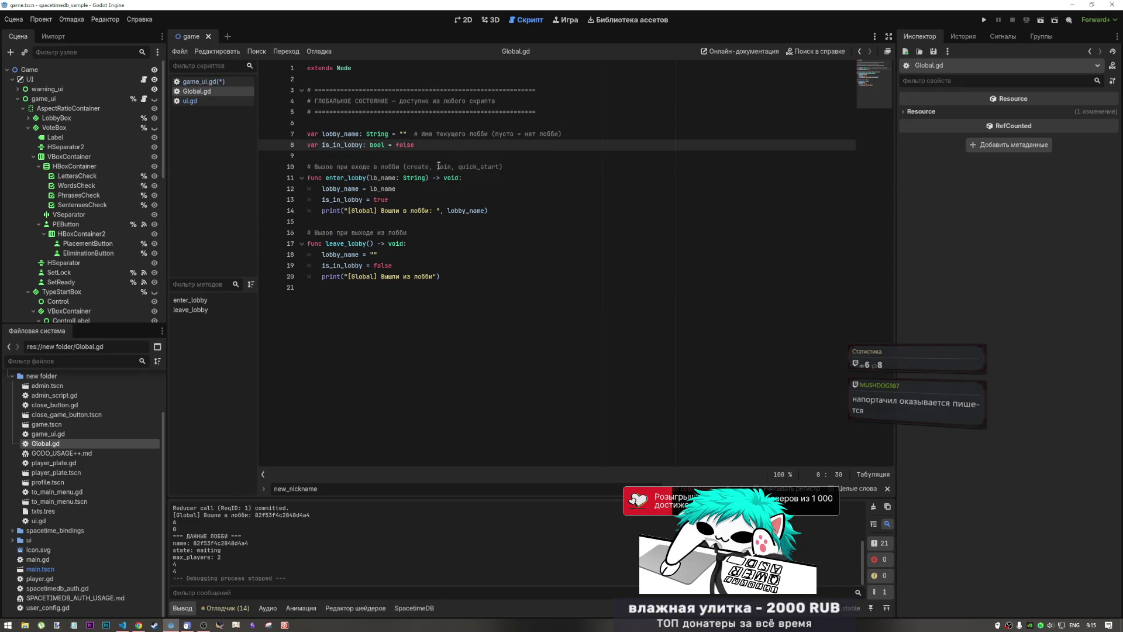
key(Return)
text(ar )
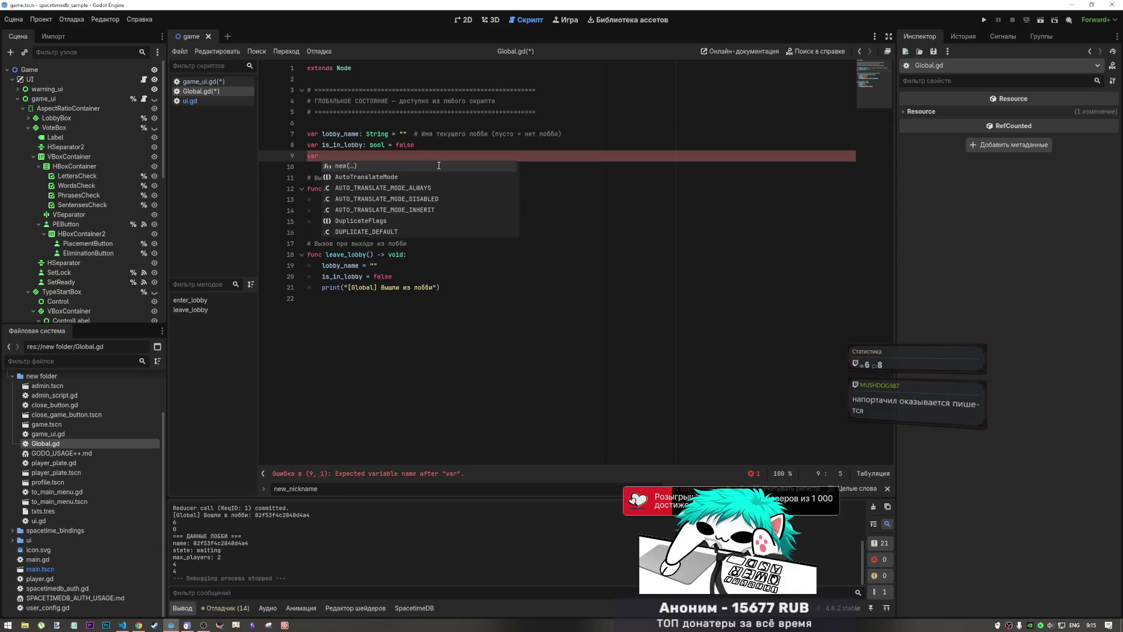
text(user)
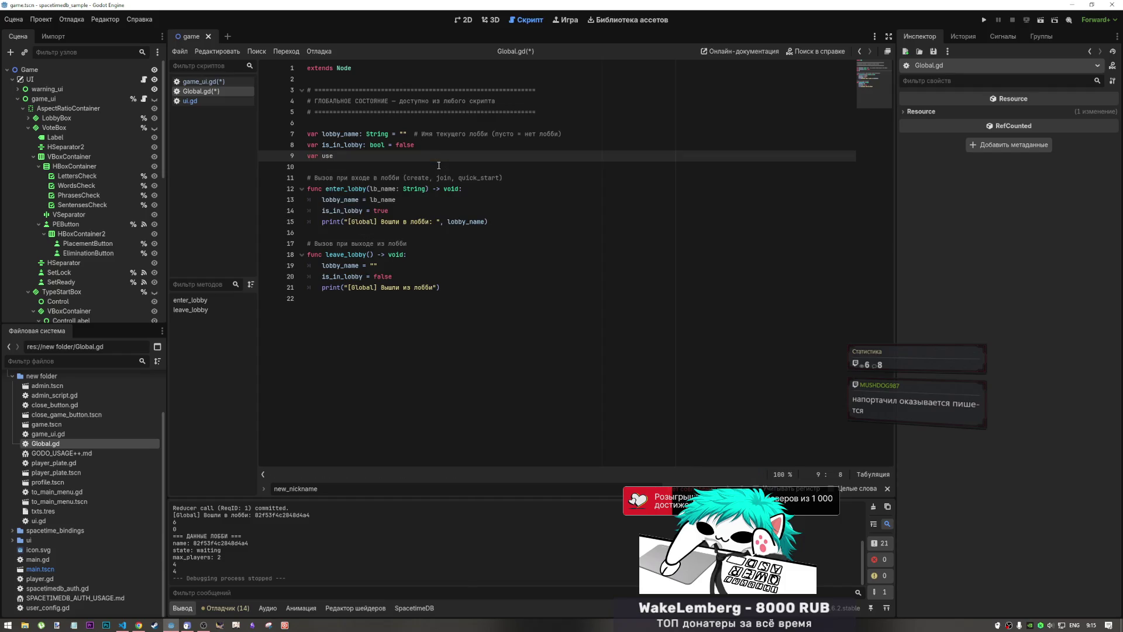
text(_nic)
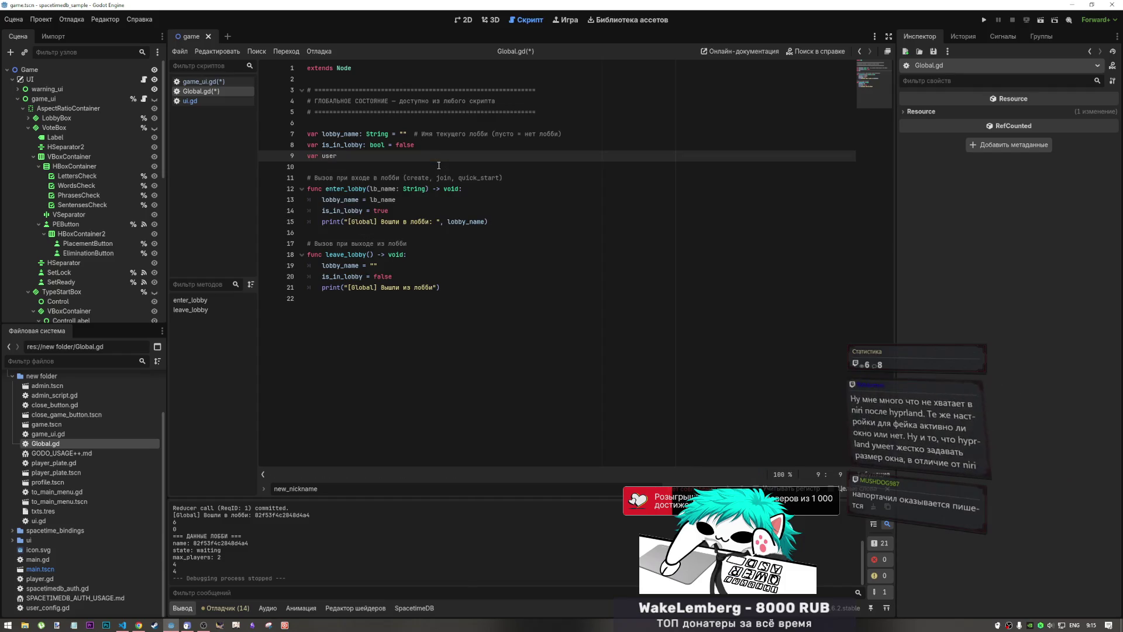
text(kname)
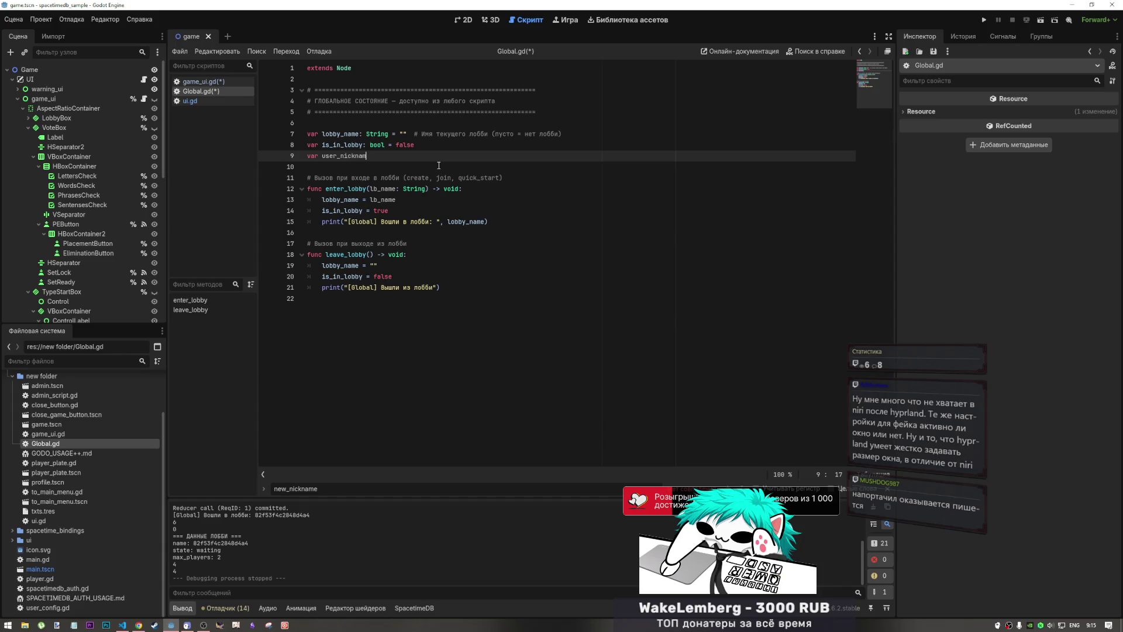
text( :)
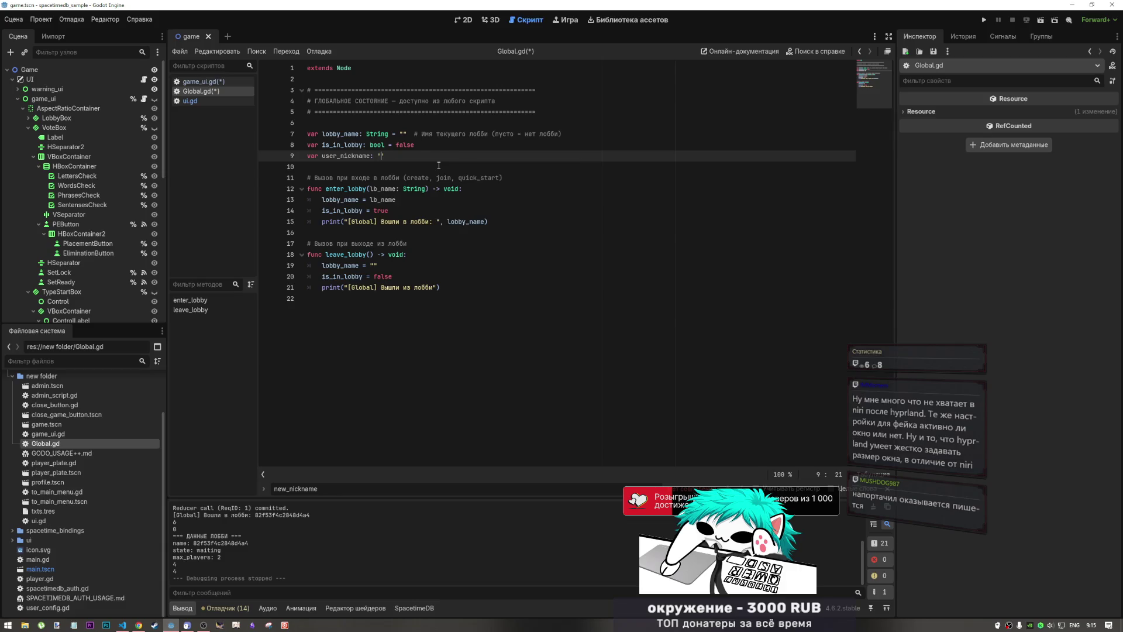
text(tring )
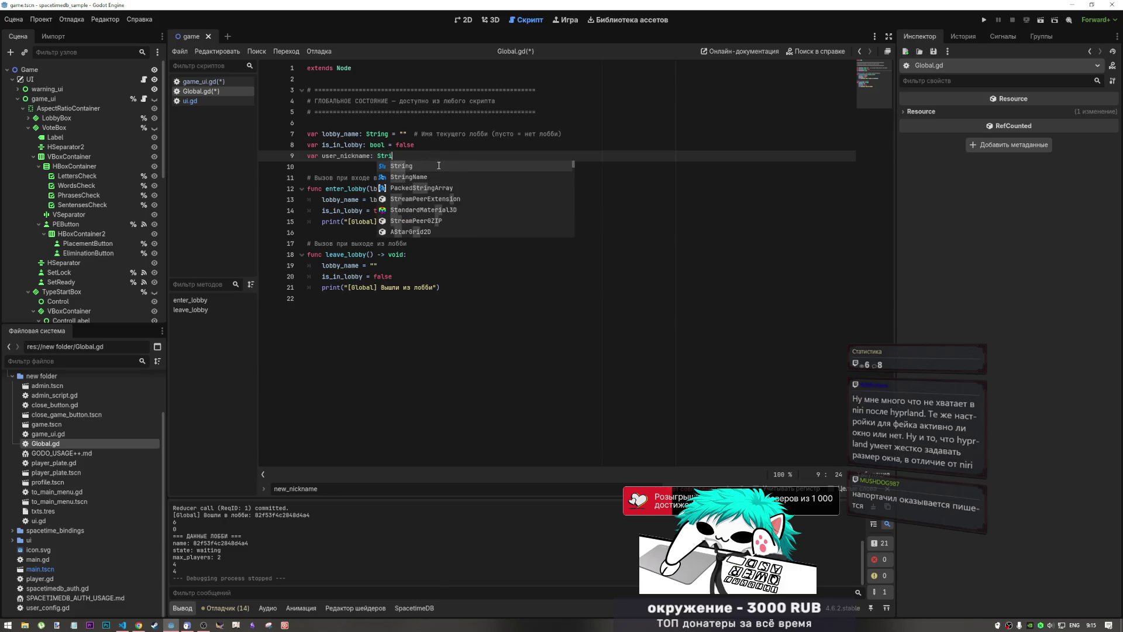
text(= )
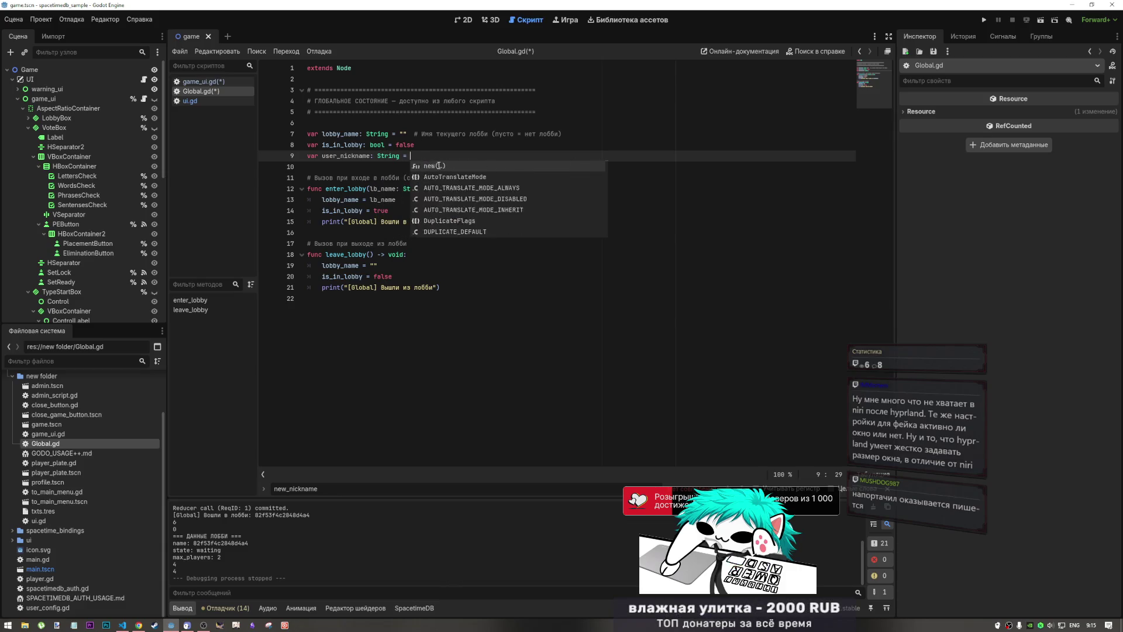
text(')
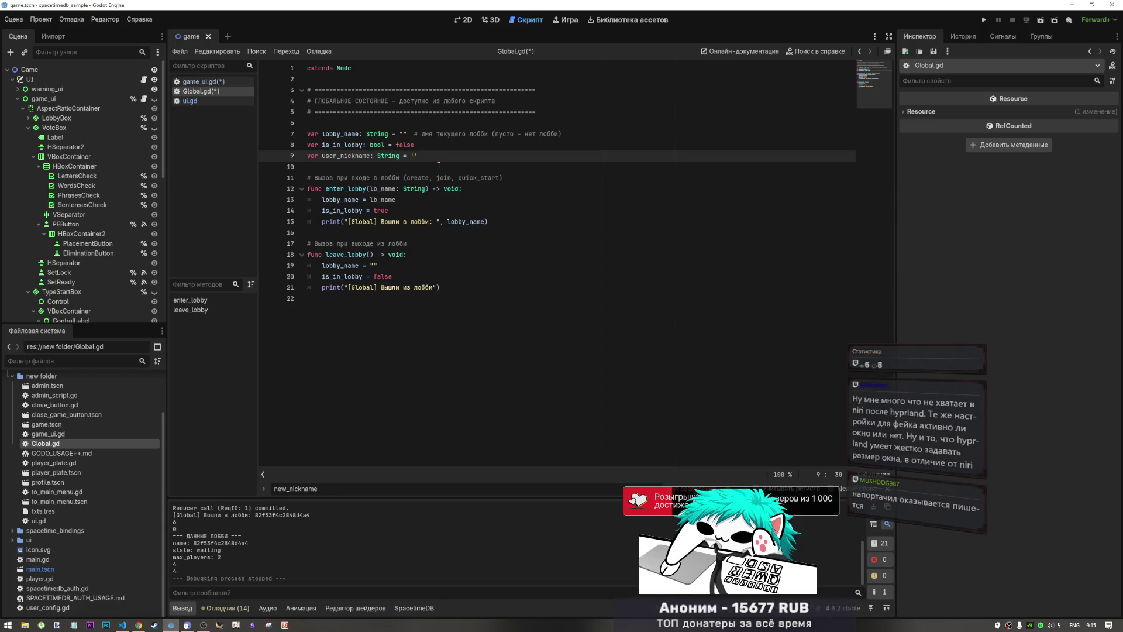
key(BackSpace)
key(BackSpace)
key(BackSpace)
text(String = ")
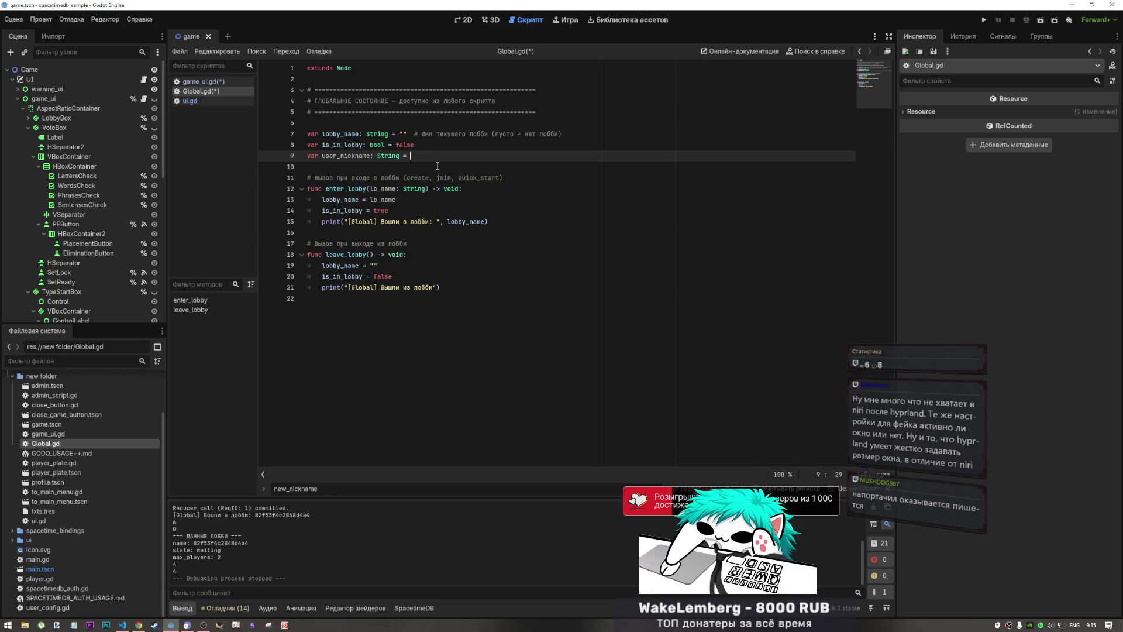
key(ctrl+s)
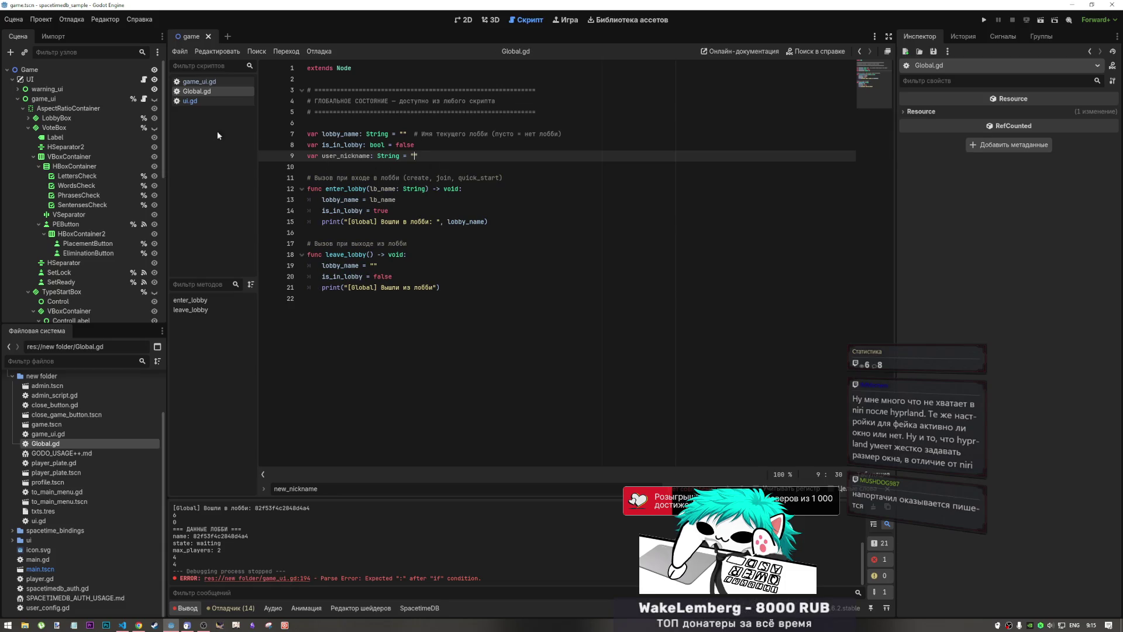
Complete game_ui.gd line 194 as `if deleted_member.nickname == Global.user_nickname:` and add an indented body line
double_click(358, 156)
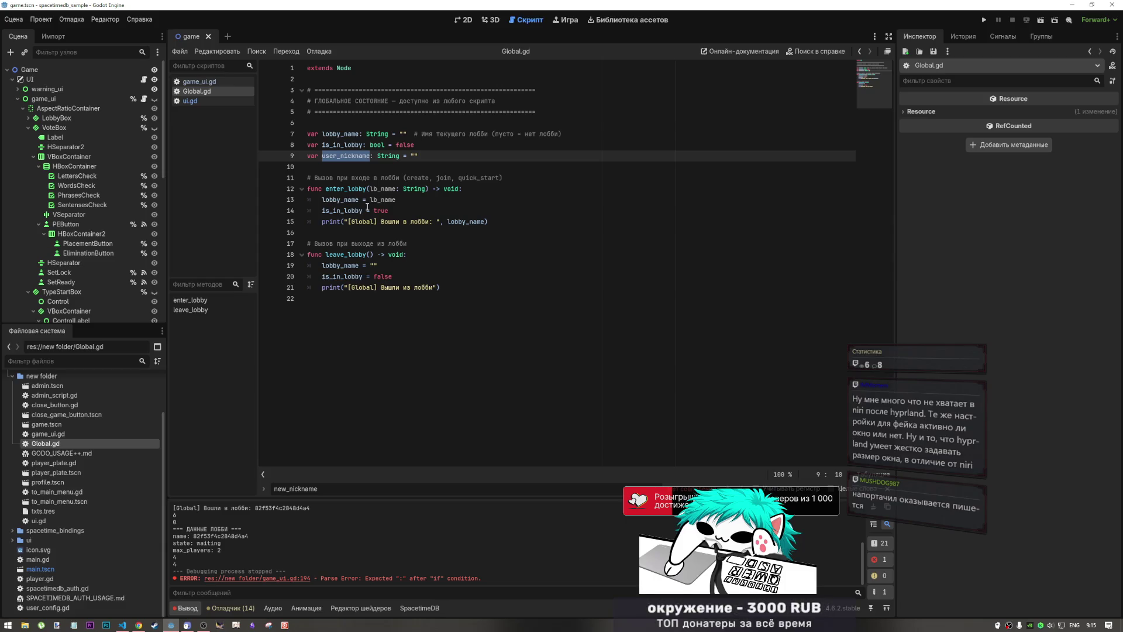
click(199, 84)
click(456, 232)
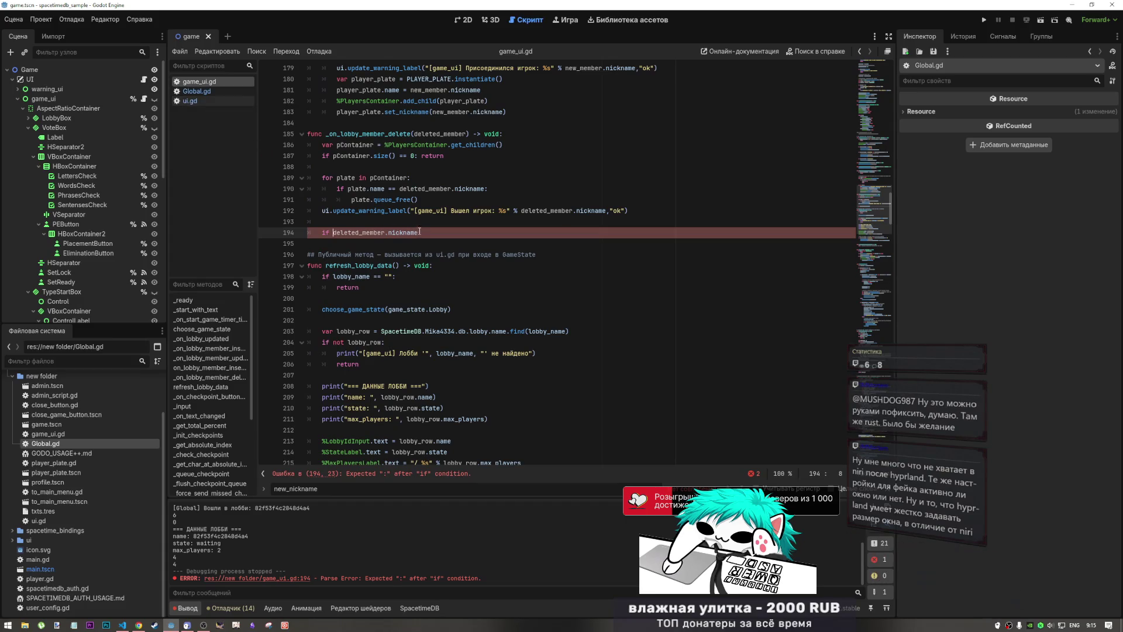
text(== )
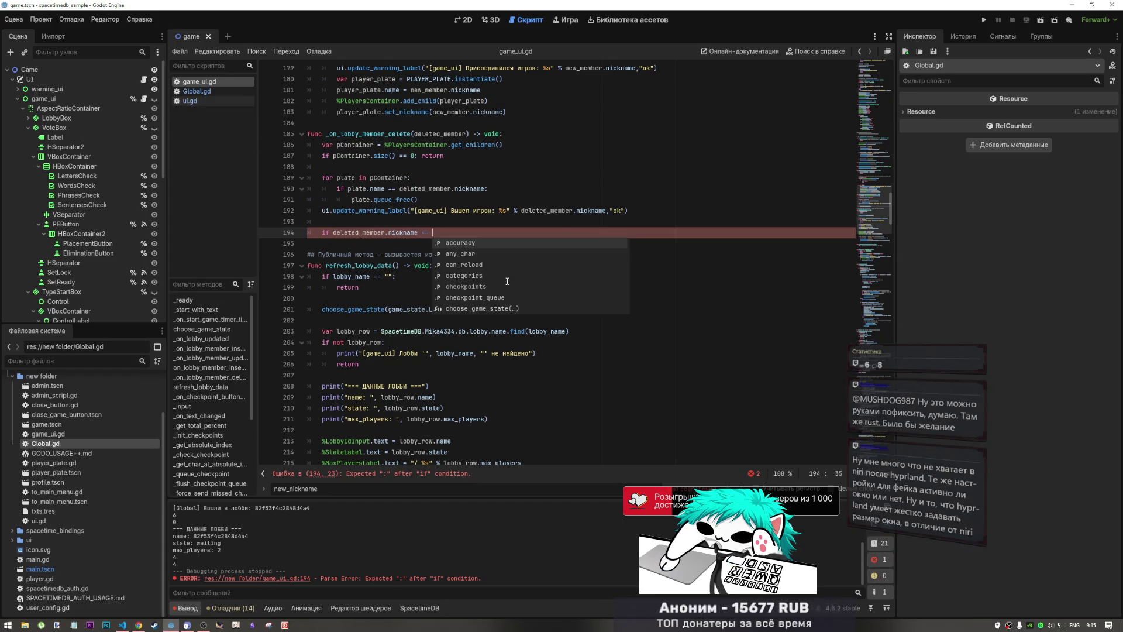
text(Global.deleted_member)
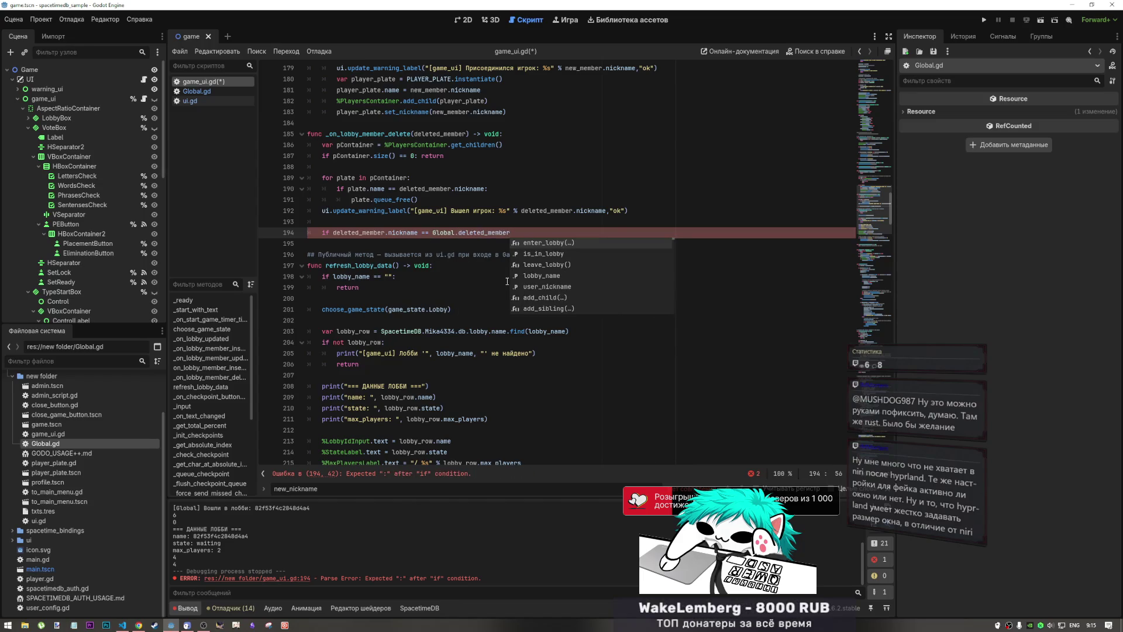
click(508, 281)
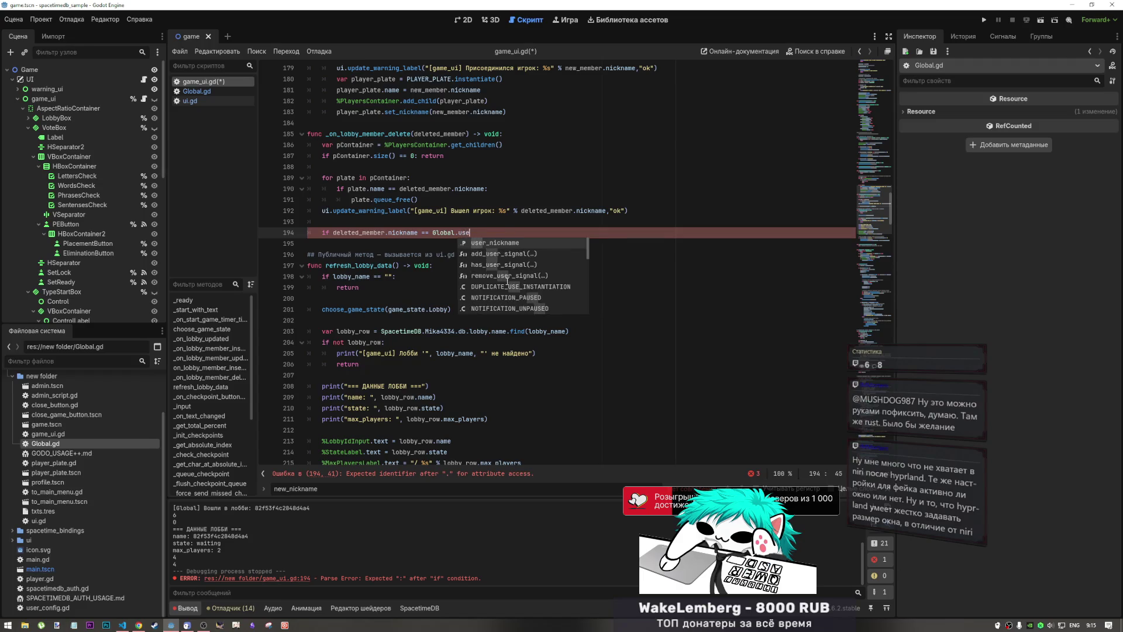
key(Return)
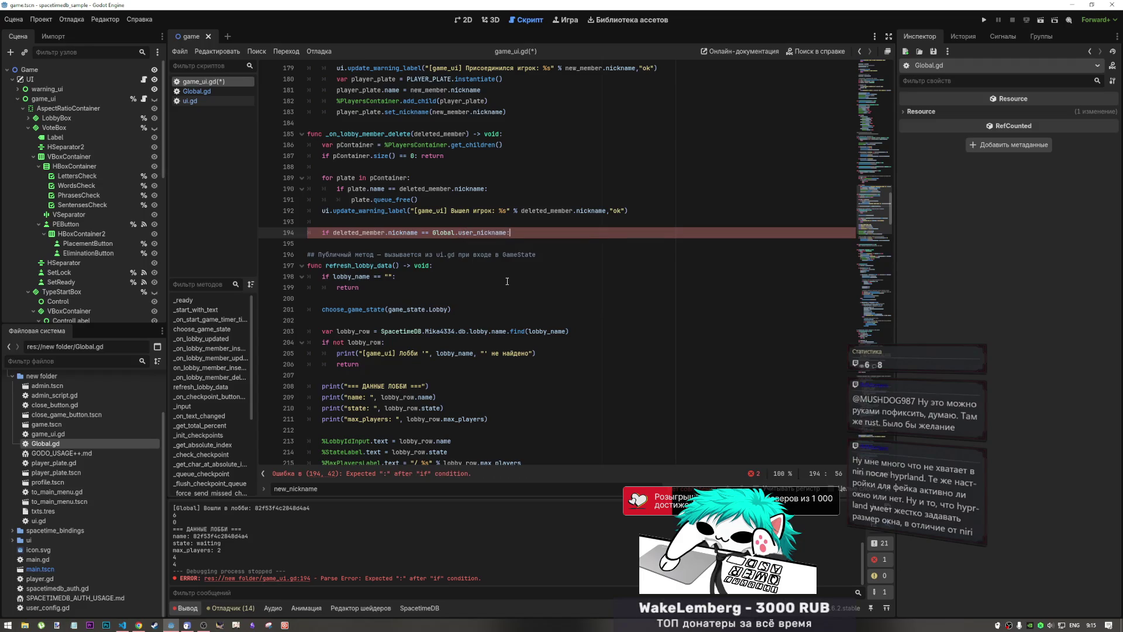
key(Return)
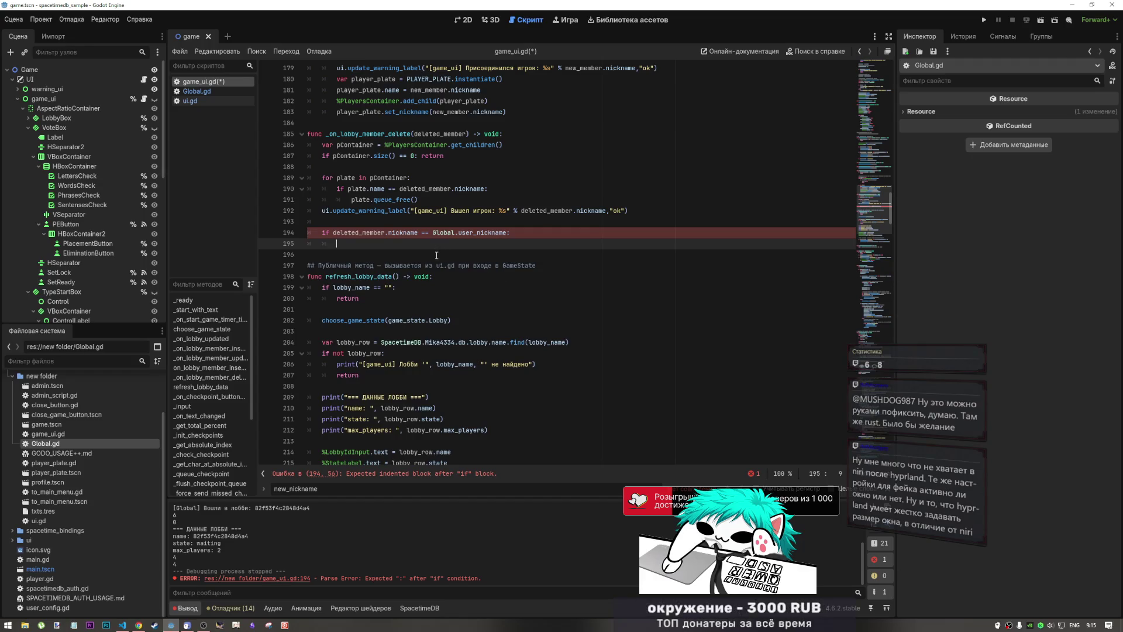
scroll(437, 257, up, 10)
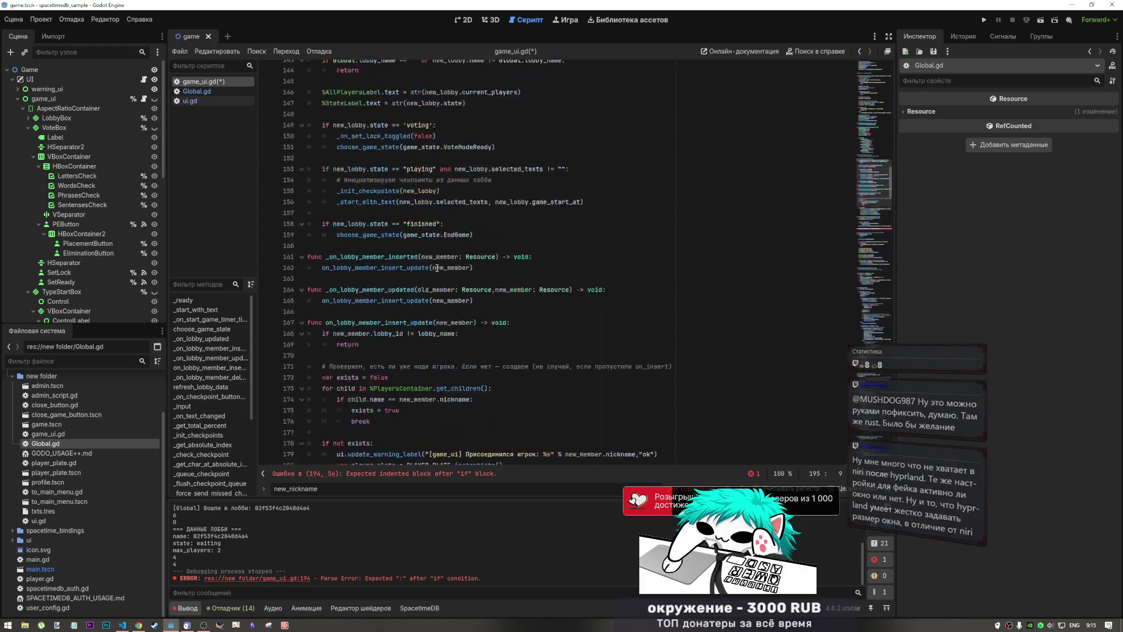
Paste a choose_game_state call under the if on line 195 and start replacing its EndGame argument with M
scroll(438, 270, down, 4)
scroll(487, 212, up, 4)
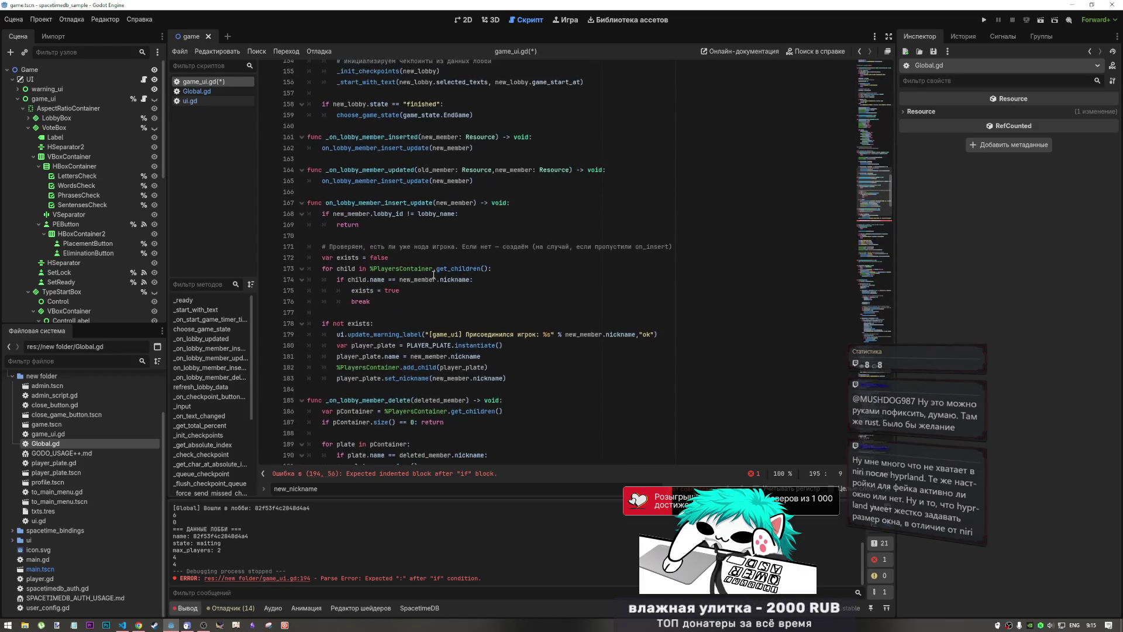
drag(486, 213, 337, 211)
key(ctrl+c)
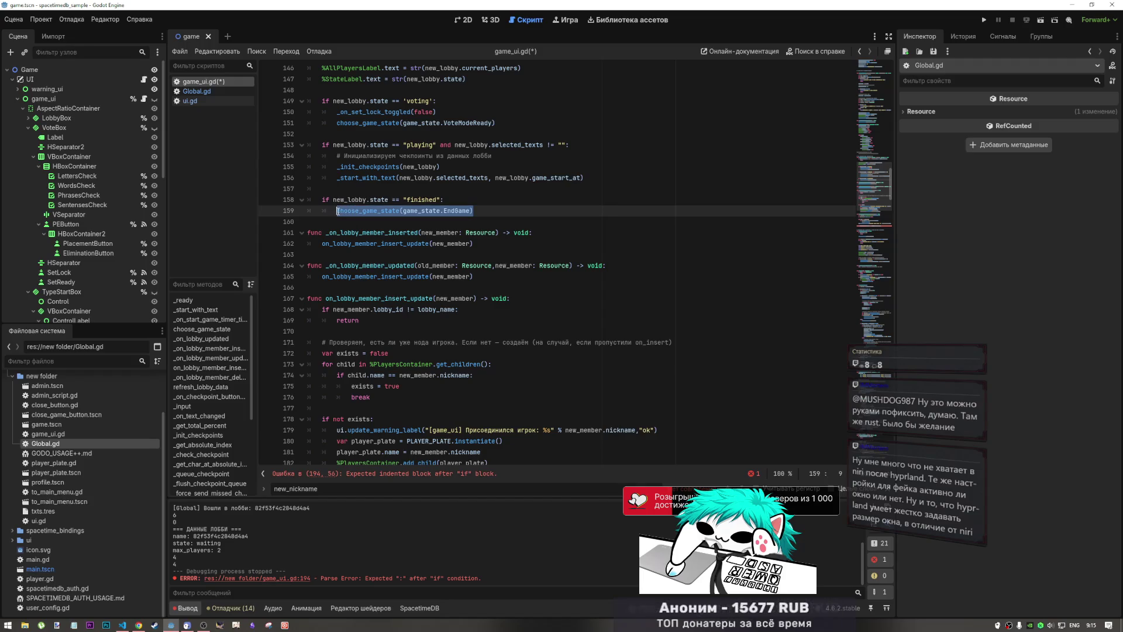
scroll(437, 301, down, 4)
scroll(437, 301, down, 3)
click(438, 343)
key(ctrl+v)
drag(470, 343, 444, 342)
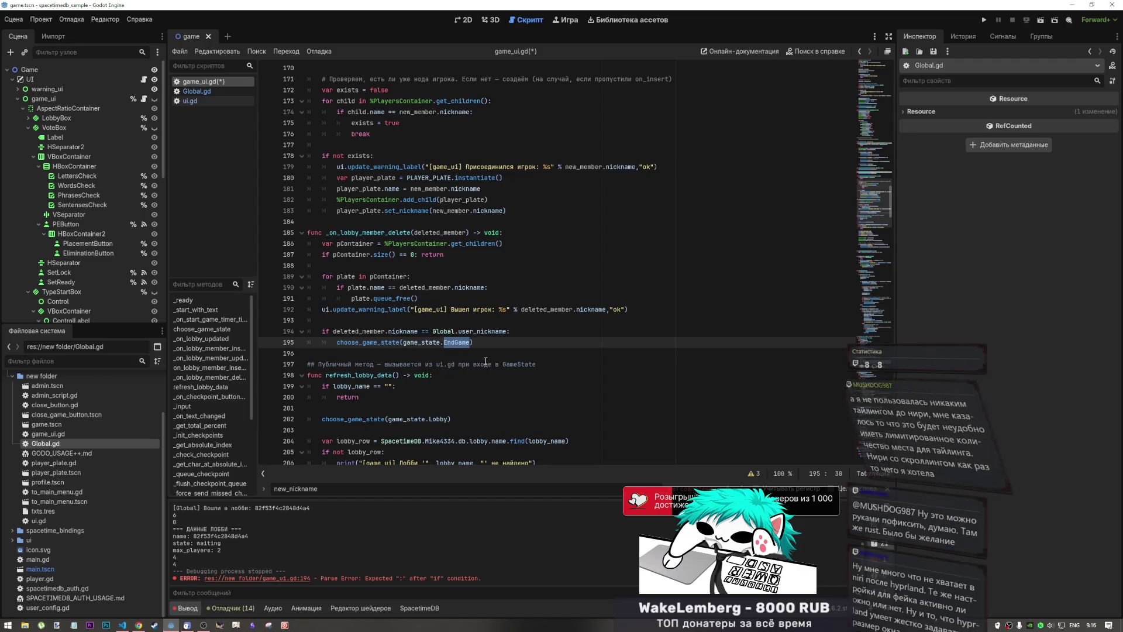
text(M)
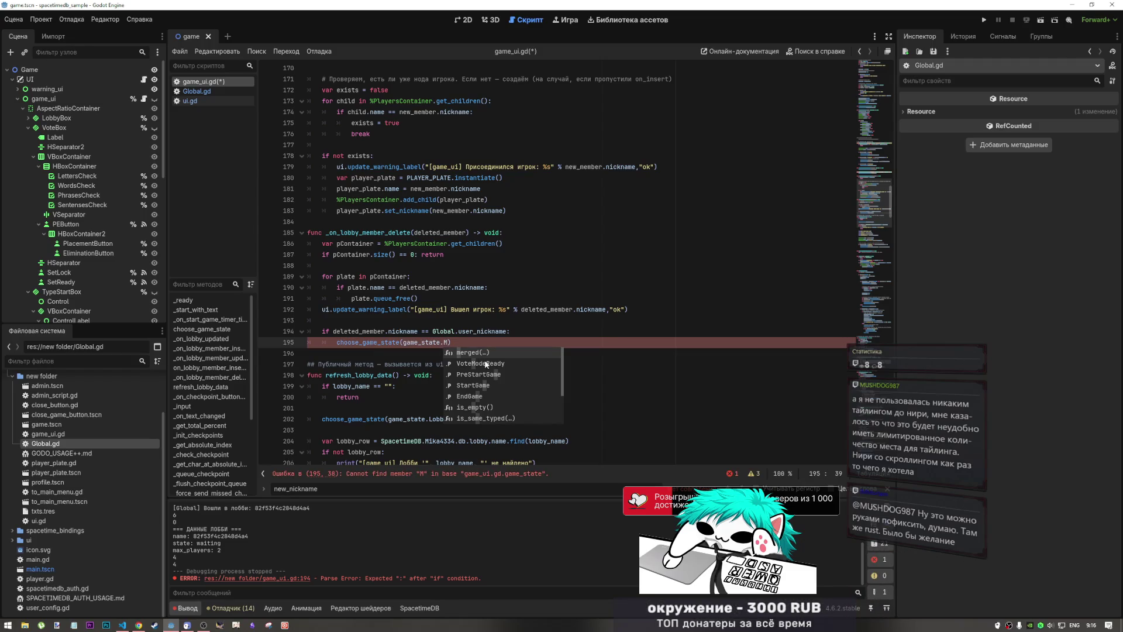
Delete the unfinished nickname check and its body, then switch to ui.gd
drag(451, 342, 308, 320)
key(BackSpace)
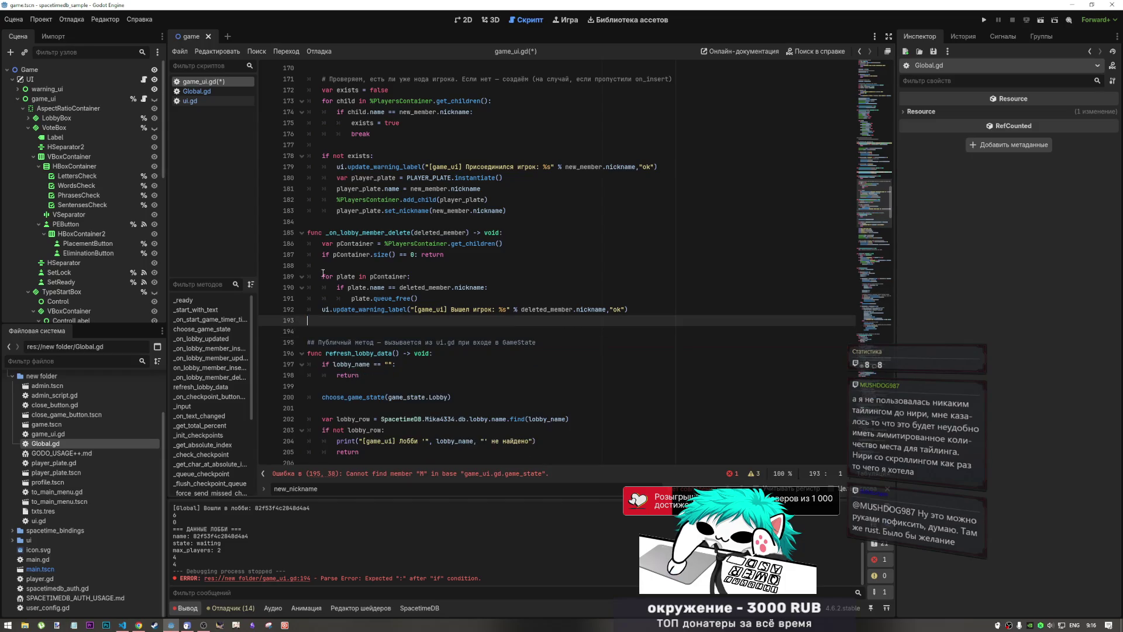
click(198, 96)
Scroll ui.gd from subscribe_to_lobby down to unsubscribe_from_lobby, then go back to game_ui.gd
scroll(523, 248, down, 10)
scroll(523, 248, up, 10)
scroll(555, 298, down, 12)
scroll(553, 288, down, 2)
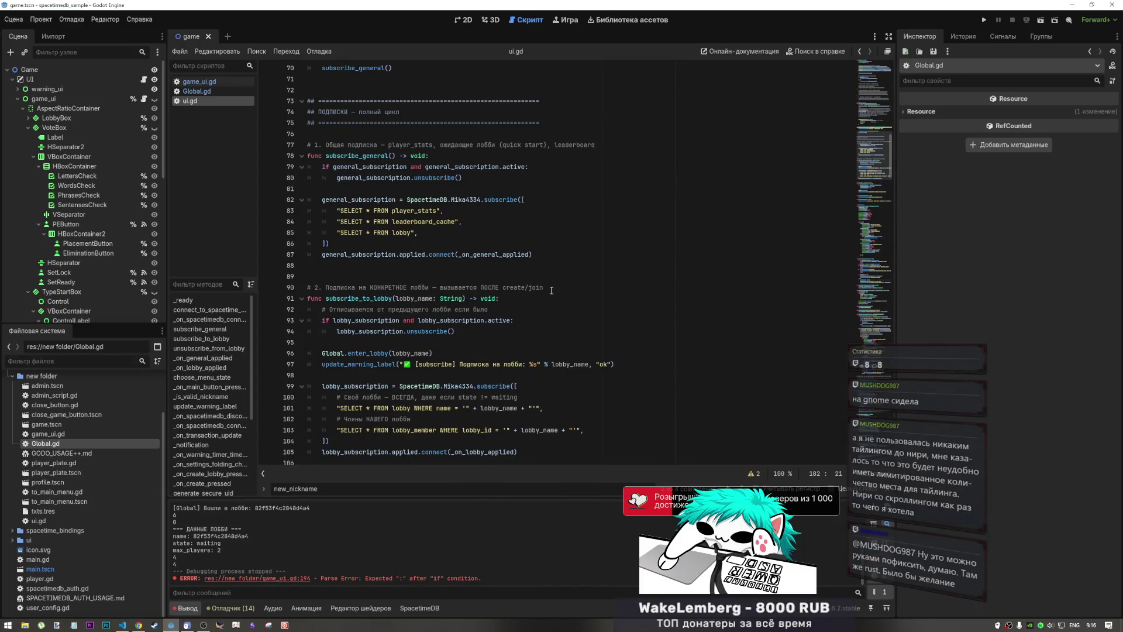
scroll(551, 289, down, 4)
scroll(550, 287, down, 5)
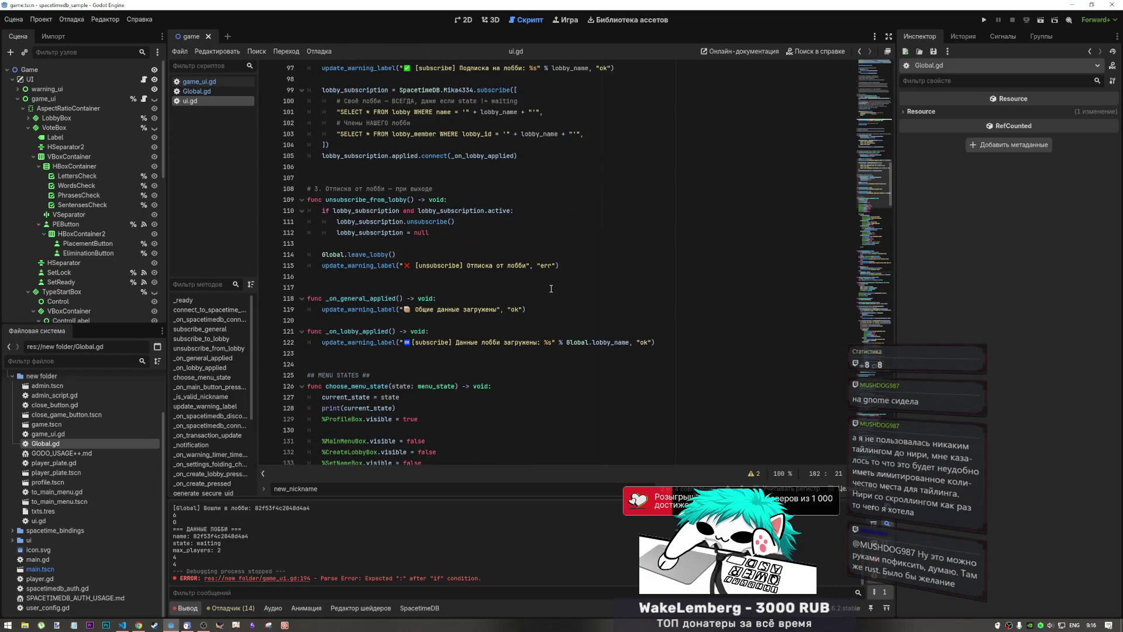
click(199, 81)
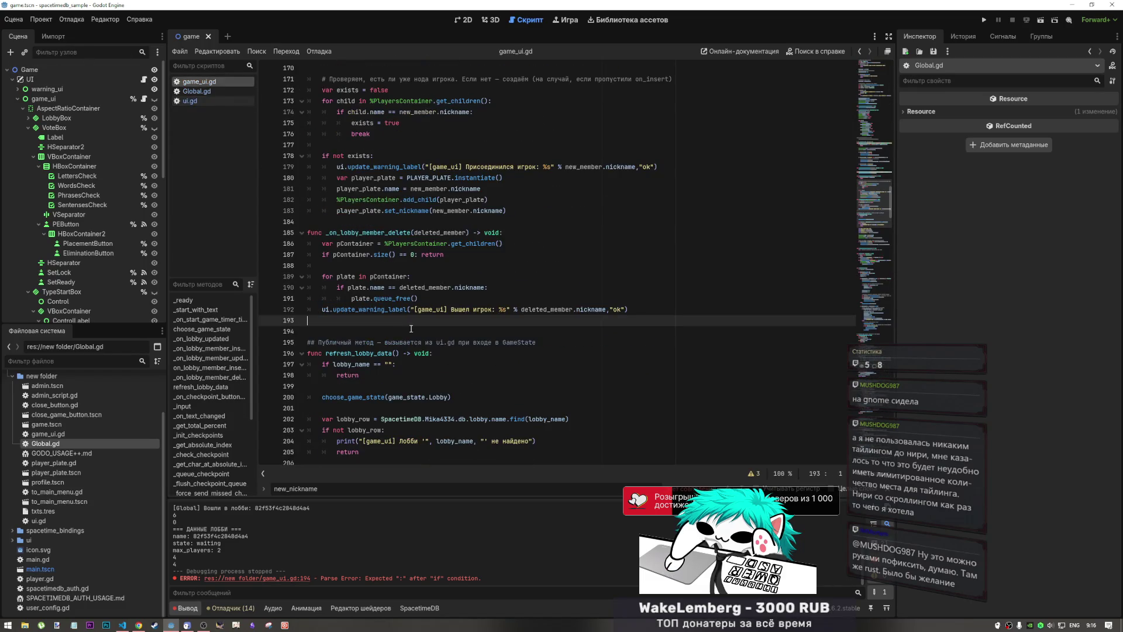
Select handler lines 193–195, then examine ui.gd's subscription cleanup on lines 110–112 and connect call on line 105
drag(451, 342, 307, 320)
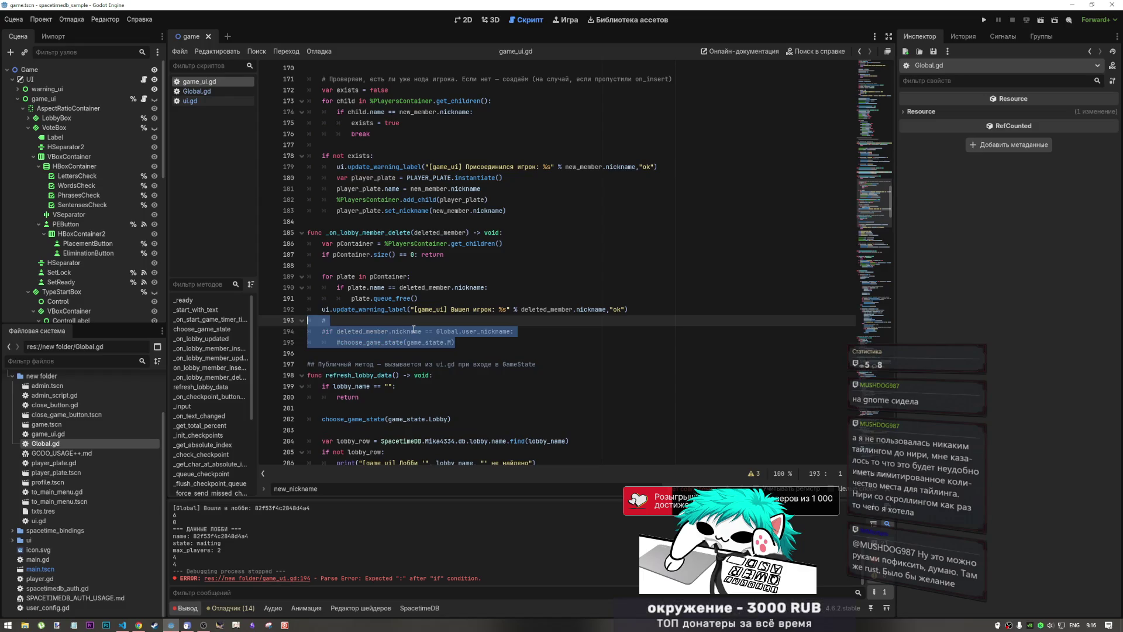
click(189, 100)
click(463, 298)
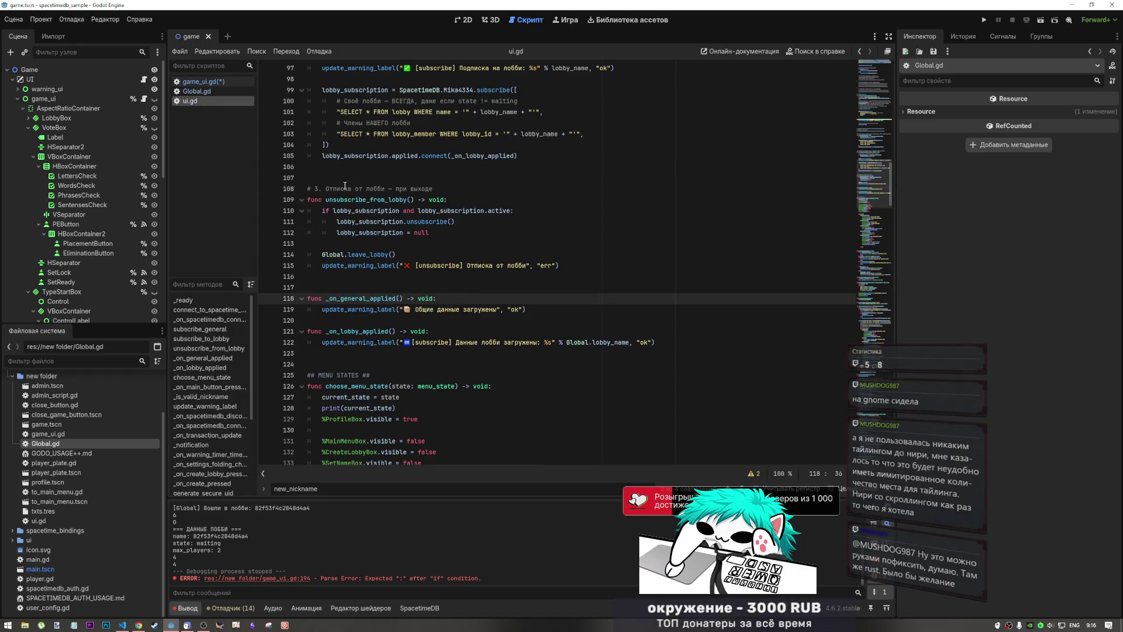
click(387, 213)
drag(387, 213, 431, 244)
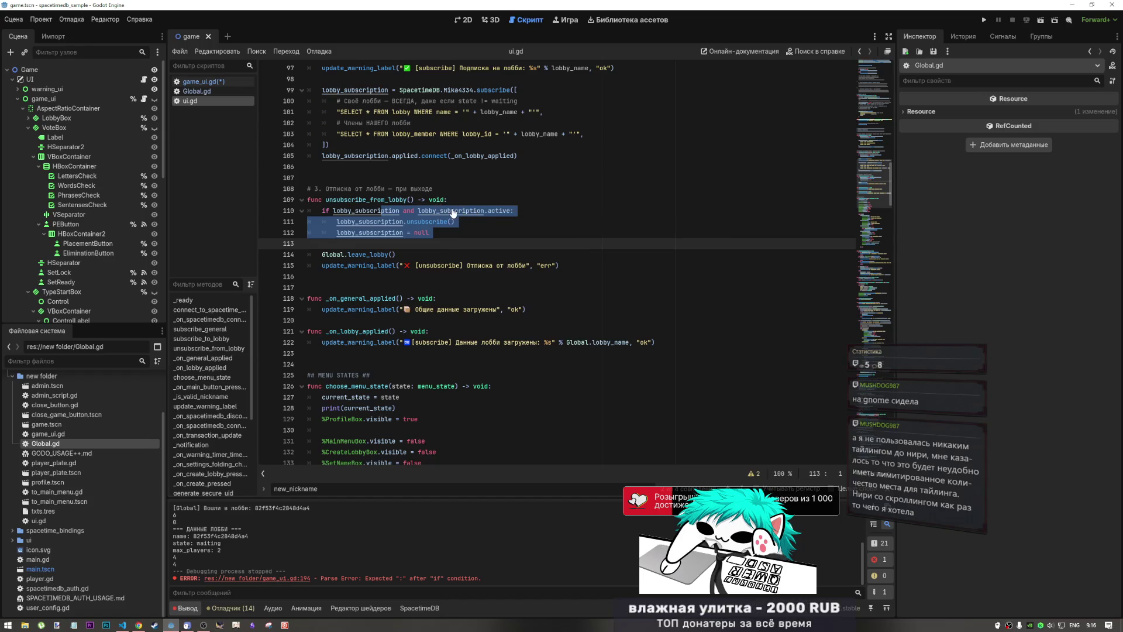
drag(400, 156, 451, 156)
click(440, 156)
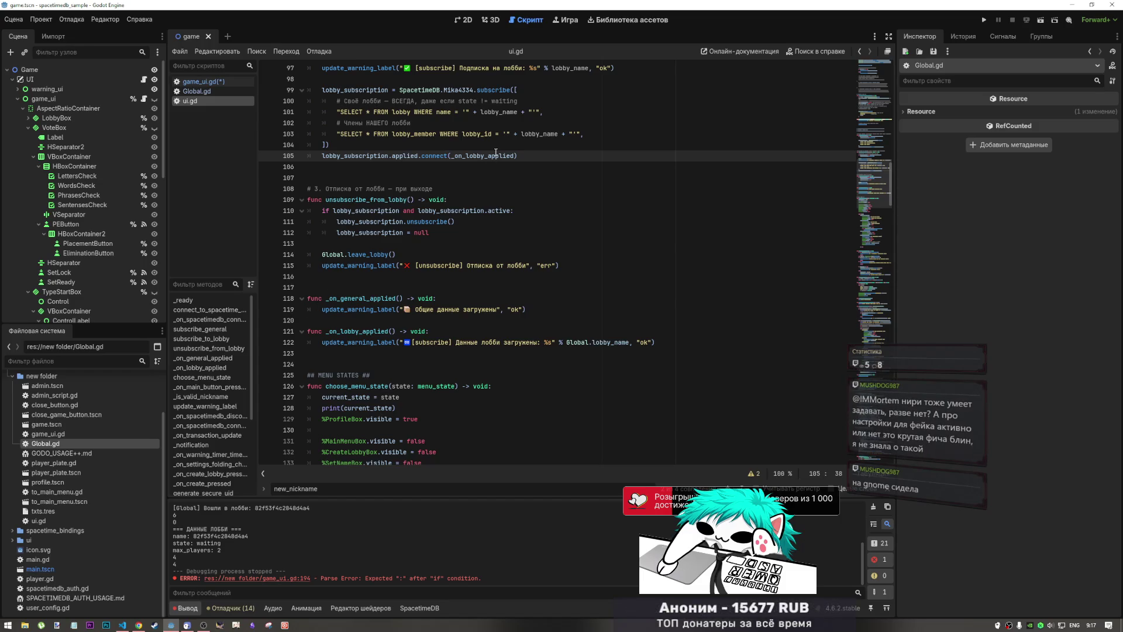
Highlight the WHERE lobby filter on line 103 and select the unsubscribe_from_lobby function name
scroll(438, 208, up, 2)
drag(434, 200, 481, 199)
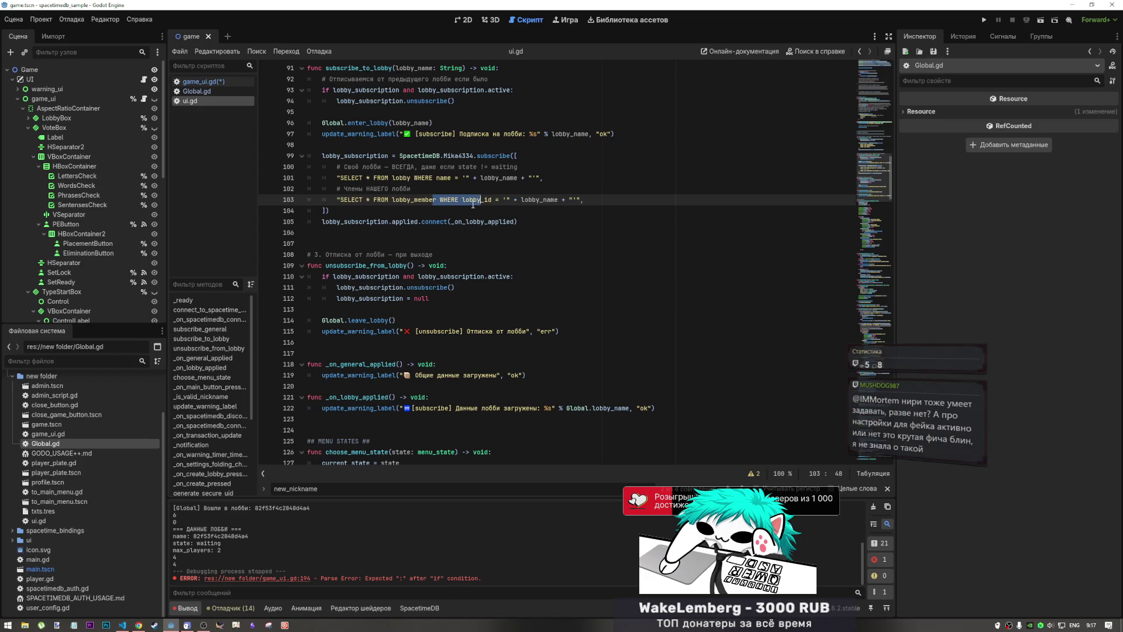
scroll(460, 316, down, 5)
scroll(459, 316, up, 5)
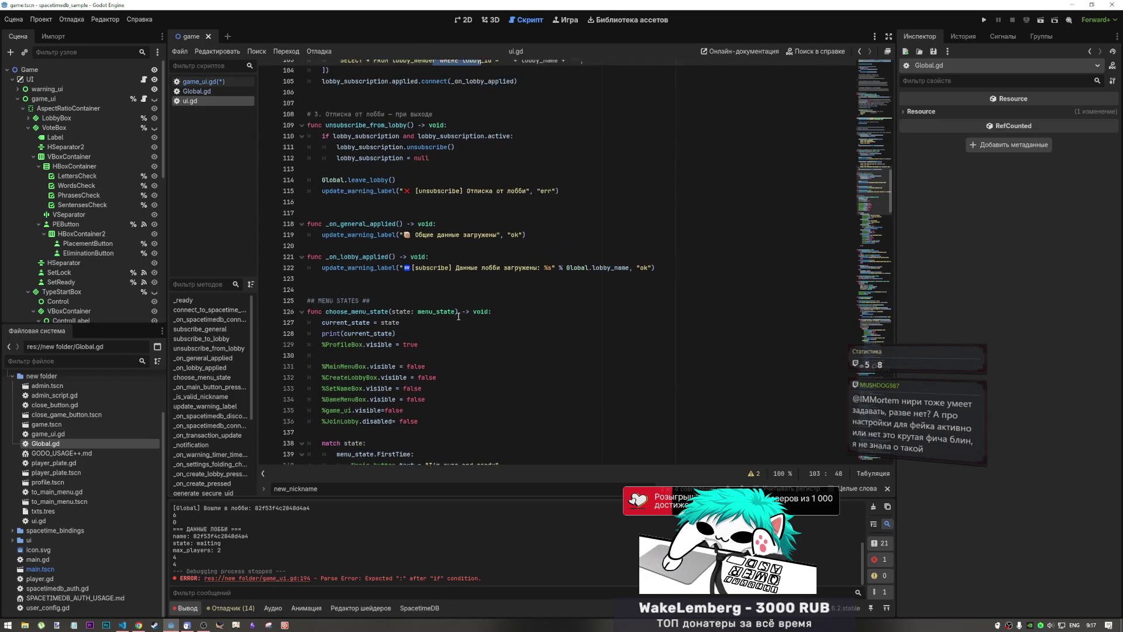
scroll(453, 309, down, 3)
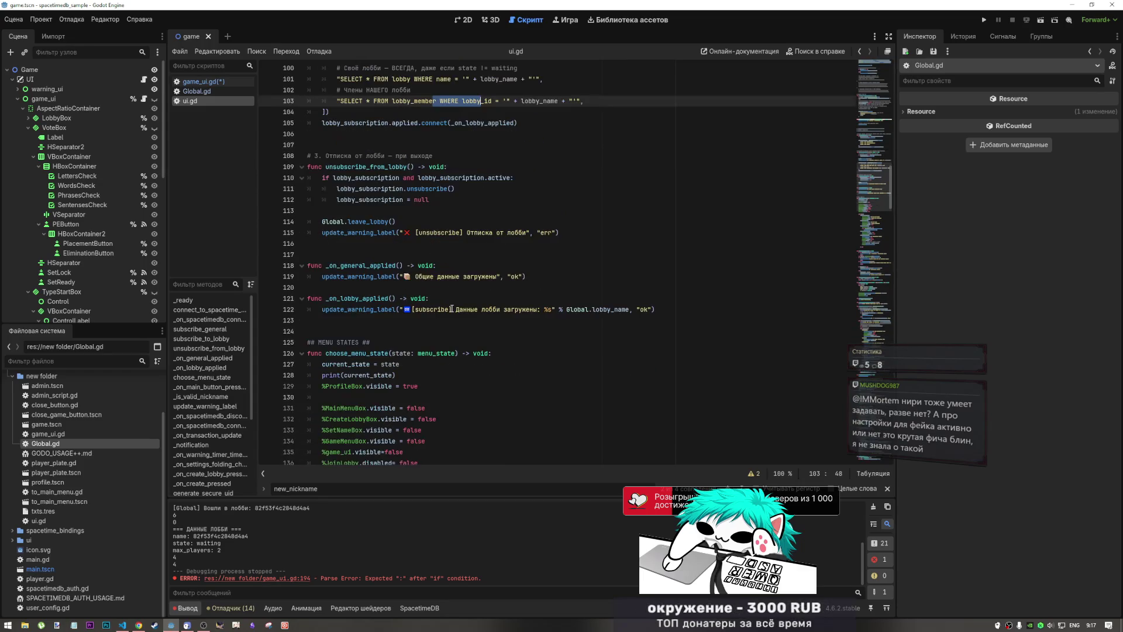
drag(415, 166, 327, 167)
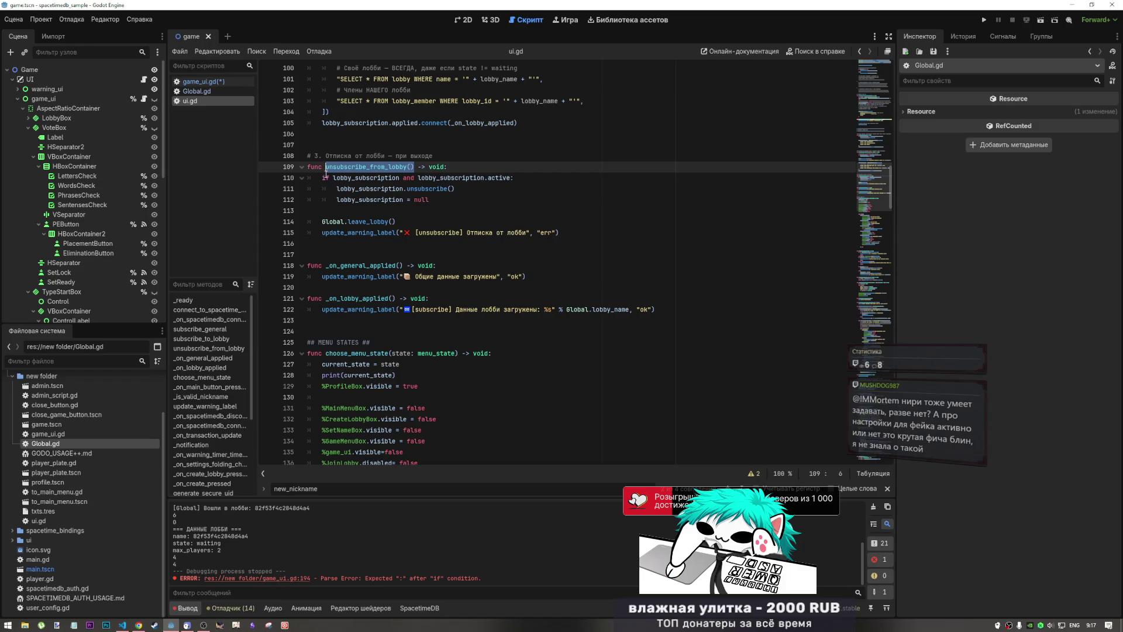
click(225, 84)
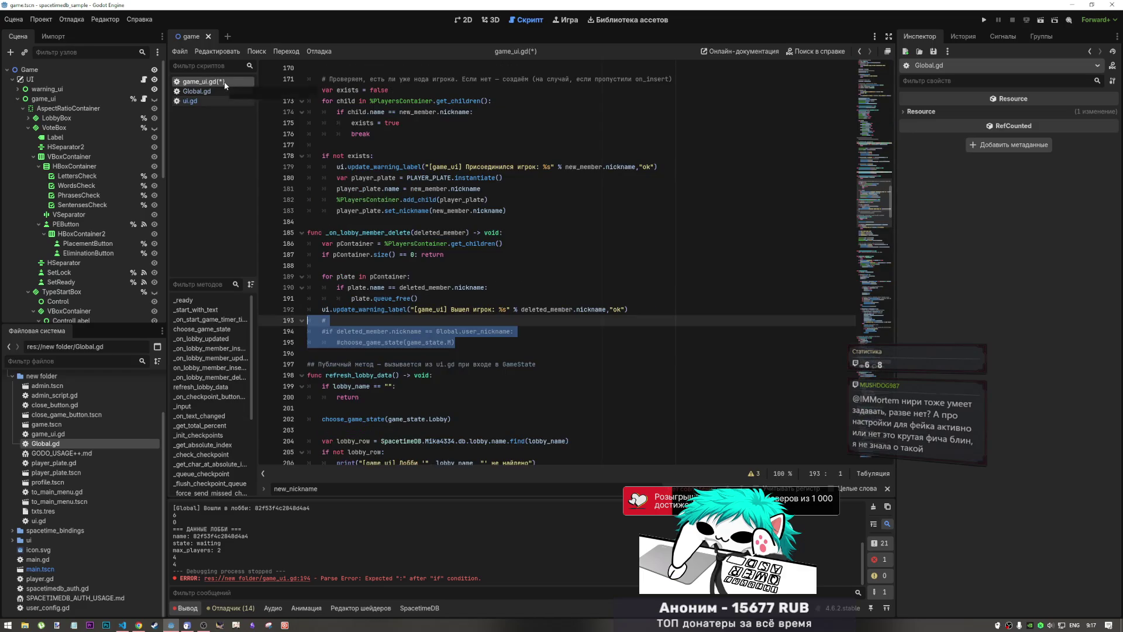
Uncomment the nickname check on line 194 and replace the commented choose_game_state line with ui.unsubscribe_from_lobby()
drag(456, 342, 337, 342)
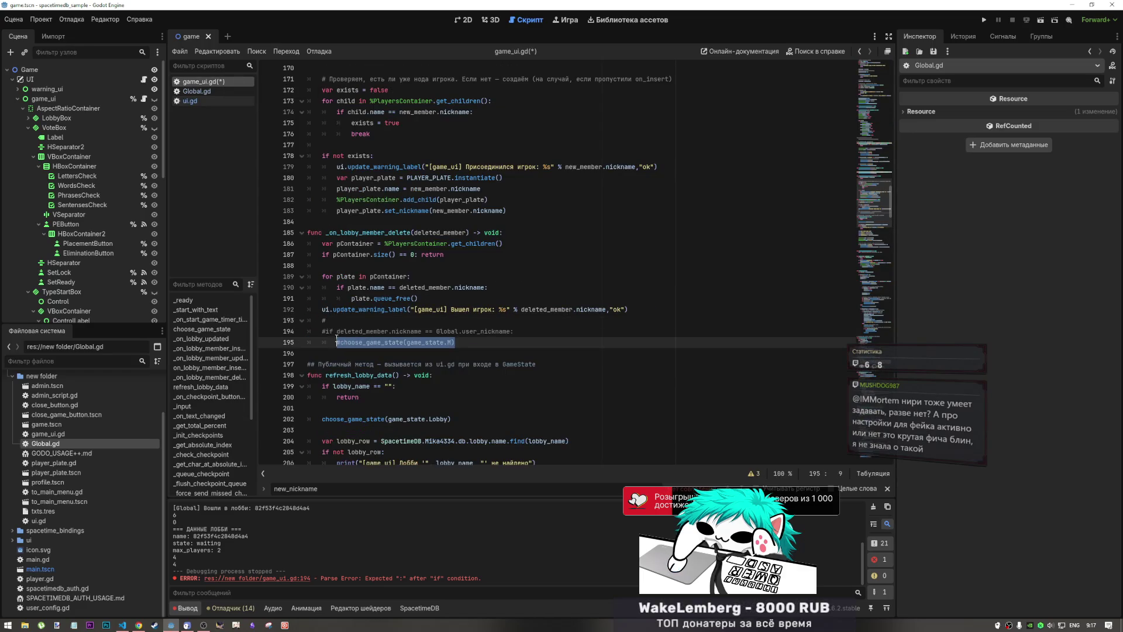
key(ctrl+v)
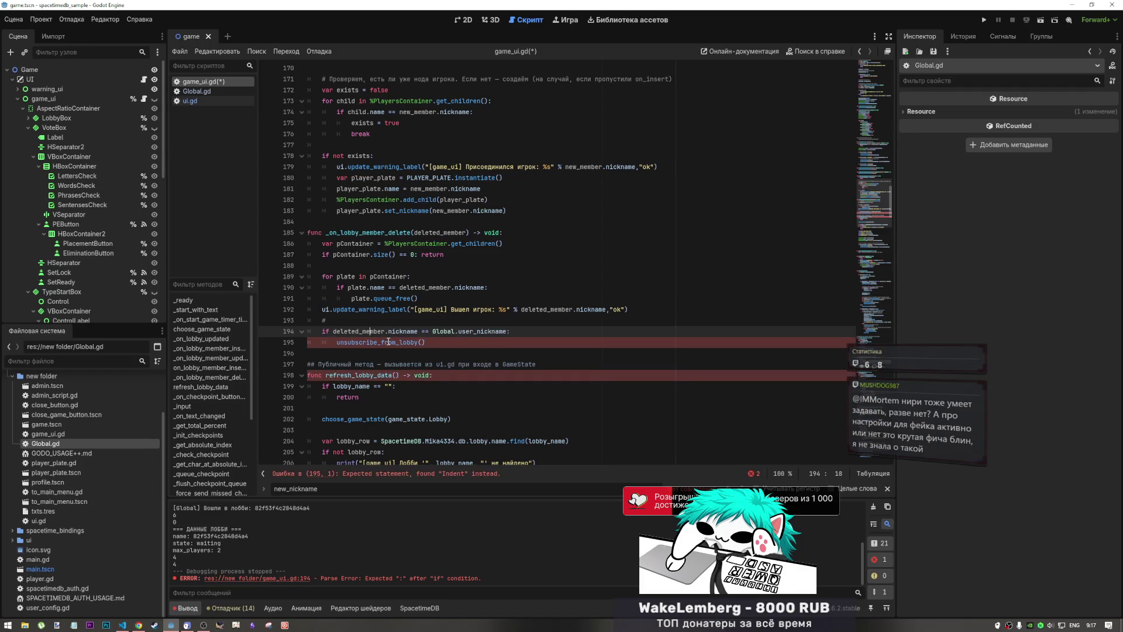
key(ctrl+k)
click(342, 344)
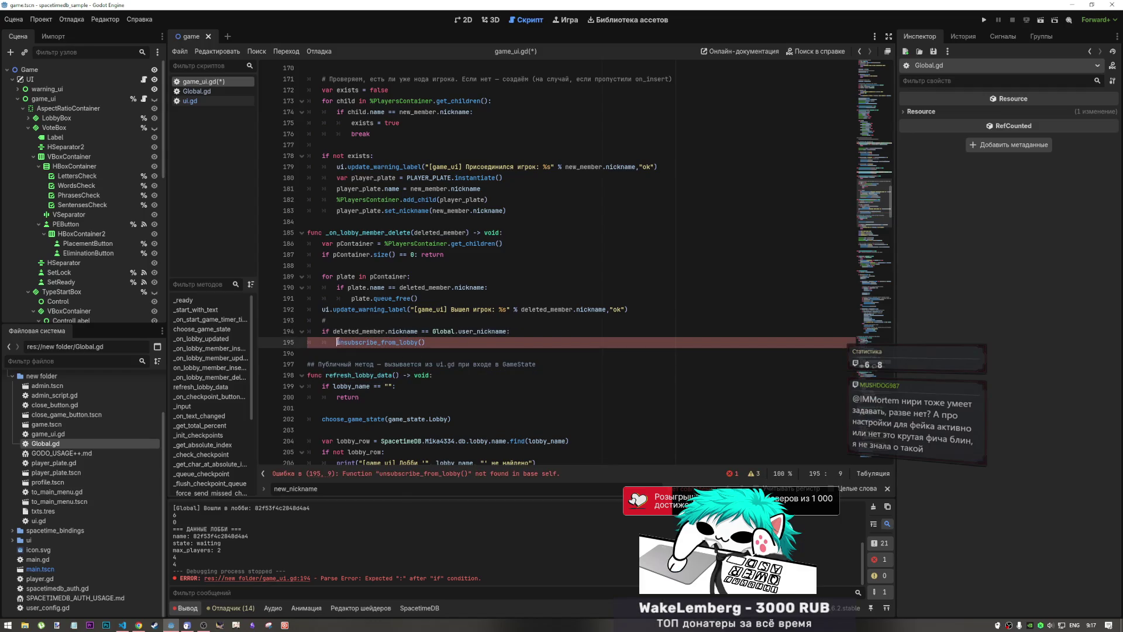
click(322, 309)
key(ctrl+c)
click(337, 343)
key(ctrl+v)
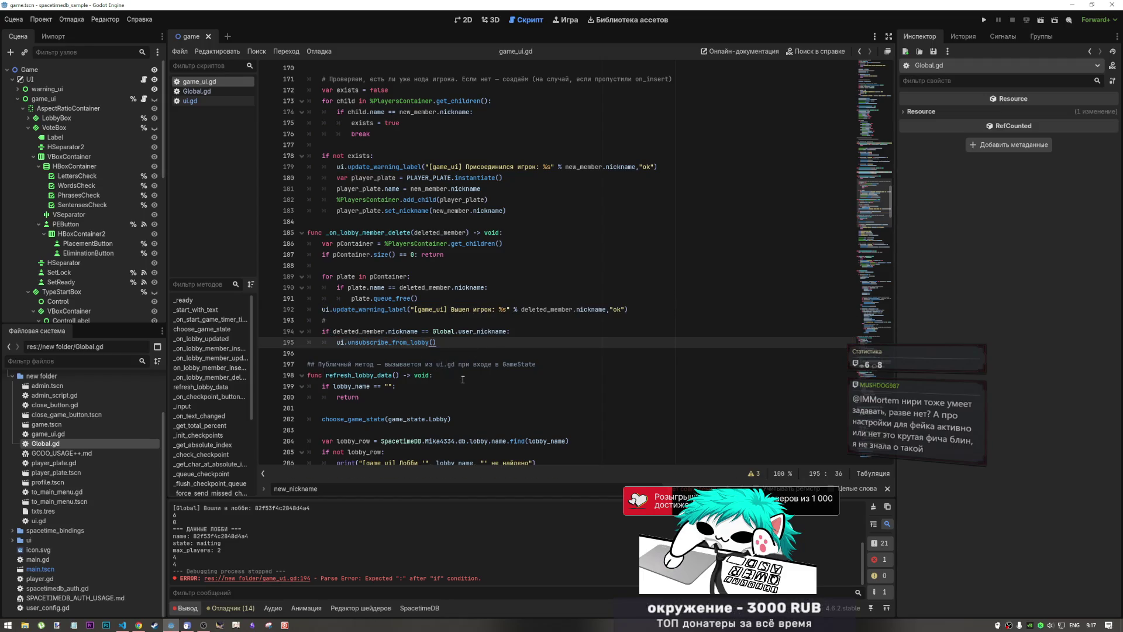
Check that ui.gd's unsubscribe_from_lobby calls Global.leave_lobby(), then return to game_ui.gd
click(215, 101)
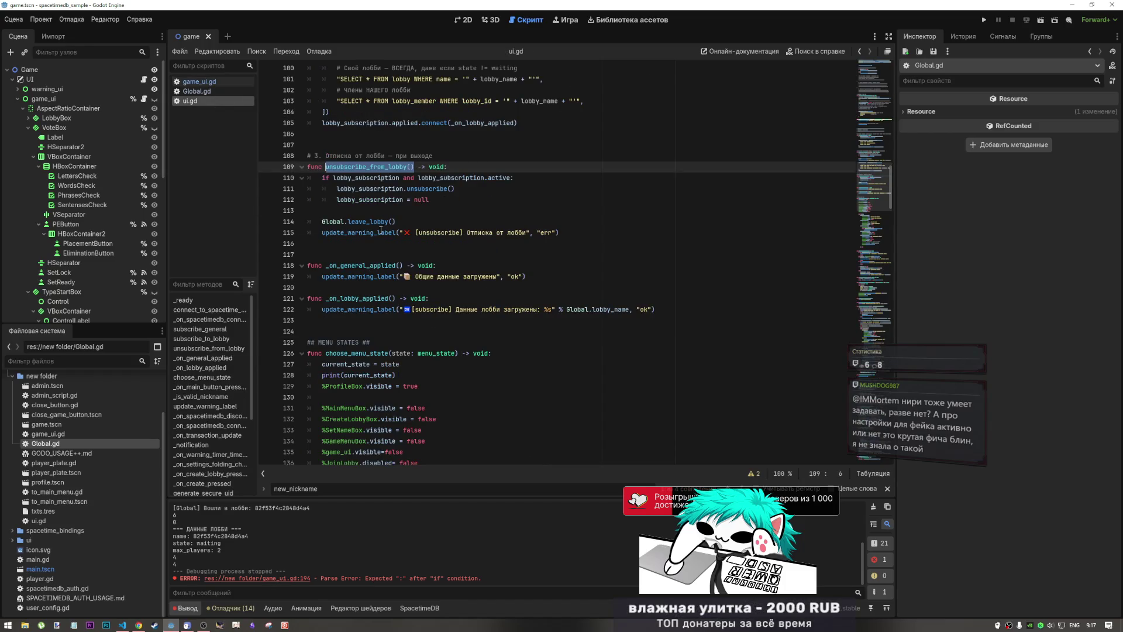
click(382, 167)
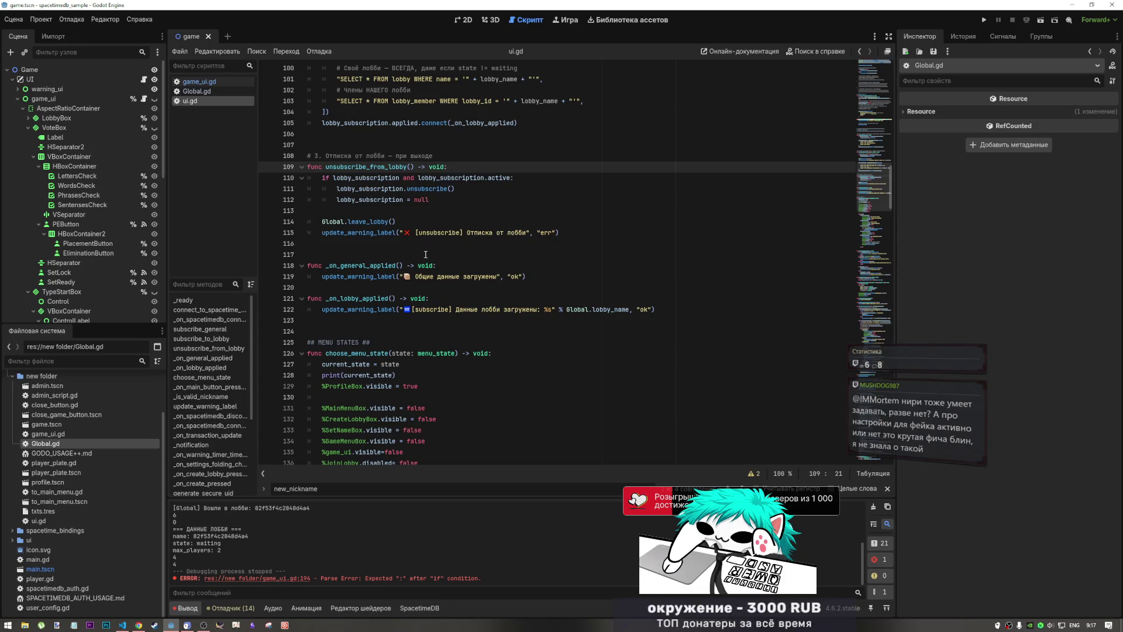
click(199, 82)
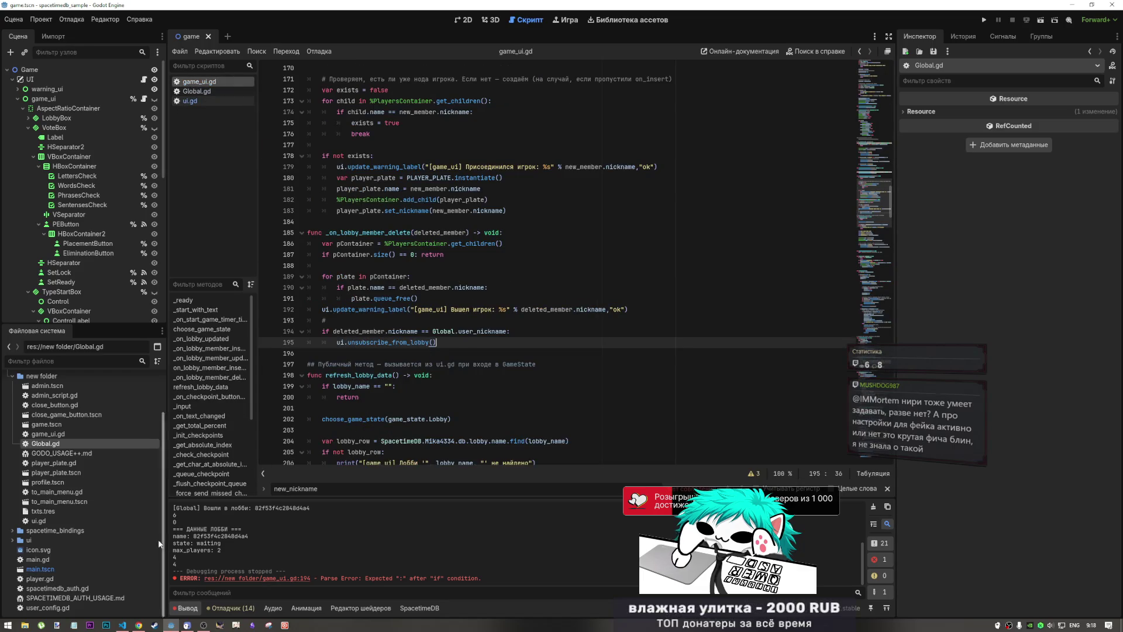
In game_ui.gd, go to refresh_lobby_data and select user_nickname in the nickname check
click(404, 364)
click(412, 376)
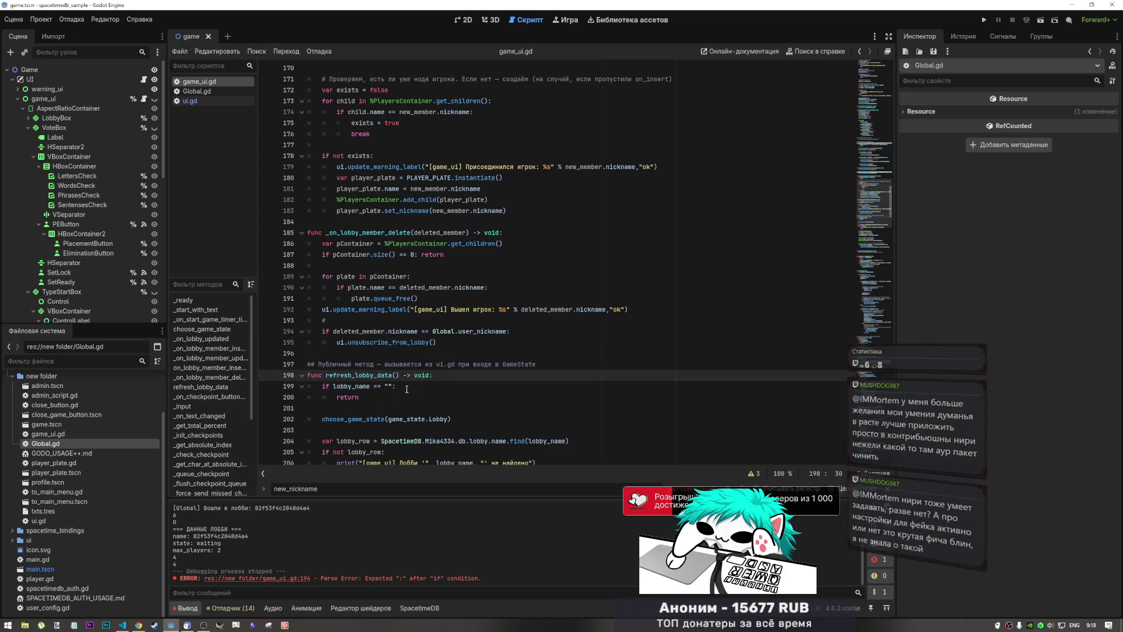
click(432, 375)
click(432, 375)
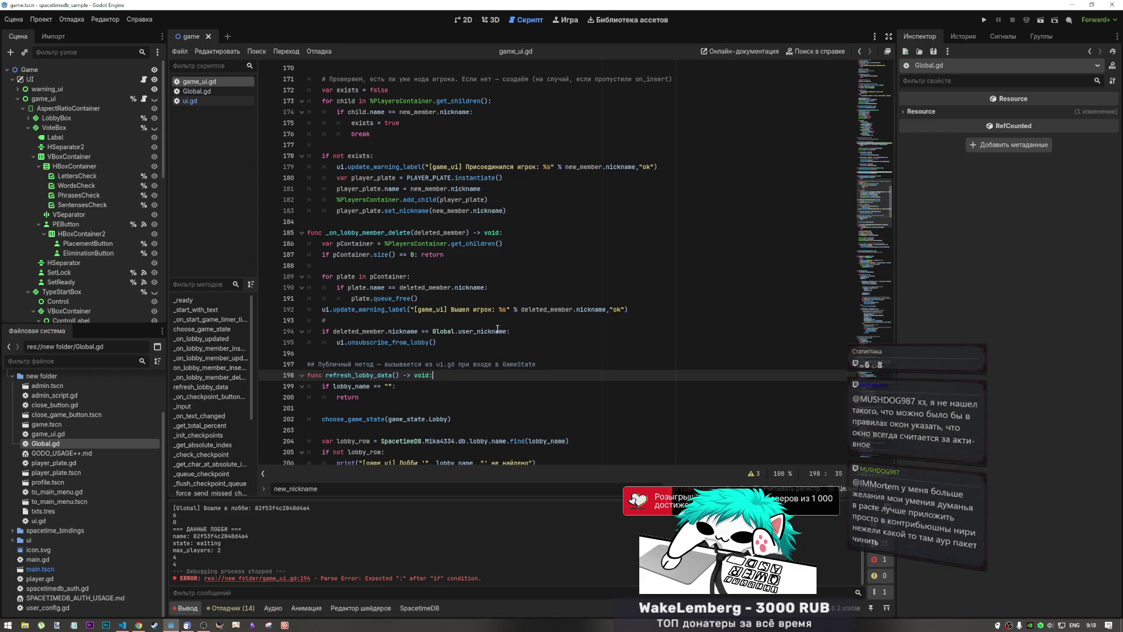
click(441, 329)
double_click(490, 331)
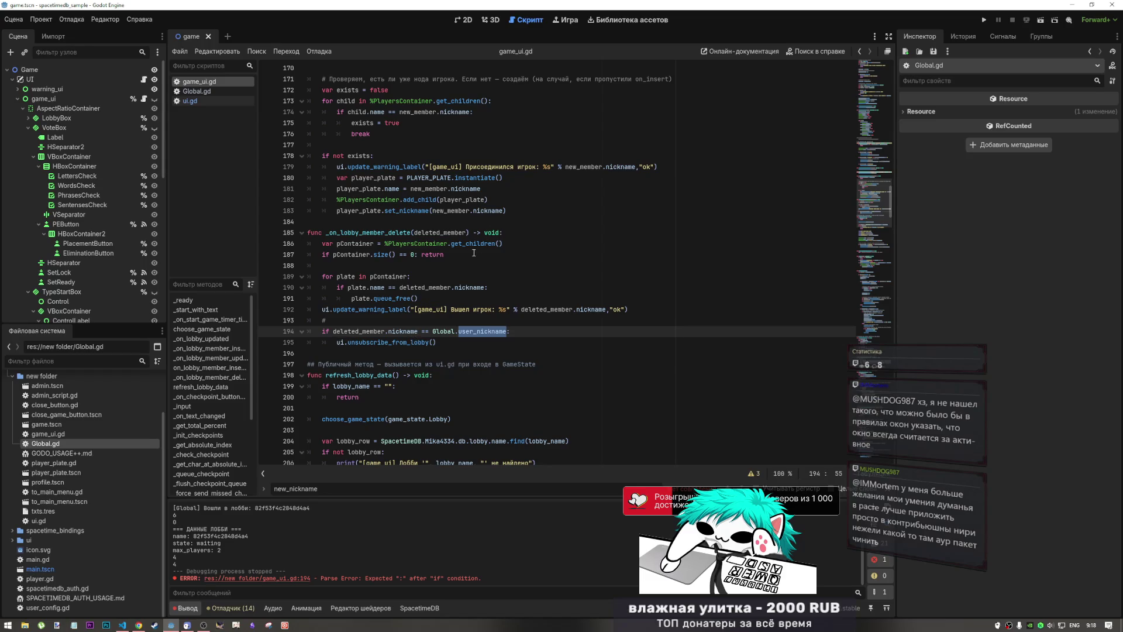
scroll(478, 275, up, 12)
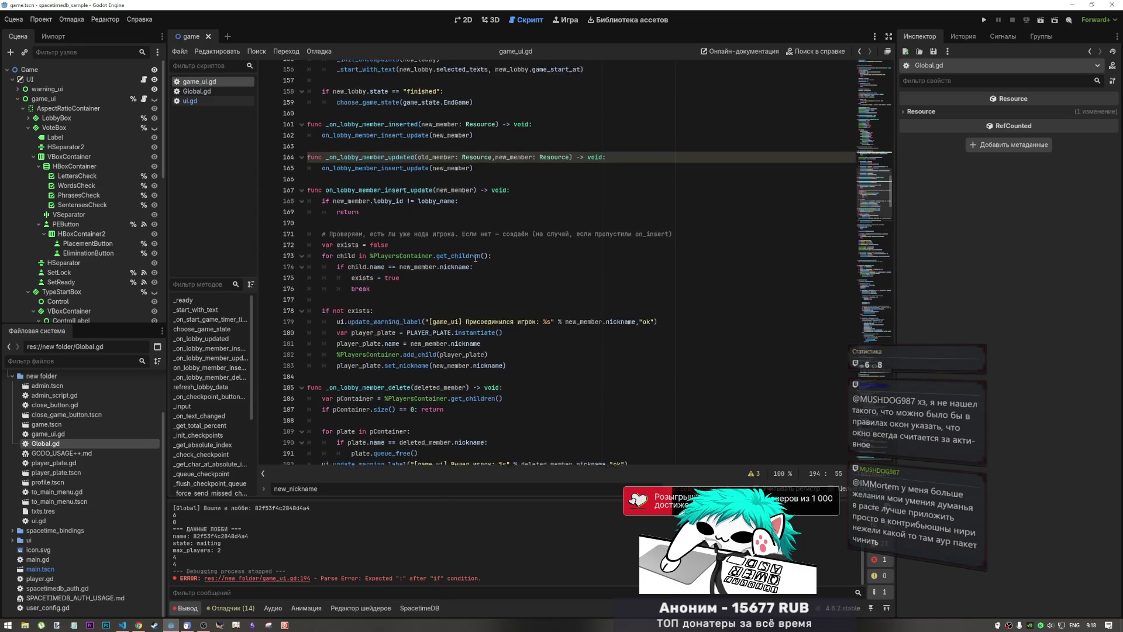
scroll(483, 261, down, 3)
scroll(484, 261, up, 3)
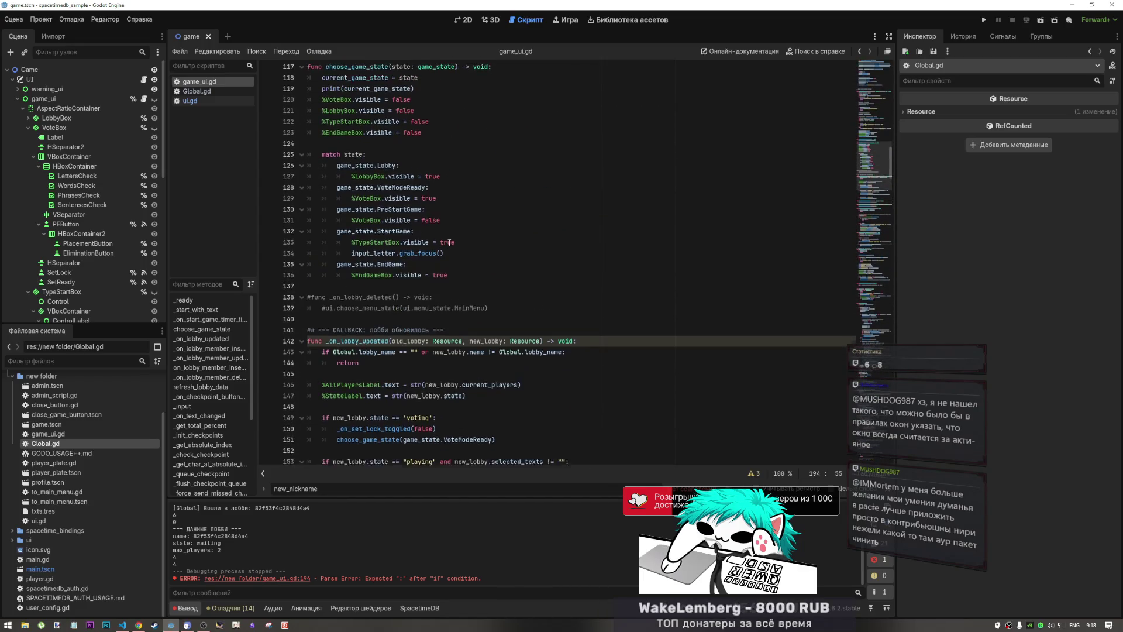
Scroll to the top of ui.gd, set a breakpoint on line 28, and select first_time
click(193, 100)
scroll(388, 249, up, 15)
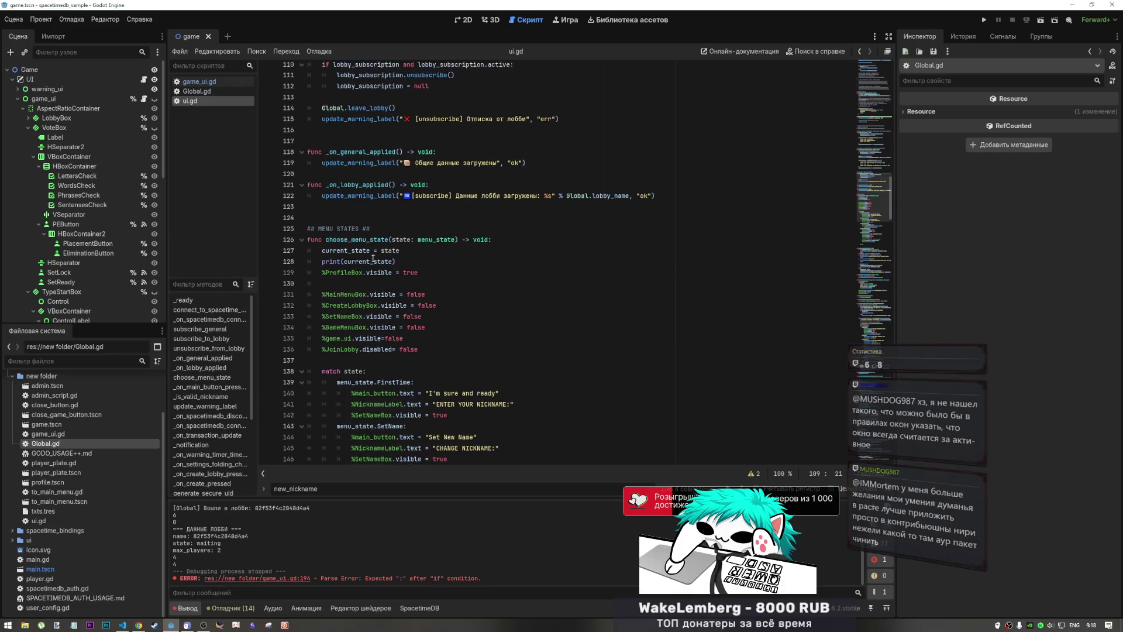
scroll(388, 248, up, 8)
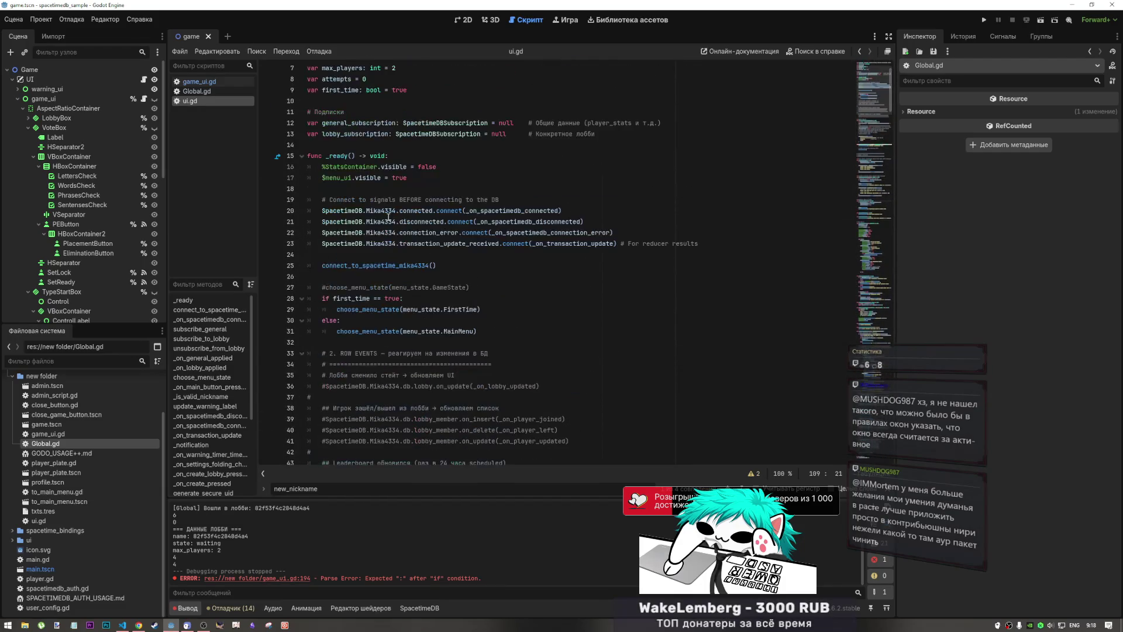
scroll(383, 216, up, 2)
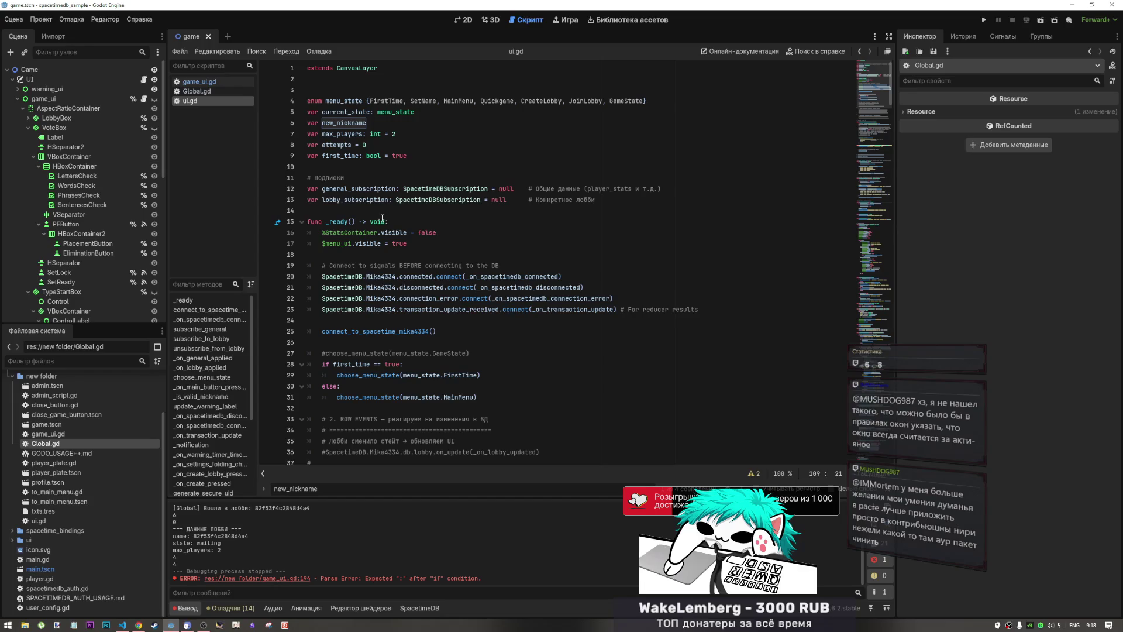
click(266, 364)
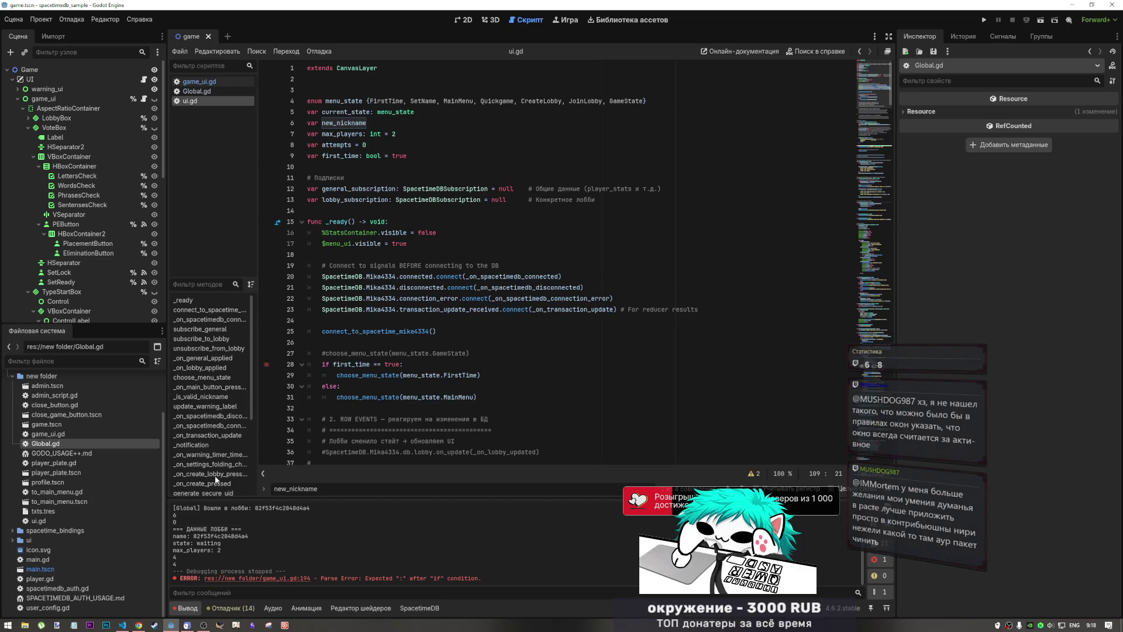
click(201, 627)
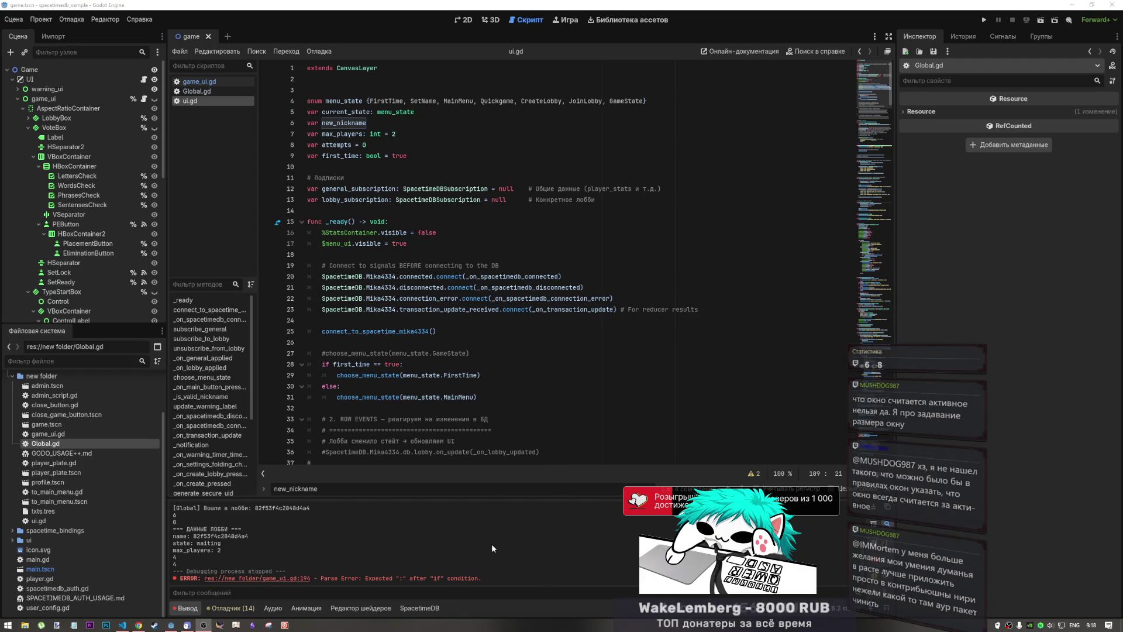
click(429, 386)
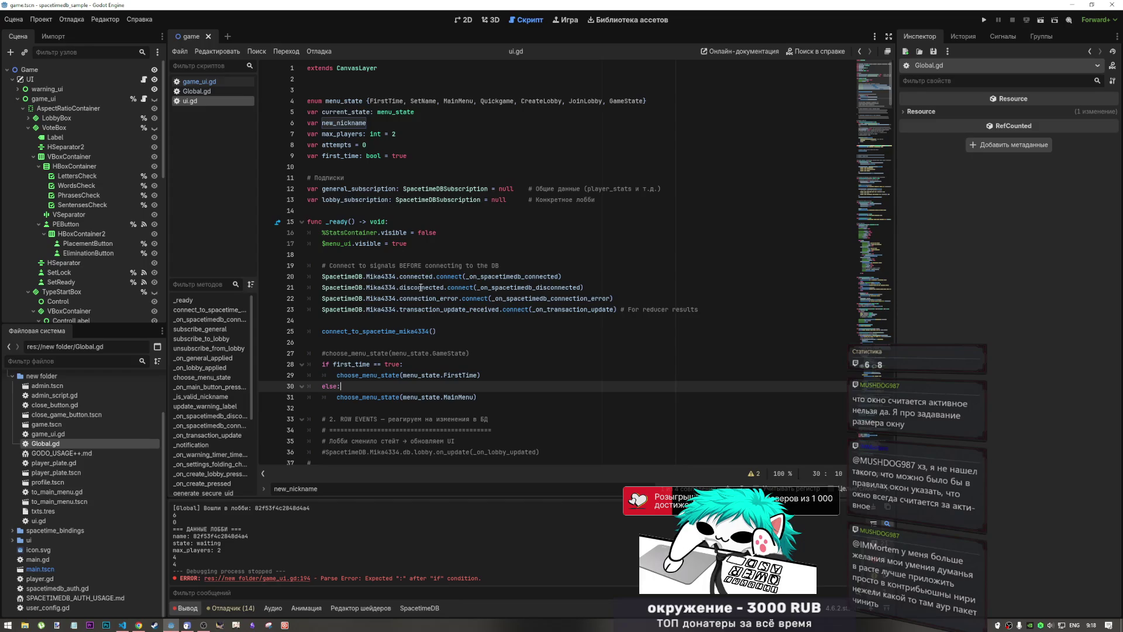
drag(349, 364, 365, 365)
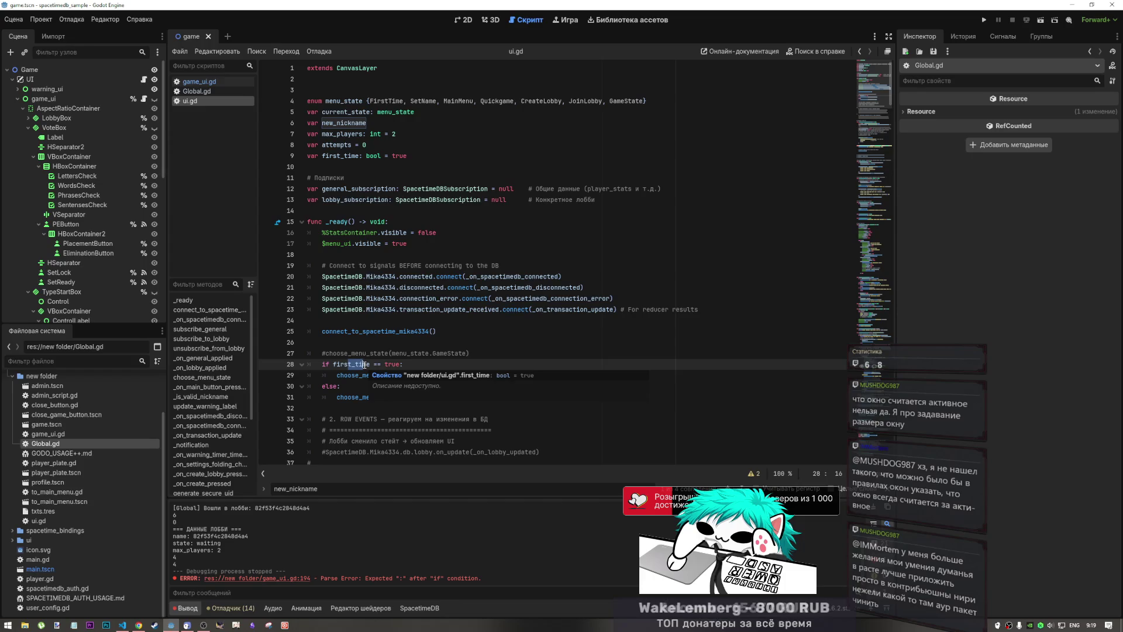
double_click(365, 364)
key(ctrl+f)
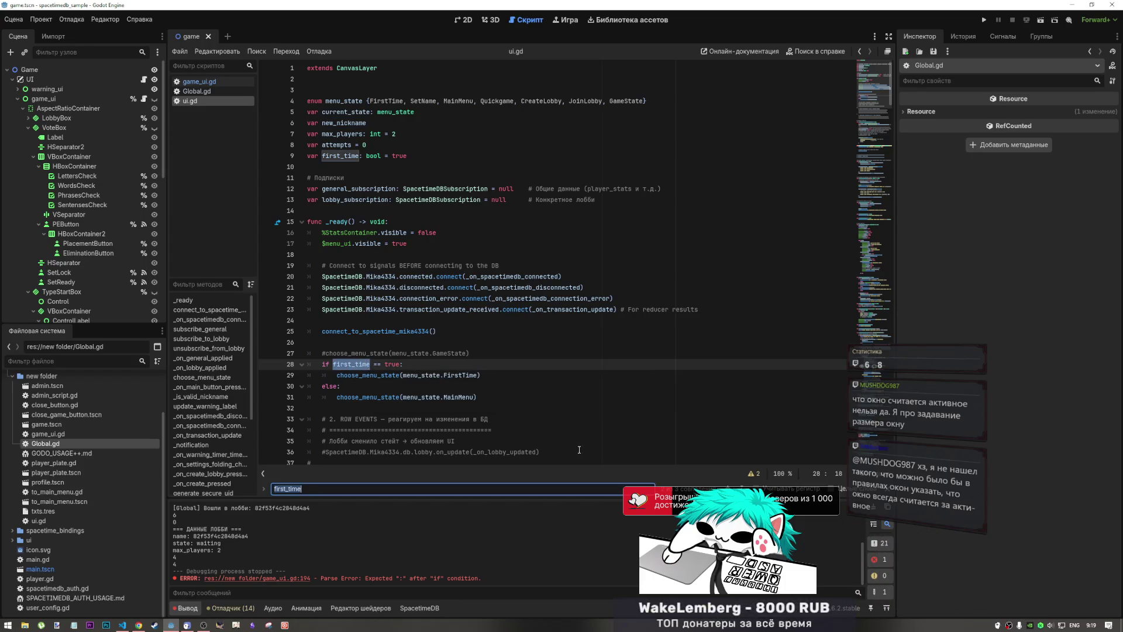
key(Return)
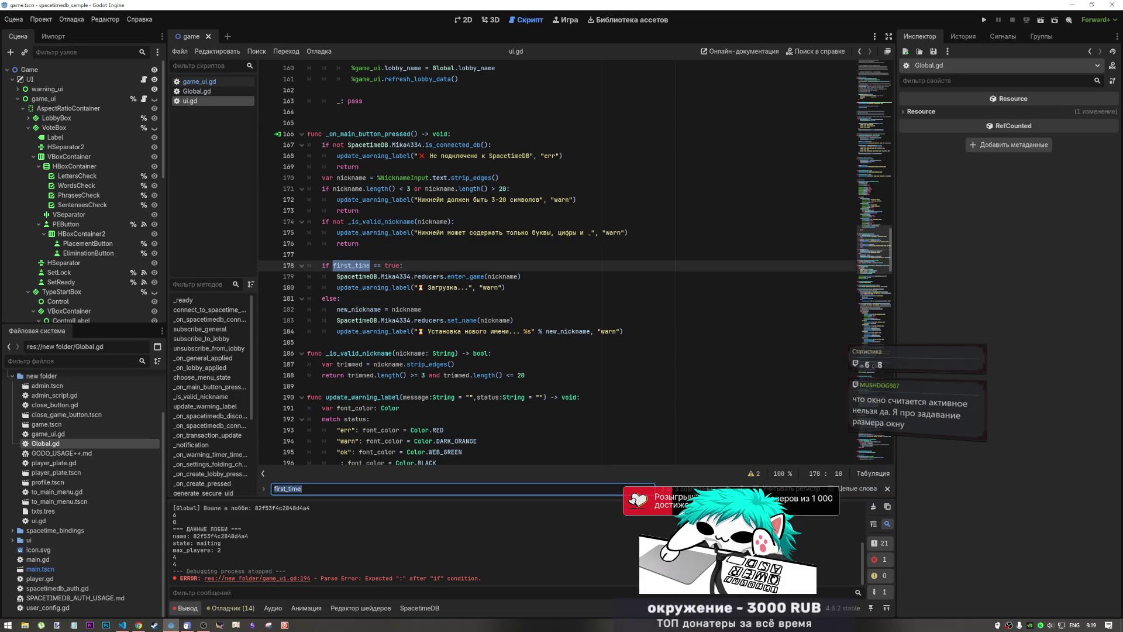
key(Return)
key(shift+Return)
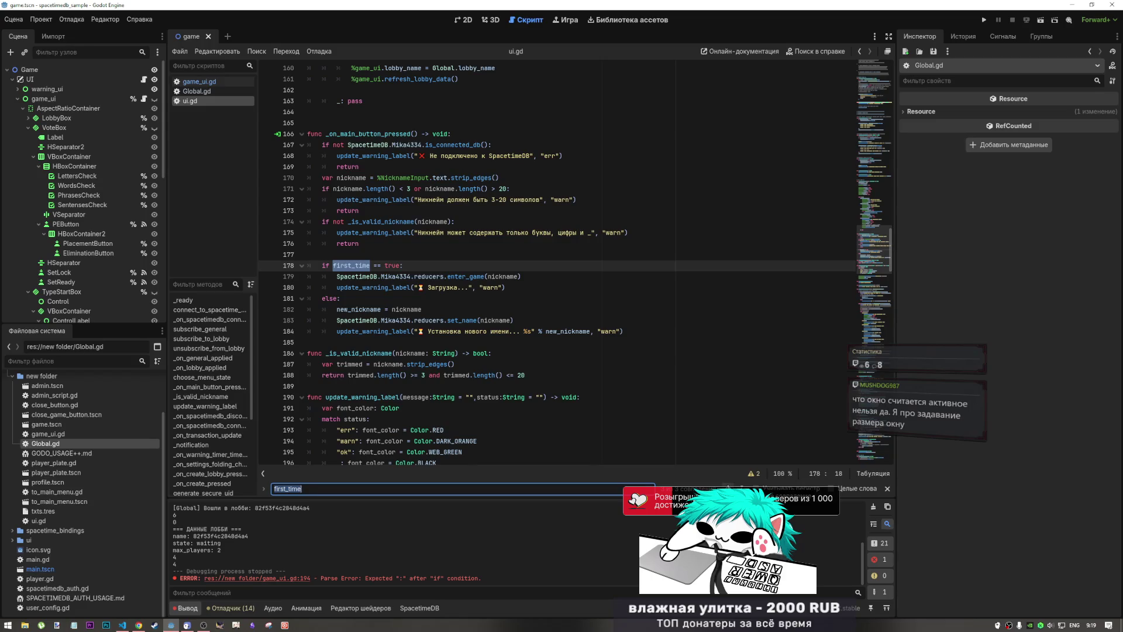
key(Return)
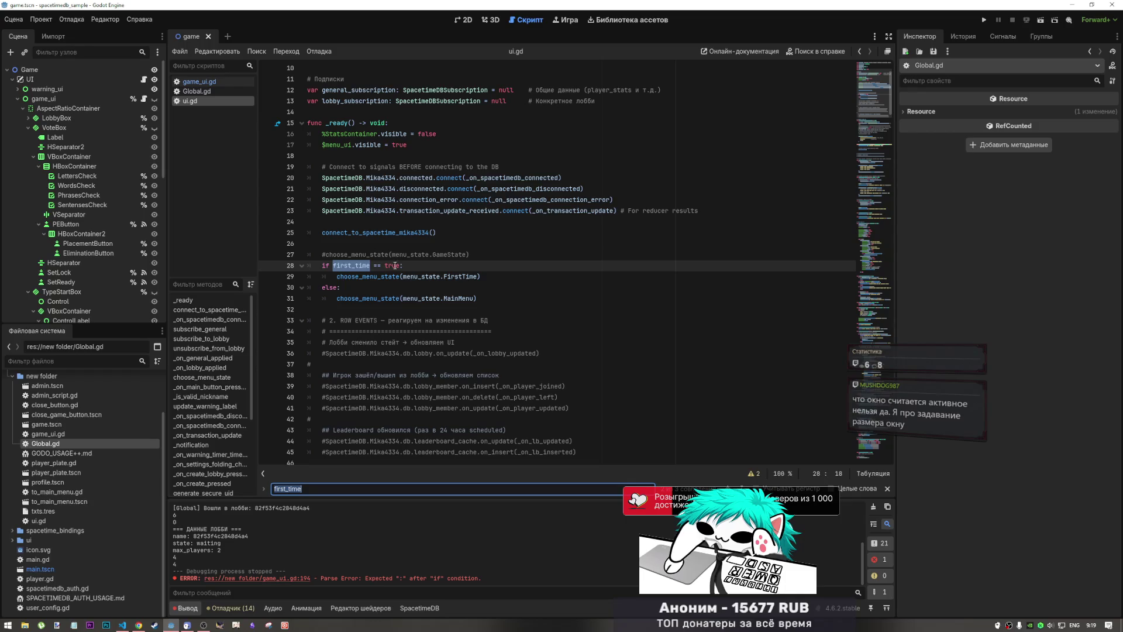
scroll(429, 311, up, 3)
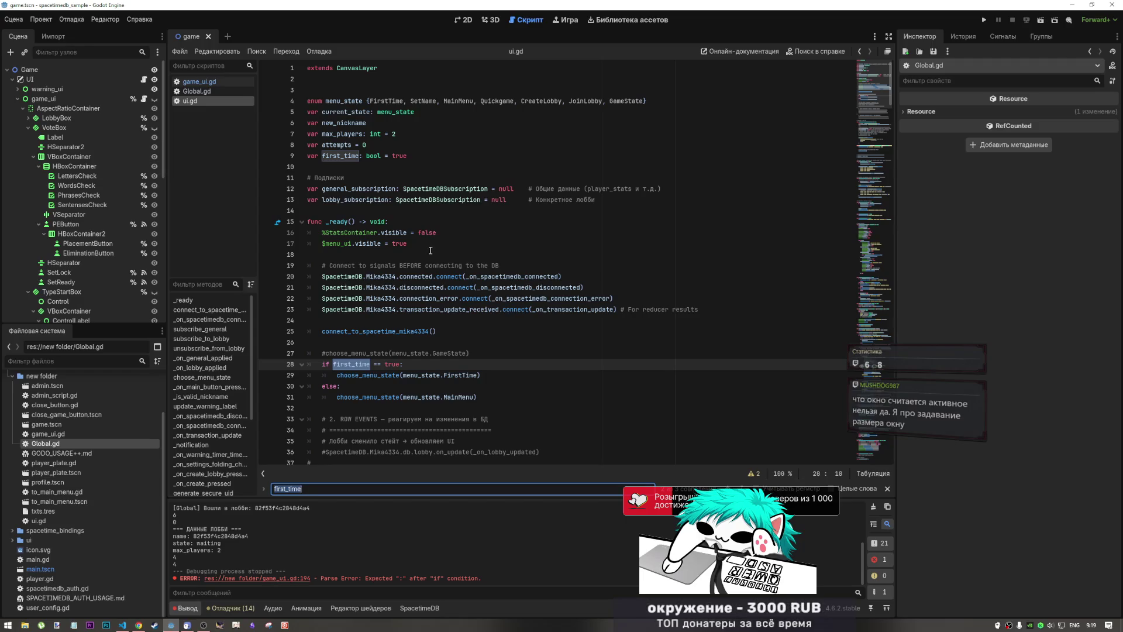
scroll(430, 250, down, 3)
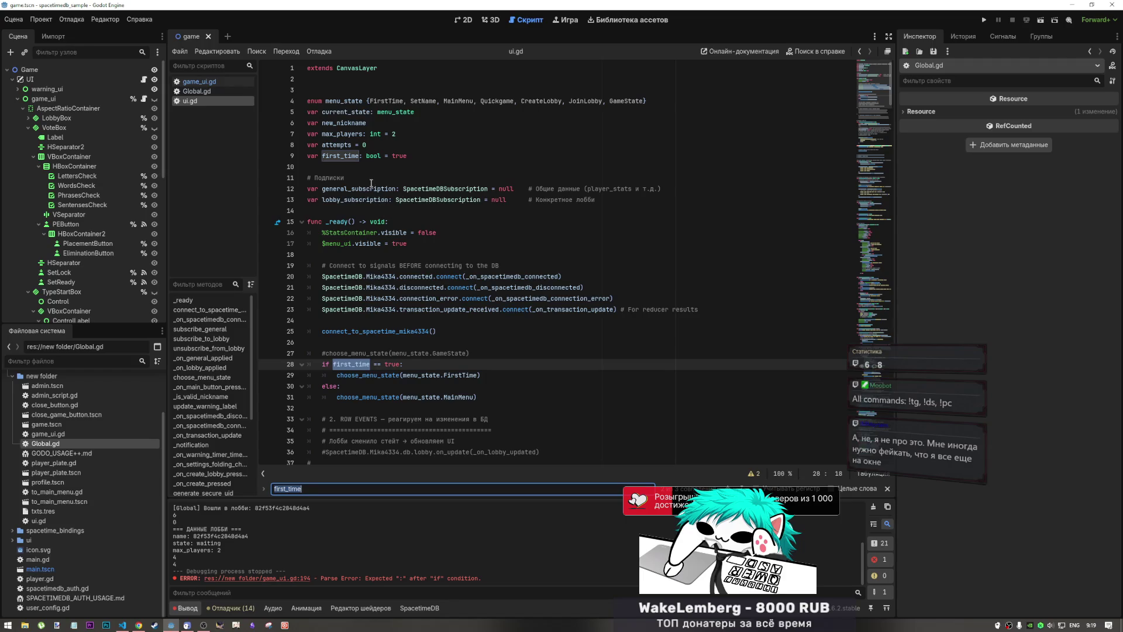
click(337, 133)
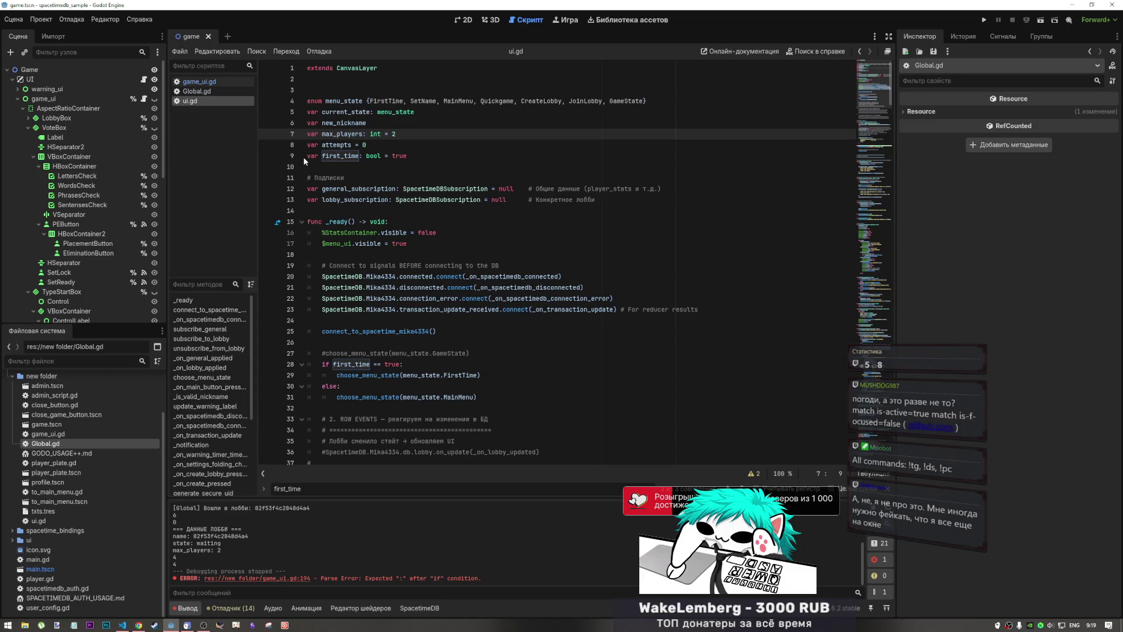
Switch through game_ui.gd to Global.gd to view its lobby_name, is_in_lobby and user_nickname variables
click(205, 83)
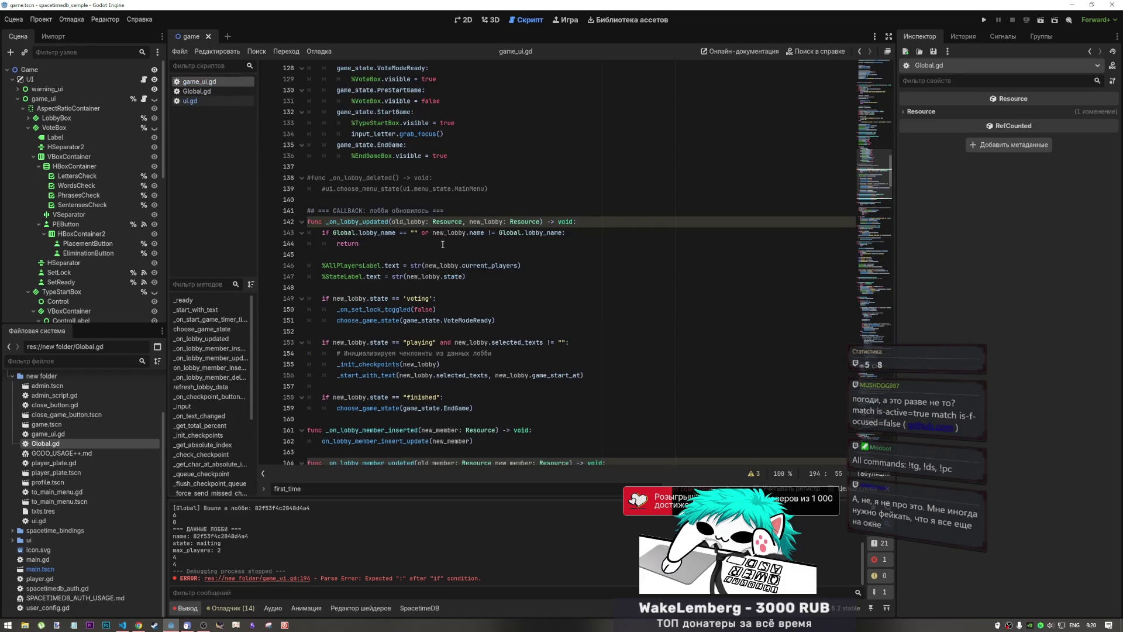
click(207, 90)
click(402, 167)
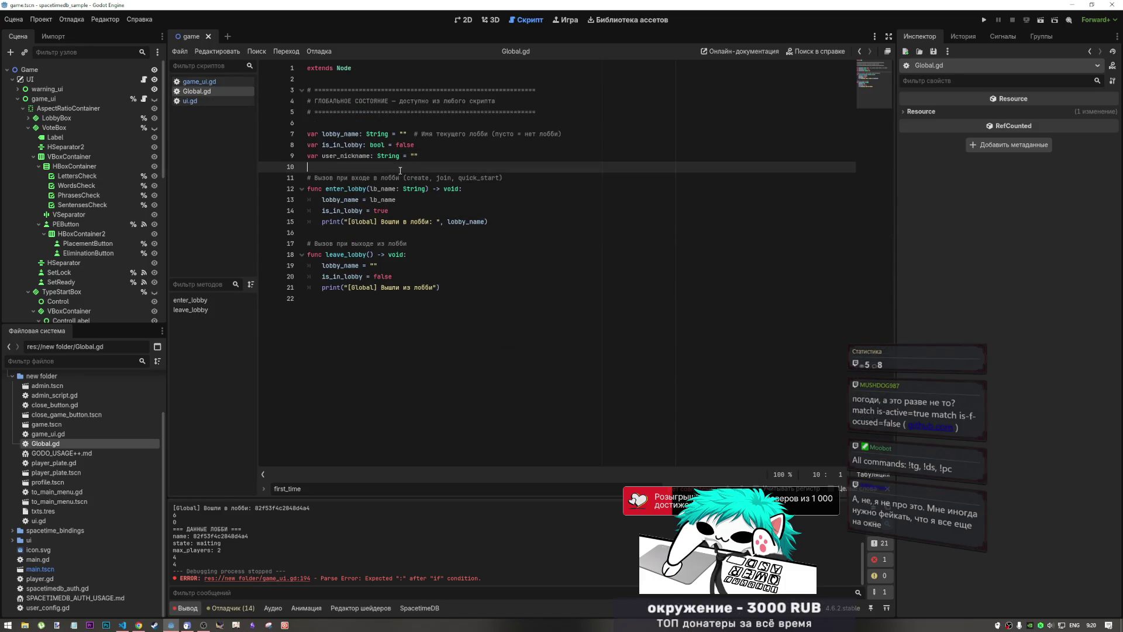
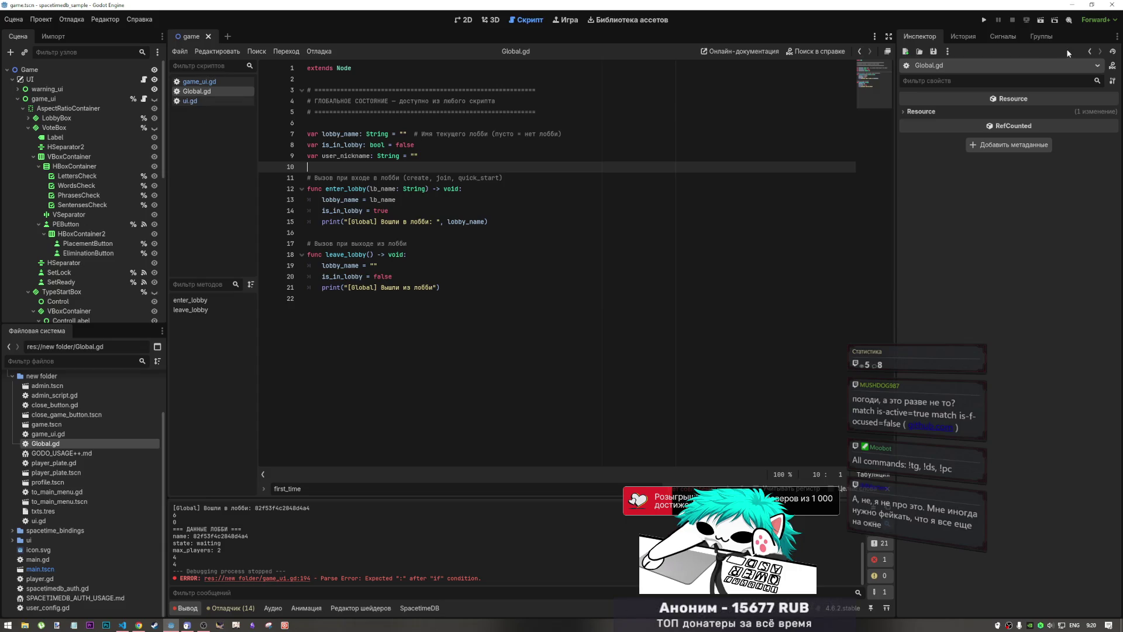
Search the built-in help for 'config' and open the ConfigFile class reference
click(840, 52)
text(conf)
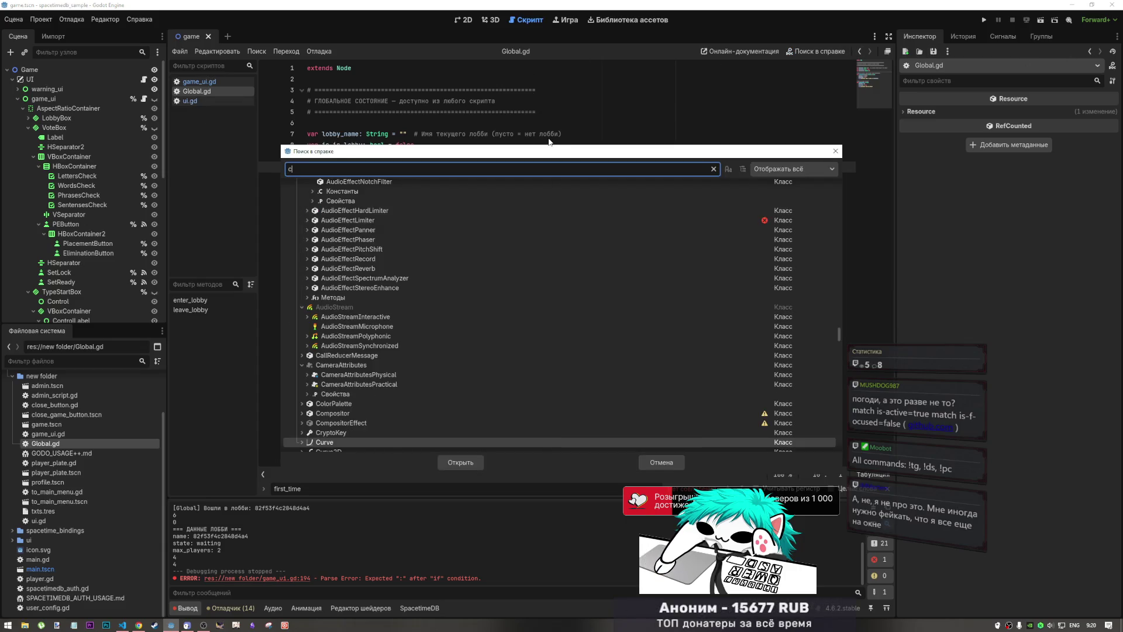
text(ig)
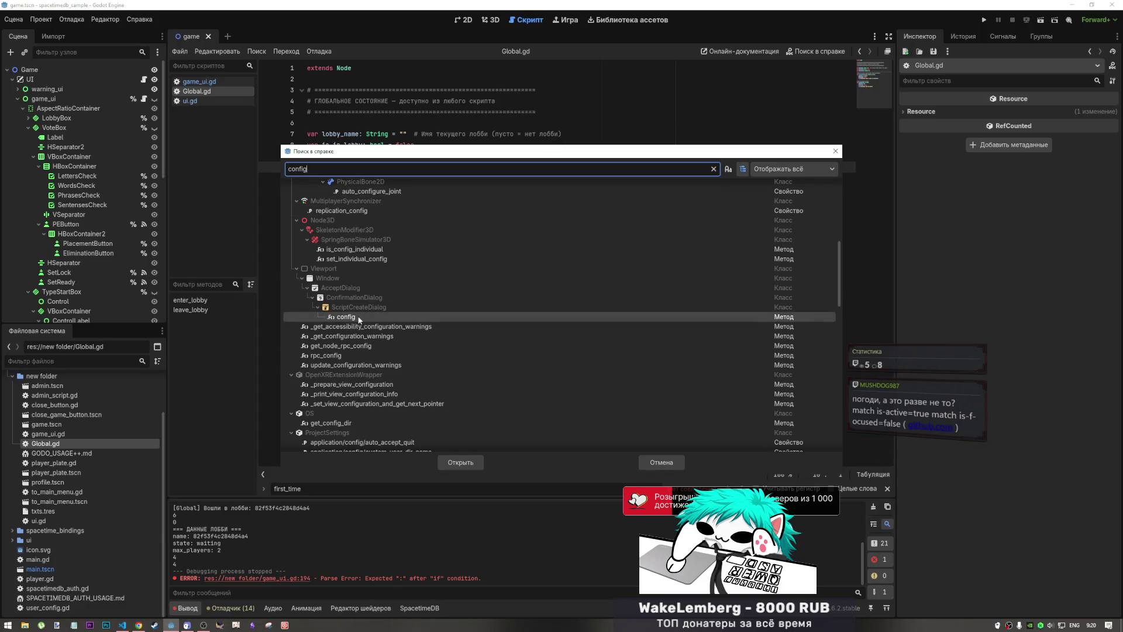
scroll(349, 346, up, 10)
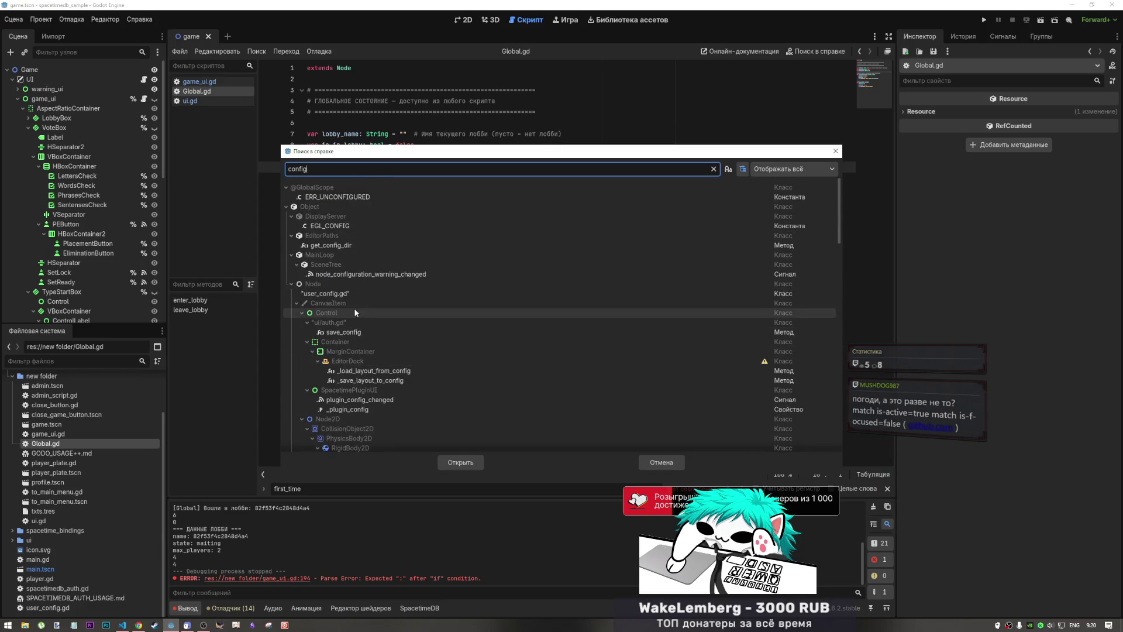
scroll(343, 211, down, 3)
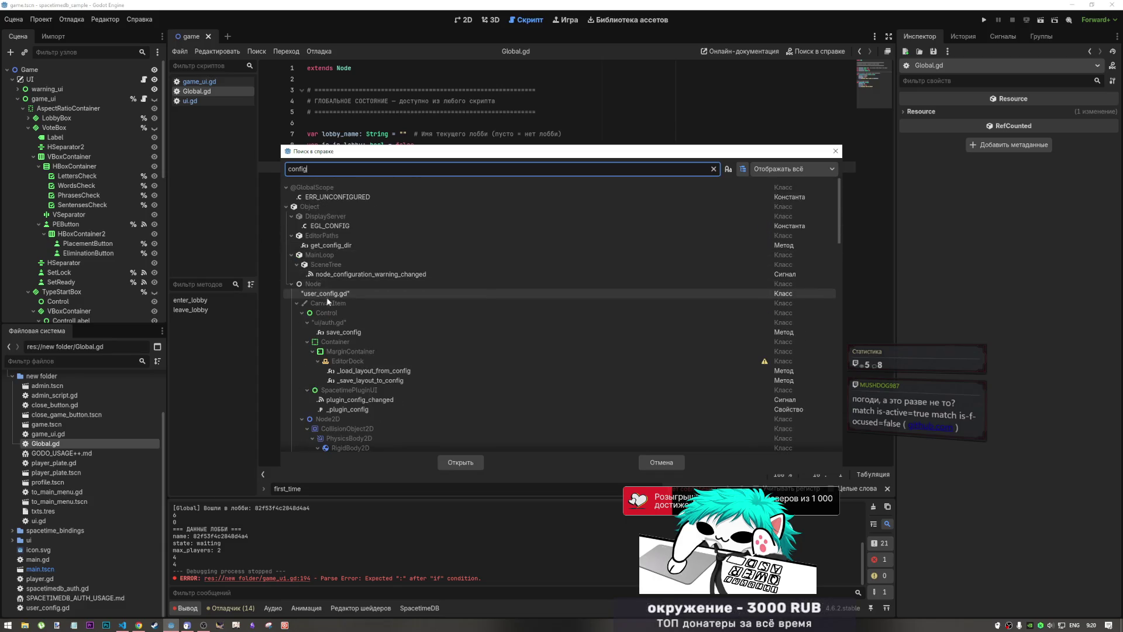
scroll(327, 310, down, 4)
scroll(330, 332, down, 8)
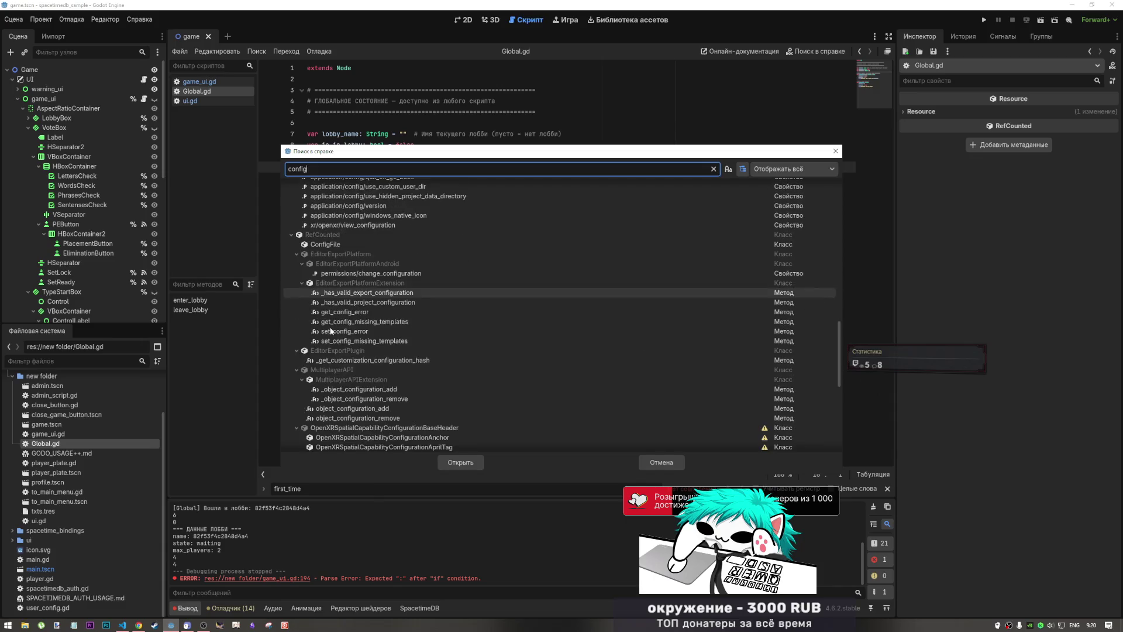
double_click(327, 244)
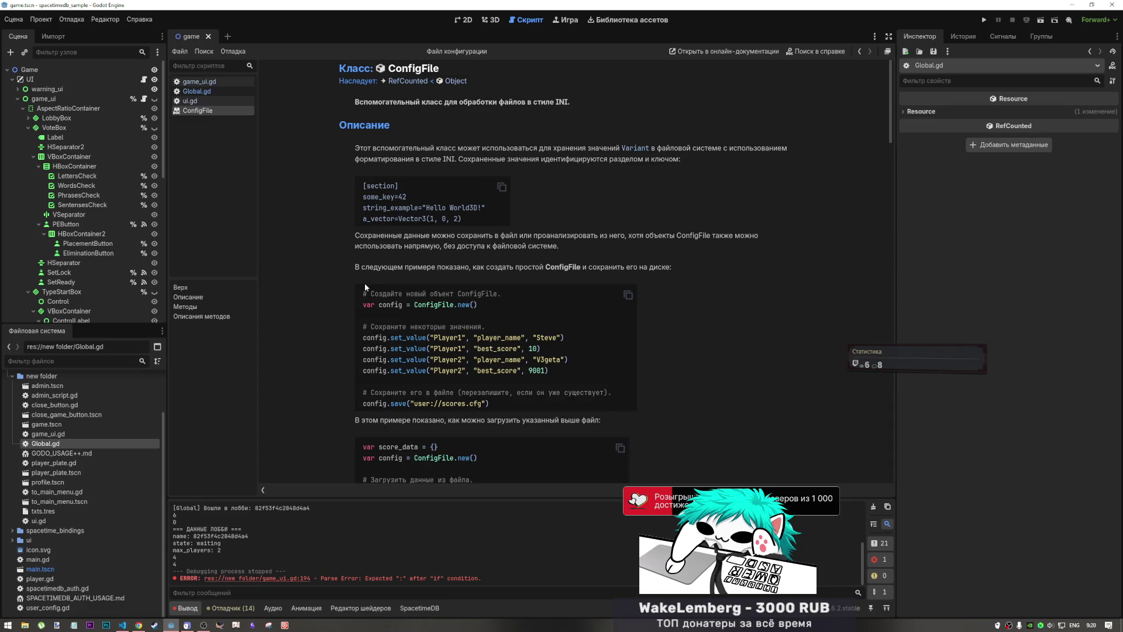
Read through the ConfigFile reference, then open the page in the online documentation
scroll(364, 282, down, 5)
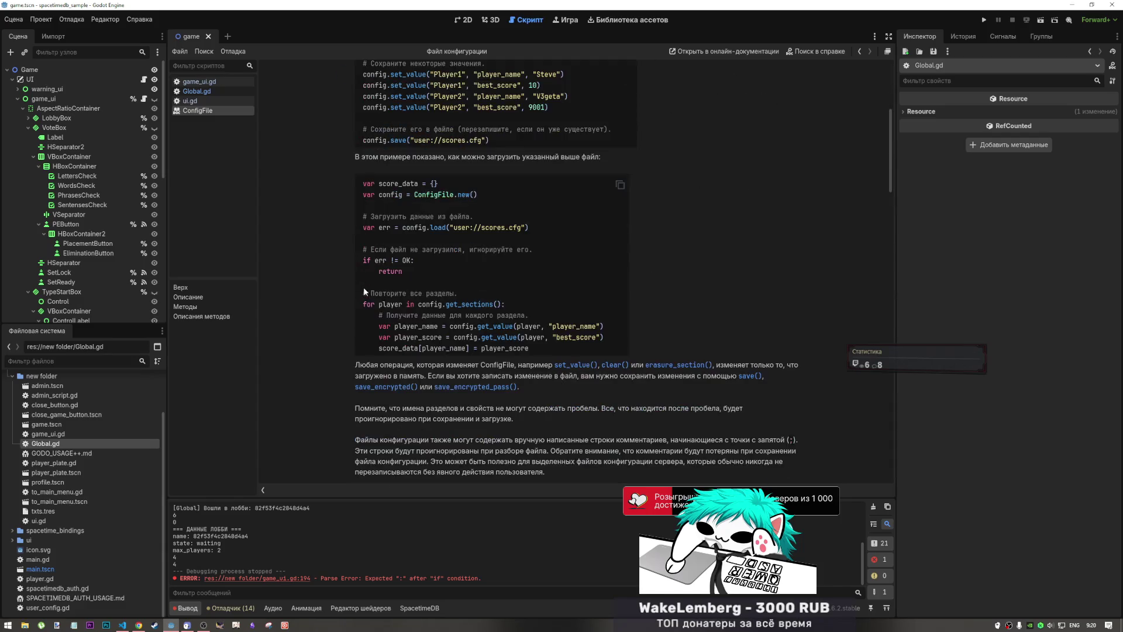
scroll(363, 285, down, 6)
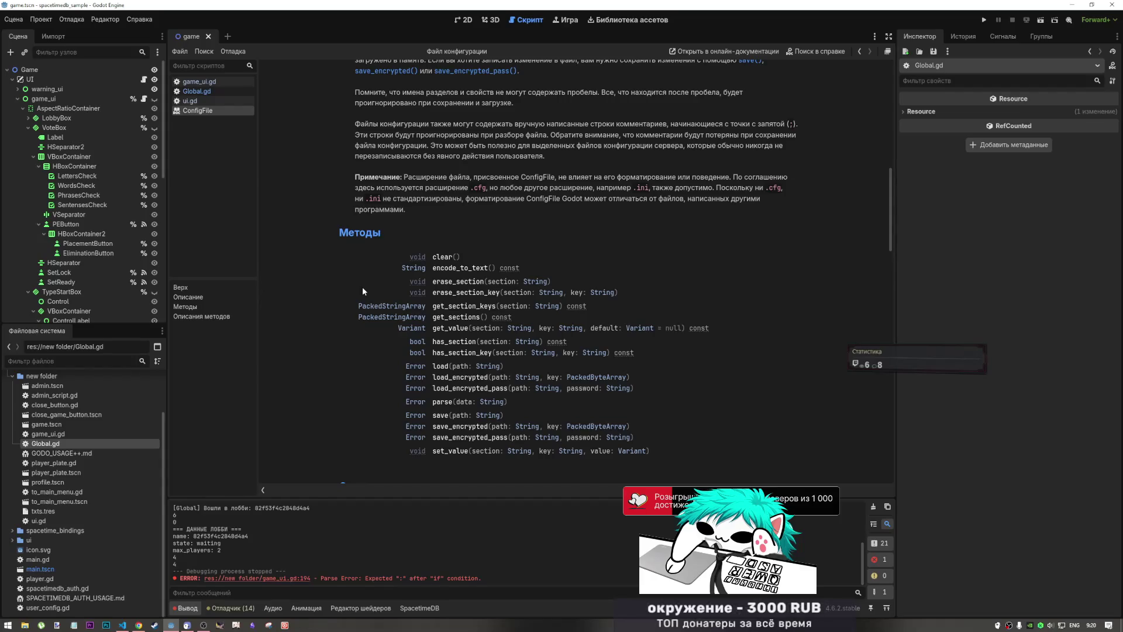
scroll(363, 287, up, 6)
scroll(364, 286, up, 5)
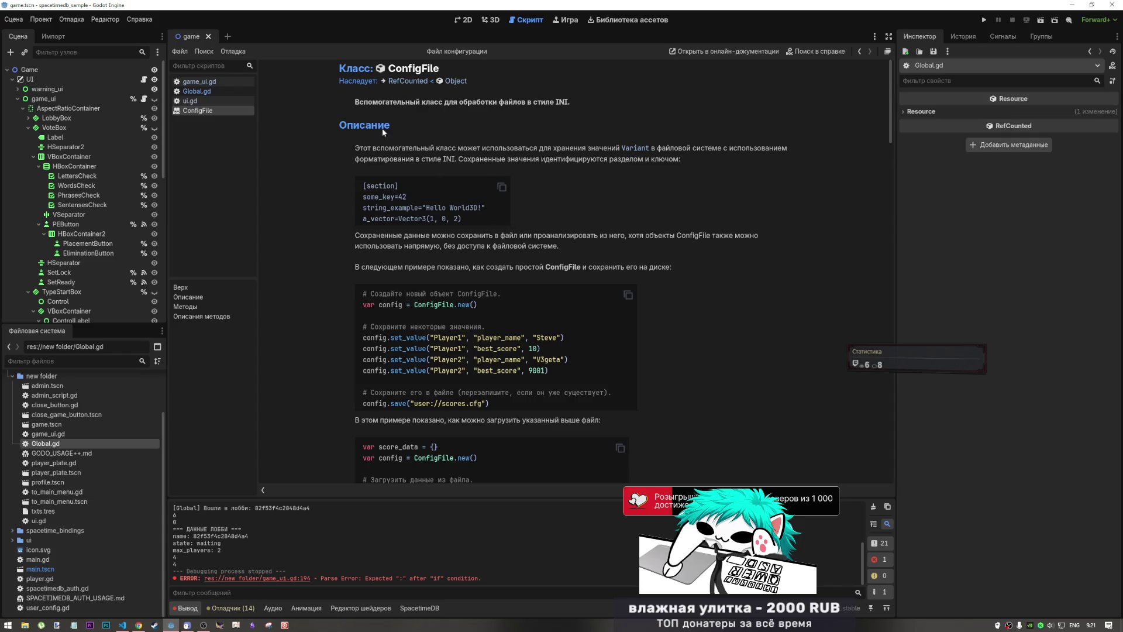
click(736, 53)
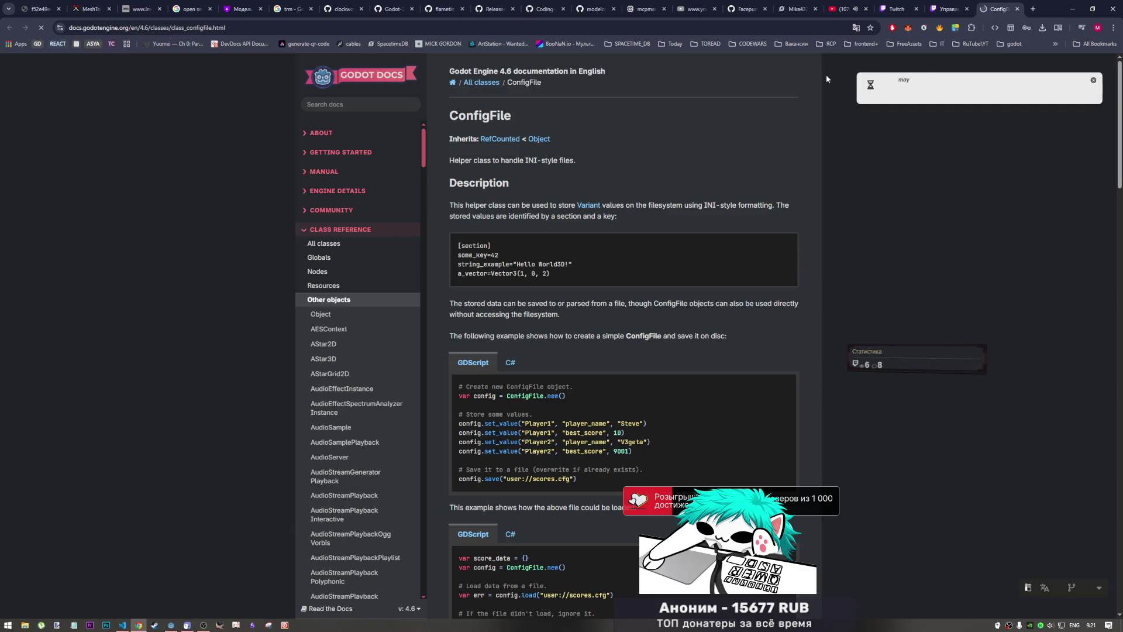
Close the old-version notice and switch the ConfigFile docs from 4.6 to stable
scroll(574, 387, down, 2)
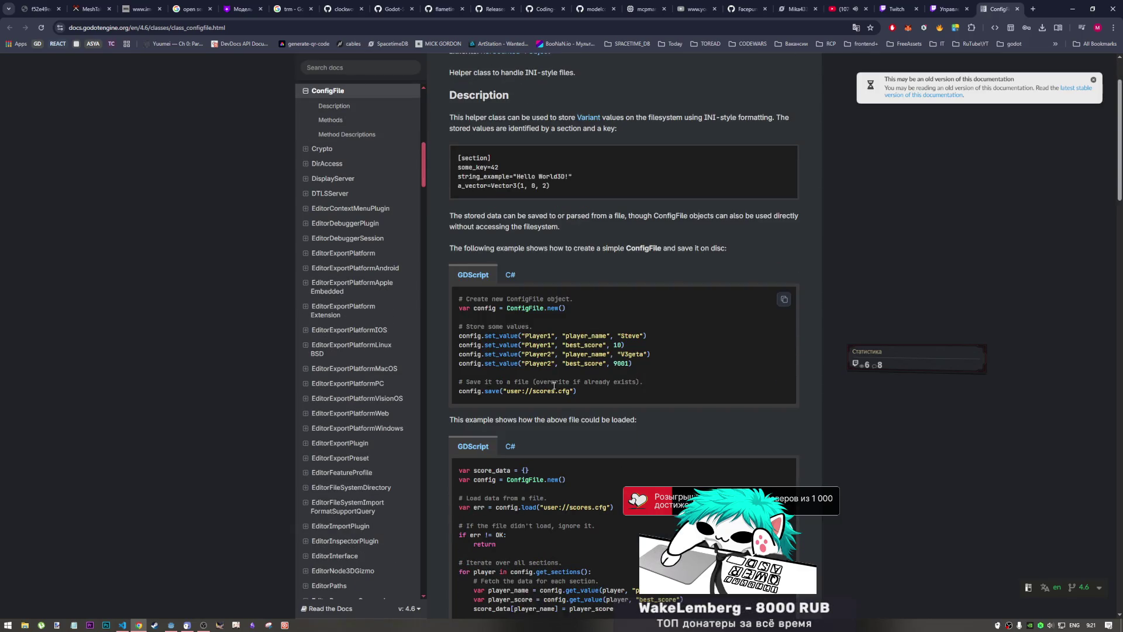
click(1093, 80)
scroll(1058, 65, up, 2)
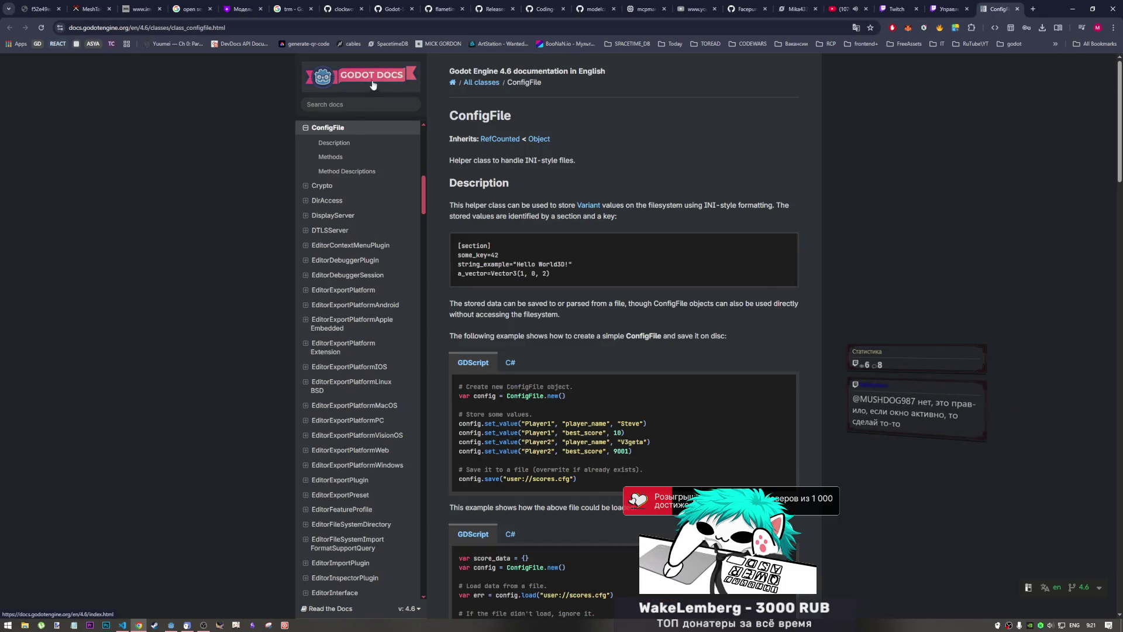
click(1095, 587)
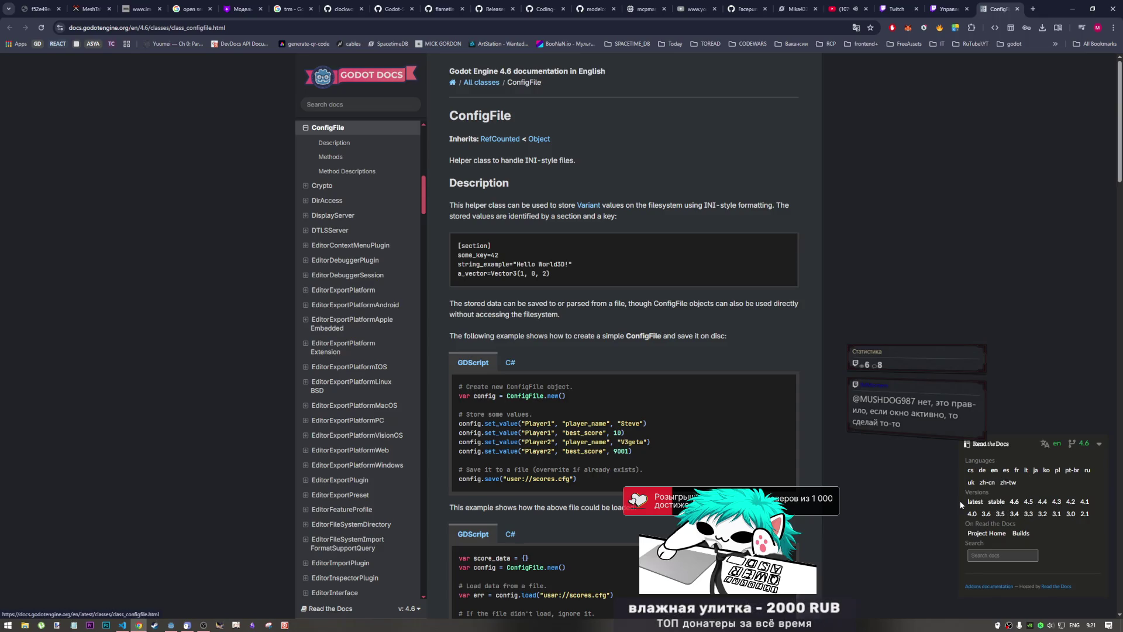
click(996, 503)
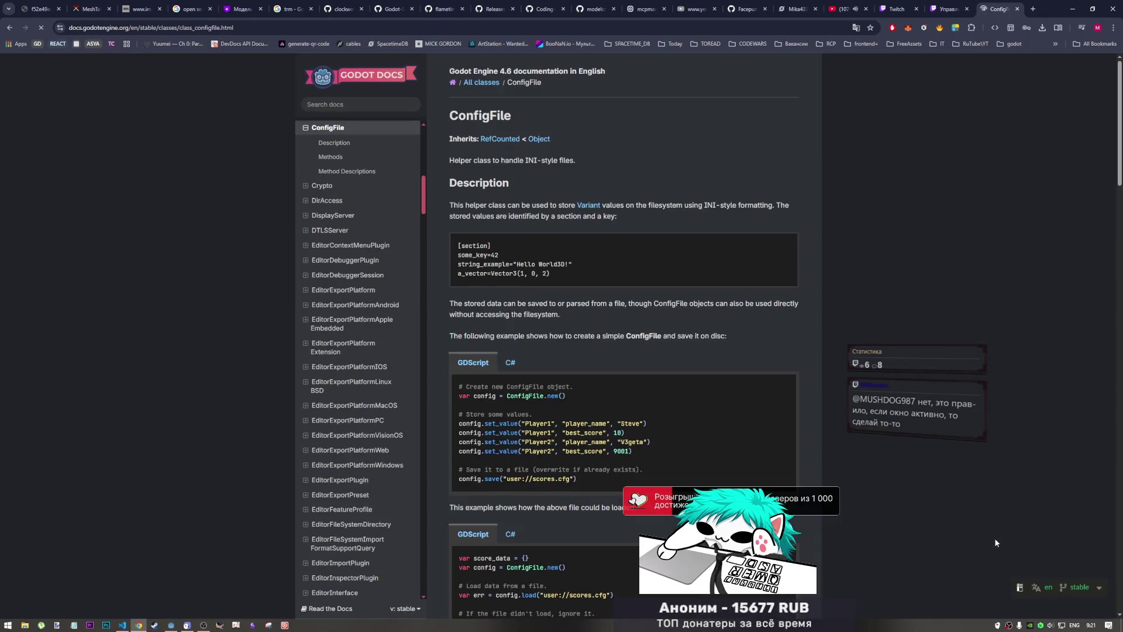
Scroll the stable ConfigFile page and highlight the ConfigFile.new() line in the example
scroll(782, 402, down, 3)
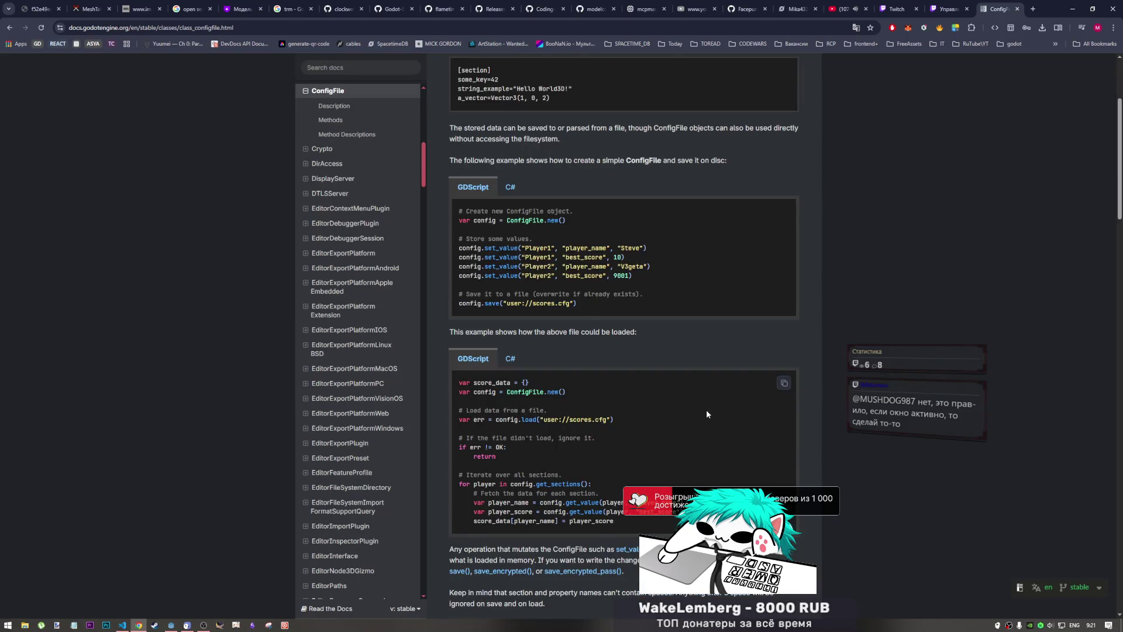
scroll(707, 410, up, 3)
scroll(707, 393, down, 4)
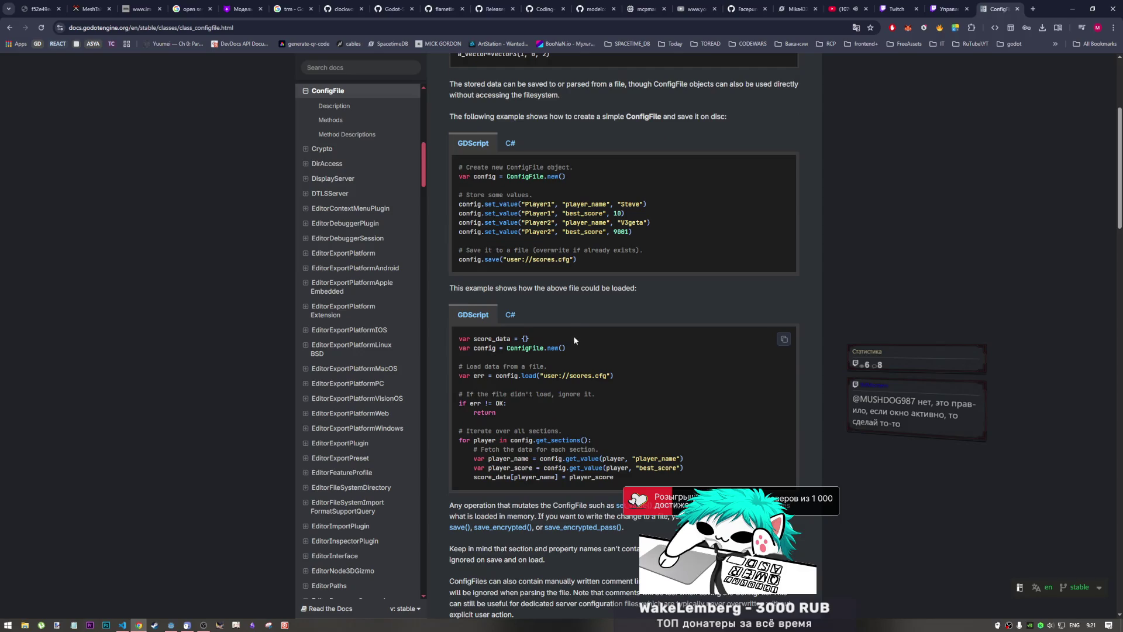
scroll(572, 339, down, 1)
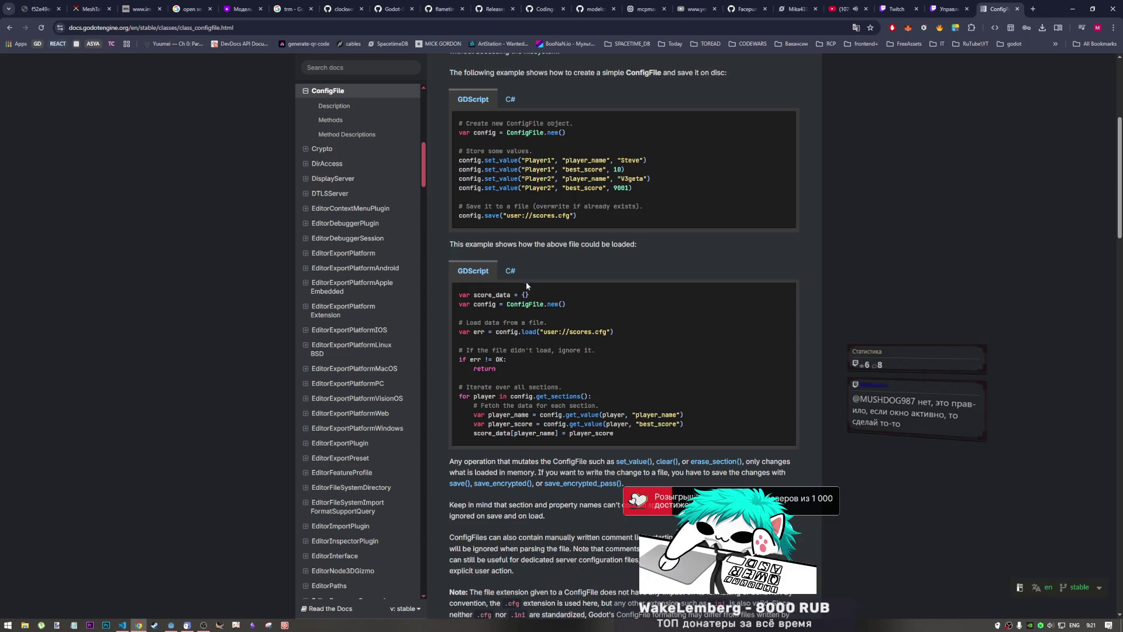
mouse_move(481, 304)
mouse_down()
mouse_move(570, 304)
mouse_move(529, 305)
mouse_up()
click(526, 332)
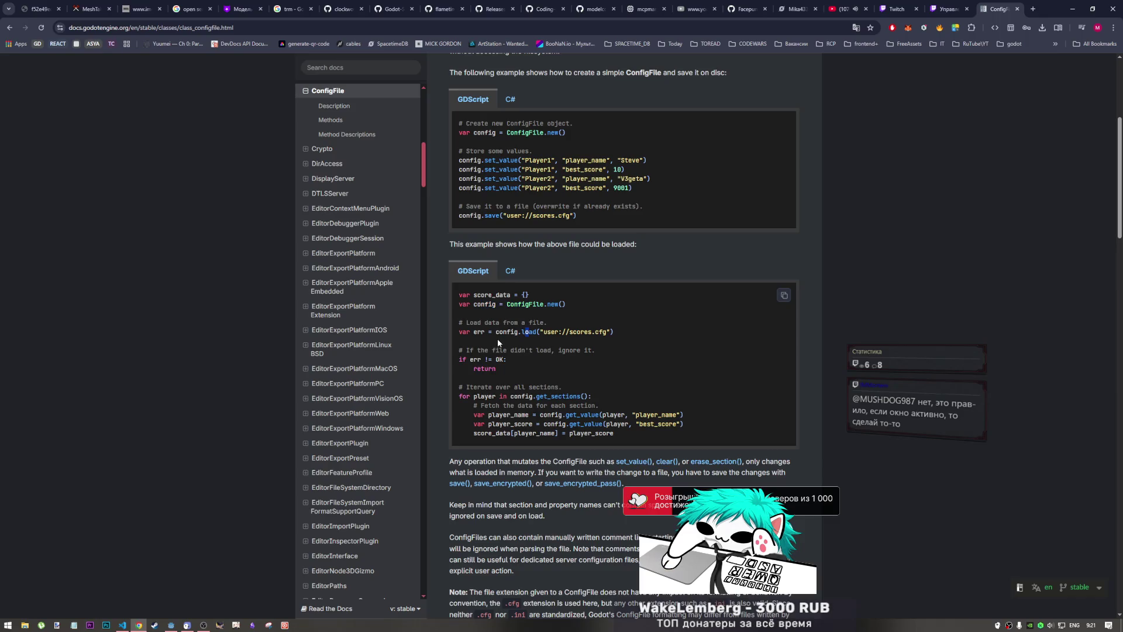
Read further down and highlight get_sections in the loading example
scroll(497, 351, down, 1)
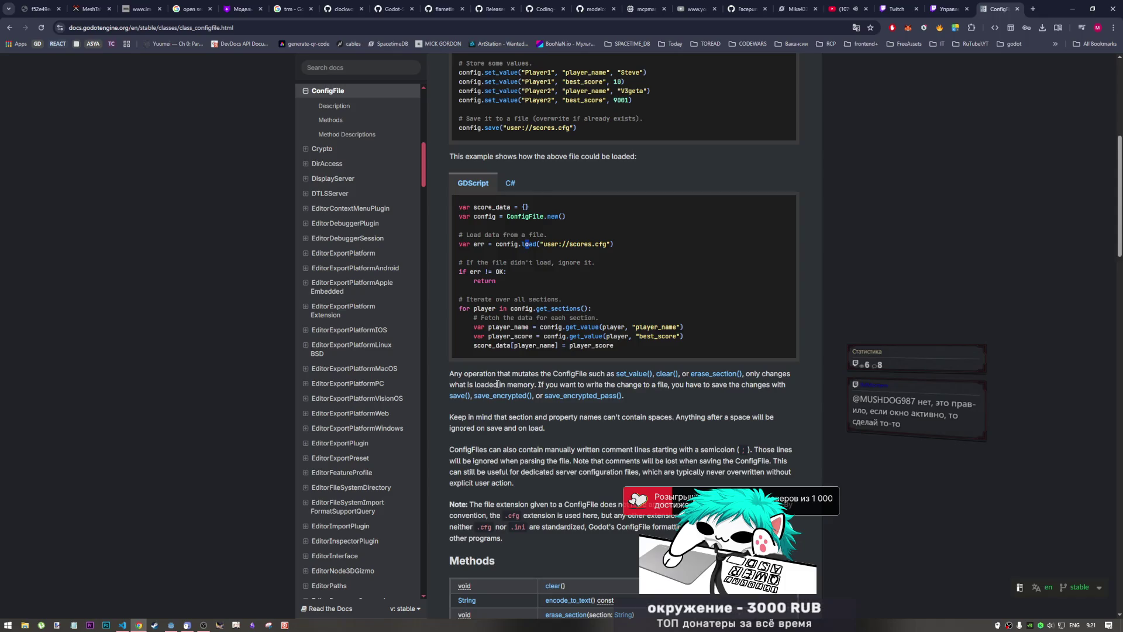
scroll(495, 380, down, 2)
scroll(485, 372, down, 2)
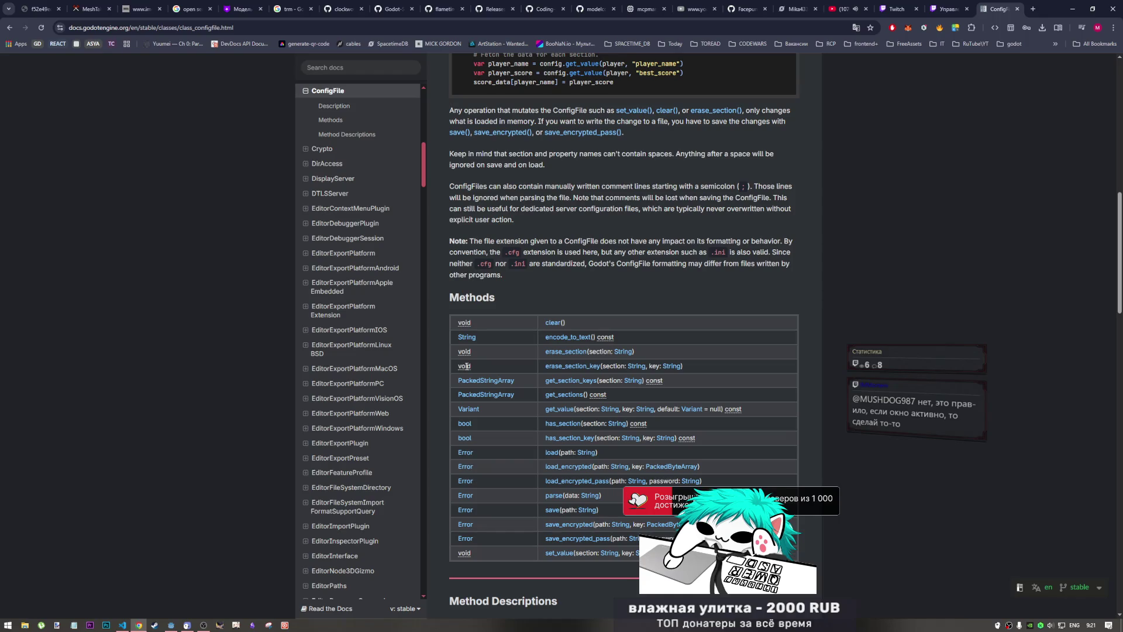
scroll(463, 367, up, 4)
scroll(456, 371, down, 8)
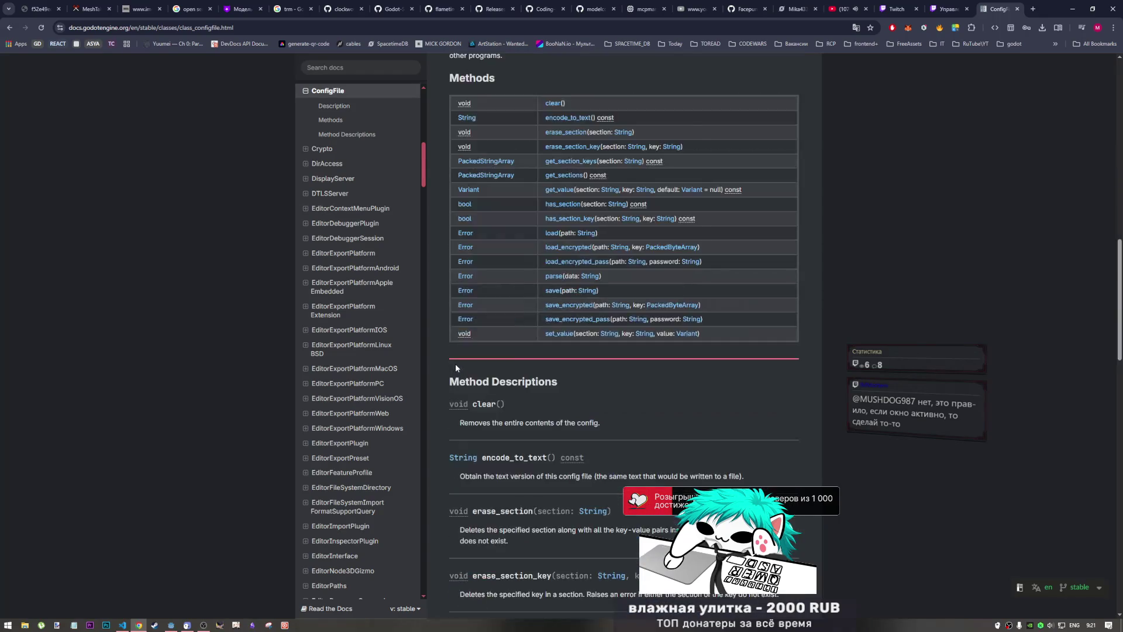
scroll(463, 375, up, 20)
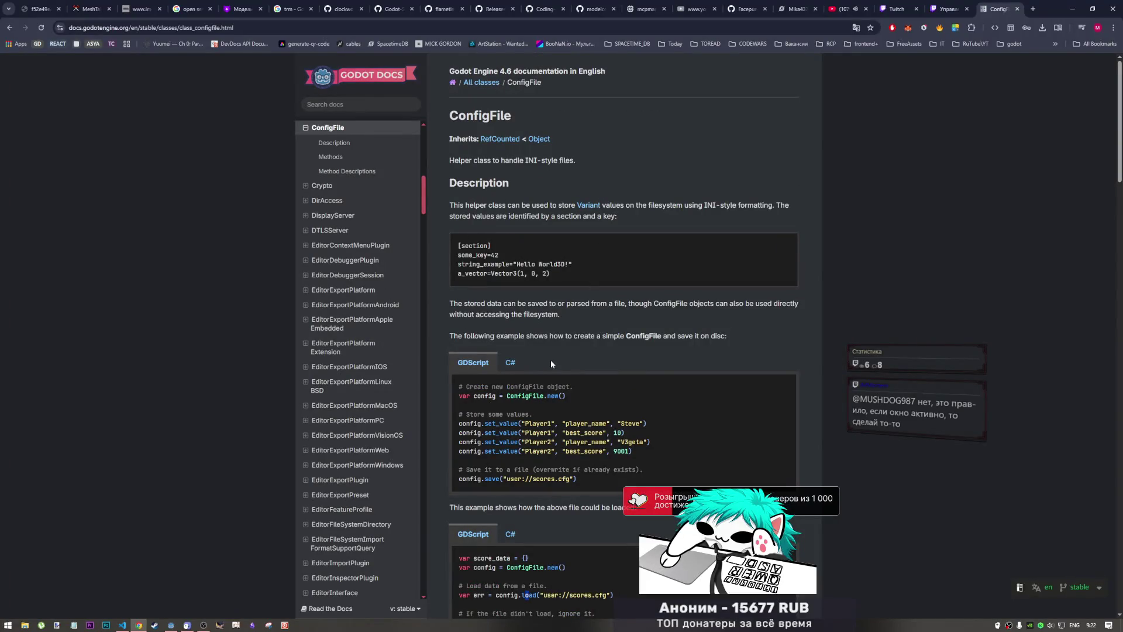
scroll(377, 326, up, 15)
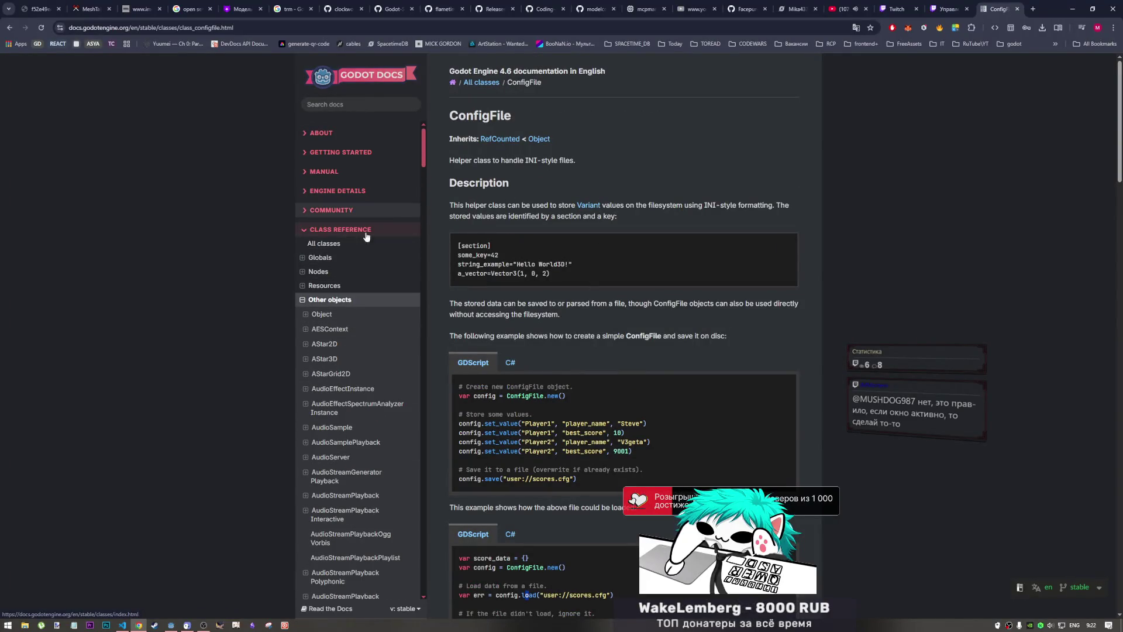
scroll(550, 397, down, 2)
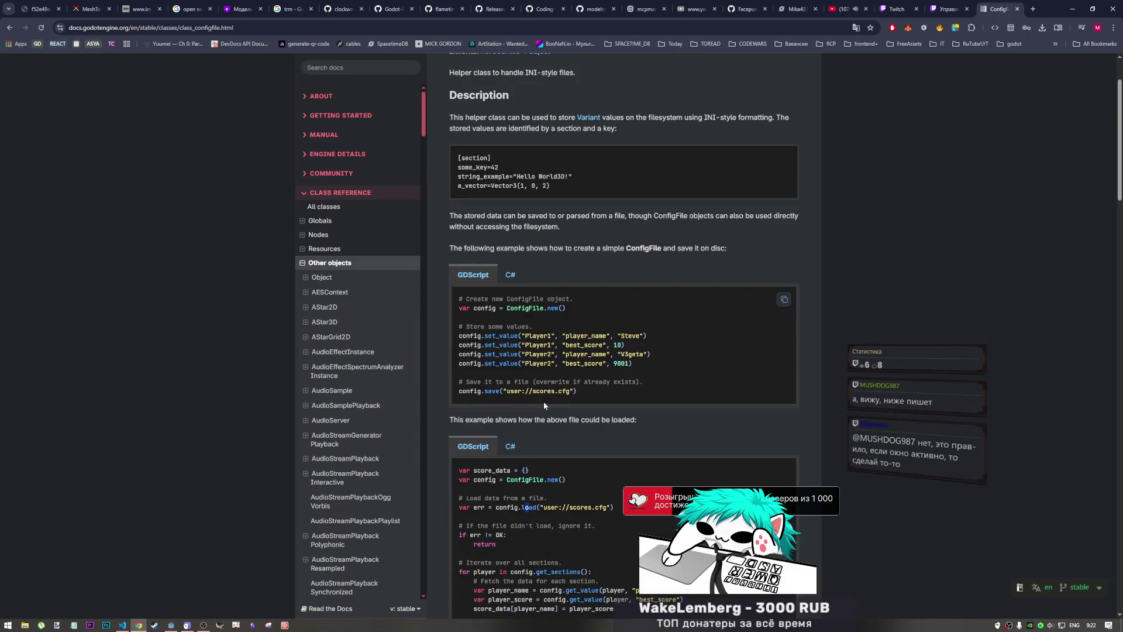
scroll(541, 405, down, 2)
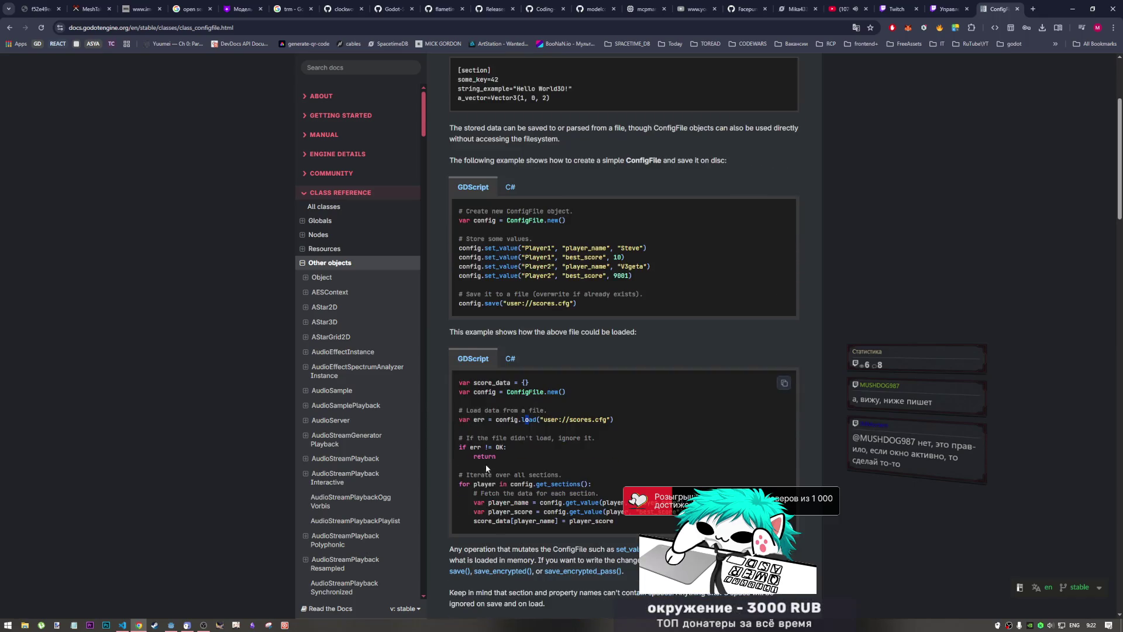
mouse_move(537, 485)
mouse_down()
mouse_move(585, 484)
mouse_move(578, 503)
mouse_move(598, 503)
mouse_up()
Expand the Manual topics in the docs navigation and start a new browser tab
scroll(597, 498, down, 5)
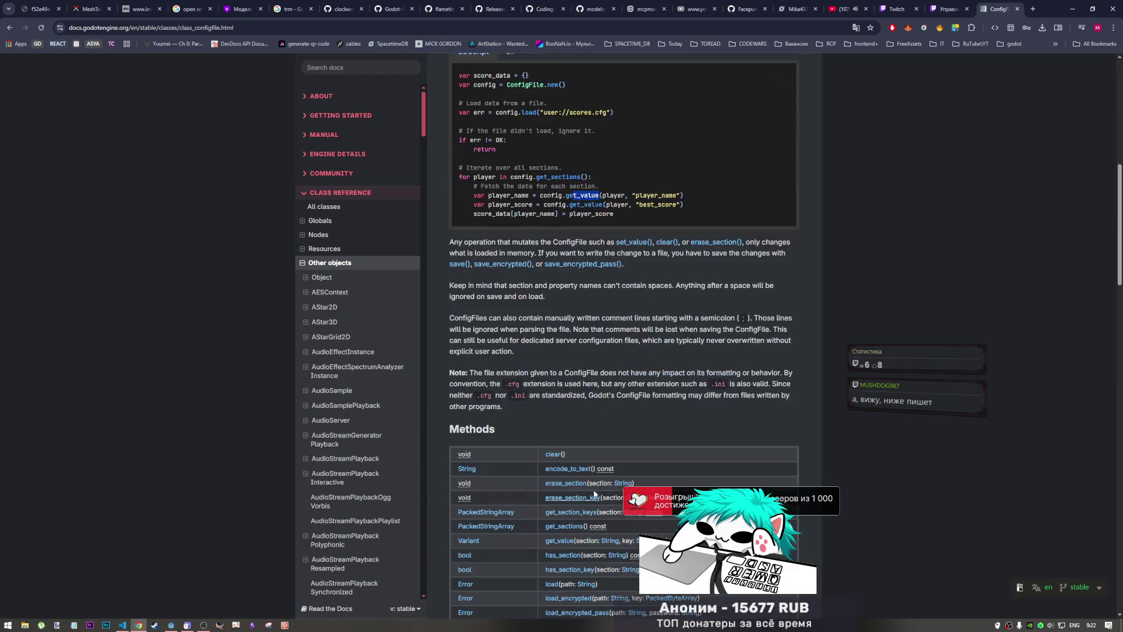
scroll(597, 496, down, 4)
scroll(446, 423, up, 8)
scroll(647, 393, down, 13)
scroll(643, 402, up, 15)
scroll(634, 392, down, 3)
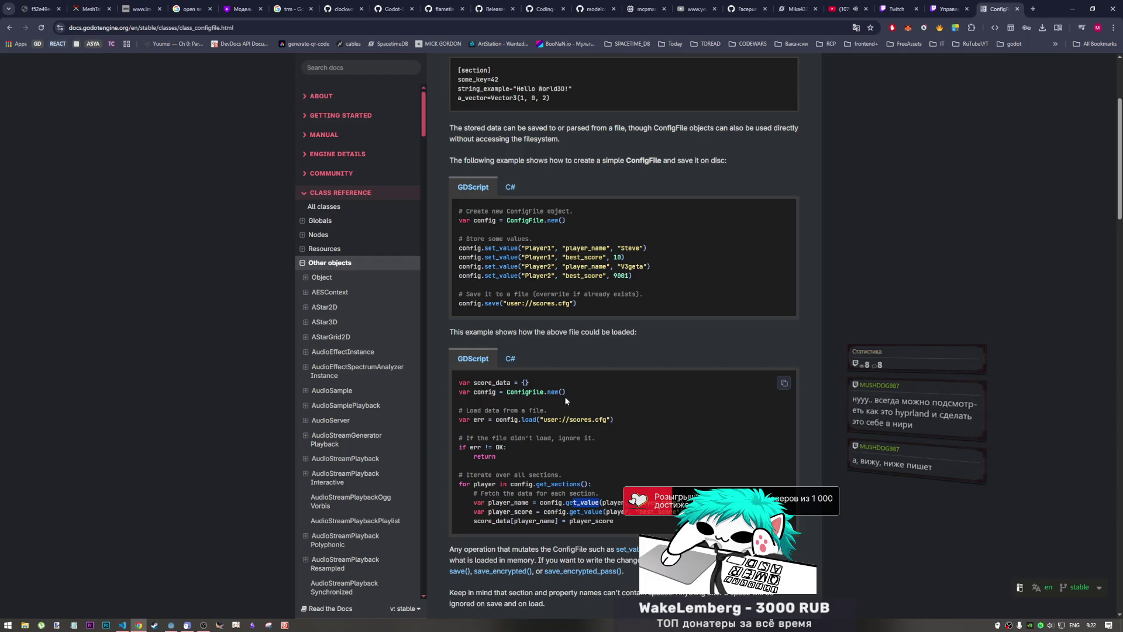
scroll(565, 401, up, 3)
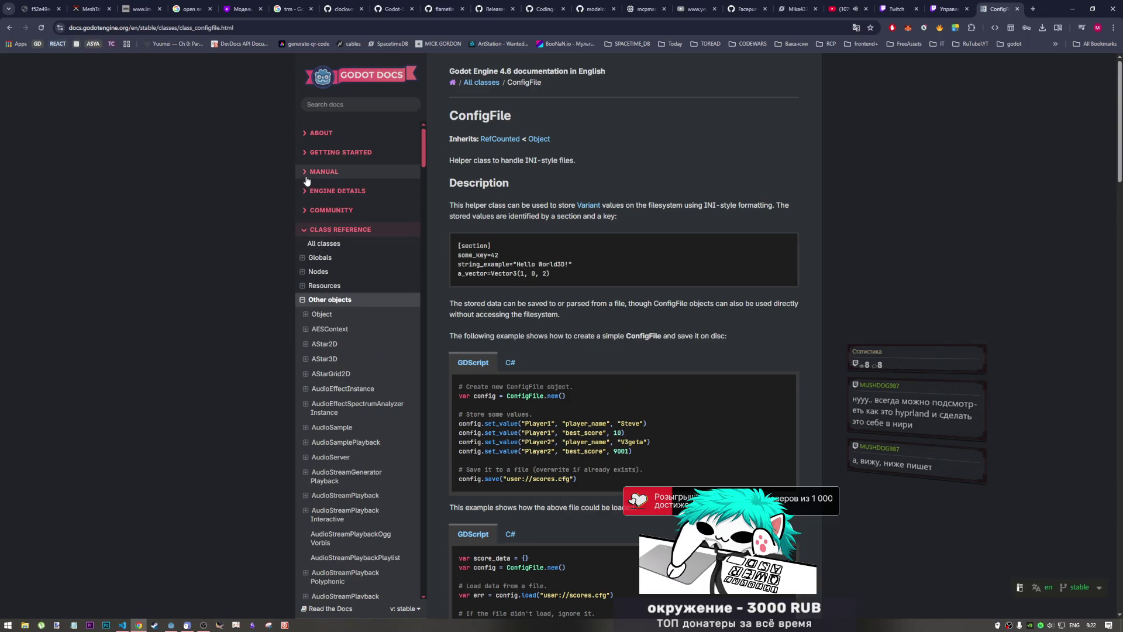
click(305, 175)
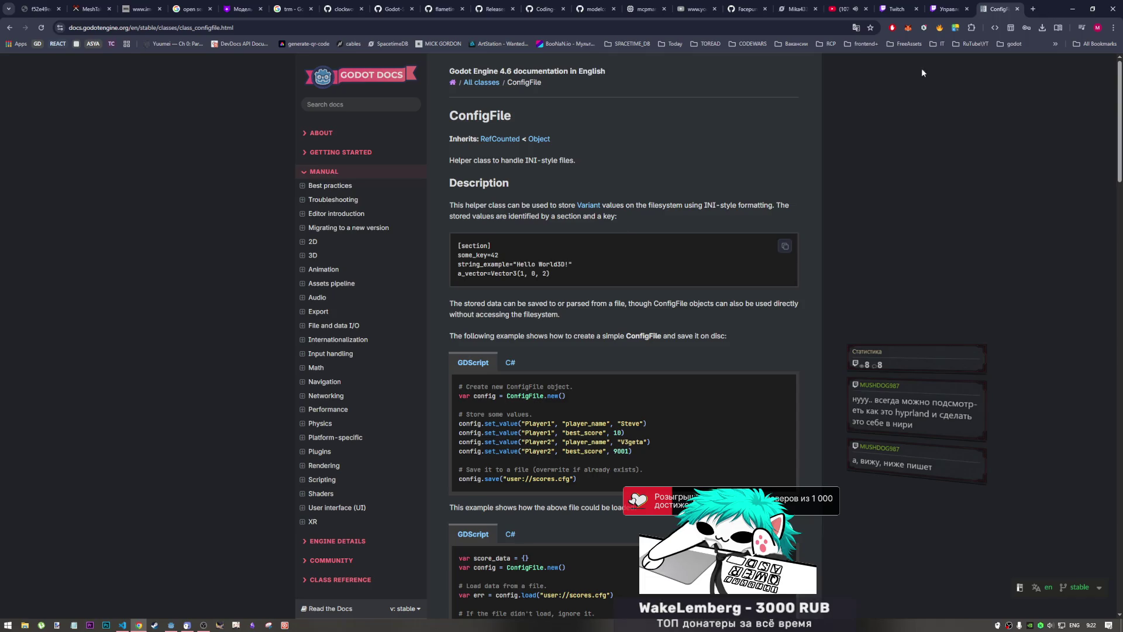
click(1033, 8)
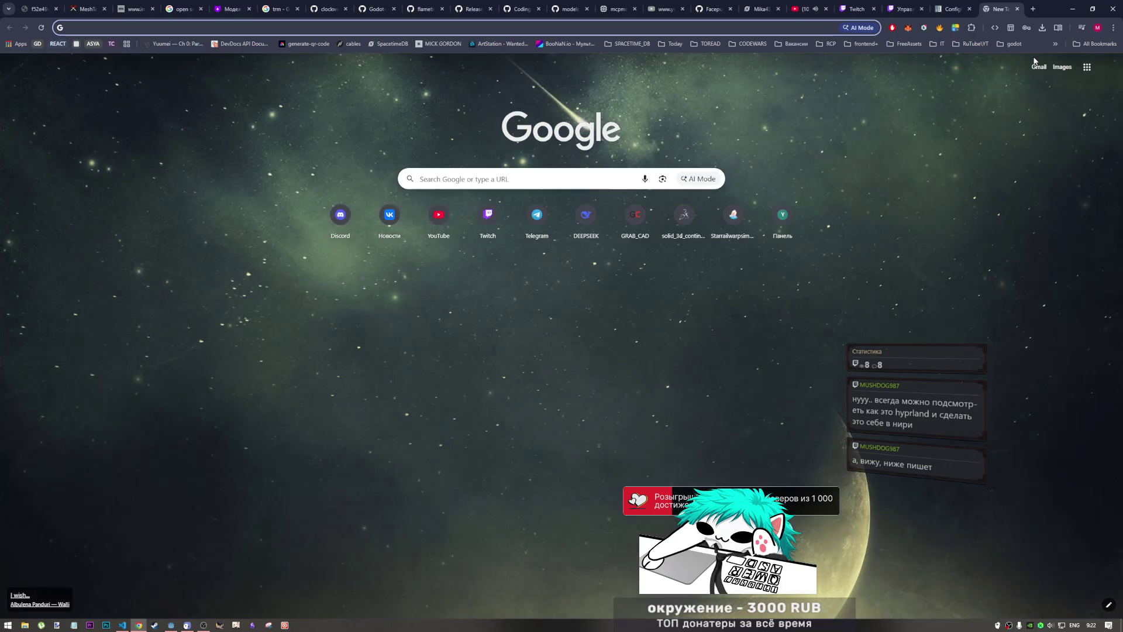
Search Google for 'github godot', then refine the query to 'github godot examples'
text(github)
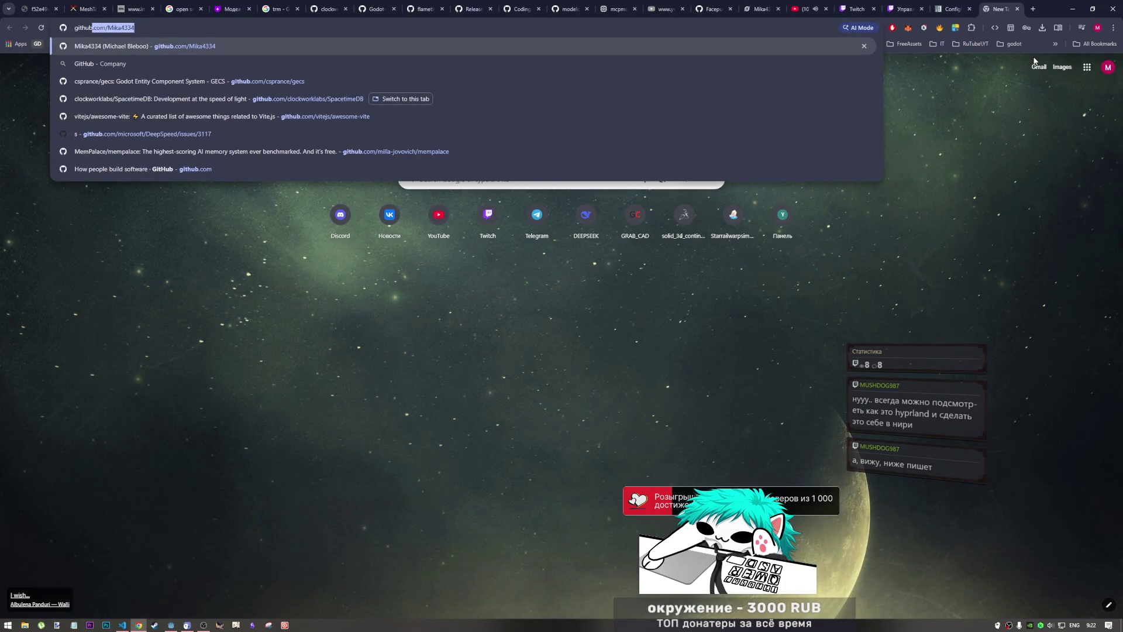
key(BackSpace)
text(godot)
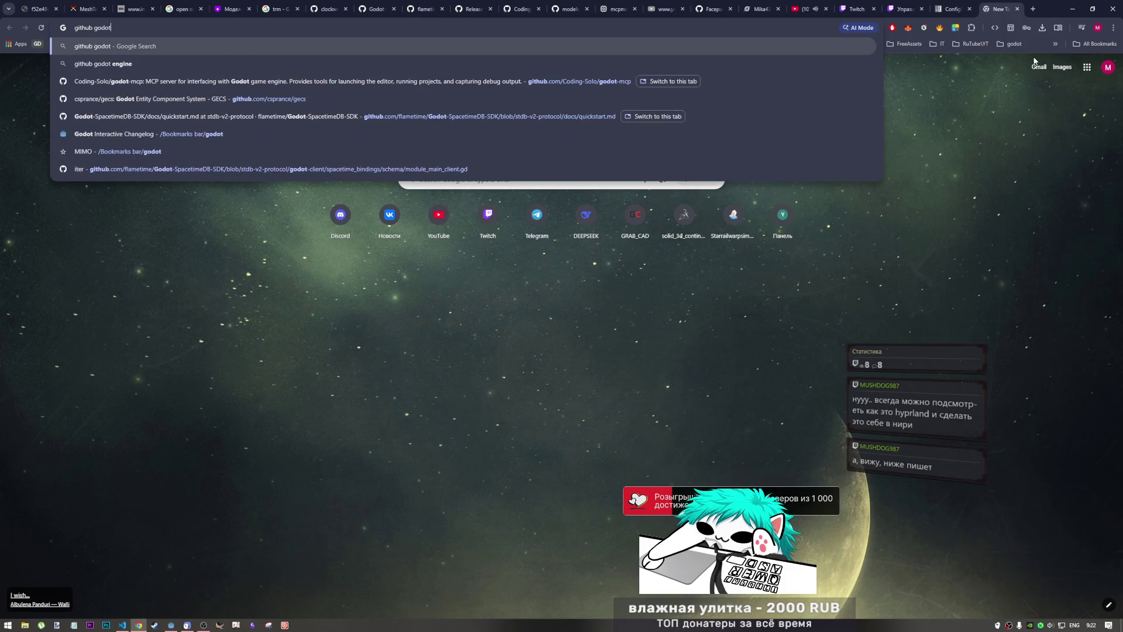
key(Return)
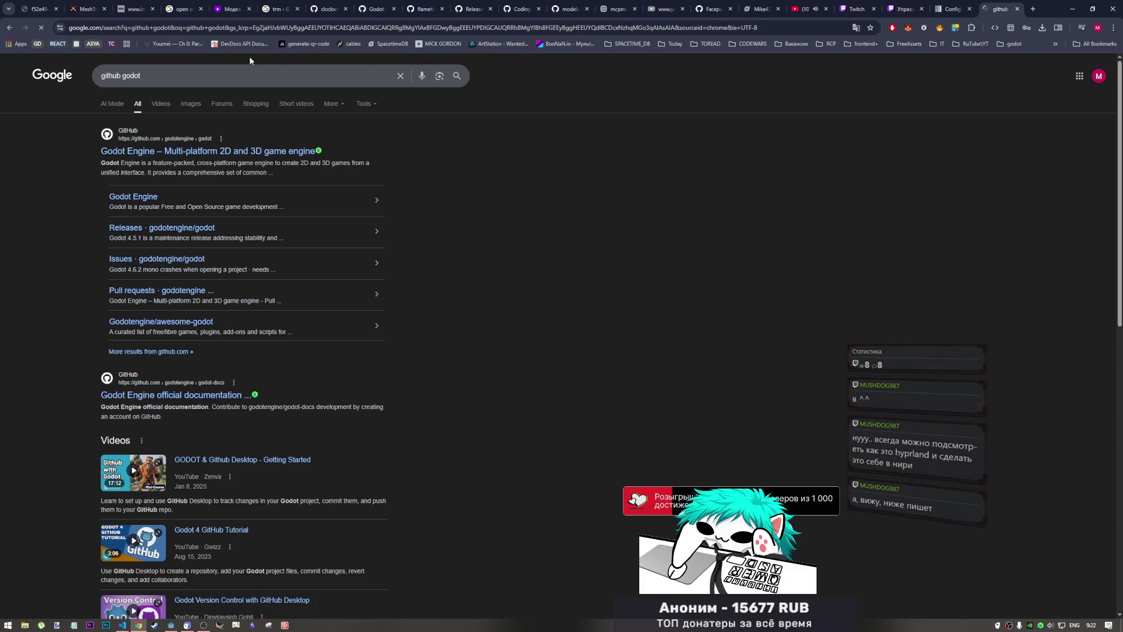
click(251, 76)
text(examples)
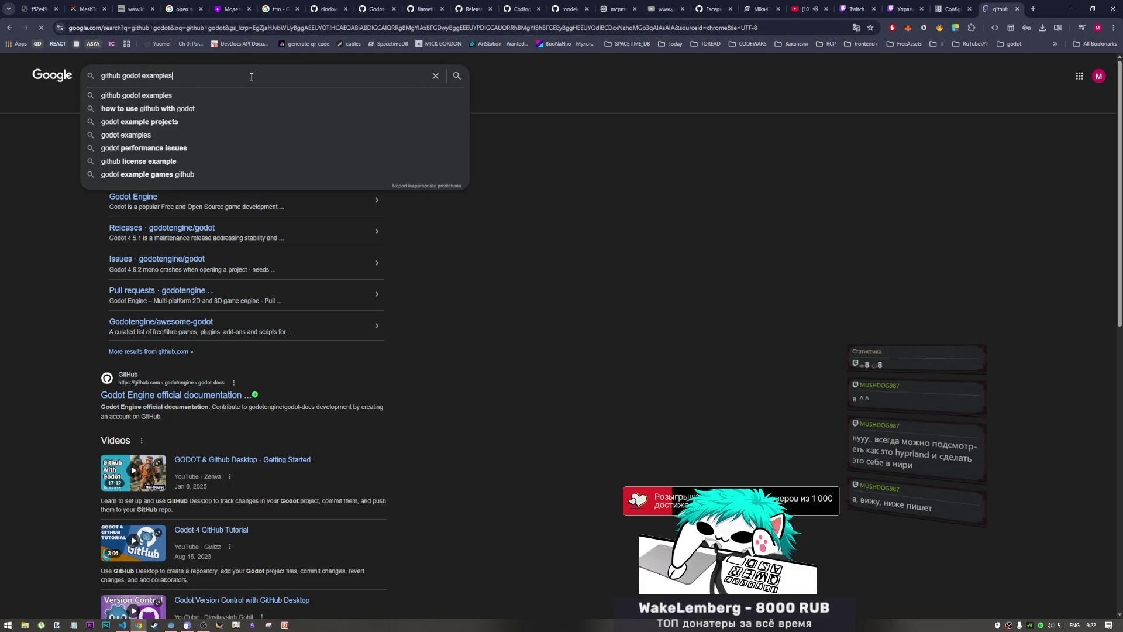
key(Return)
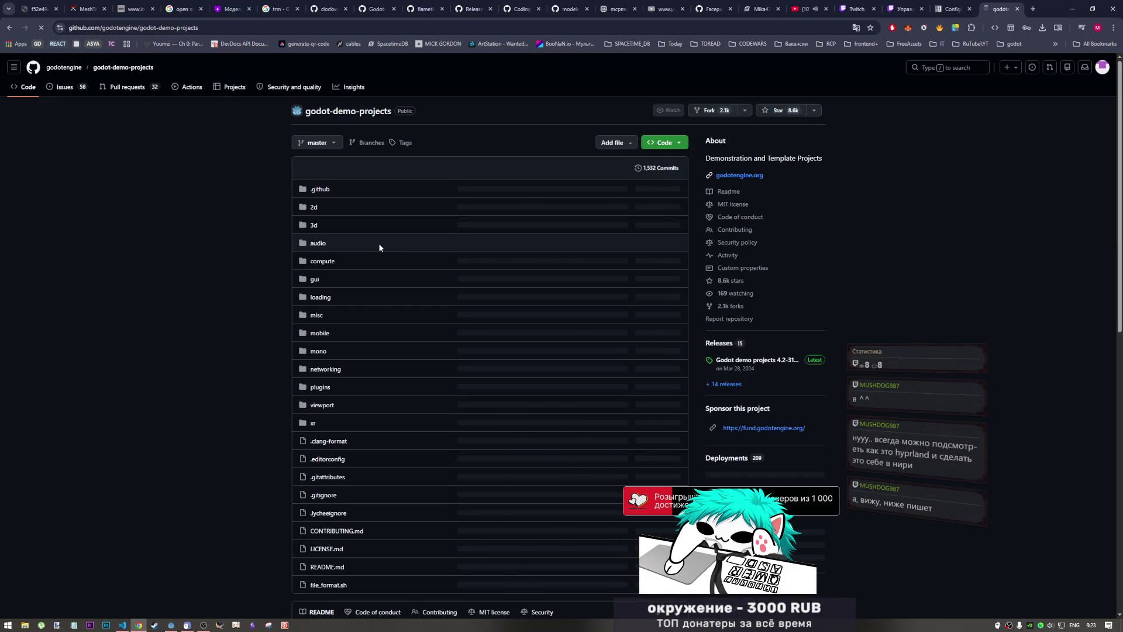
Browse the godot-demo-projects repository, opening the mono and misc demo folders
scroll(303, 269, down, 2)
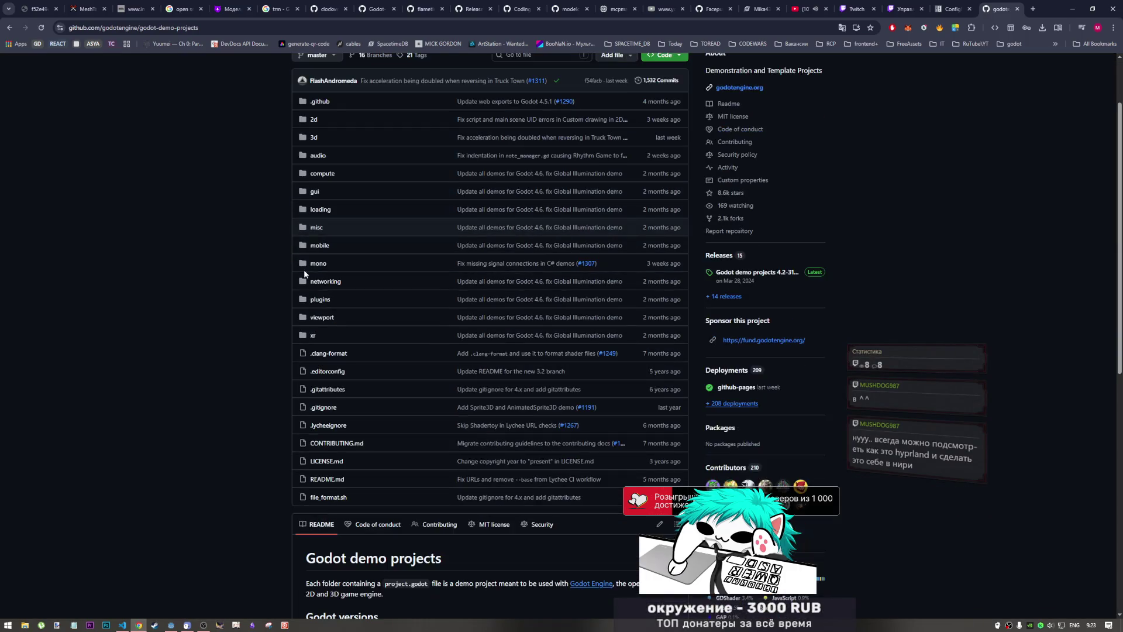
scroll(319, 286, up, 1)
scroll(320, 293, up, 1)
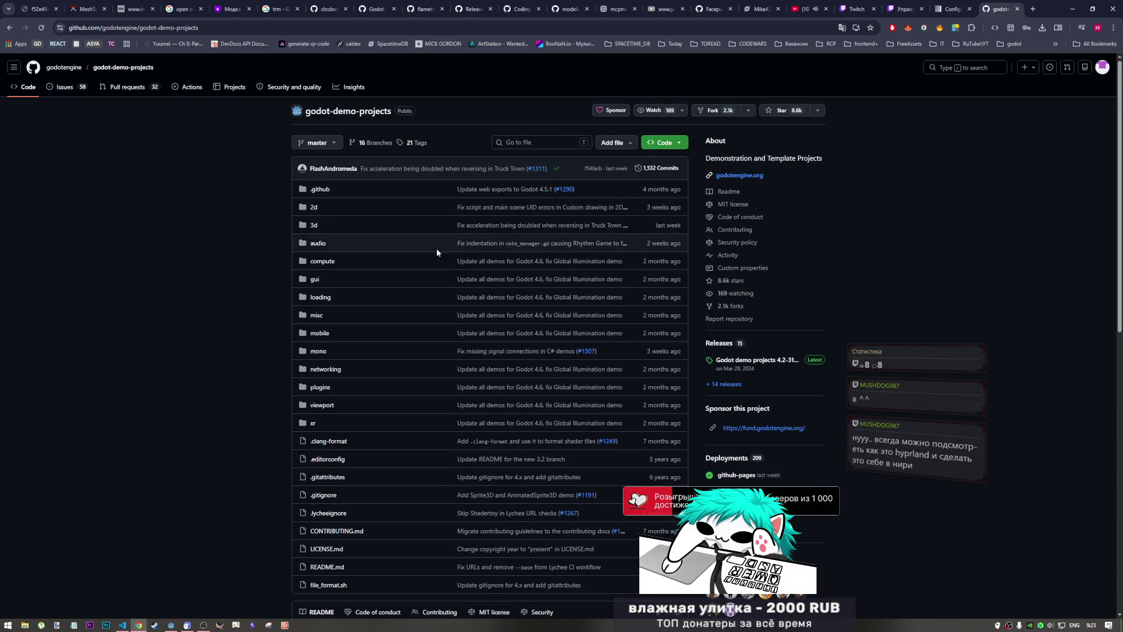
scroll(431, 258, down, 1)
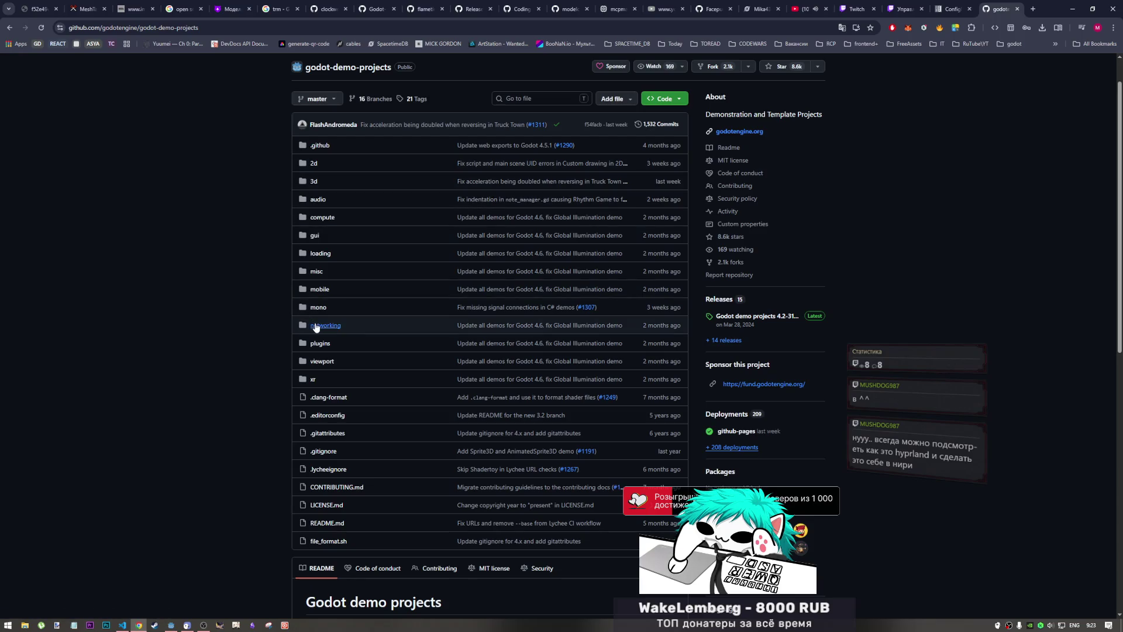
click(318, 308)
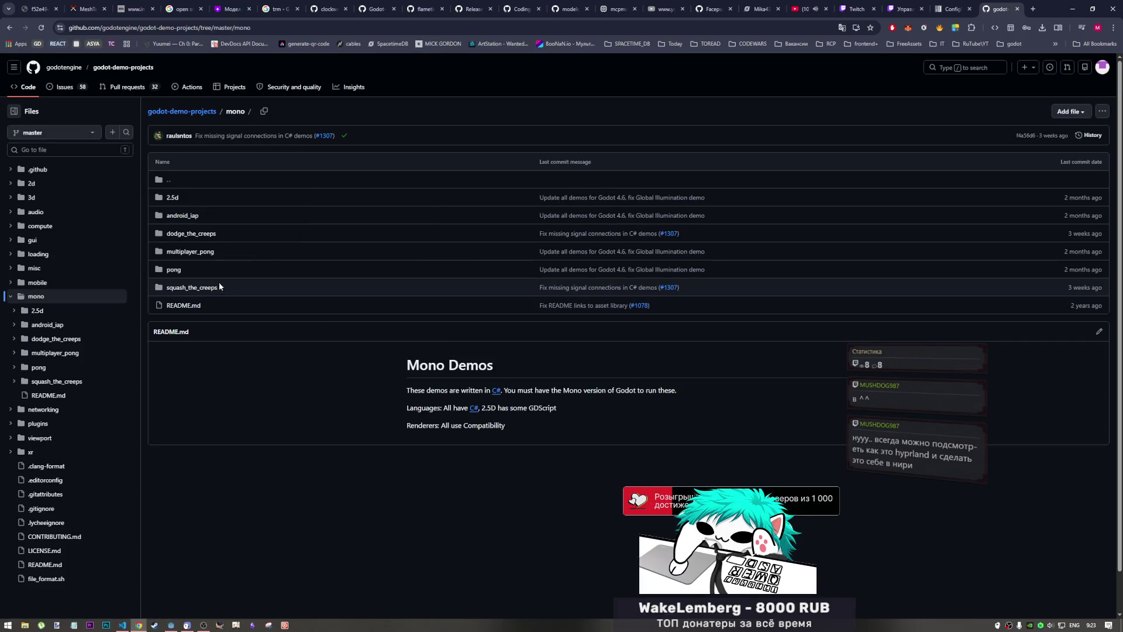
click(37, 270)
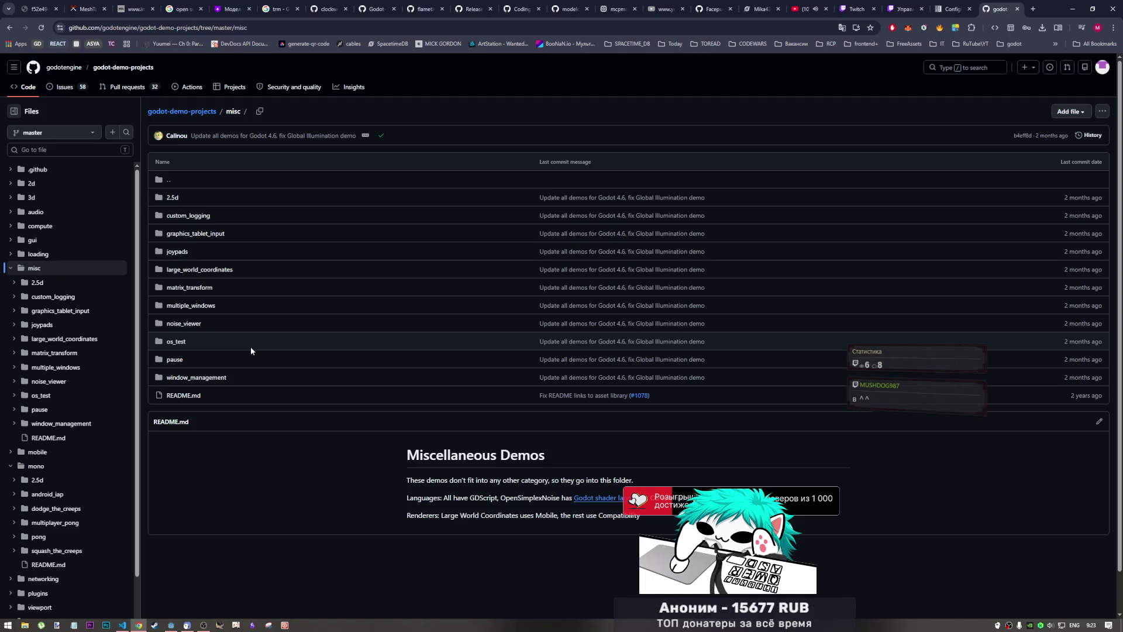
Look through the plugins, 2d and 3d demo folders
scroll(98, 378, down, 3)
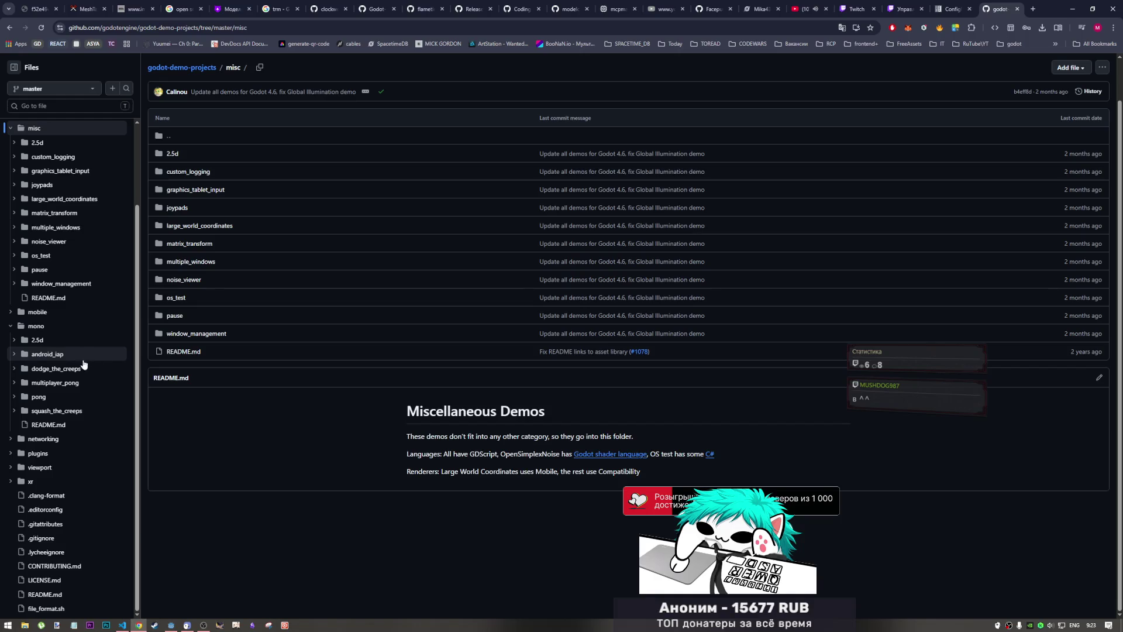
click(36, 454)
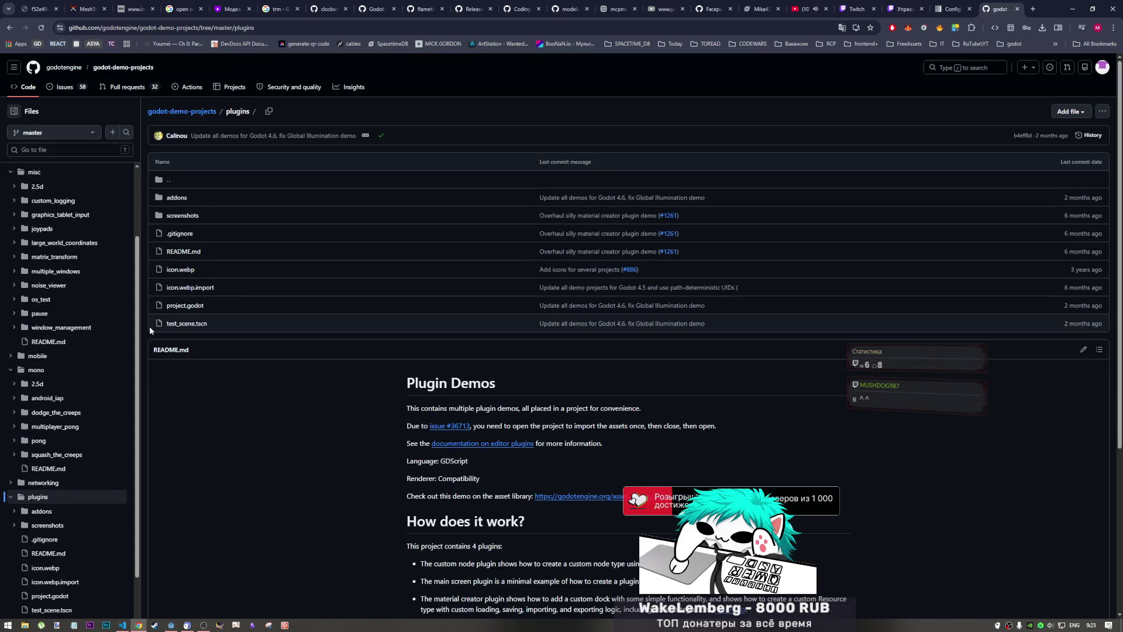
scroll(40, 336, up, 2)
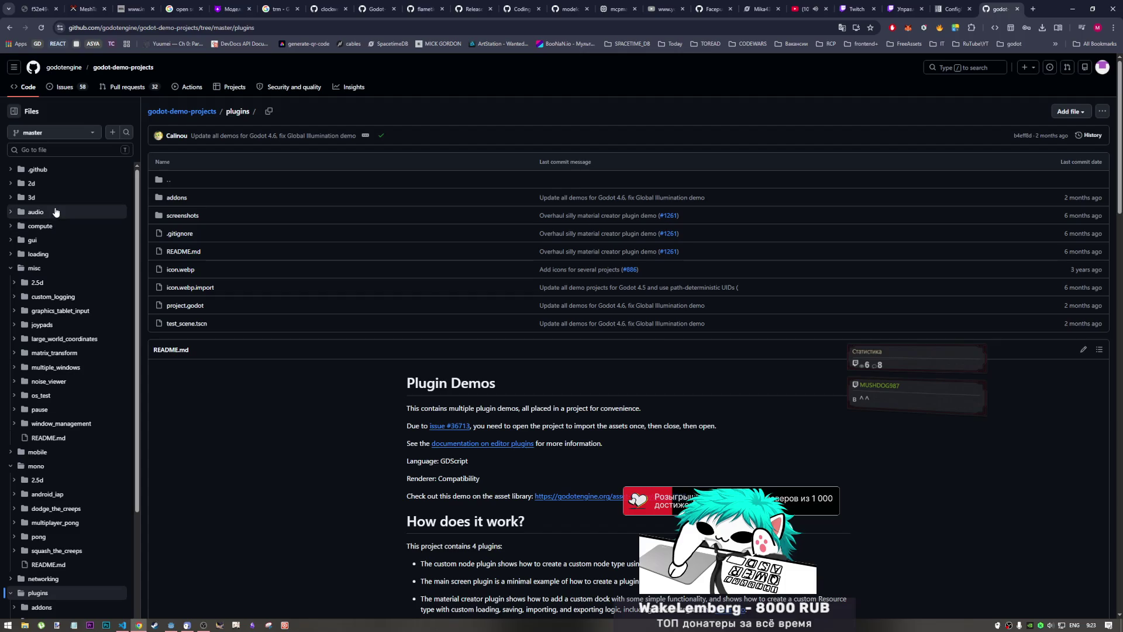
click(33, 187)
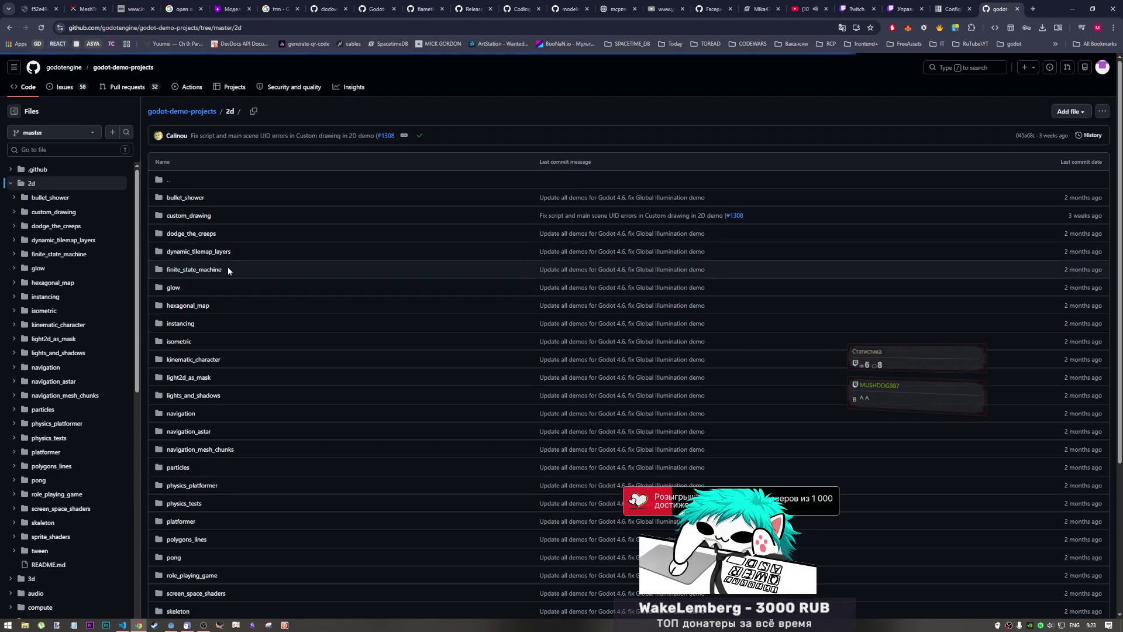
scroll(209, 310, down, 3)
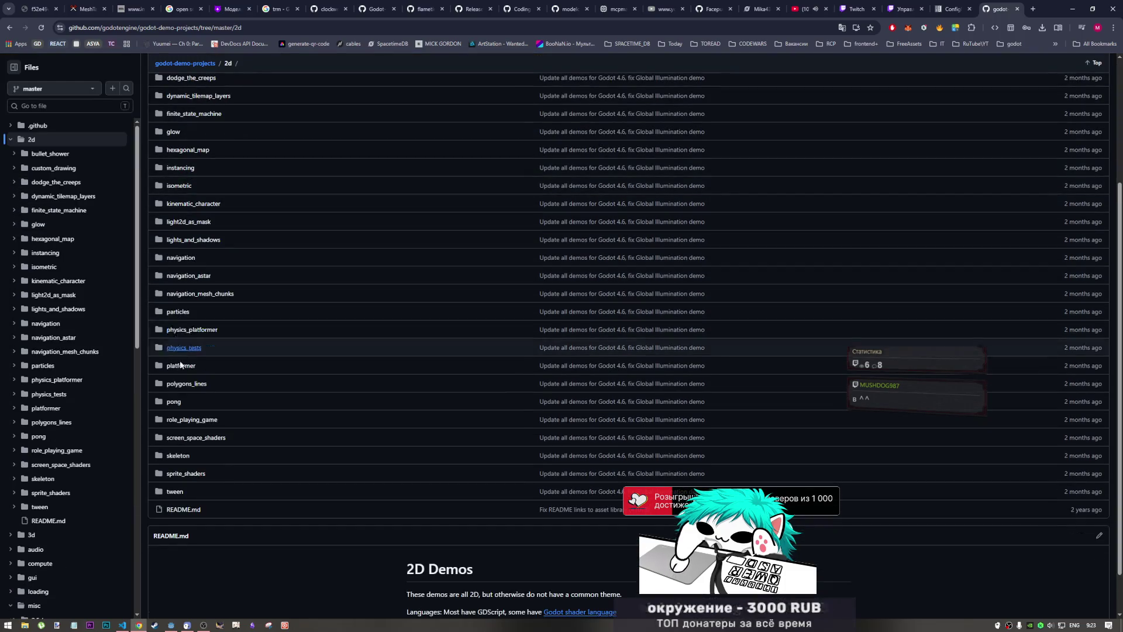
scroll(66, 229, up, 3)
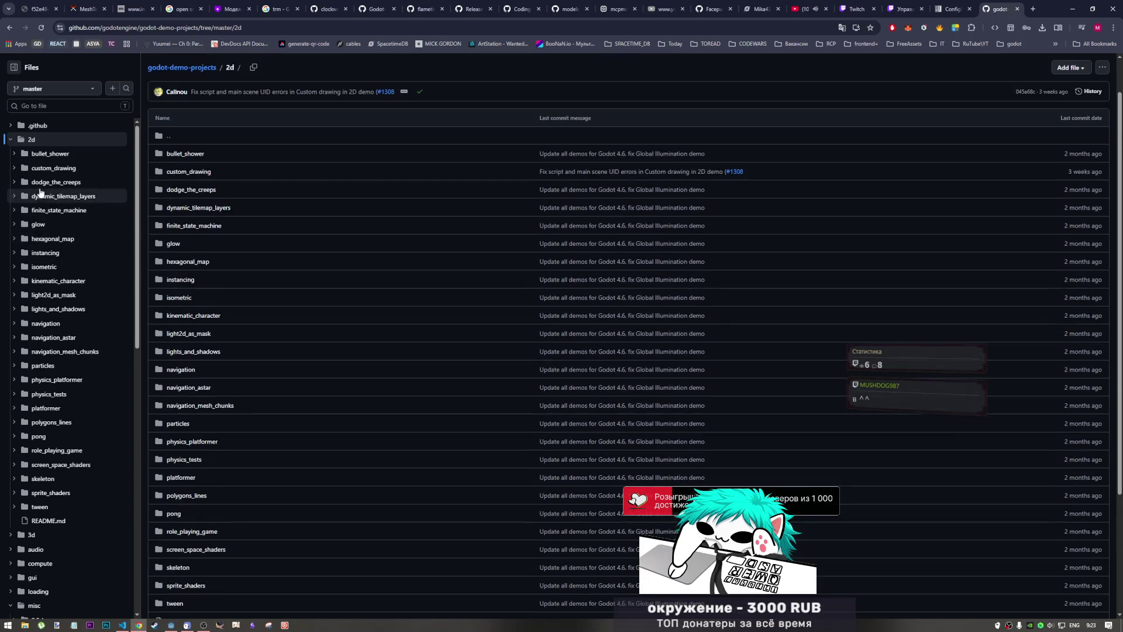
scroll(58, 280, down, 3)
scroll(53, 316, down, 2)
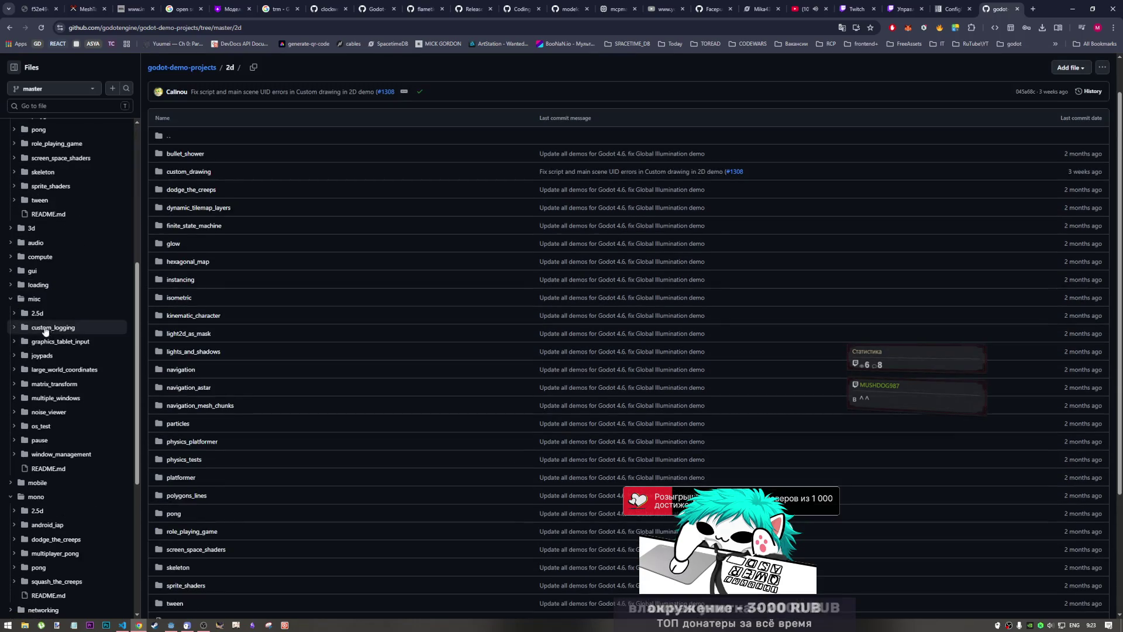
click(34, 230)
Look through the compute and gui demo folders
scroll(59, 310, down, 3)
scroll(59, 322, down, 3)
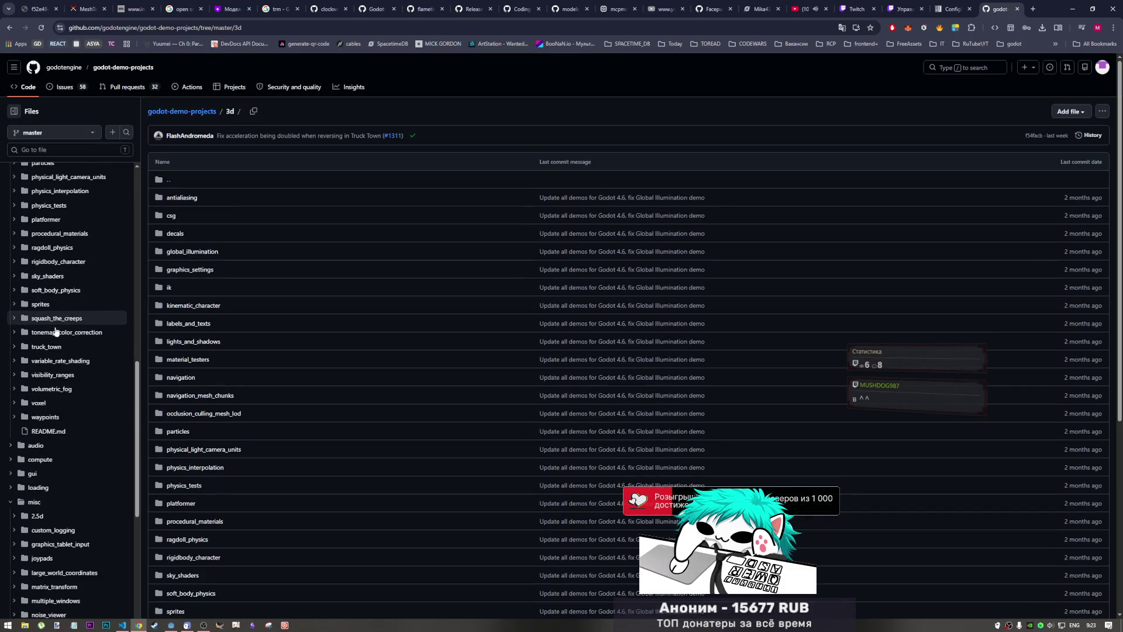
scroll(64, 359, down, 3)
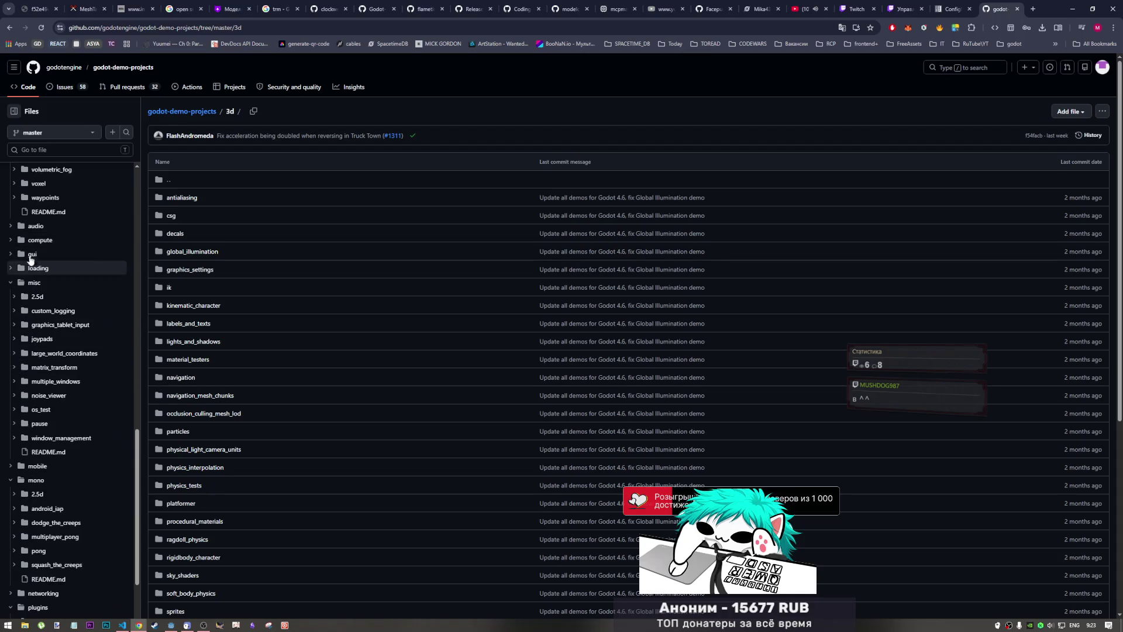
click(40, 240)
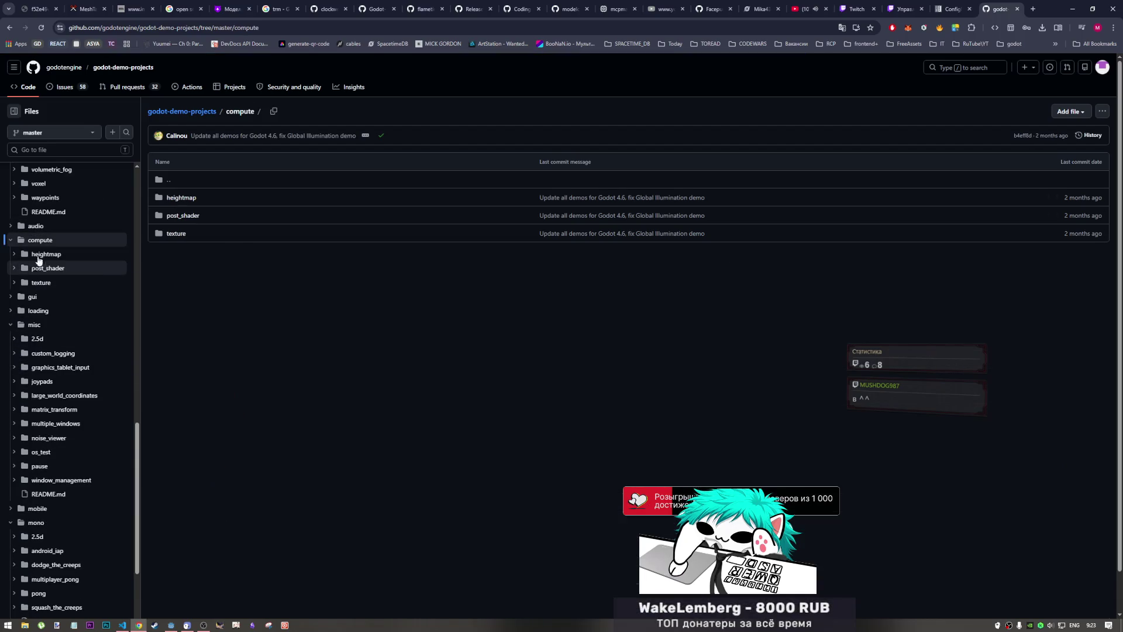
click(41, 301)
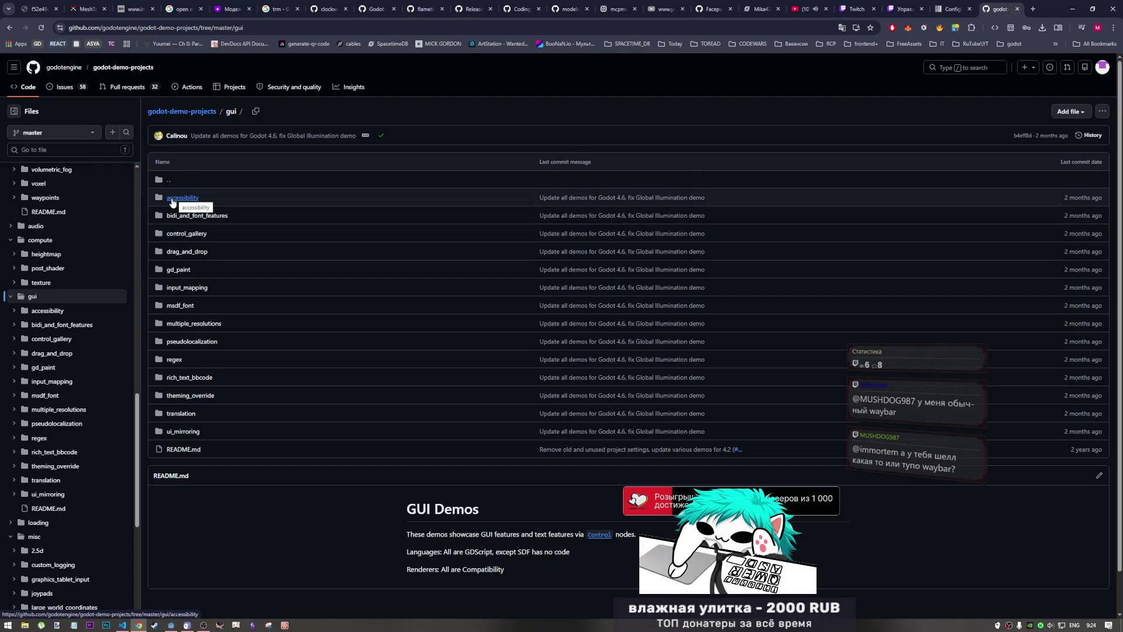
scroll(55, 398, down, 3)
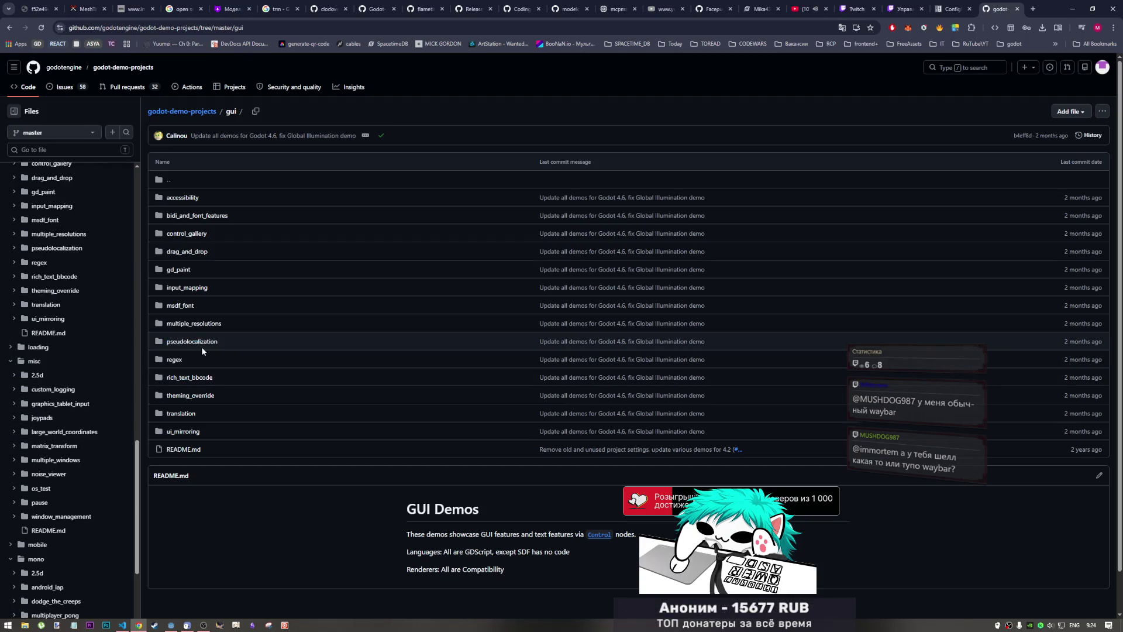
Review loading/runtime_save_load, then collapse it and open loading/serialization
click(39, 348)
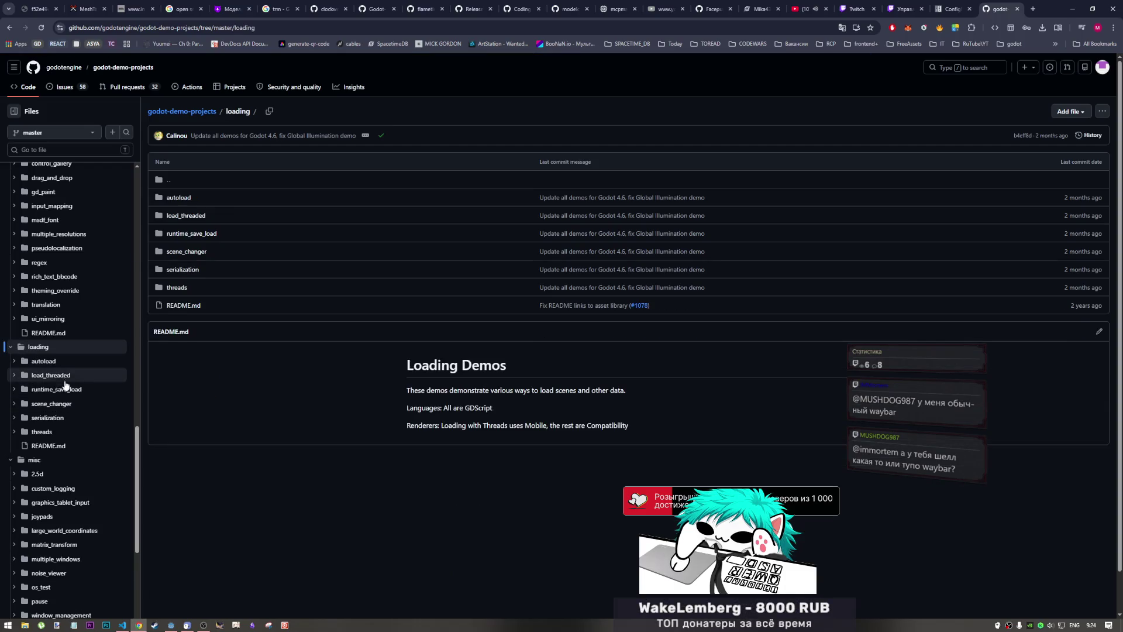
click(71, 389)
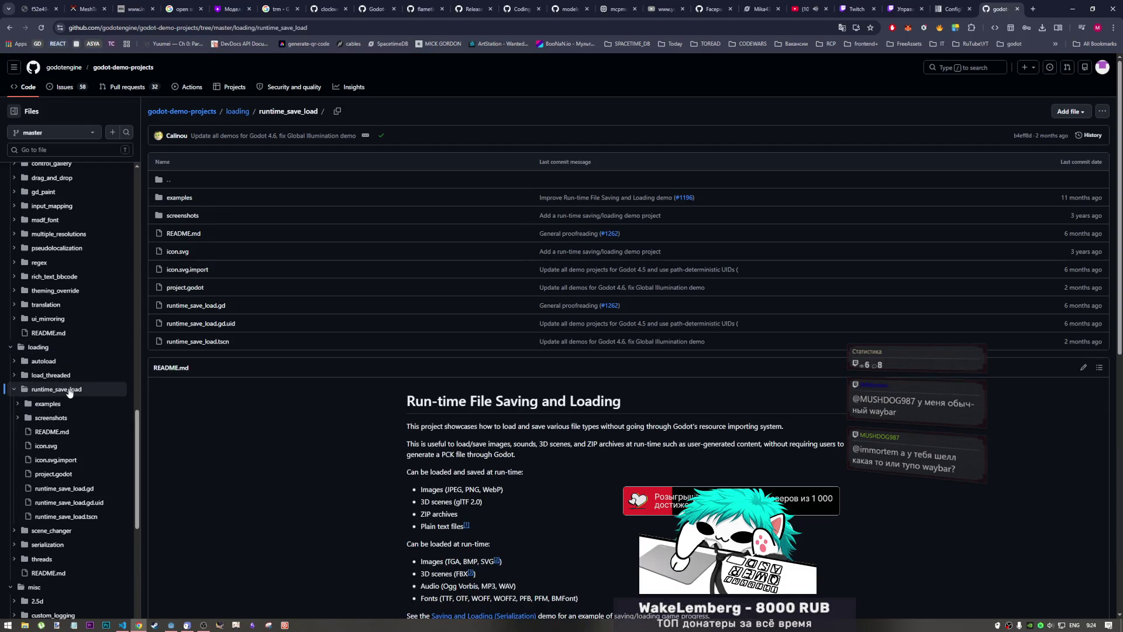
scroll(421, 436, down, 3)
scroll(421, 436, down, 5)
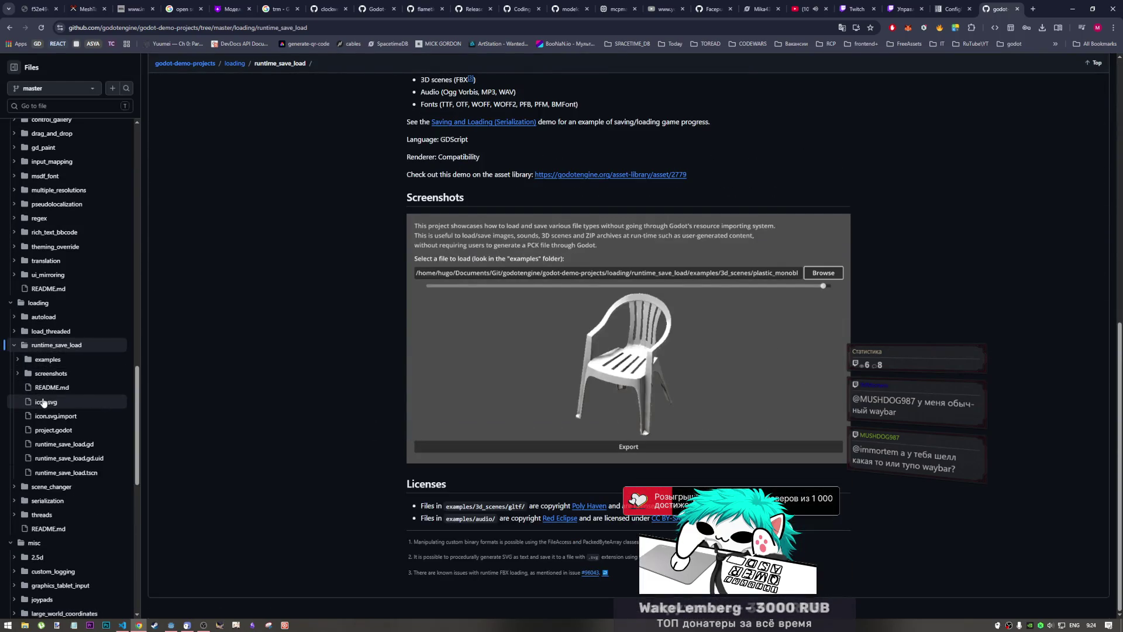
scroll(368, 411, up, 8)
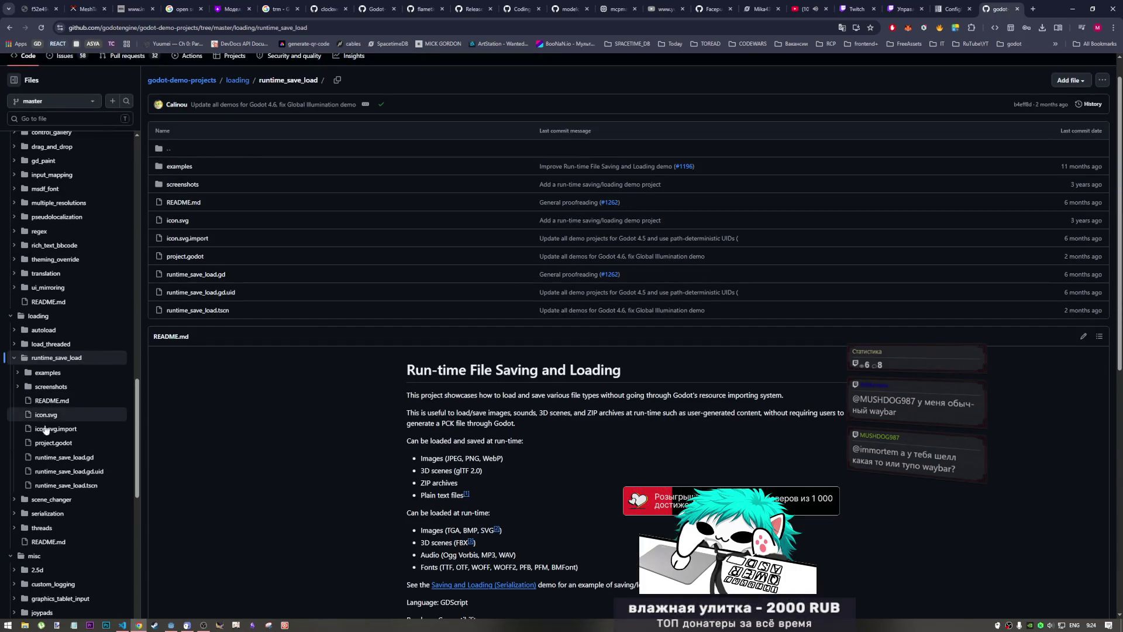
scroll(38, 416, down, 1)
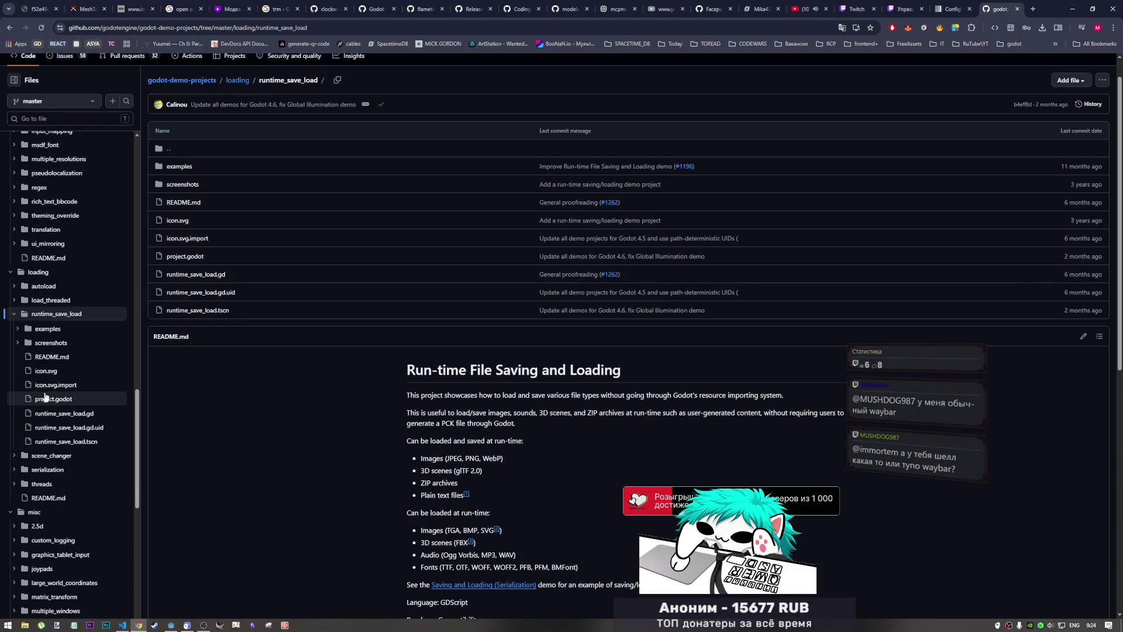
scroll(45, 397, down, 1)
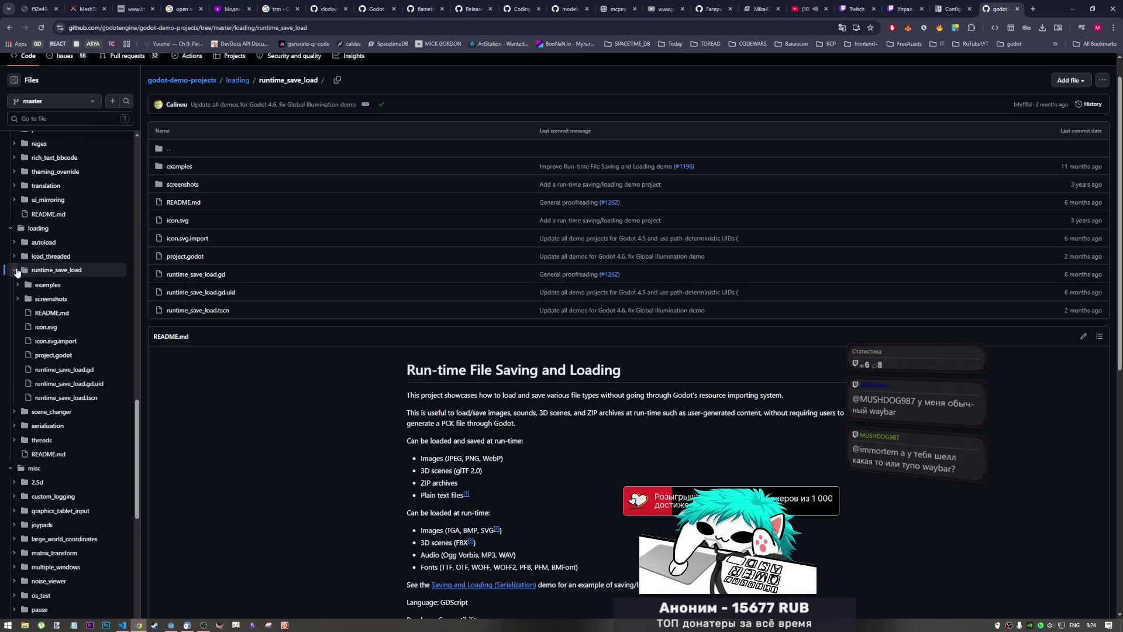
click(17, 271)
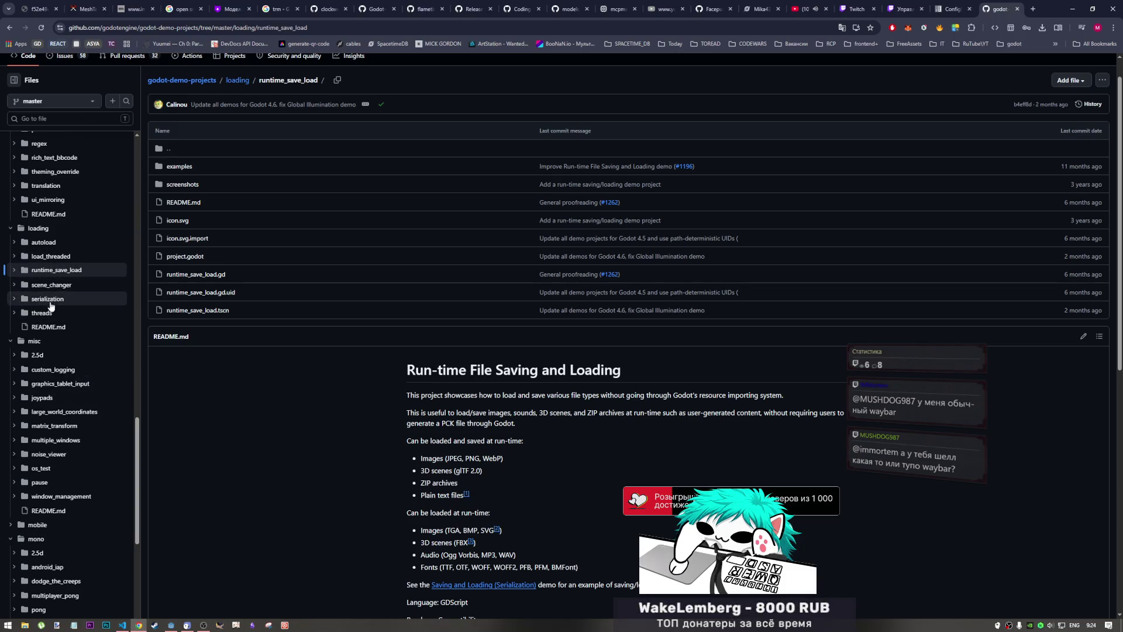
click(48, 298)
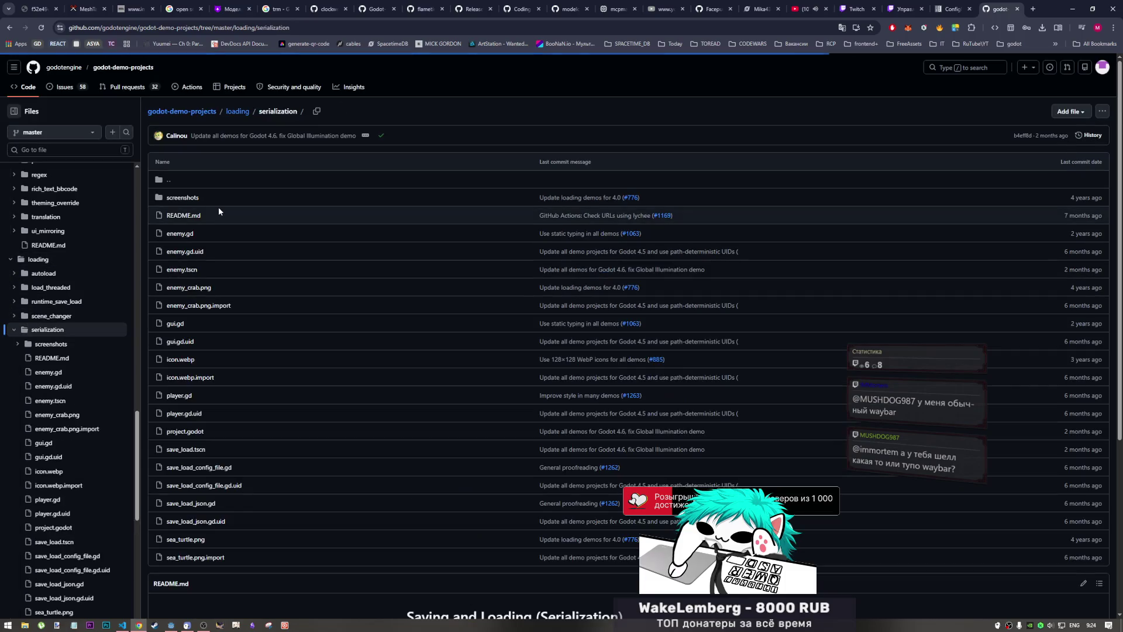
Skim the serialization README and open save_load_config_file.gd
scroll(251, 366, down, 4)
scroll(252, 366, down, 3)
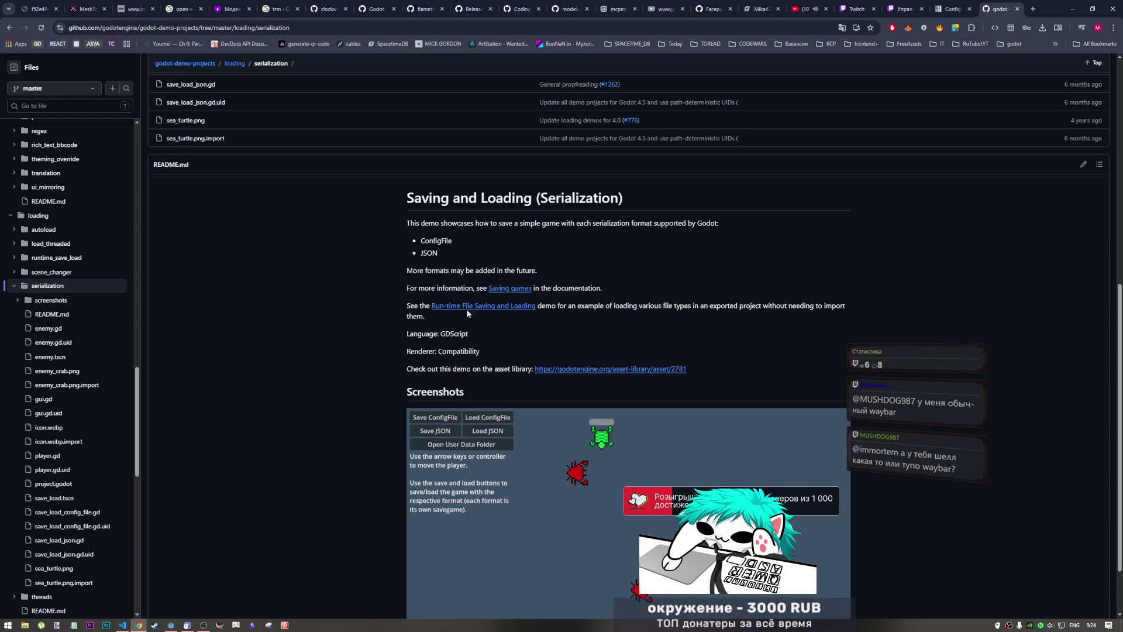
scroll(585, 285, down, 1)
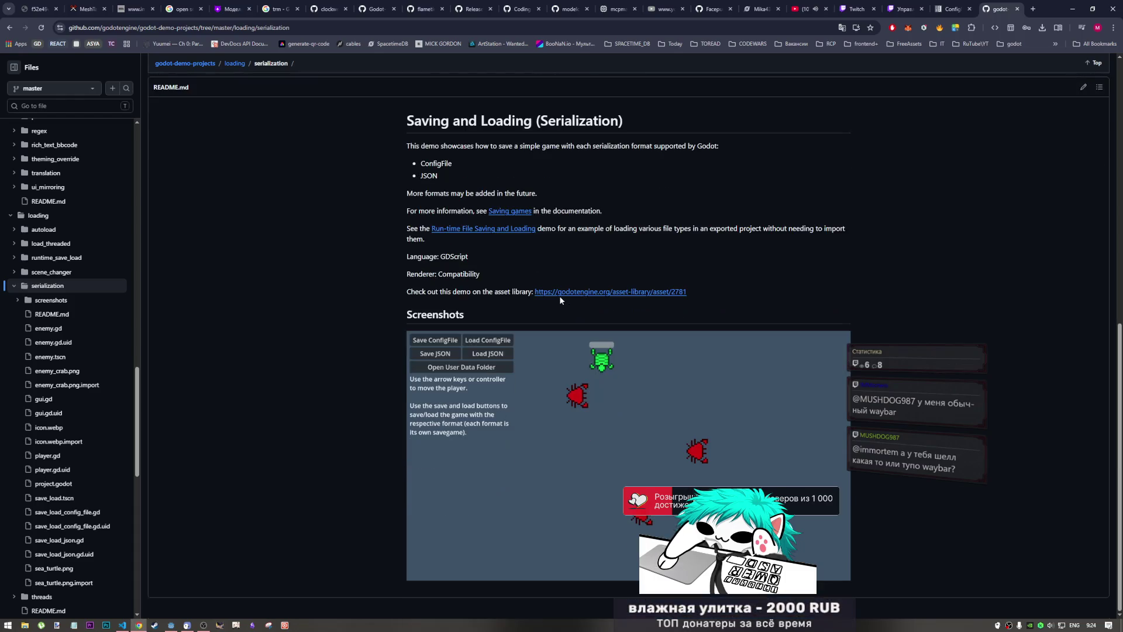
scroll(534, 403, up, 8)
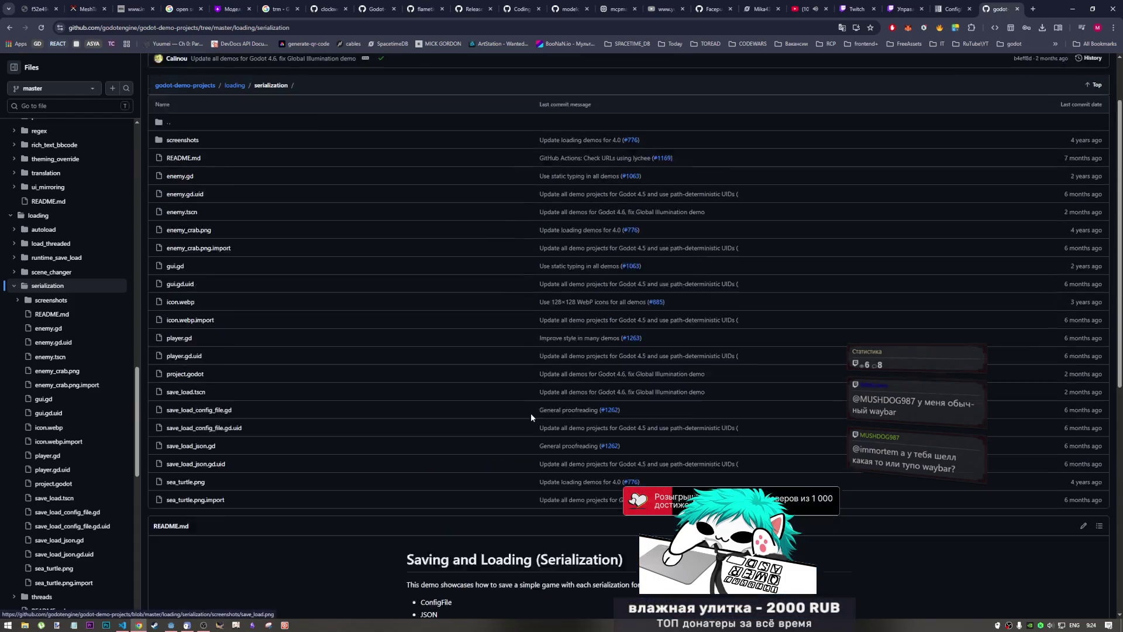
scroll(238, 219, down, 2)
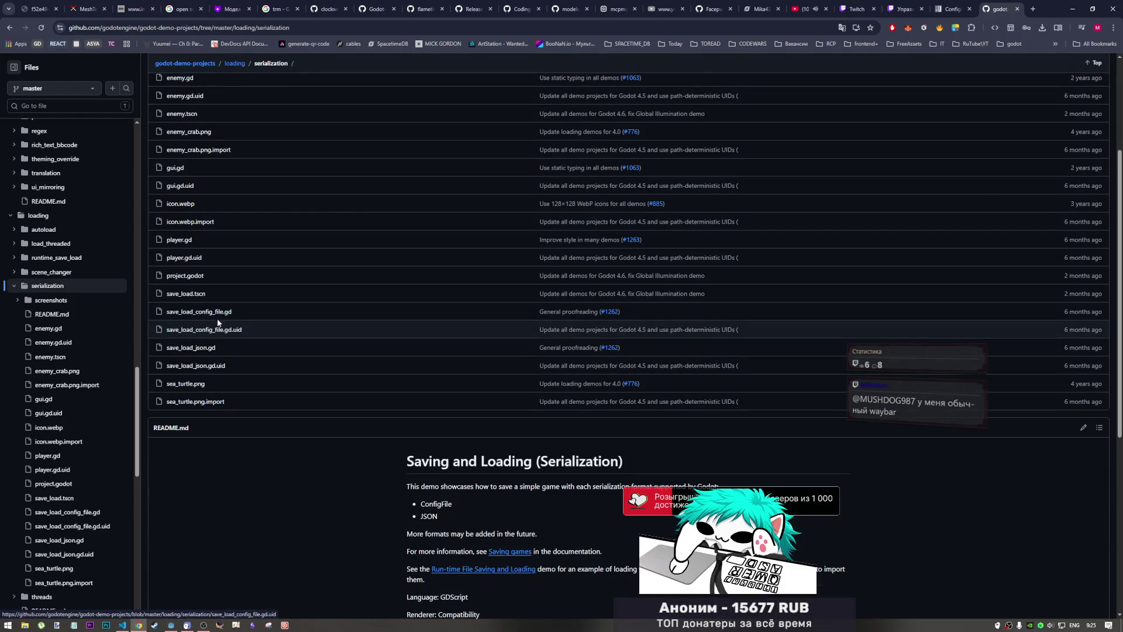
click(221, 314)
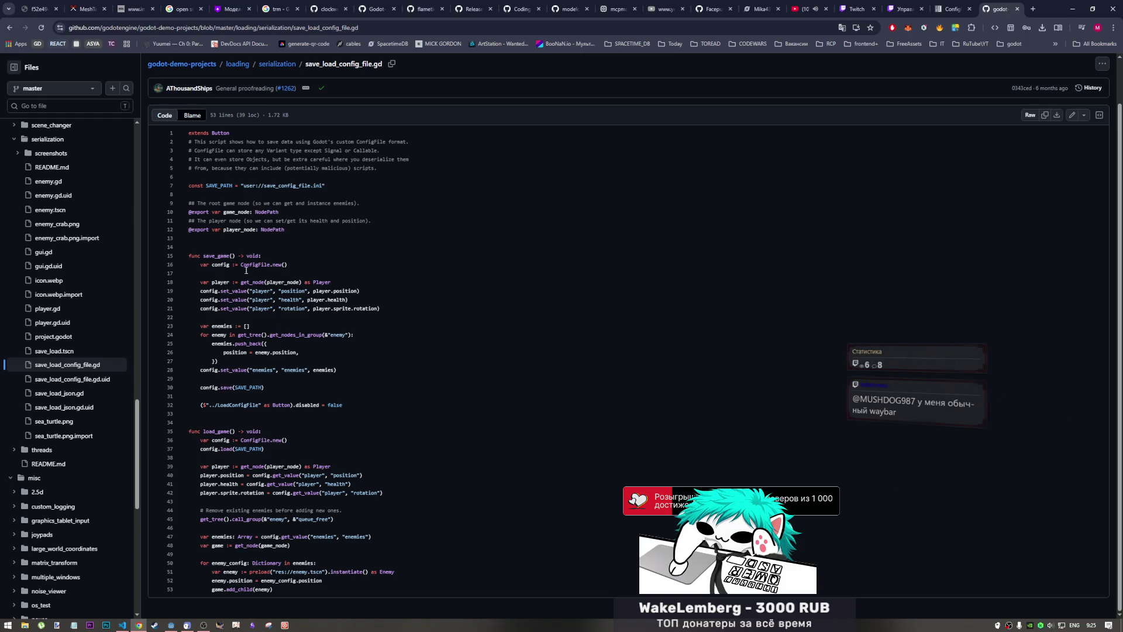
Highlight the game_node export, save_game signature, ConfigFile creation and enemy-saving lines to study them
drag(218, 256, 257, 256)
scroll(252, 291, up, 1)
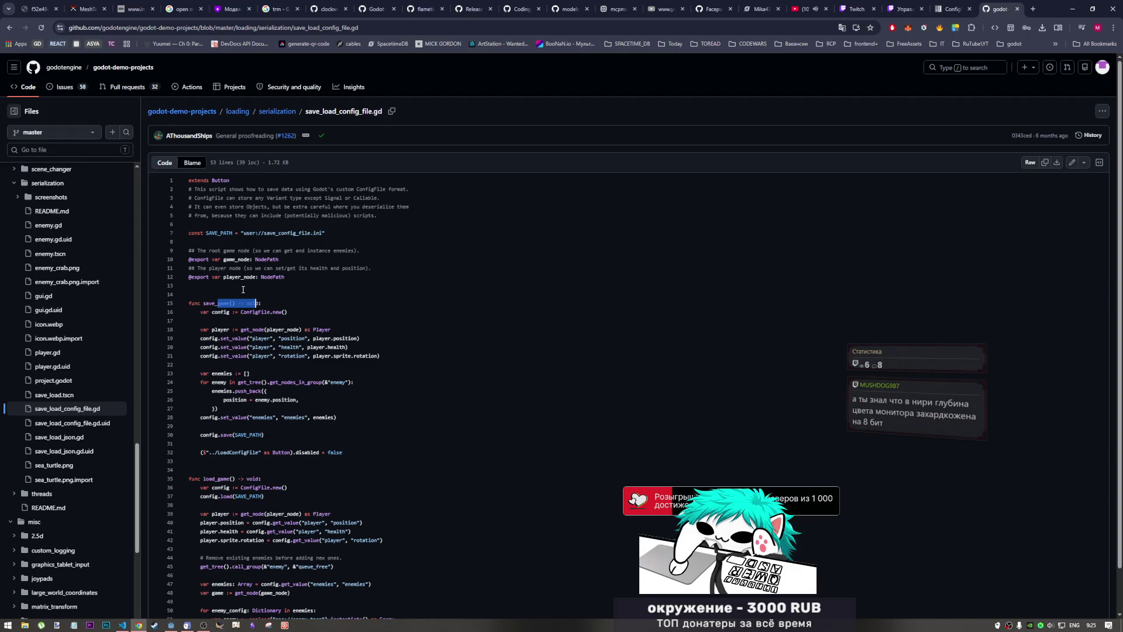
mouse_move(218, 232)
mouse_down()
mouse_move(239, 232)
mouse_move(261, 263)
mouse_up()
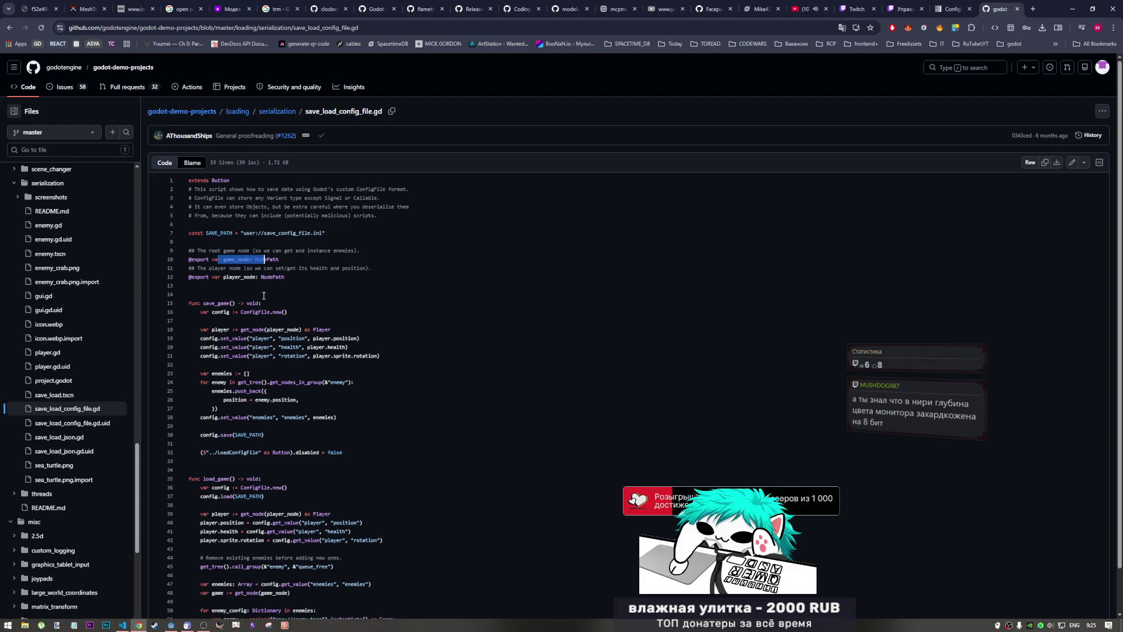
drag(229, 303, 266, 305)
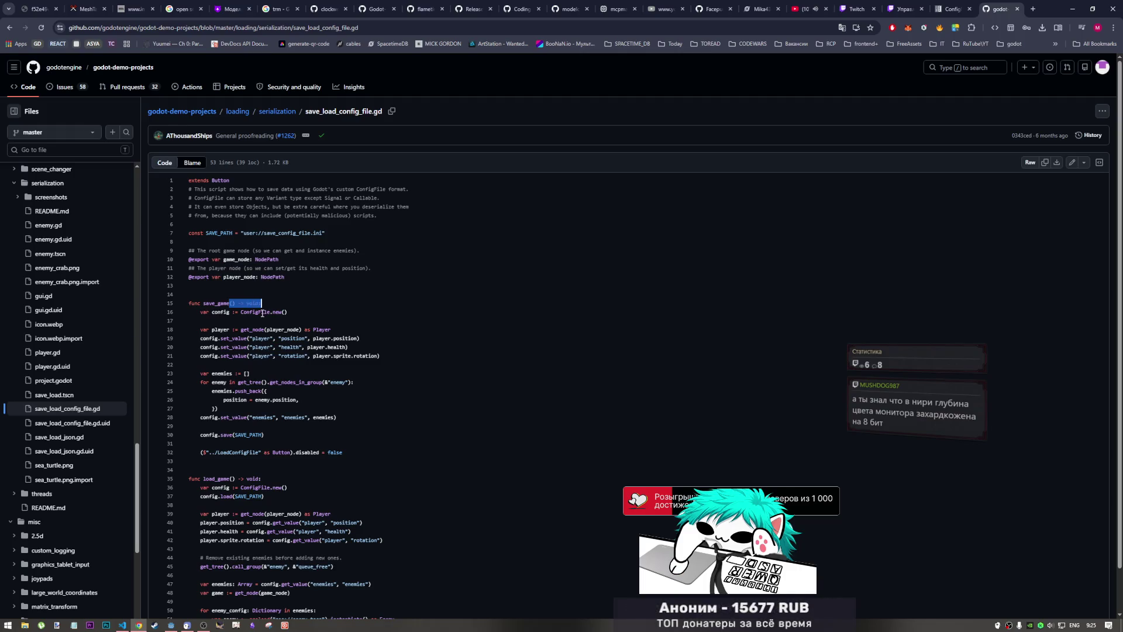
scroll(259, 314, down, 1)
mouse_move(245, 266)
mouse_down()
mouse_move(214, 266)
mouse_move(288, 266)
mouse_move(244, 283)
mouse_move(306, 404)
mouse_move(345, 407)
mouse_up()
click(272, 266)
click(267, 405)
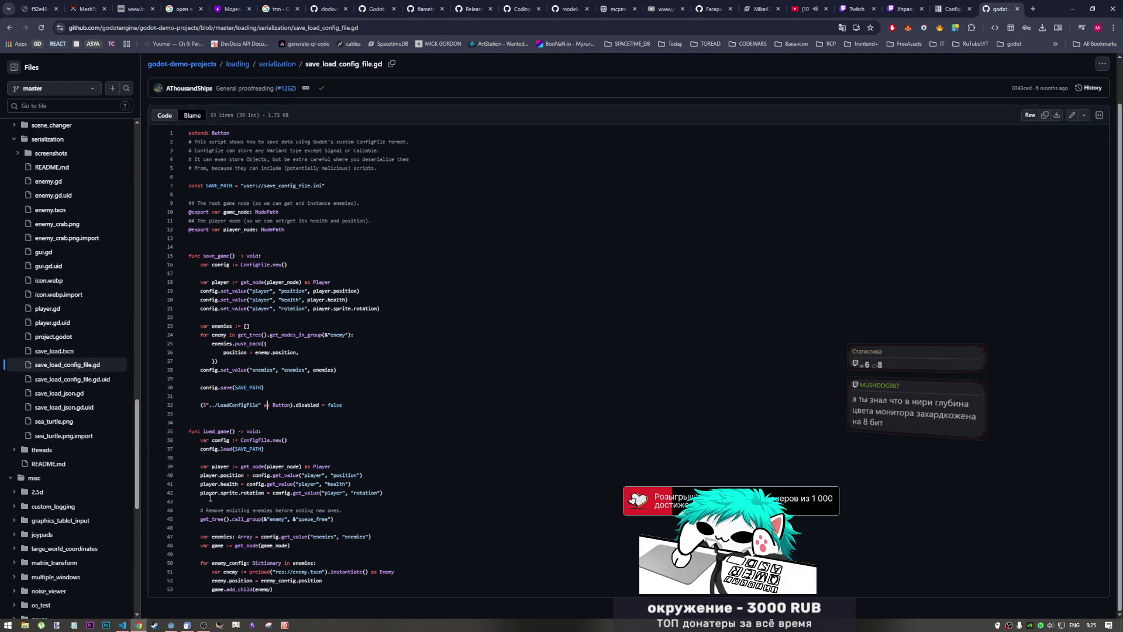
Scroll the script once more, then switch to the code editor showing game_ui.gd
scroll(239, 497, up, 1)
scroll(239, 497, down, 1)
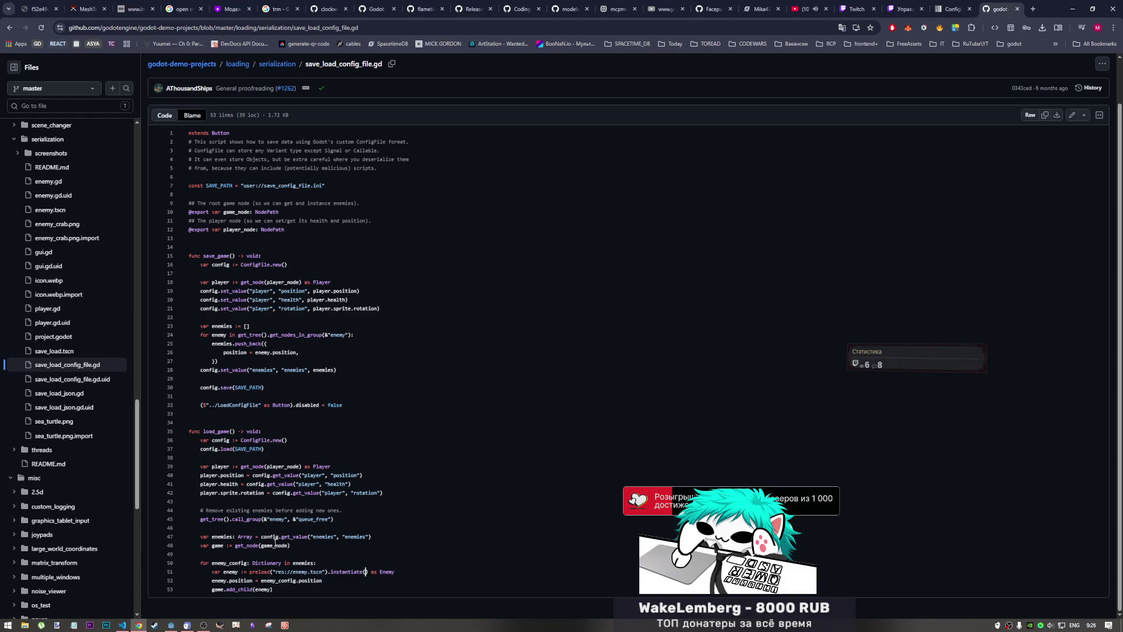
scroll(246, 497, up, 1)
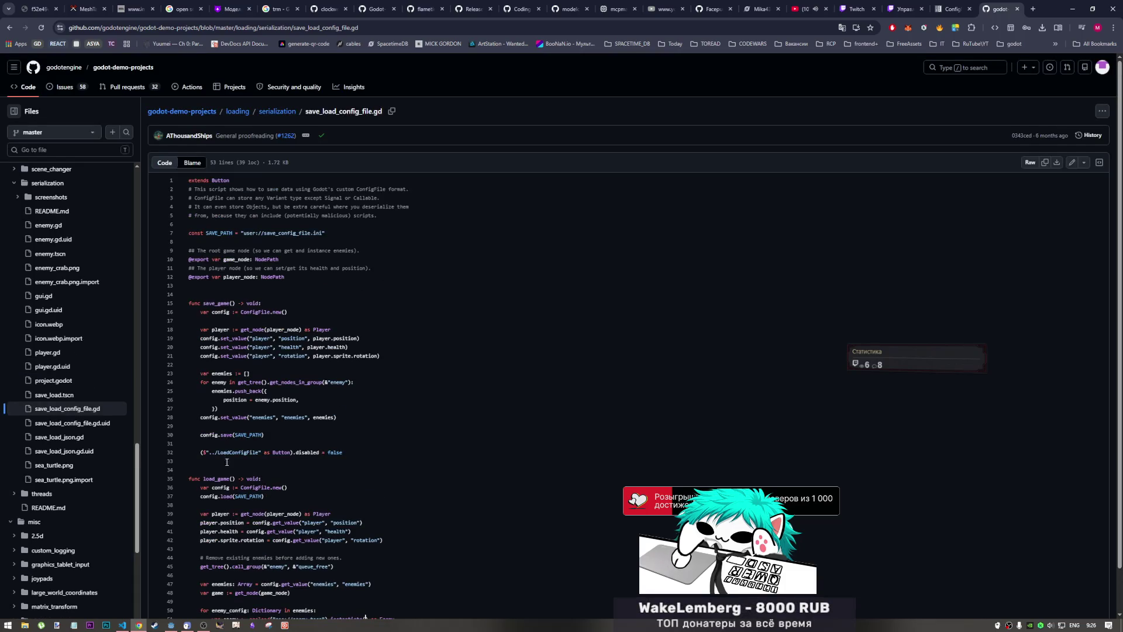
click(125, 623)
click(203, 625)
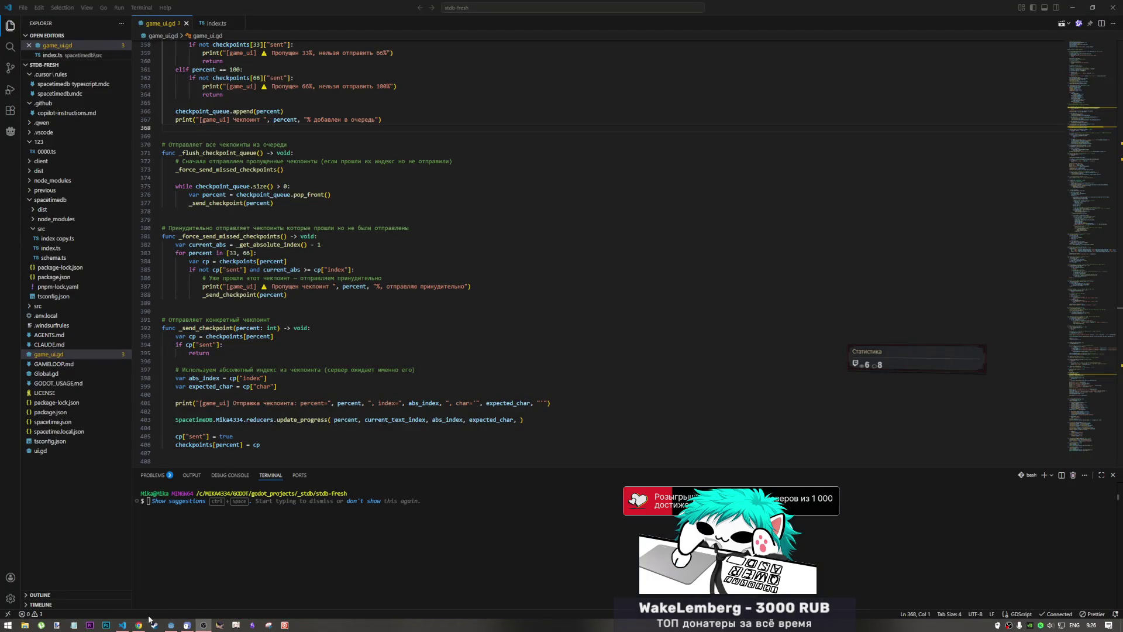
In Godot, compare Global.gd with the ConfigFile docs, ending on game_ui.gd
click(171, 625)
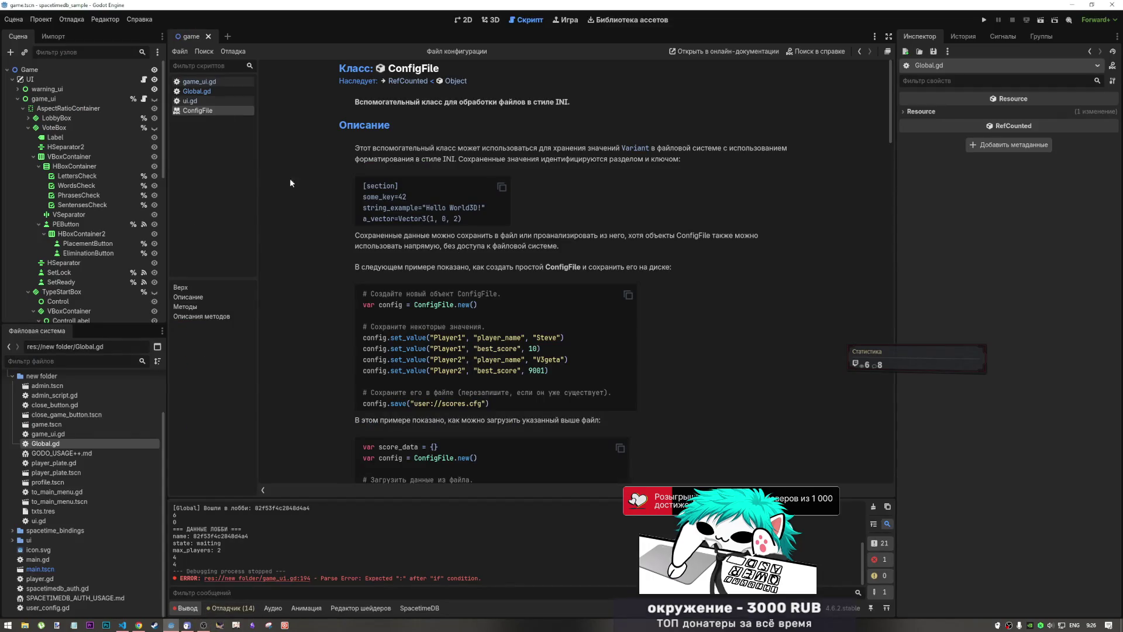
click(199, 82)
click(196, 92)
click(201, 83)
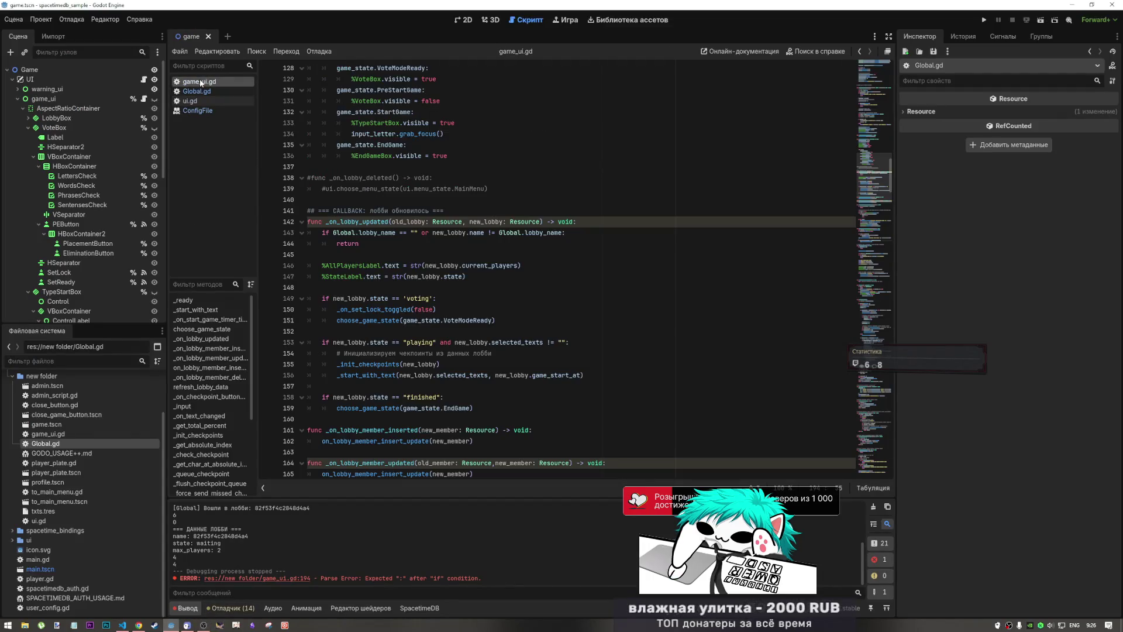
click(203, 92)
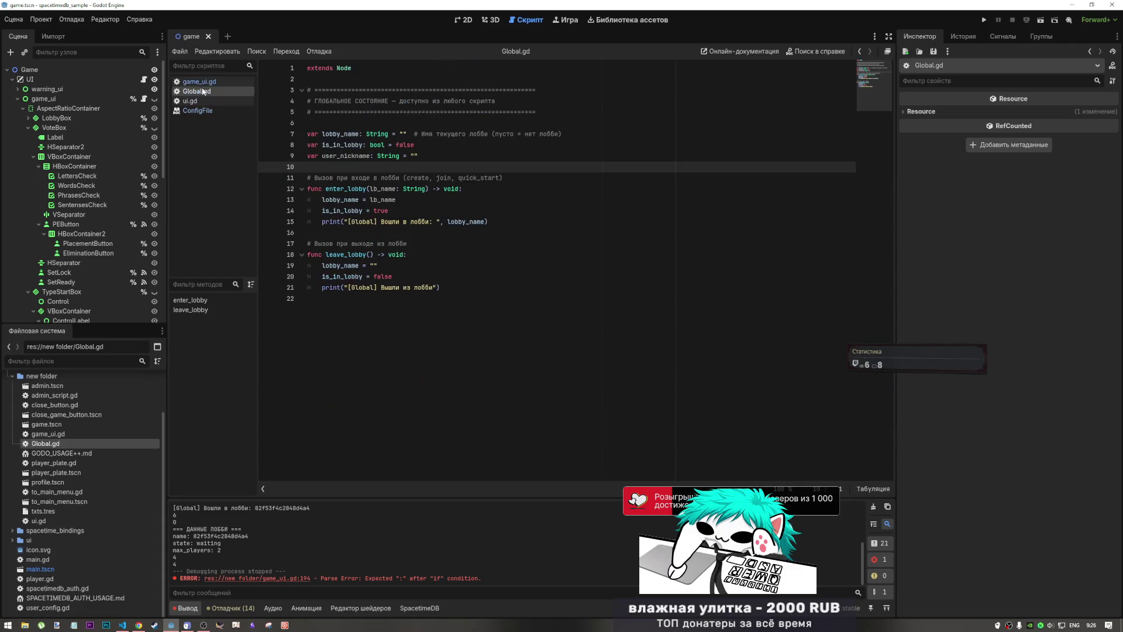
click(209, 112)
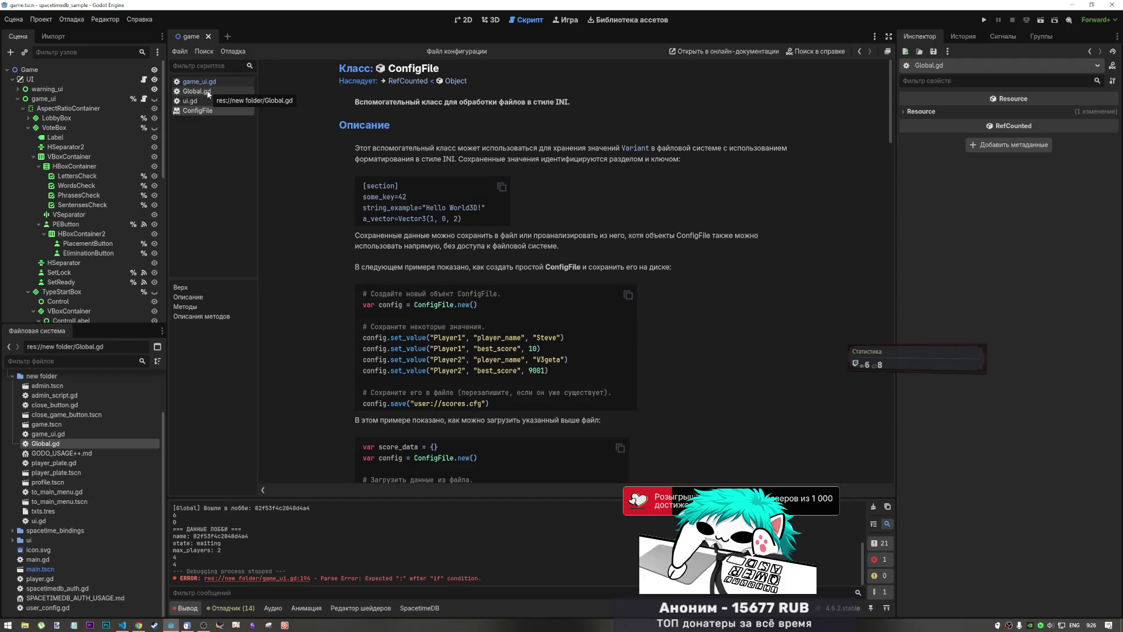
click(209, 92)
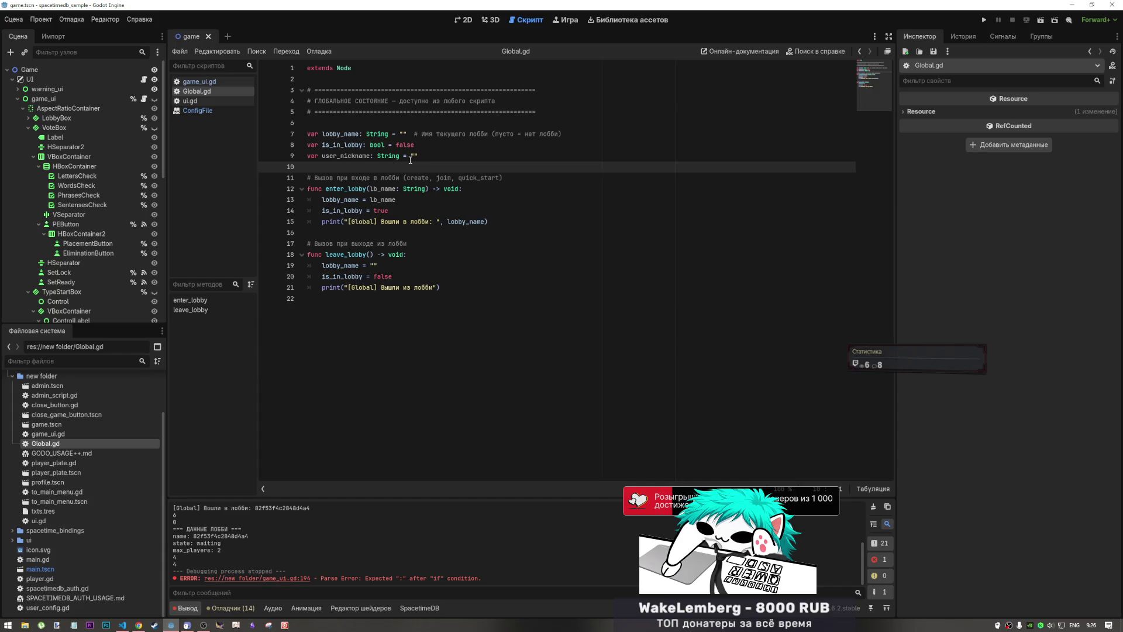
click(208, 110)
click(193, 82)
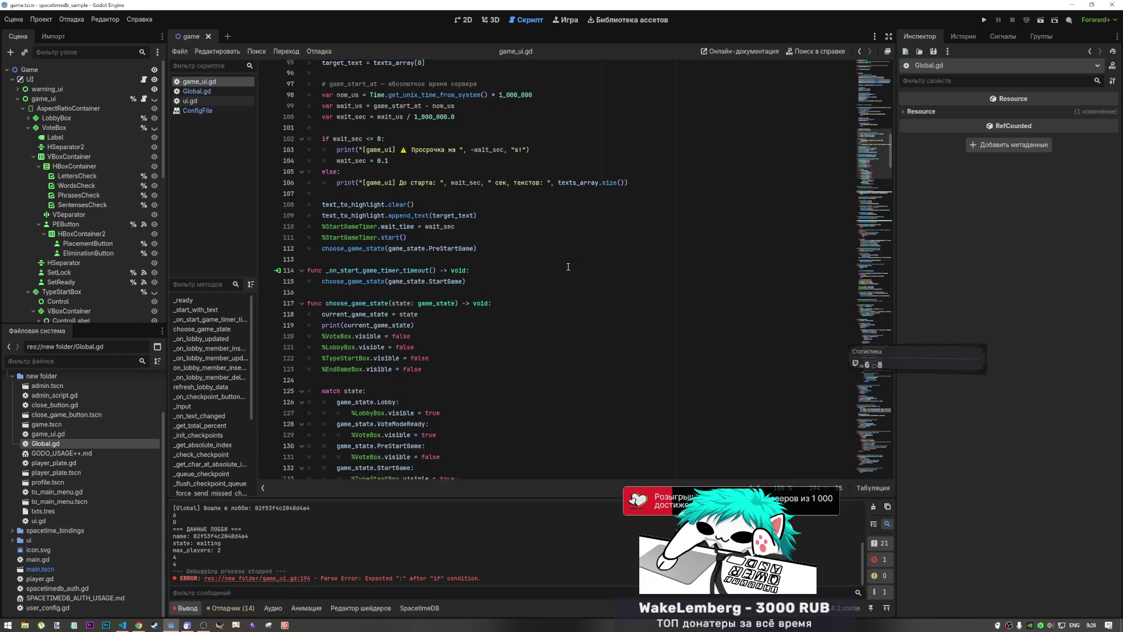
Scroll through game_ui.gd down to the _on_lobby_member_delete handler
scroll(550, 270, up, 20)
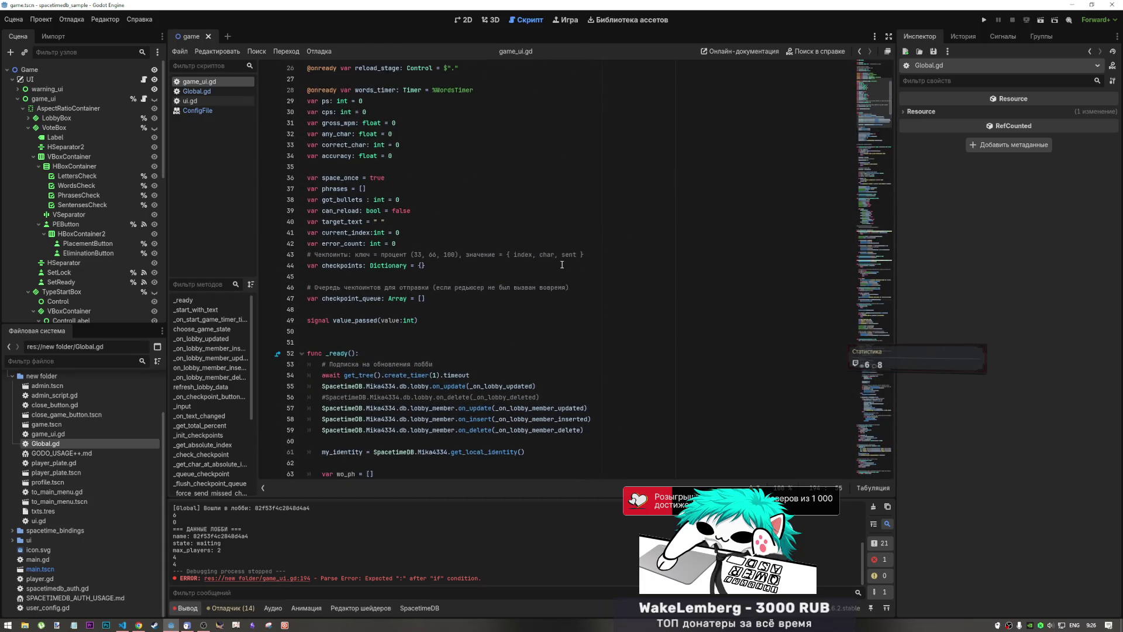
scroll(562, 265, down, 8)
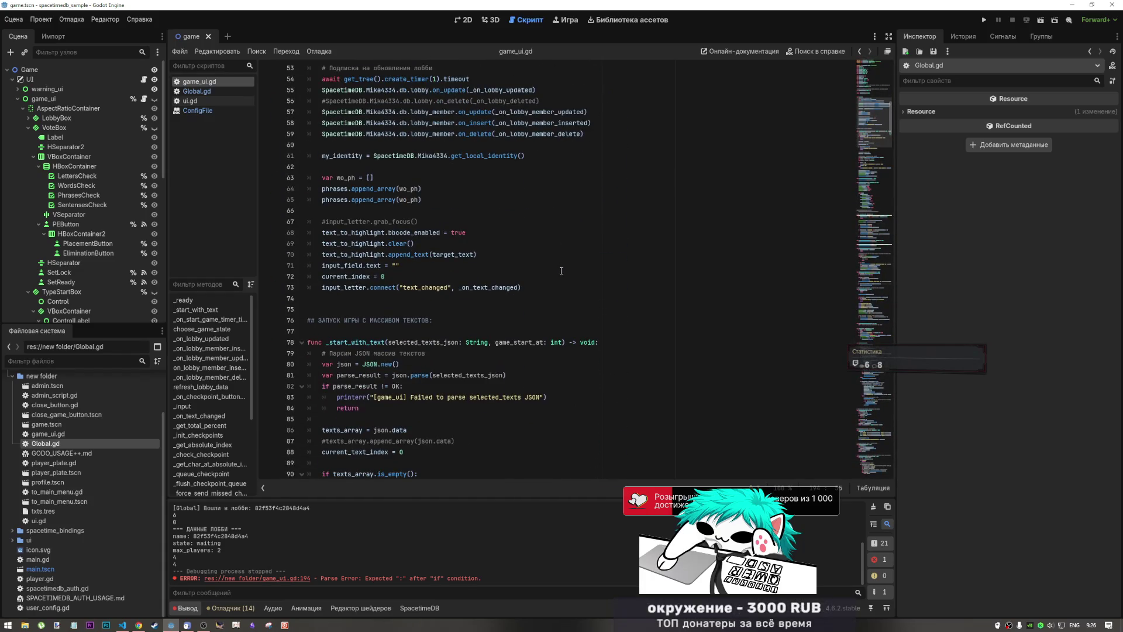
scroll(560, 272, down, 6)
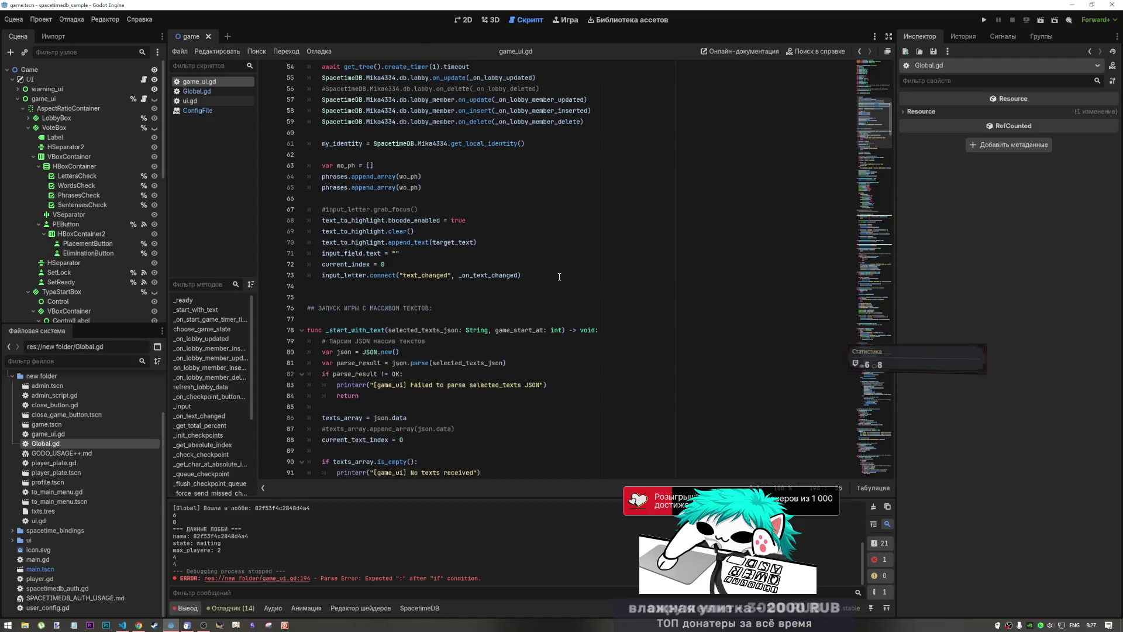
scroll(559, 278, up, 5)
scroll(380, 360, down, 2)
scroll(430, 260, up, 6)
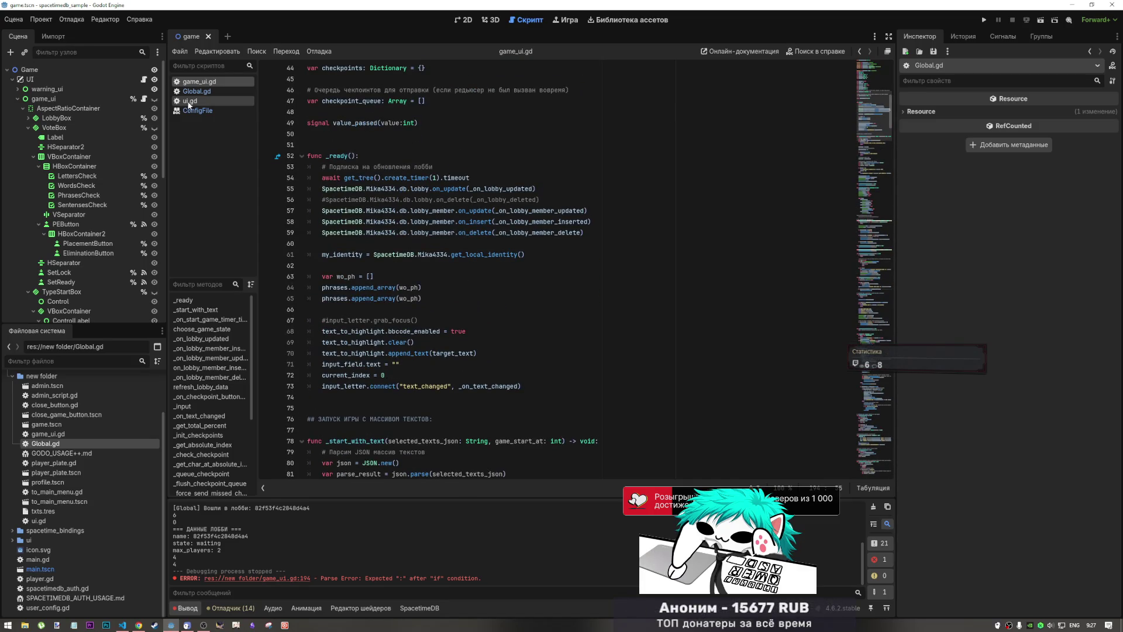
drag(883, 114, 876, 162)
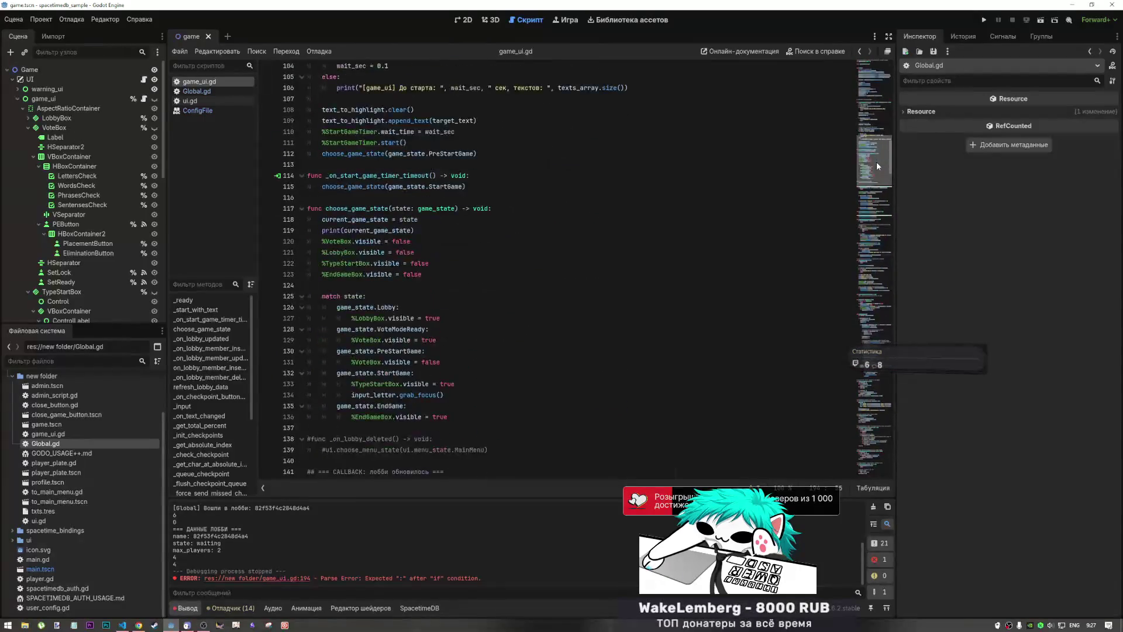
scroll(443, 439, down, 4)
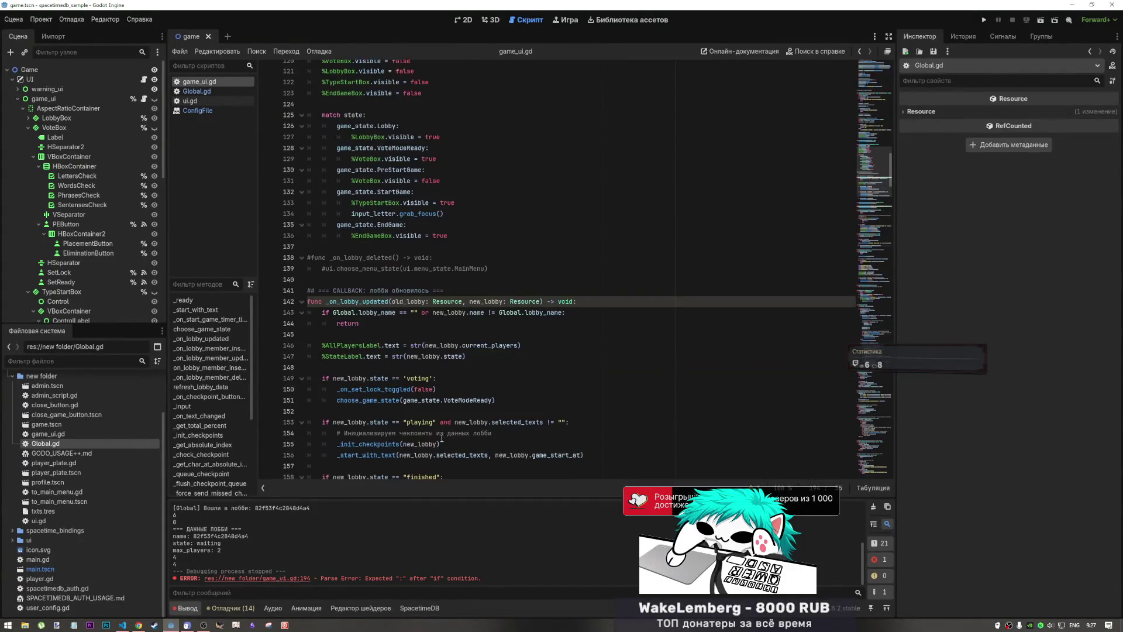
scroll(411, 335, down, 7)
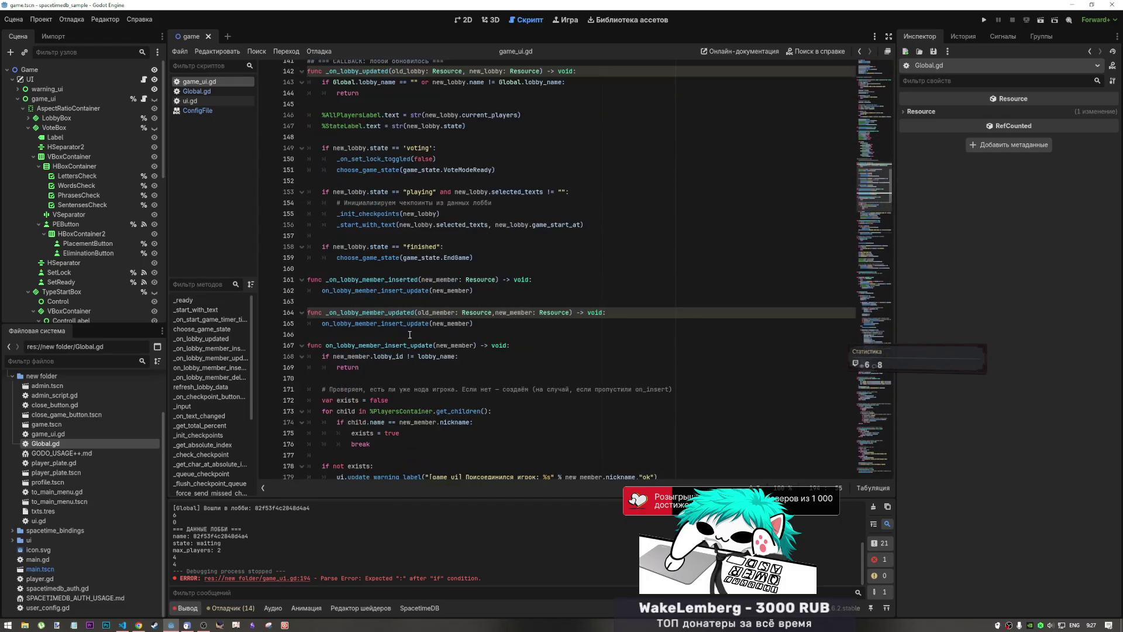
scroll(431, 326, down, 6)
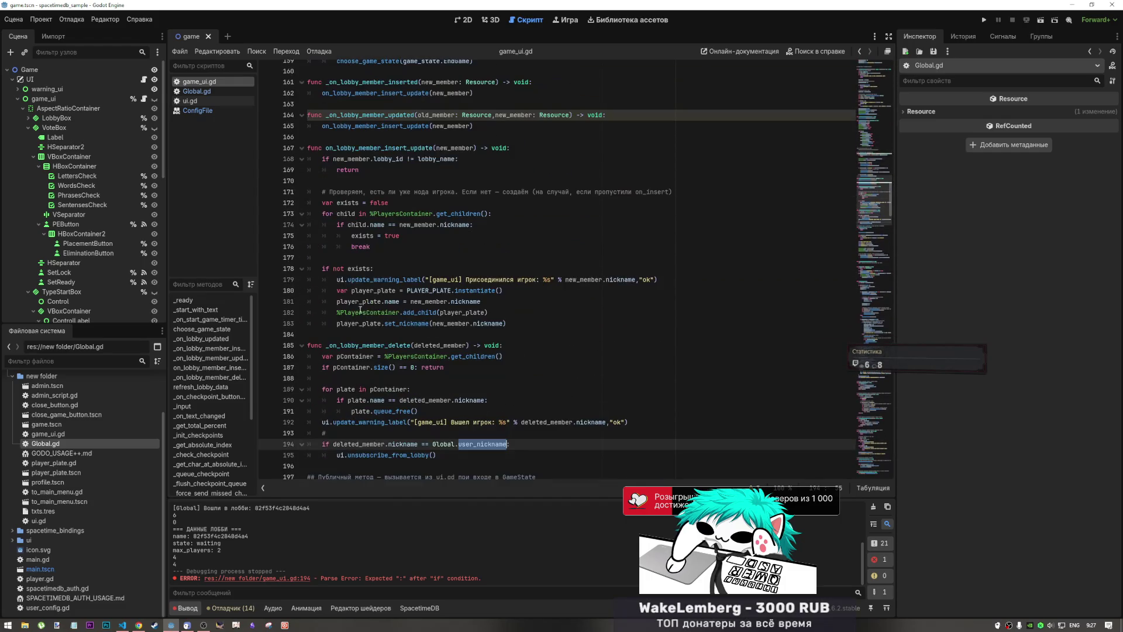
Trace deleted_member through lines 183–194, highlighting all its uses
click(474, 324)
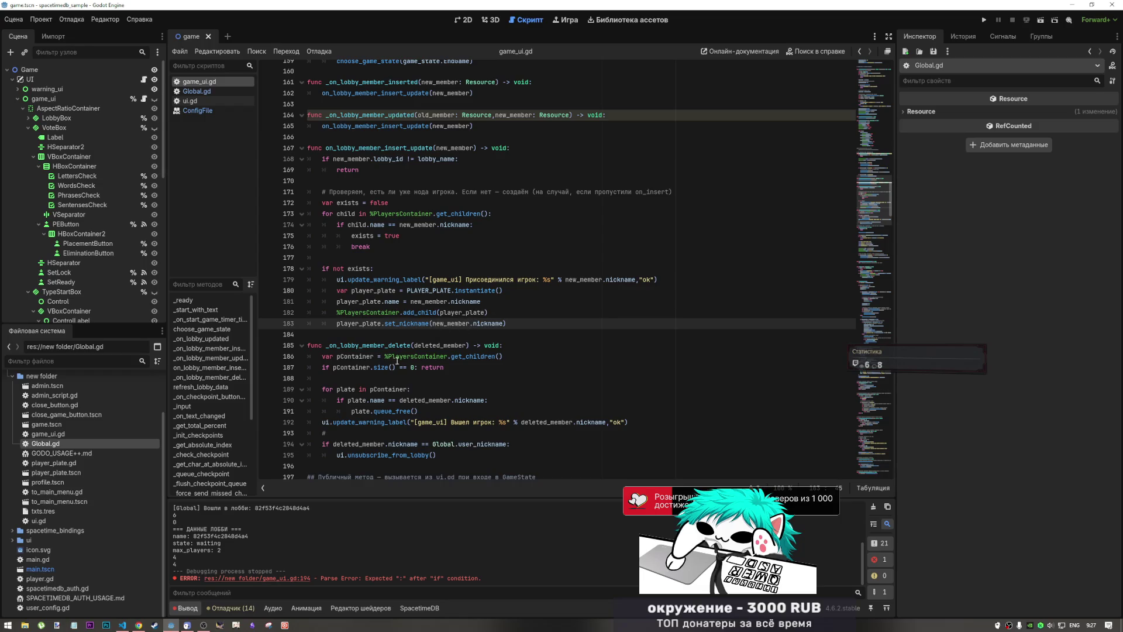
click(465, 346)
click(453, 401)
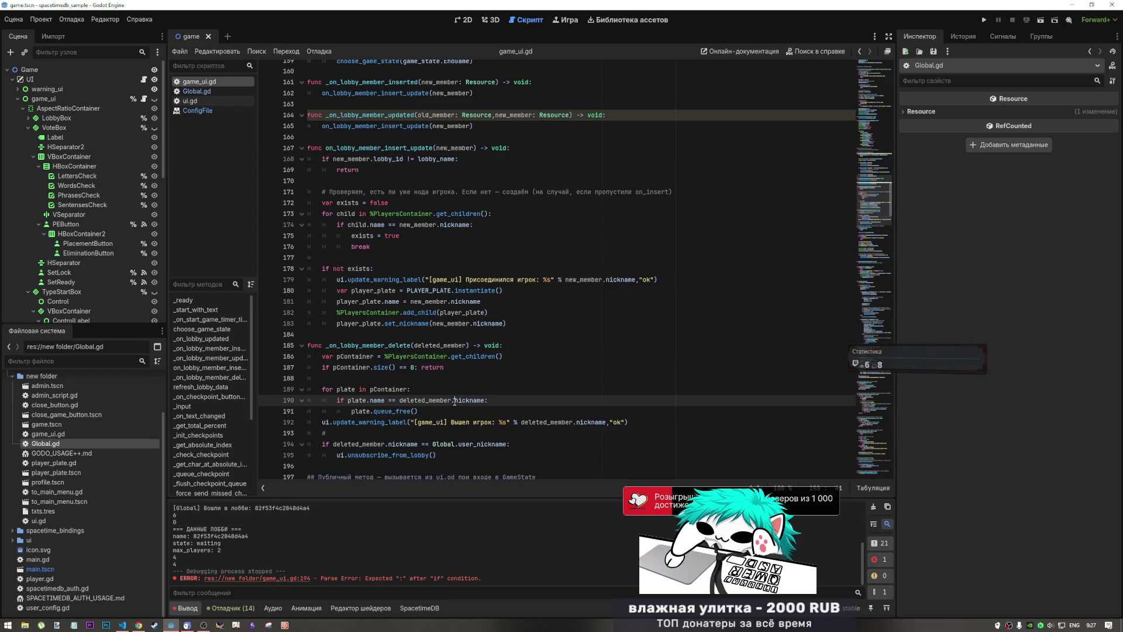
double_click(451, 401)
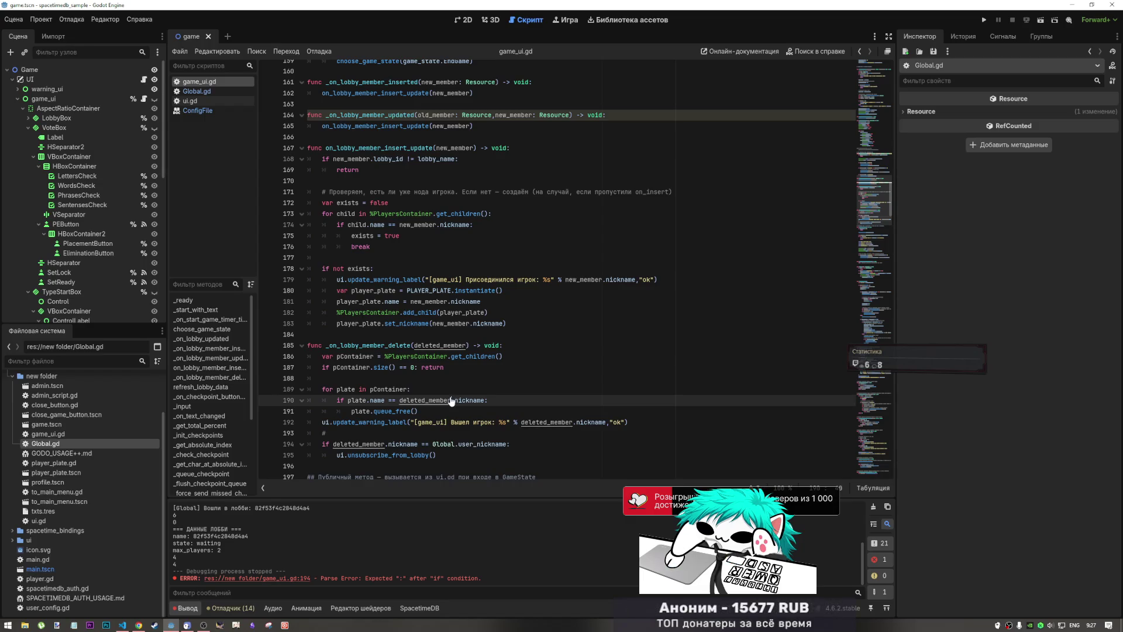
ctrl+click(435, 402)
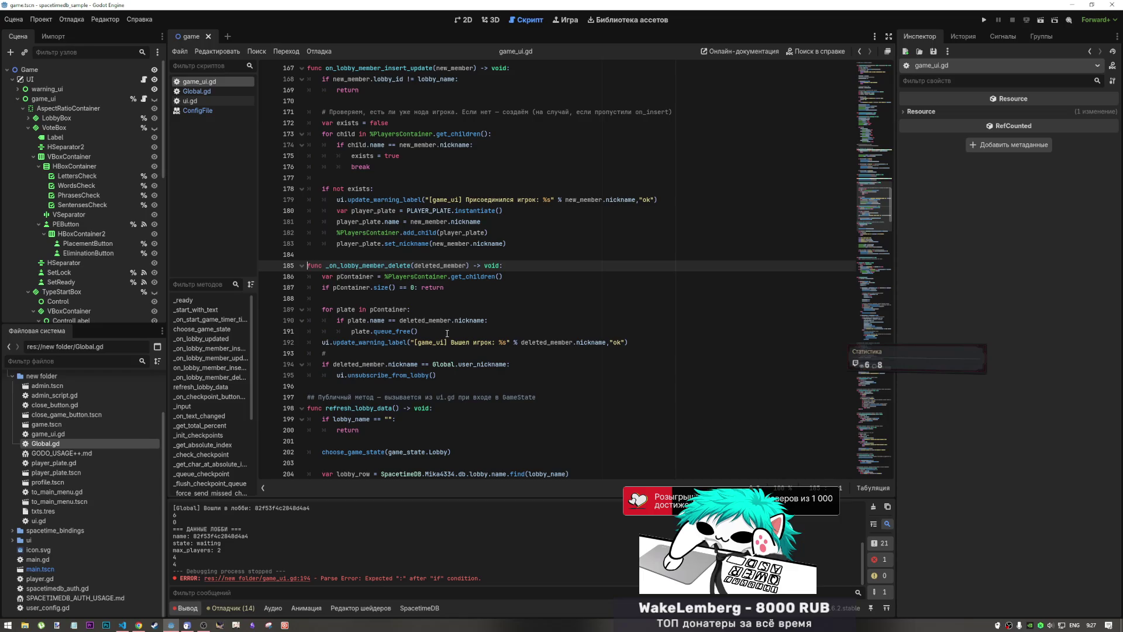
click(407, 364)
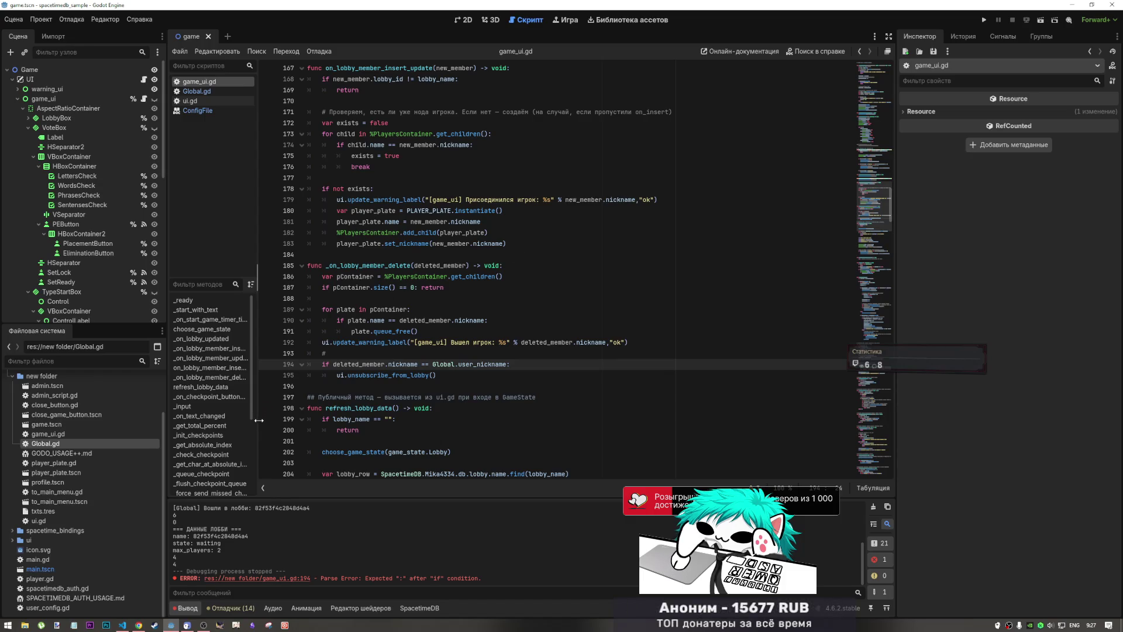
click(138, 625)
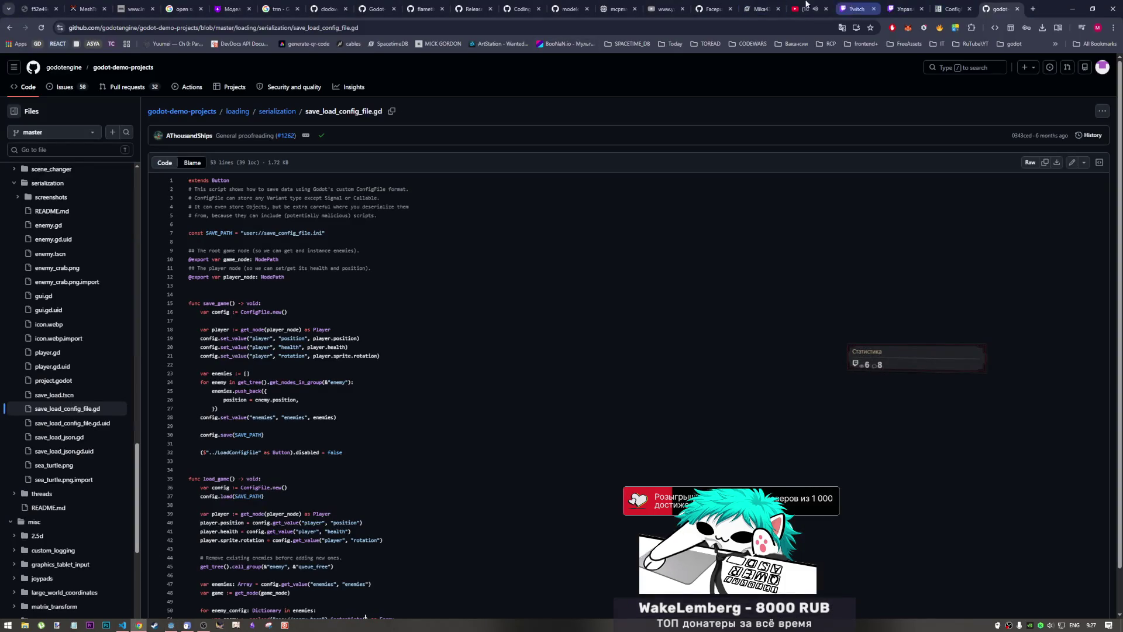
Check SpacetimeDB's player_stats table with its 8 player rows, then return to Godot
click(761, 9)
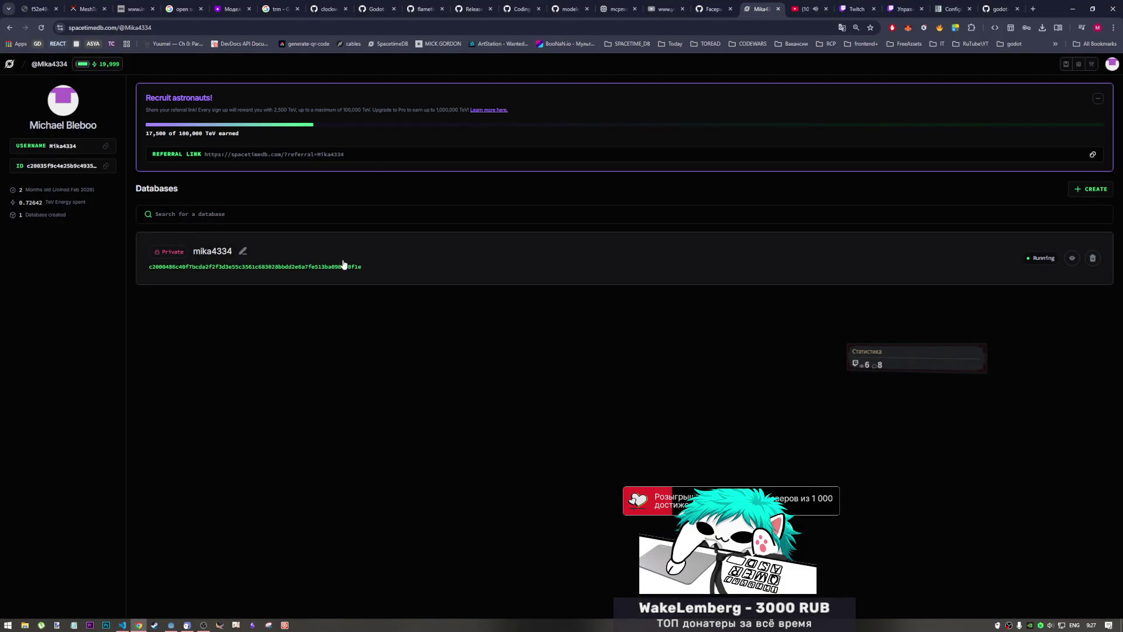
click(343, 264)
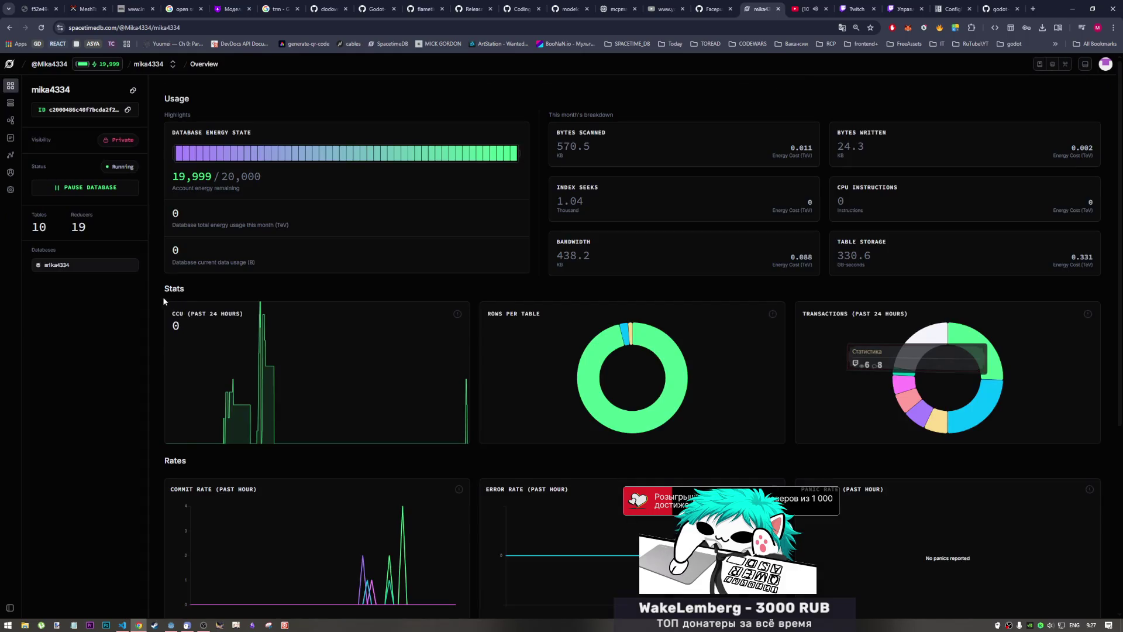
click(11, 102)
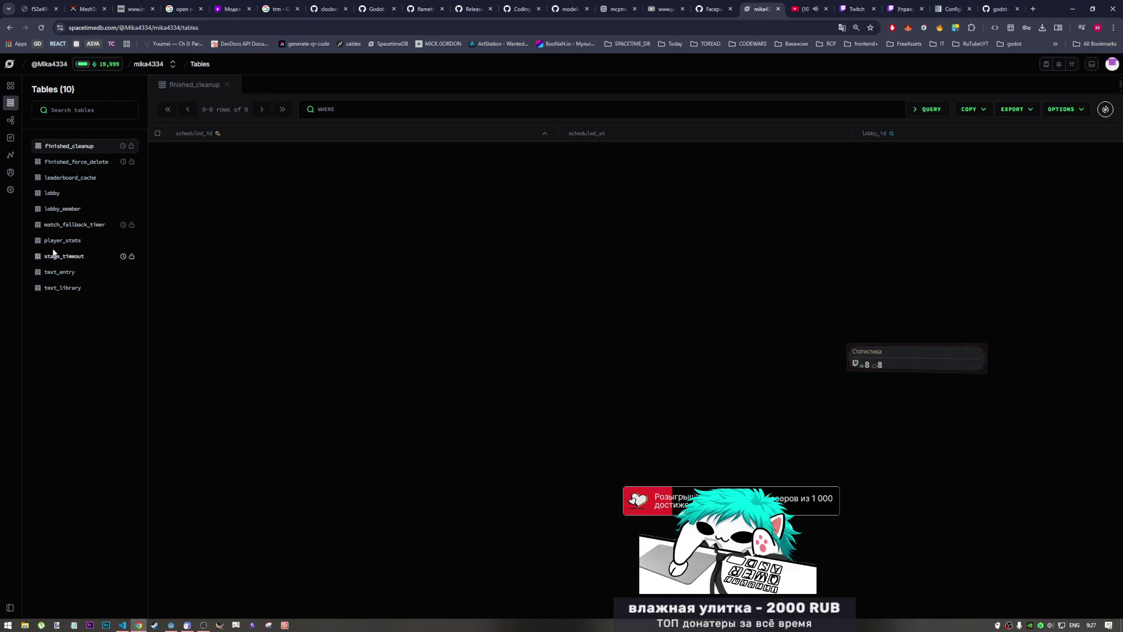
click(47, 241)
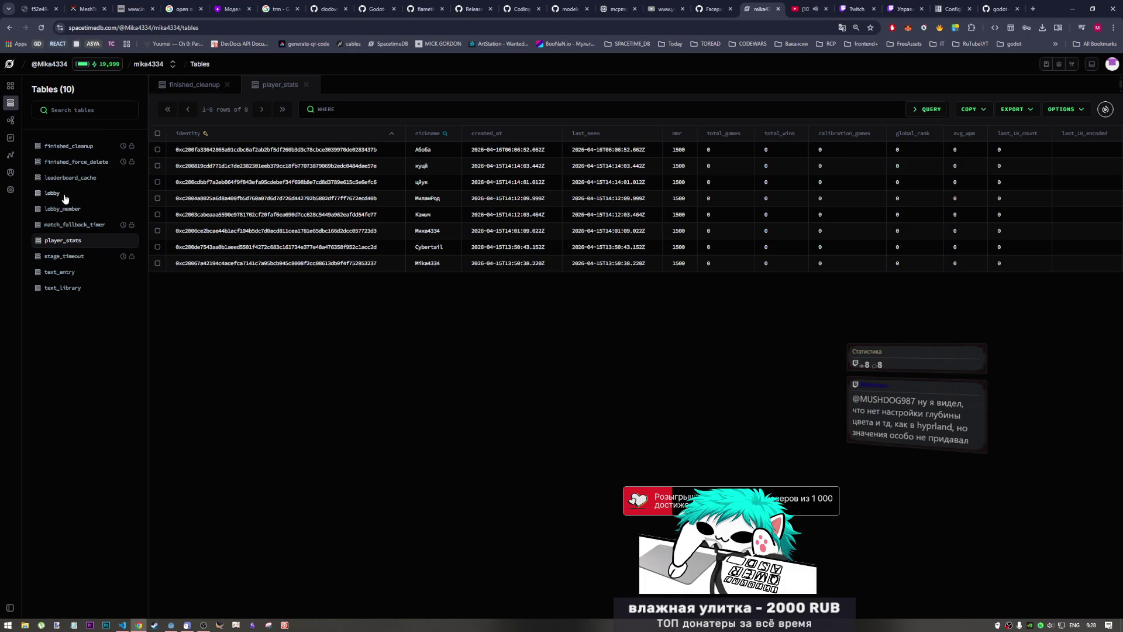
click(197, 628)
Bring up ui.gd's connection and subscription code down to subscribe_general
click(182, 625)
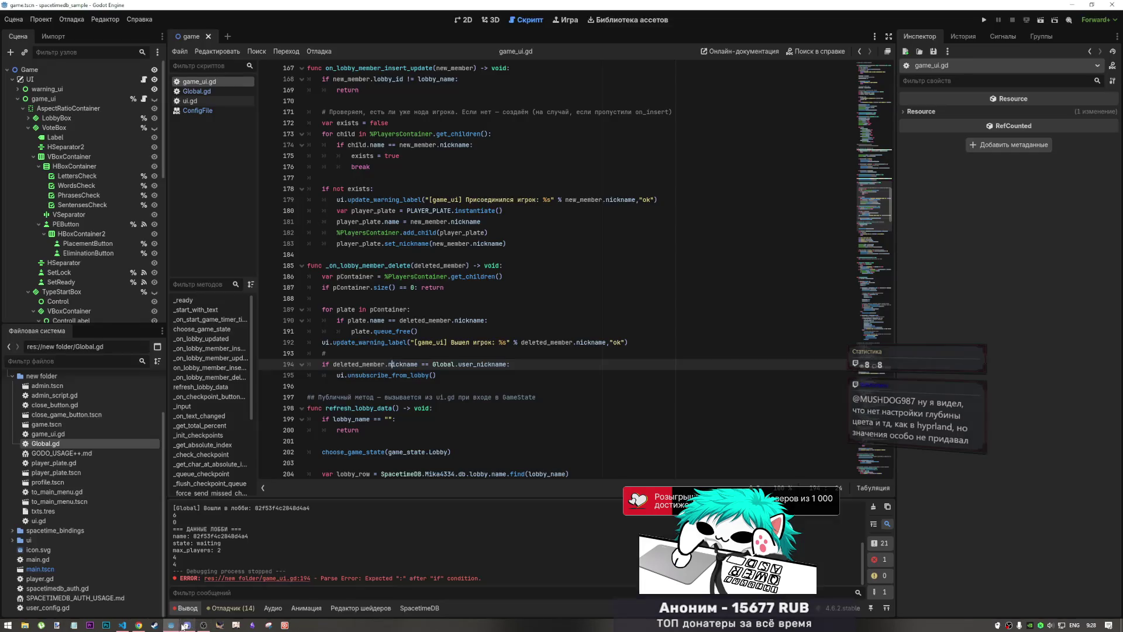
click(206, 100)
click(197, 91)
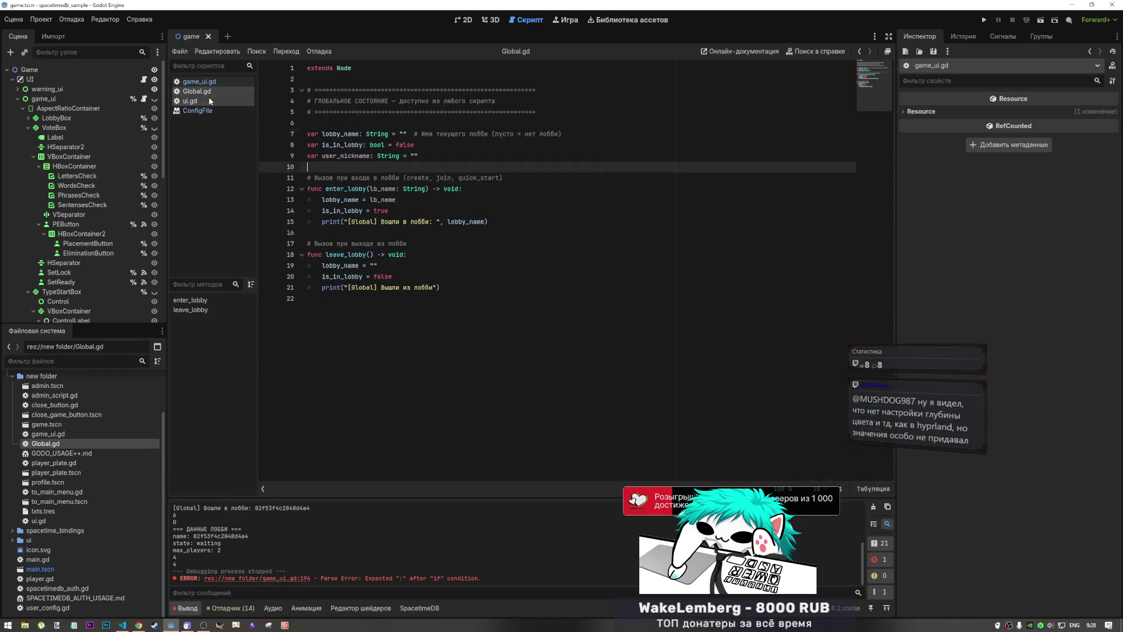
click(190, 101)
scroll(488, 229, down, 3)
scroll(485, 200, up, 1)
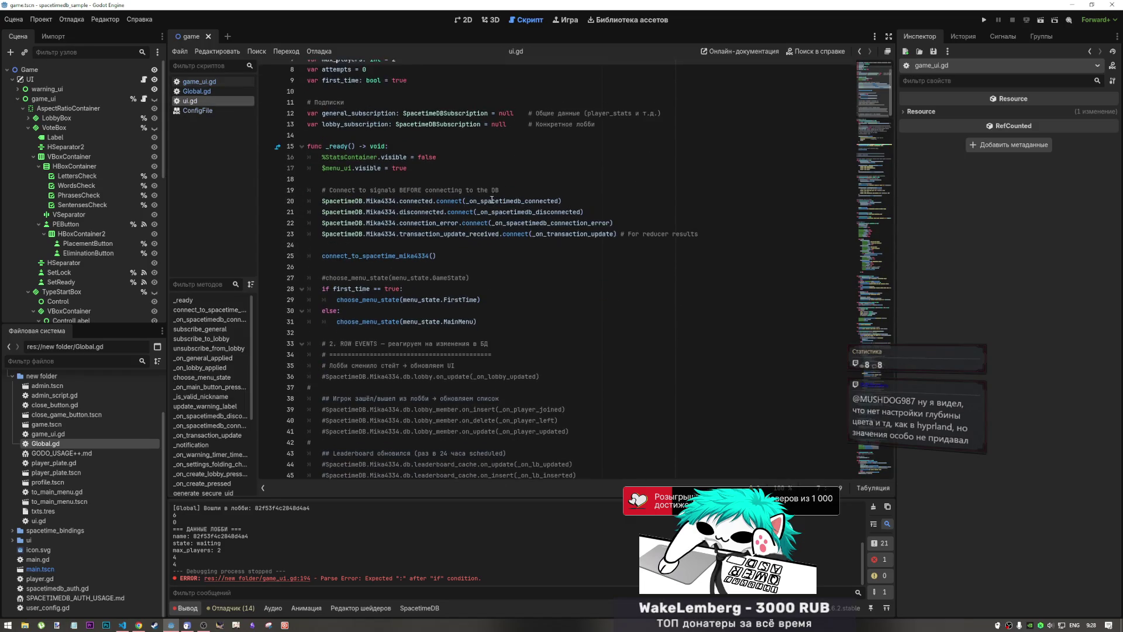
scroll(484, 200, down, 4)
scroll(442, 241, down, 1)
scroll(442, 241, down, 3)
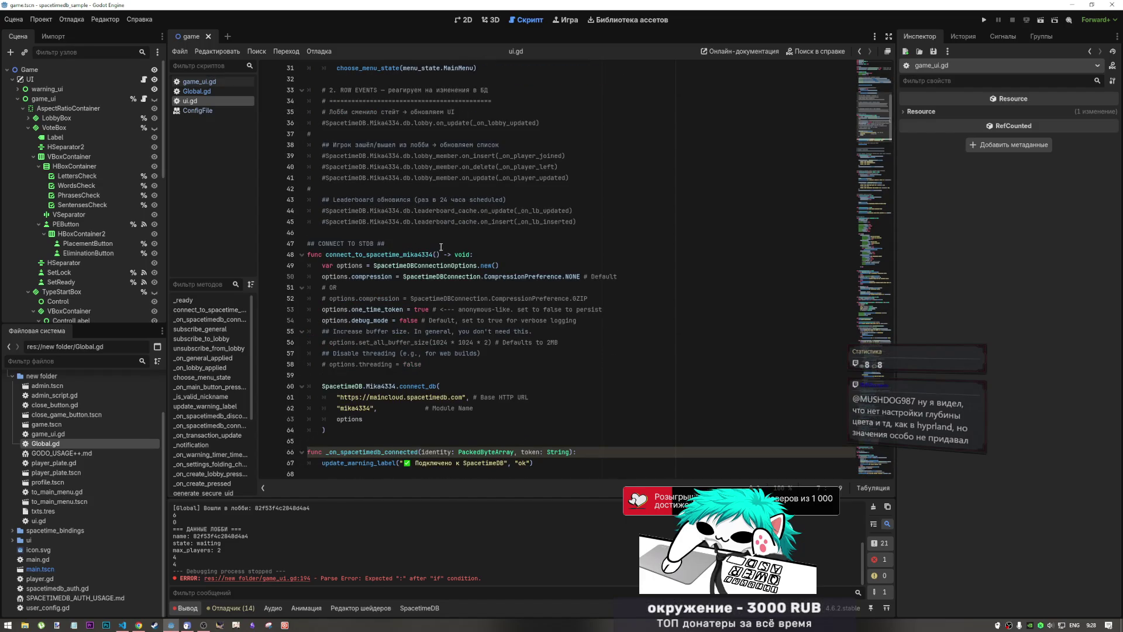
scroll(441, 247, down, 1)
scroll(343, 314, down, 2)
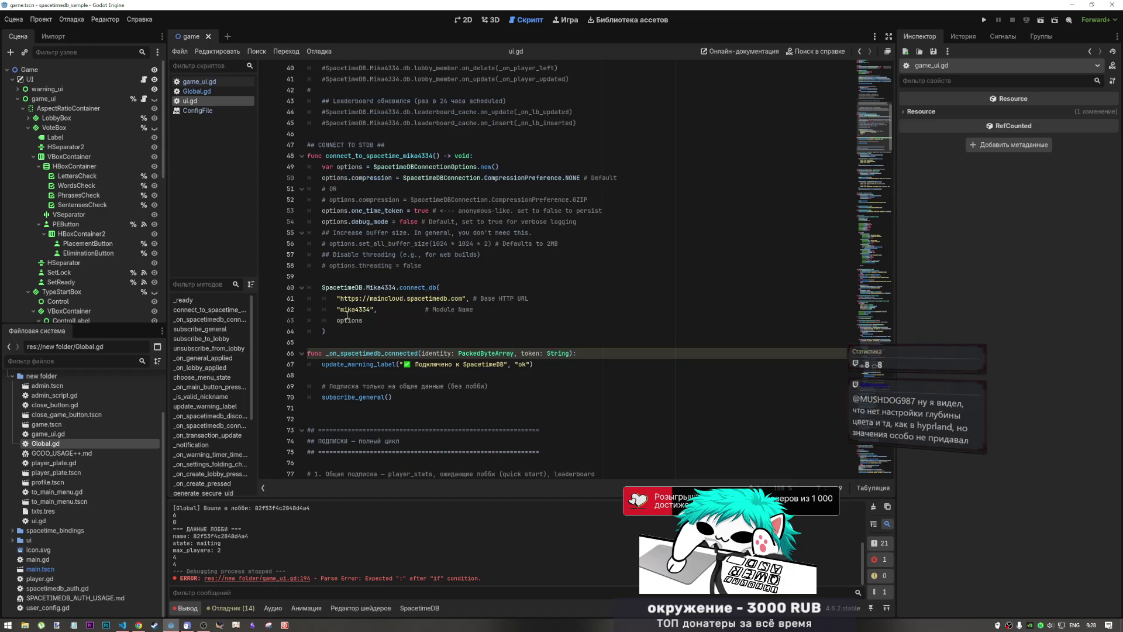
scroll(343, 315, down, 5)
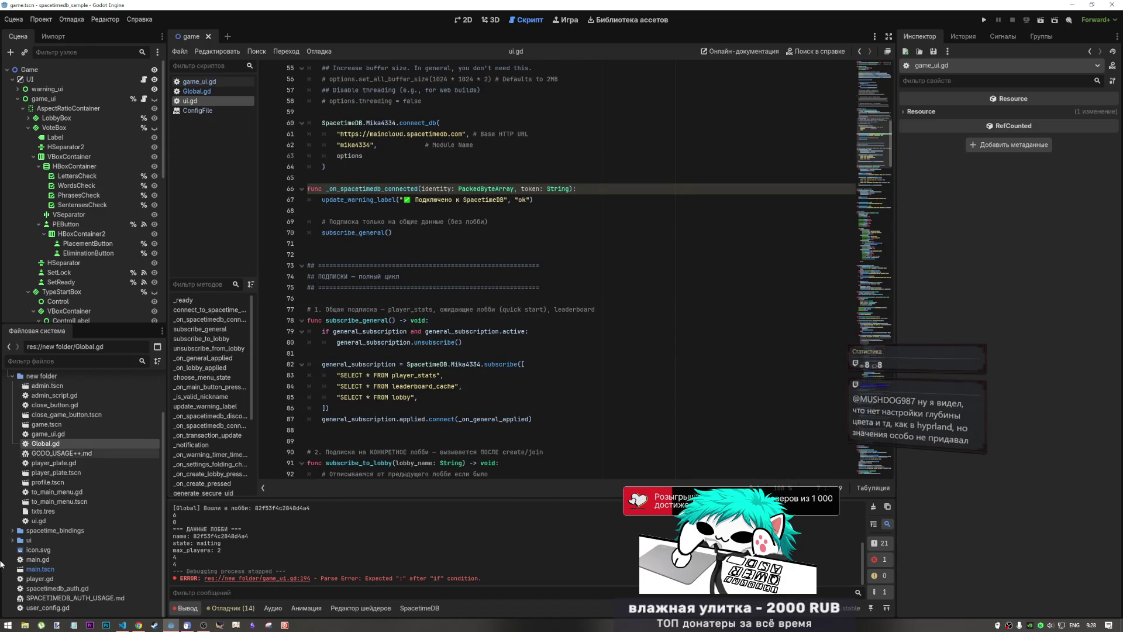
Expand the ui folder in FileSystem and open the auth.tscn scene
click(12, 540)
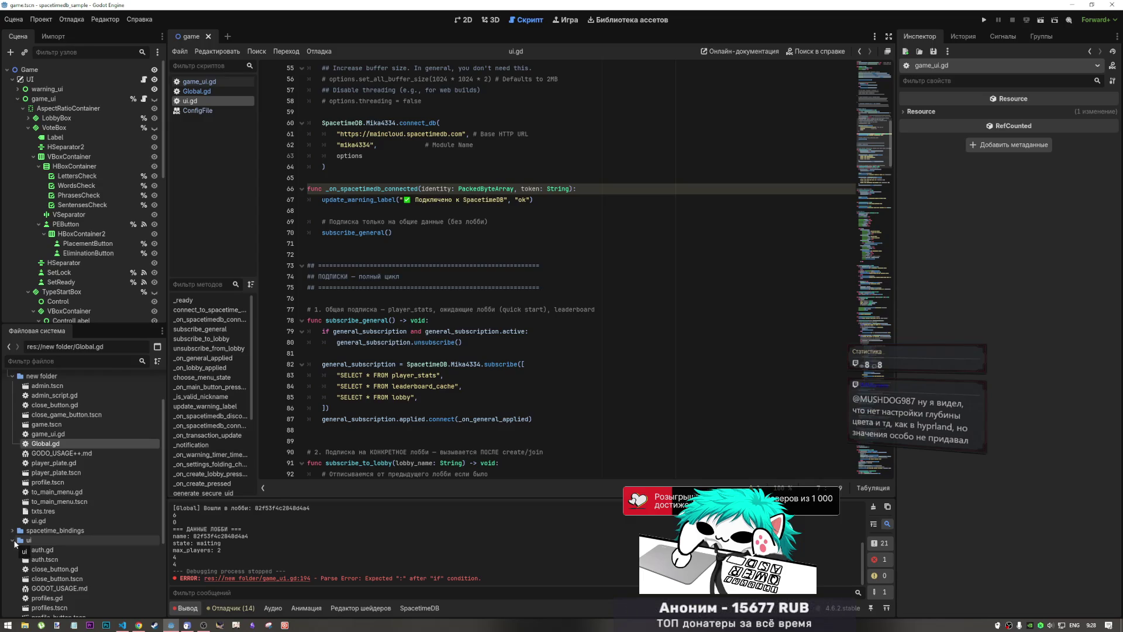
scroll(65, 548, down, 3)
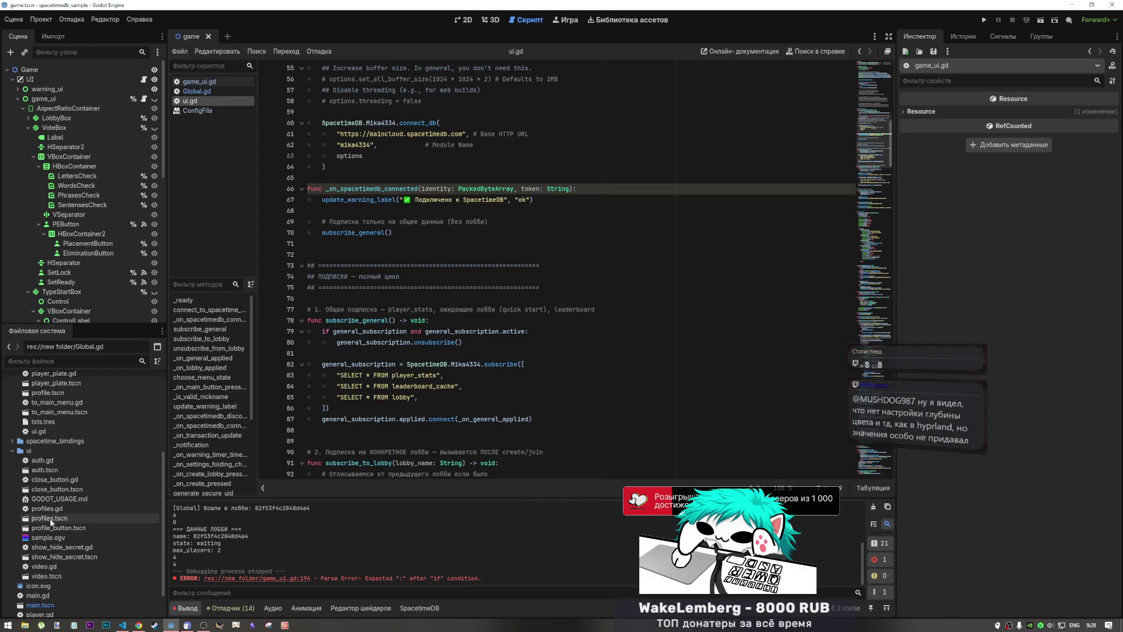
double_click(44, 470)
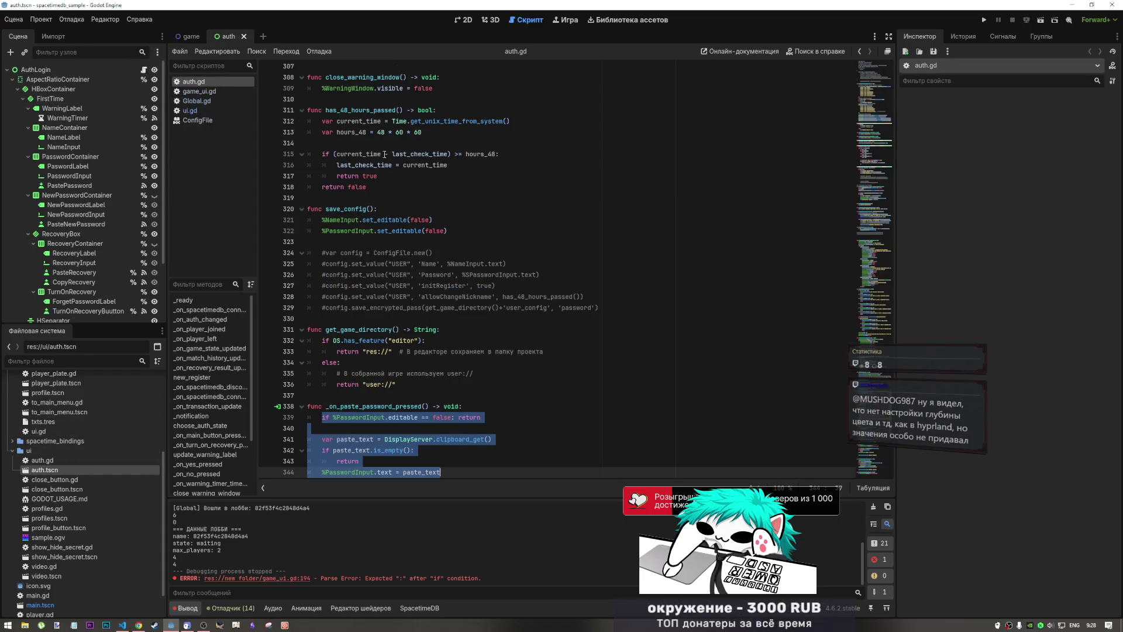
Review auth.gd's password-paste and config-saving functions
scroll(397, 263, down, 2)
click(416, 379)
scroll(414, 379, down, 3)
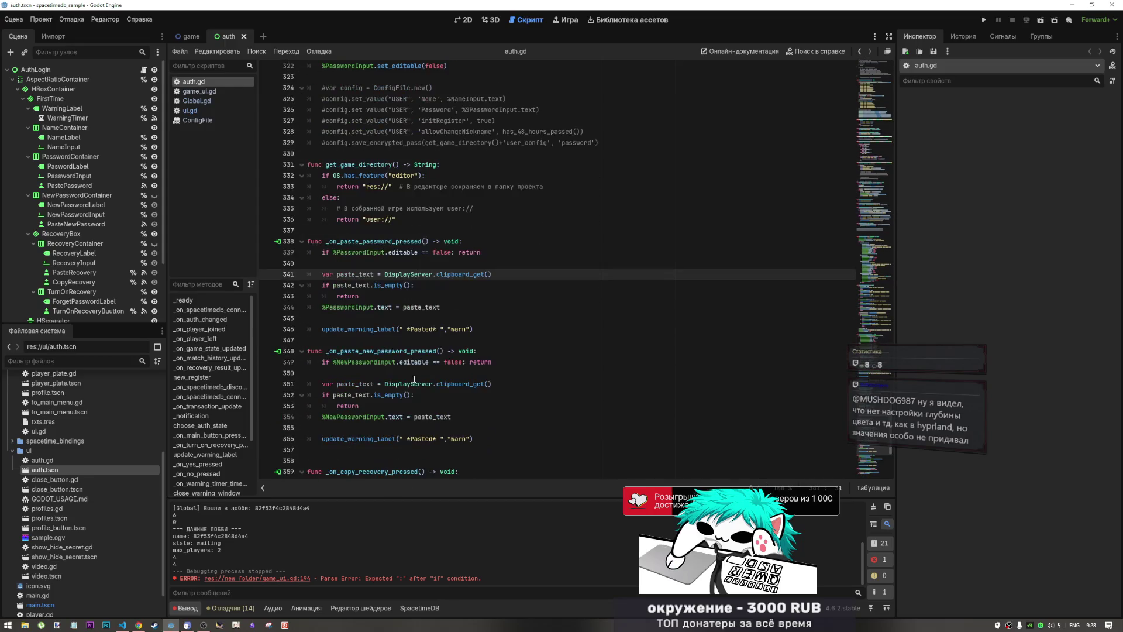
scroll(415, 379, down, 3)
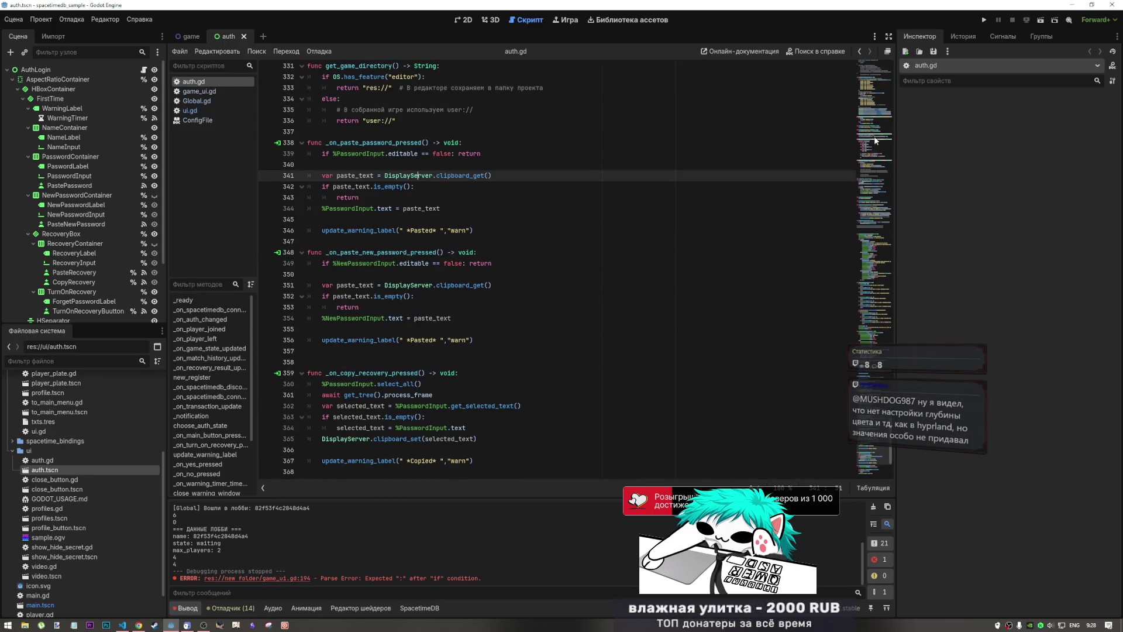
drag(869, 155, 870, 109)
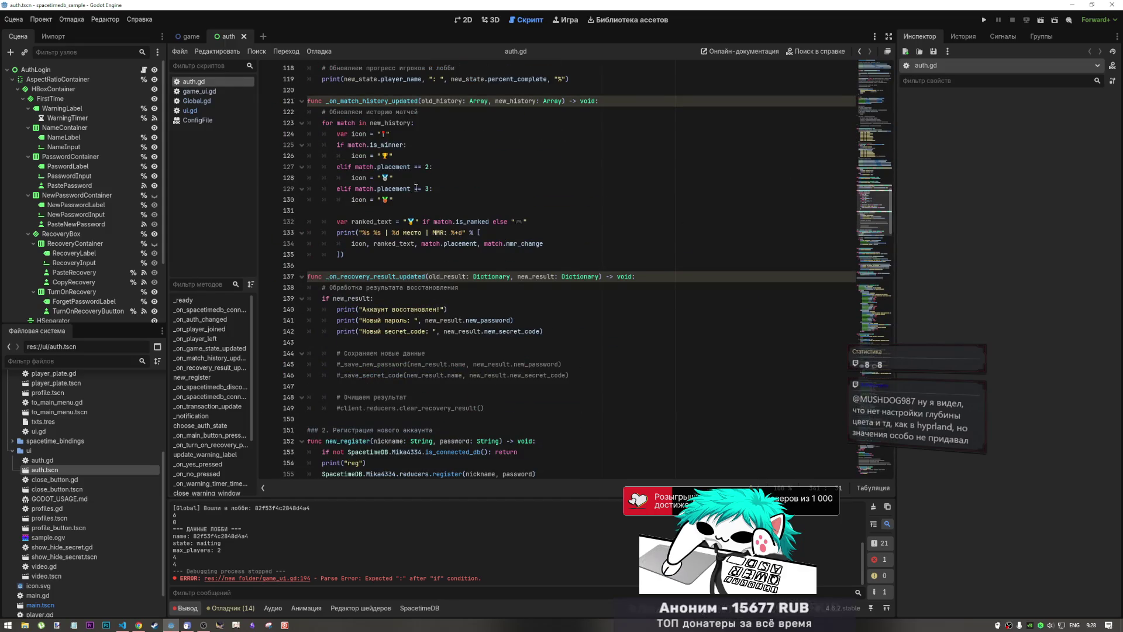
scroll(515, 267, up, 20)
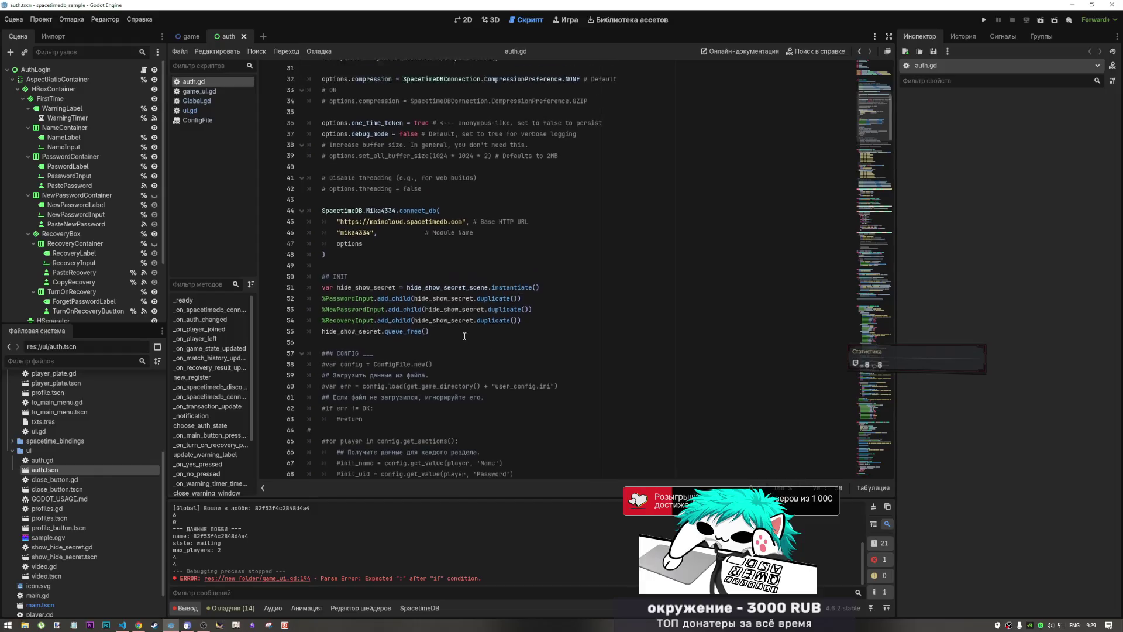
scroll(481, 287, up, 2)
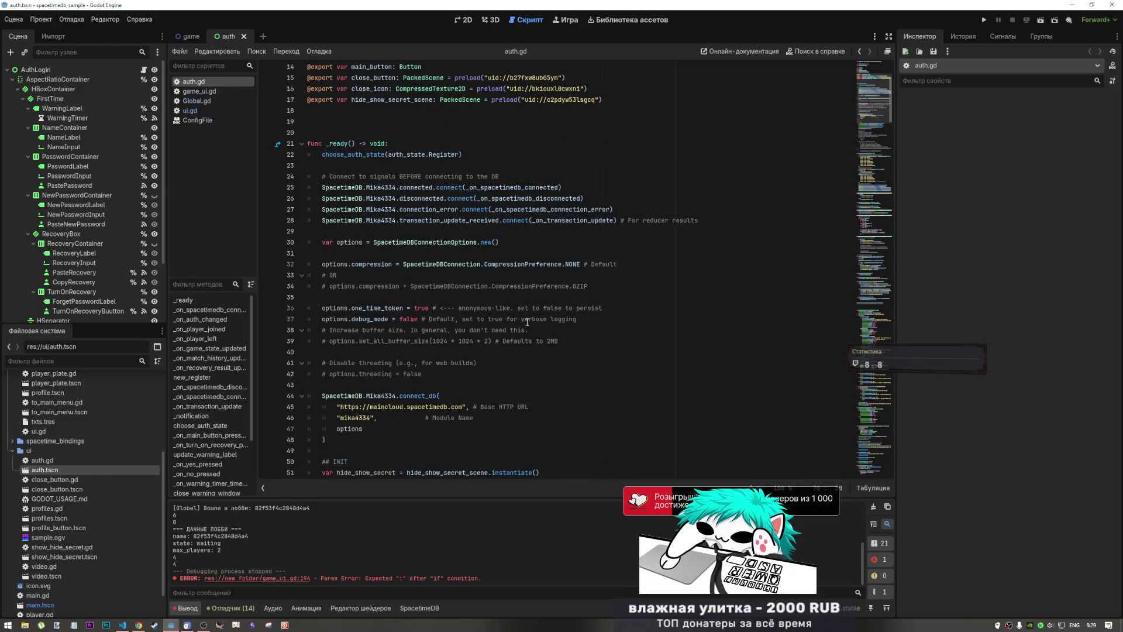
Read through auth.gd's subscription code, then go back to the SpacetimeDB tables page
scroll(479, 303, down, 4)
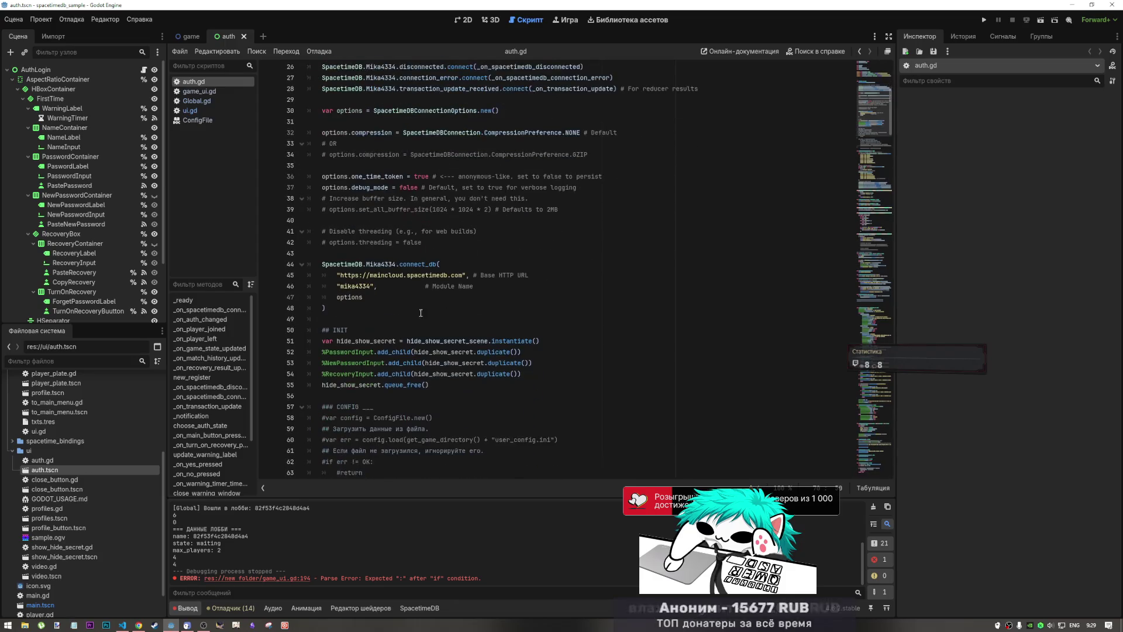
scroll(377, 316, down, 5)
scroll(376, 324, down, 4)
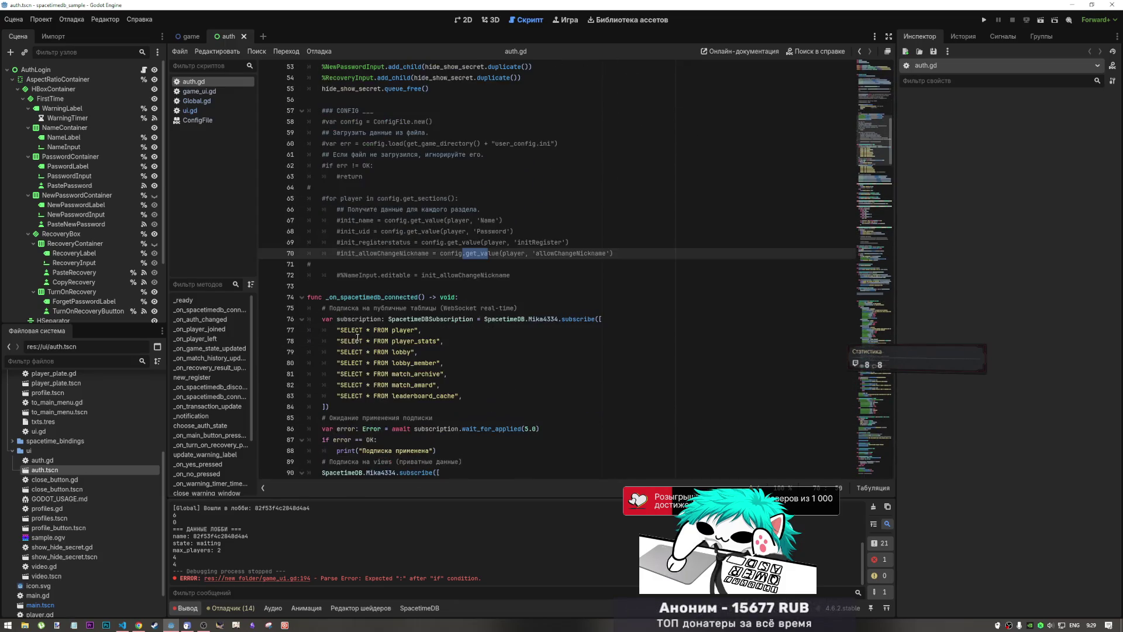
scroll(352, 325, down, 11)
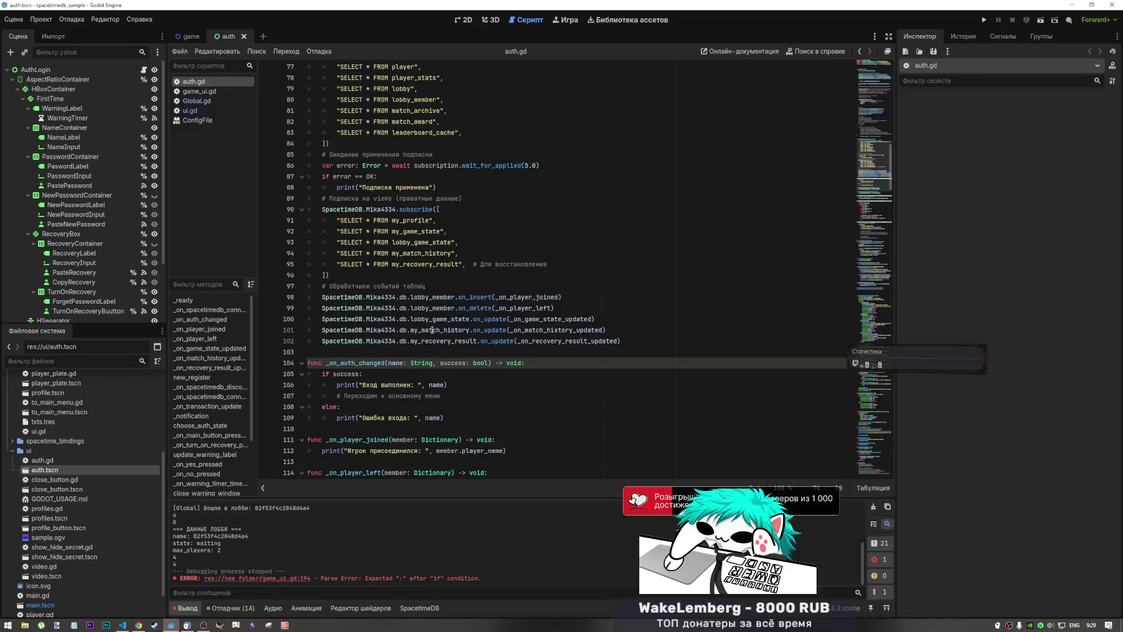
scroll(352, 327, down, 9)
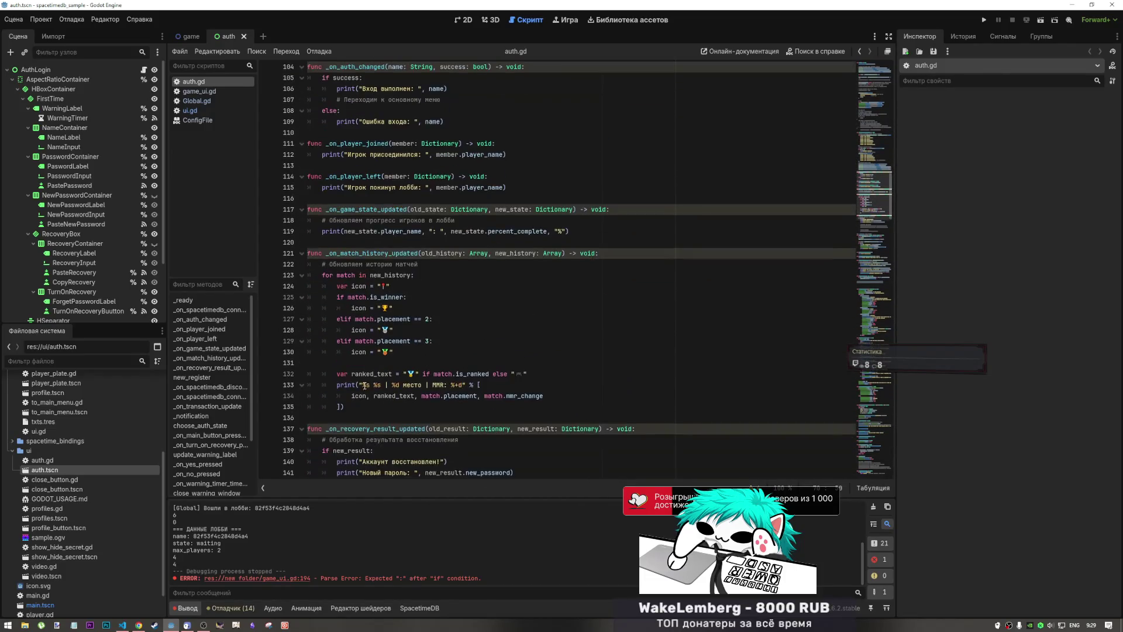
scroll(420, 355, down, 11)
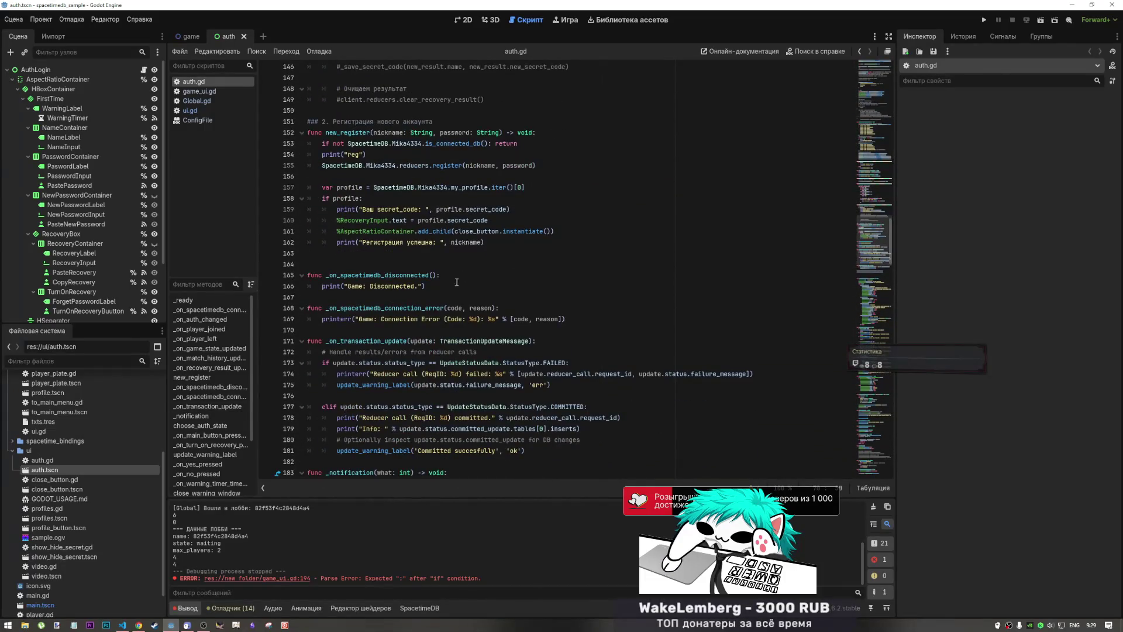
click(139, 624)
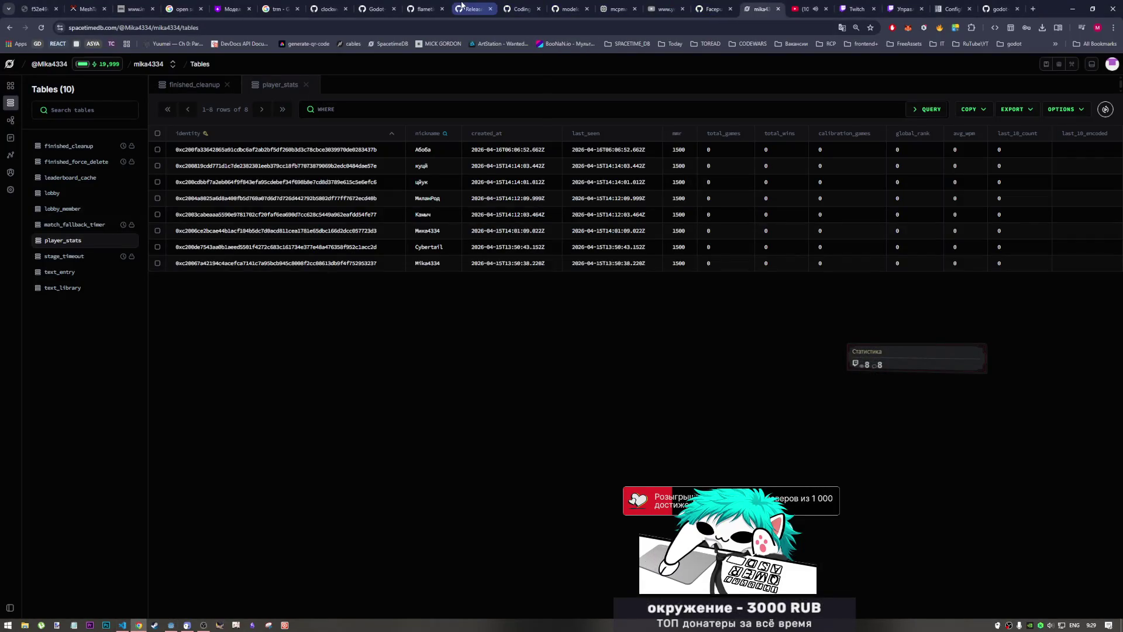
Open the SDK's docs/quickstart.md and read its connection and subscription example
click(417, 8)
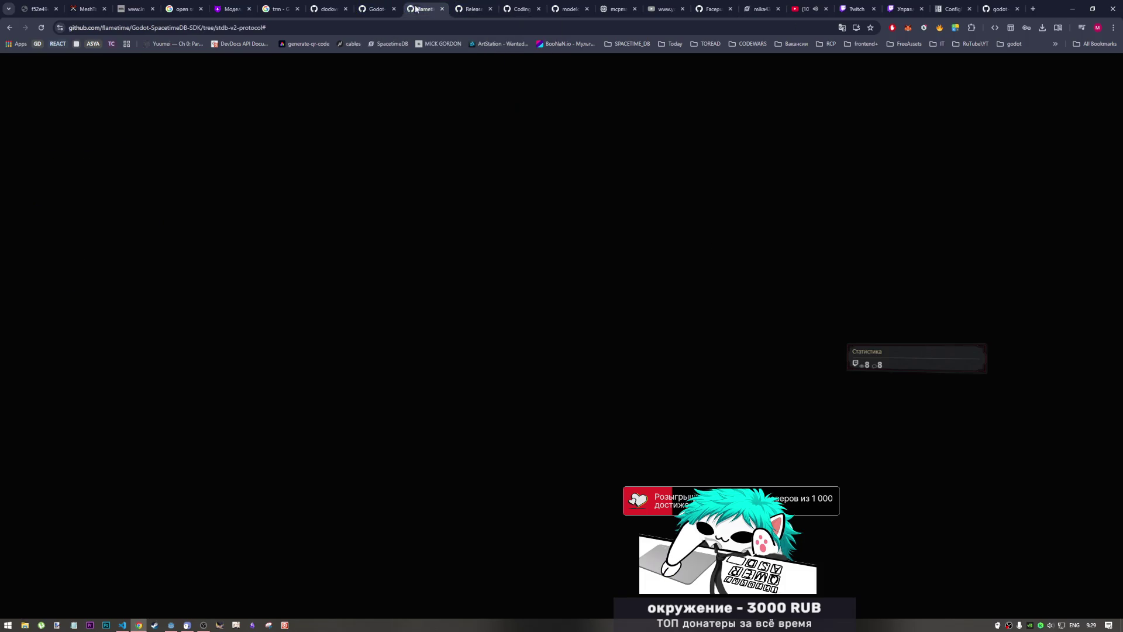
click(377, 8)
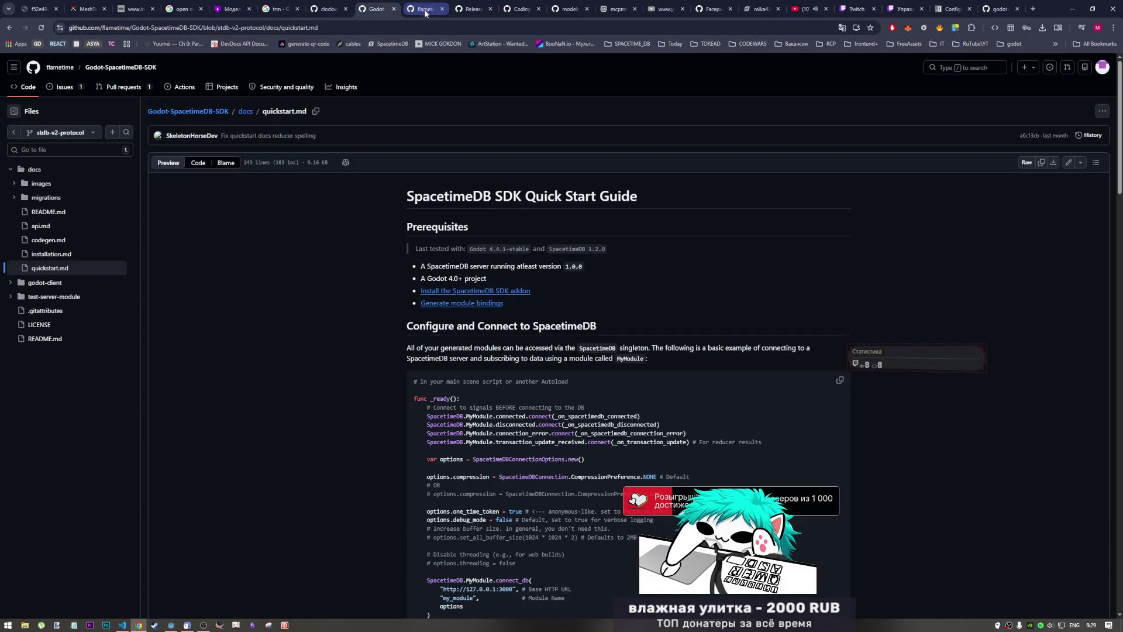
scroll(495, 364, down, 5)
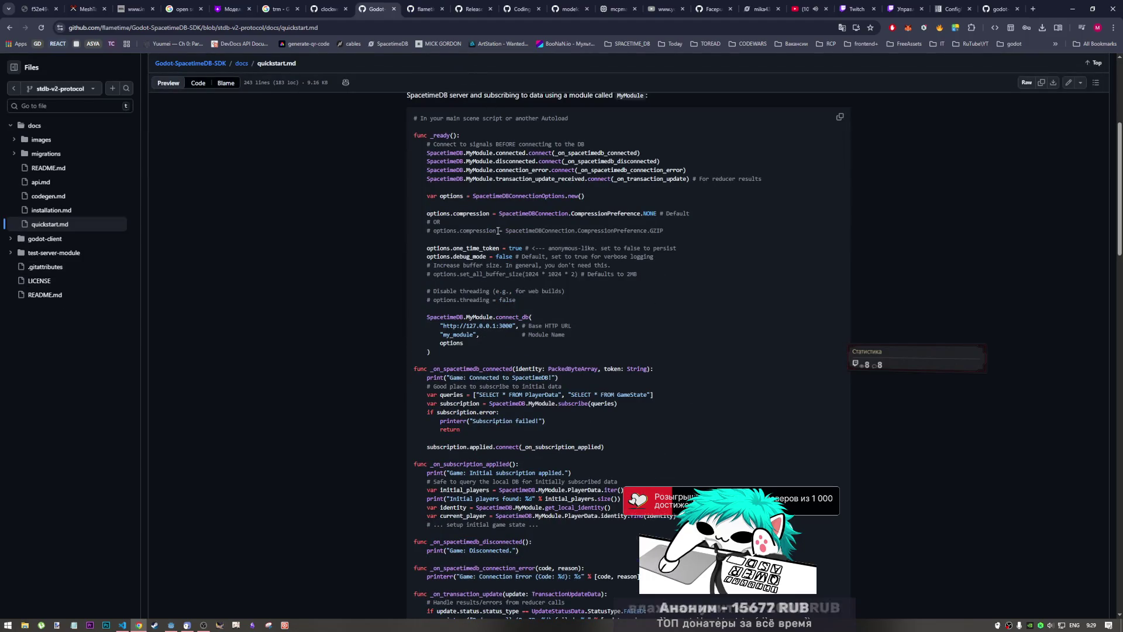
click(443, 10)
scroll(534, 328, down, 3)
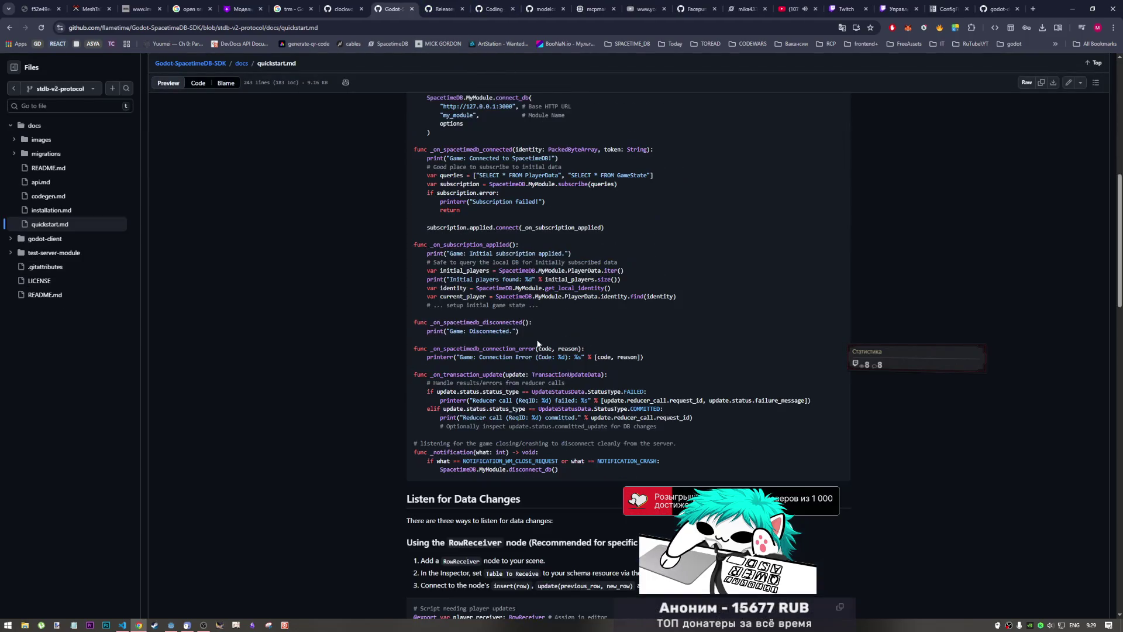
scroll(537, 339, down, 2)
scroll(535, 337, up, 2)
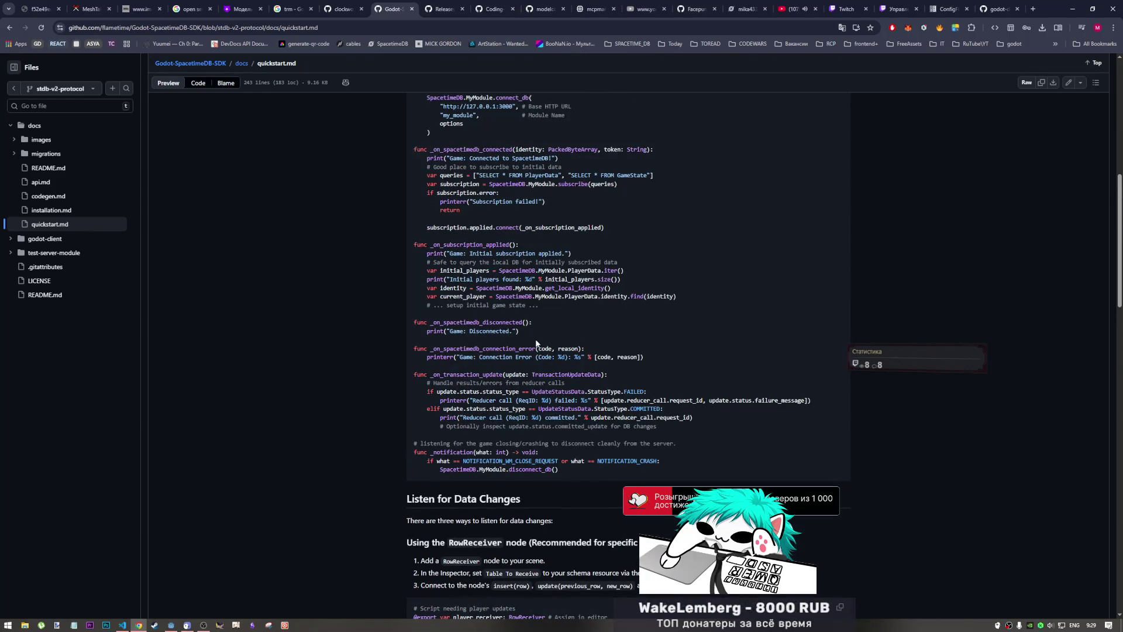
scroll(532, 334, up, 2)
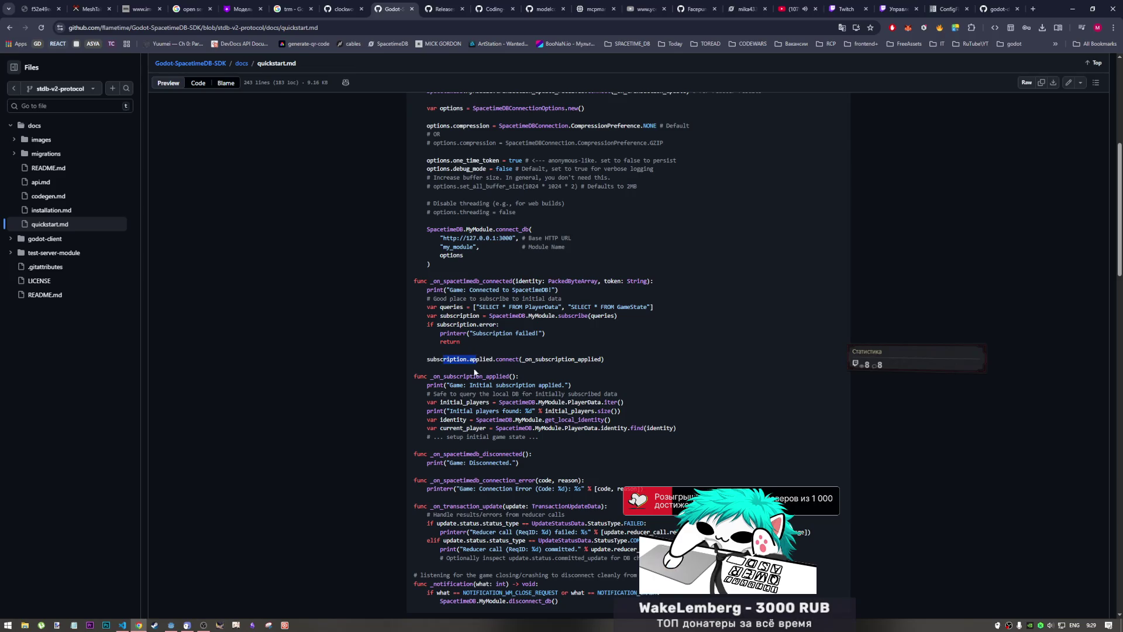
Highlight the quickstart's get_local_identity() line, then return to Godot
drag(516, 412, 536, 411)
drag(612, 420, 507, 418)
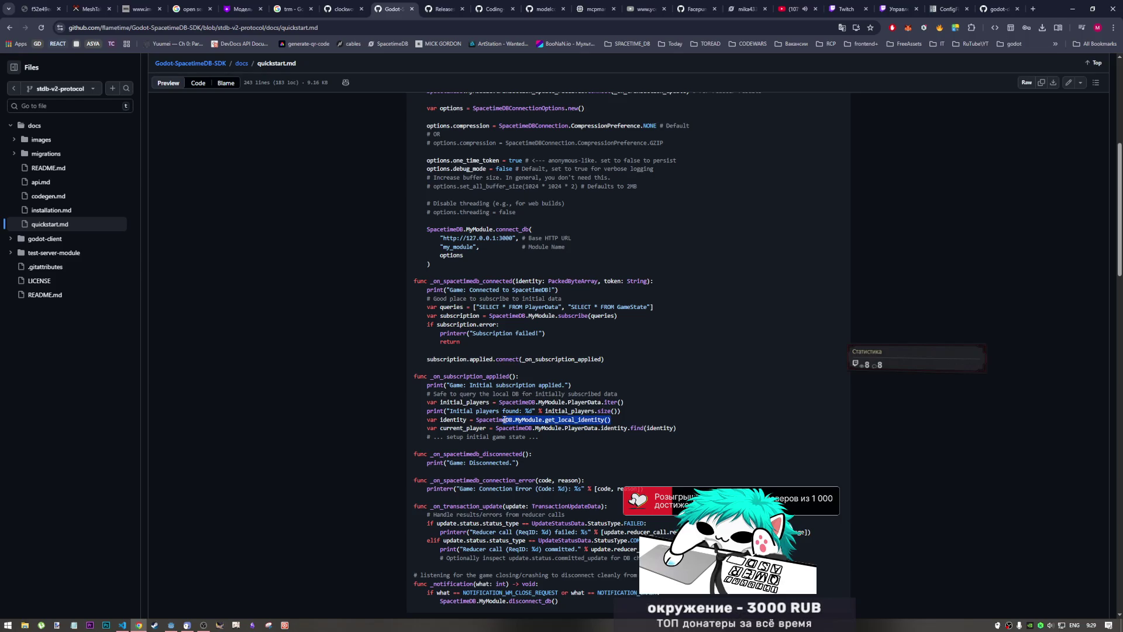
drag(505, 423, 427, 422)
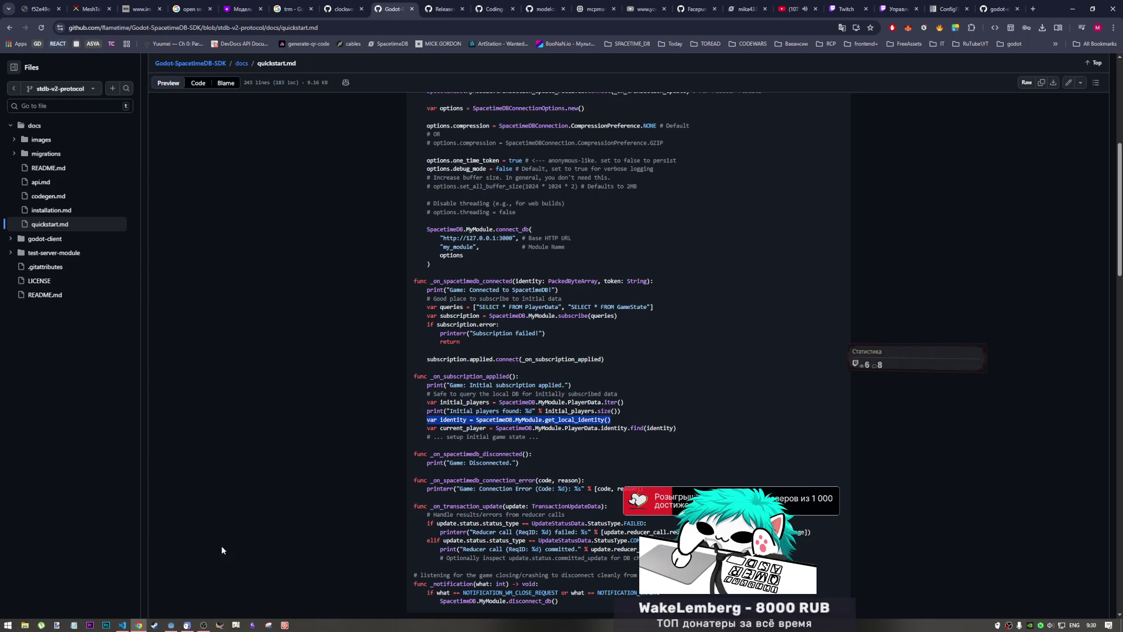
click(176, 624)
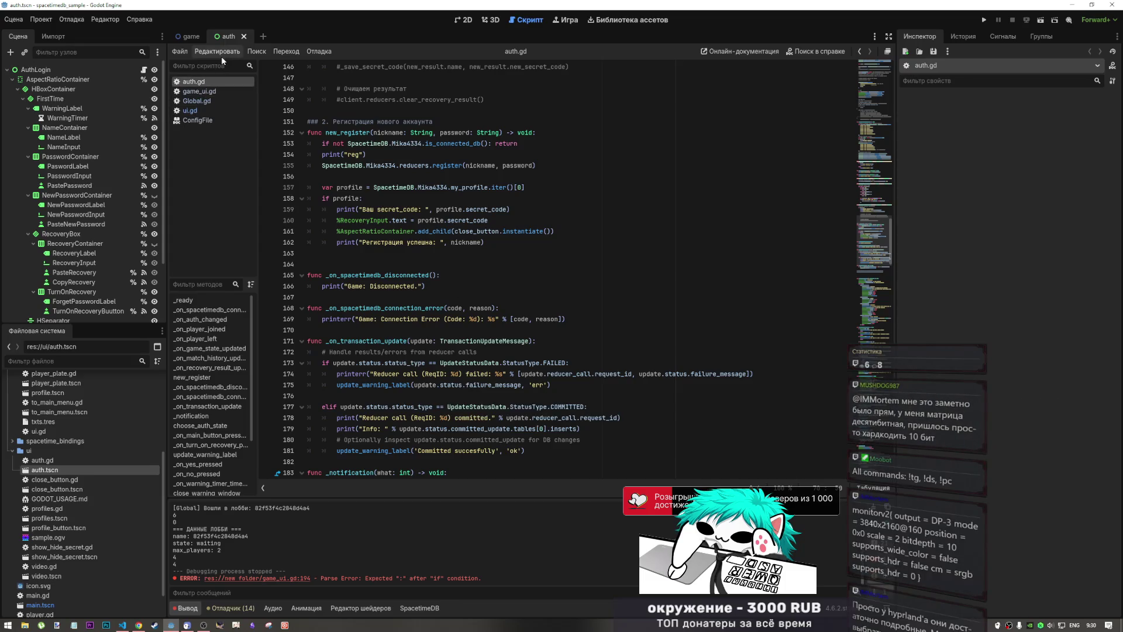
Close the auth scene tab and the auth.gd script
click(244, 36)
right_click(205, 80)
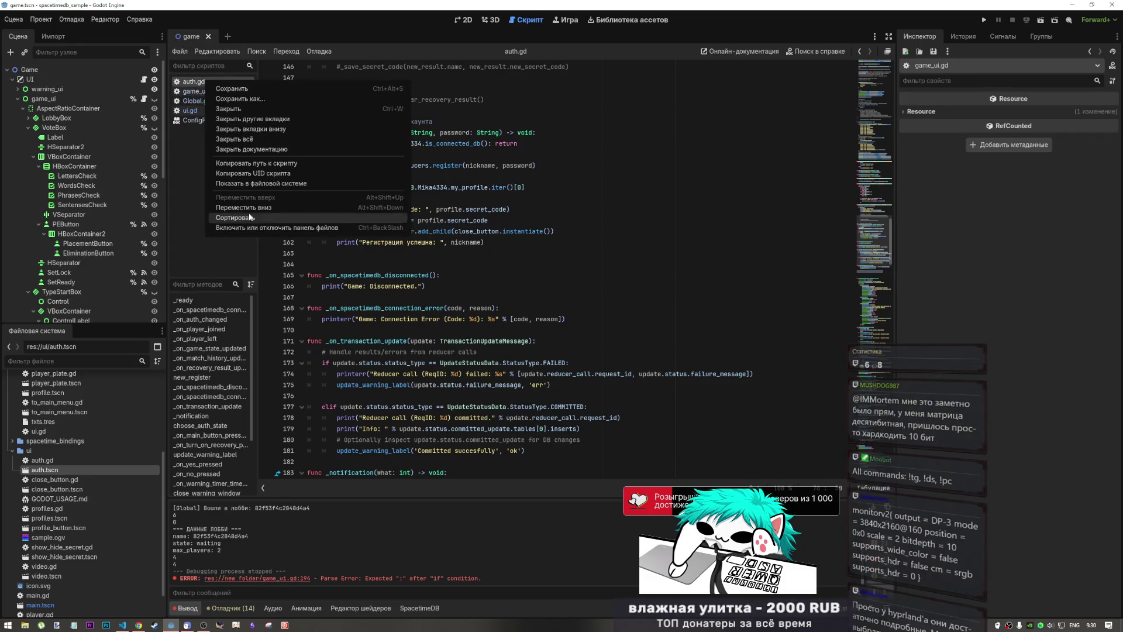
click(228, 108)
Scroll ui.gd to the lobby subscribe and unsubscribe functions and their applied handlers
scroll(421, 387, up, 3)
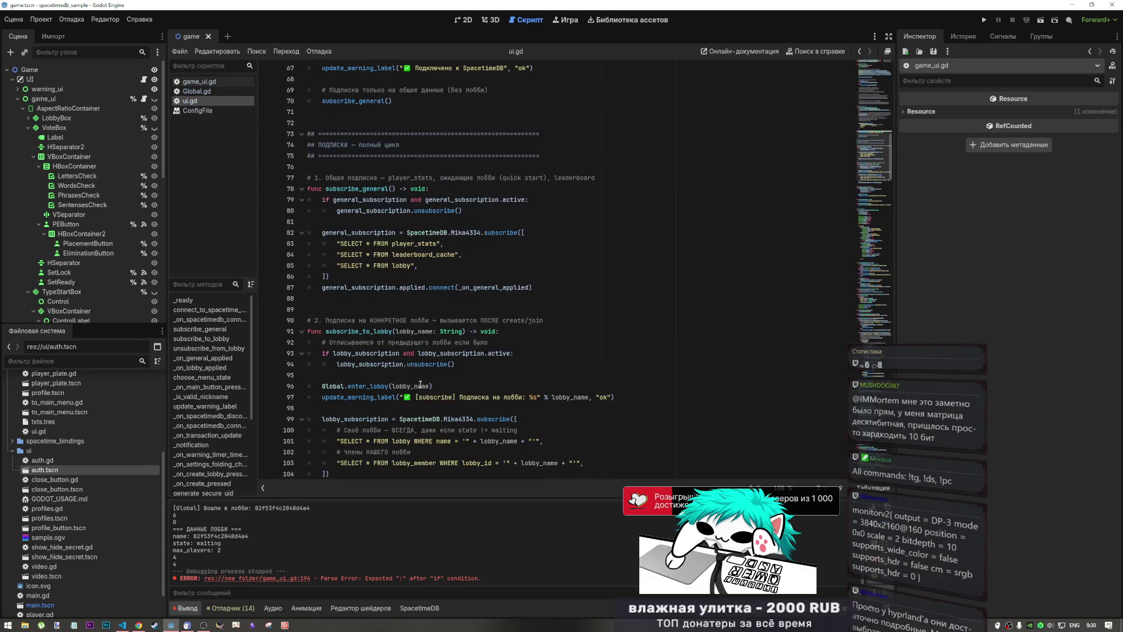
scroll(422, 387, down, 10)
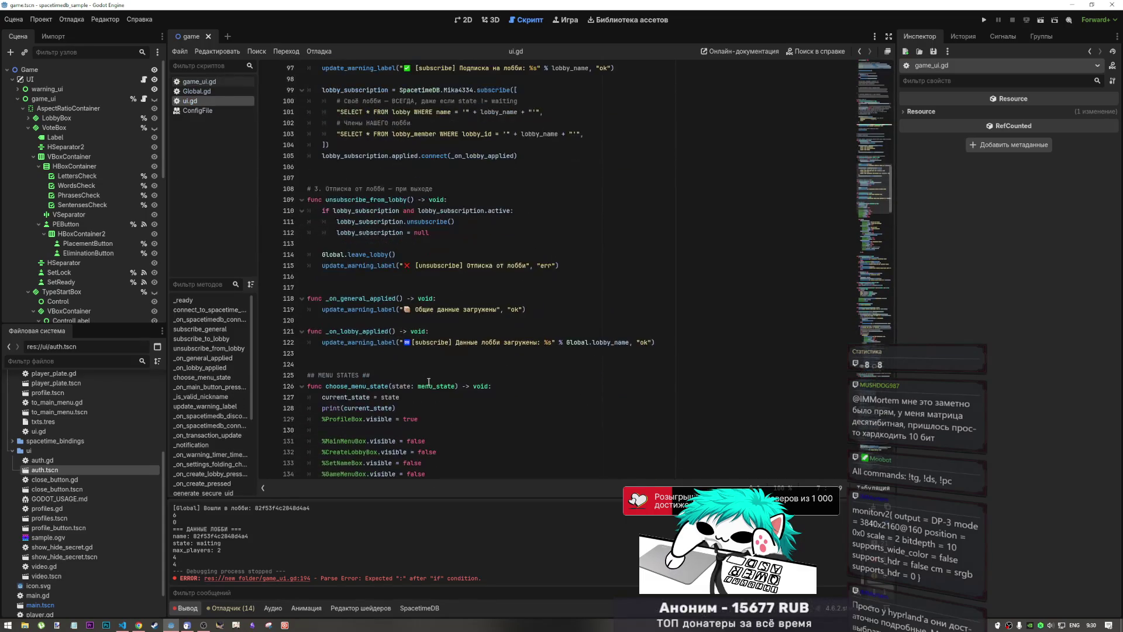
mouse_move(429, 382)
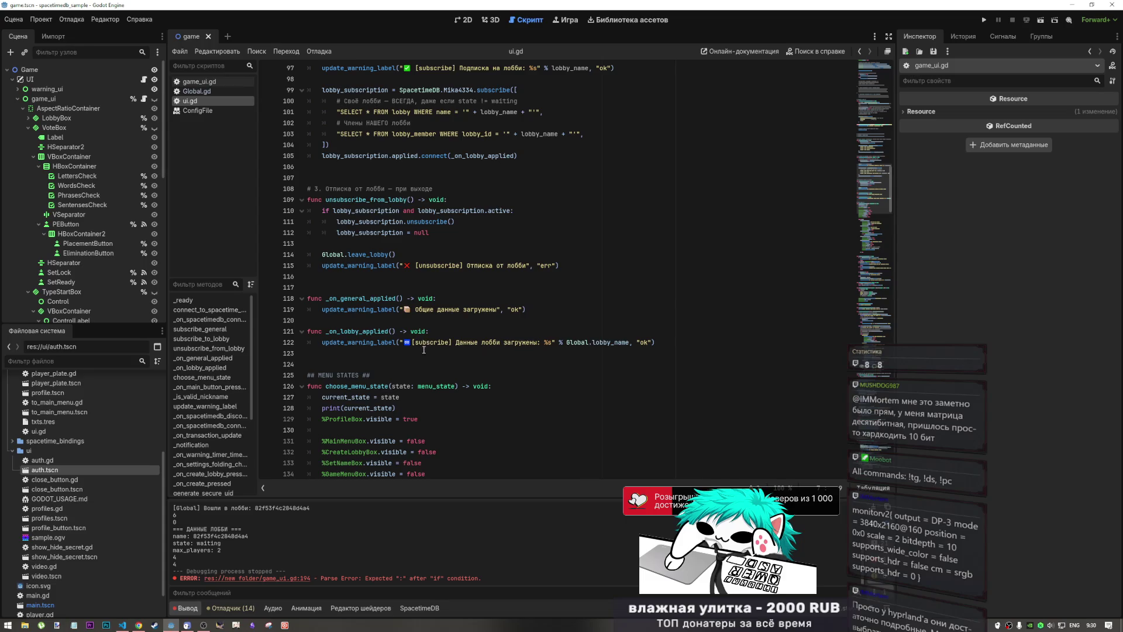
scroll(433, 351, up, 1)
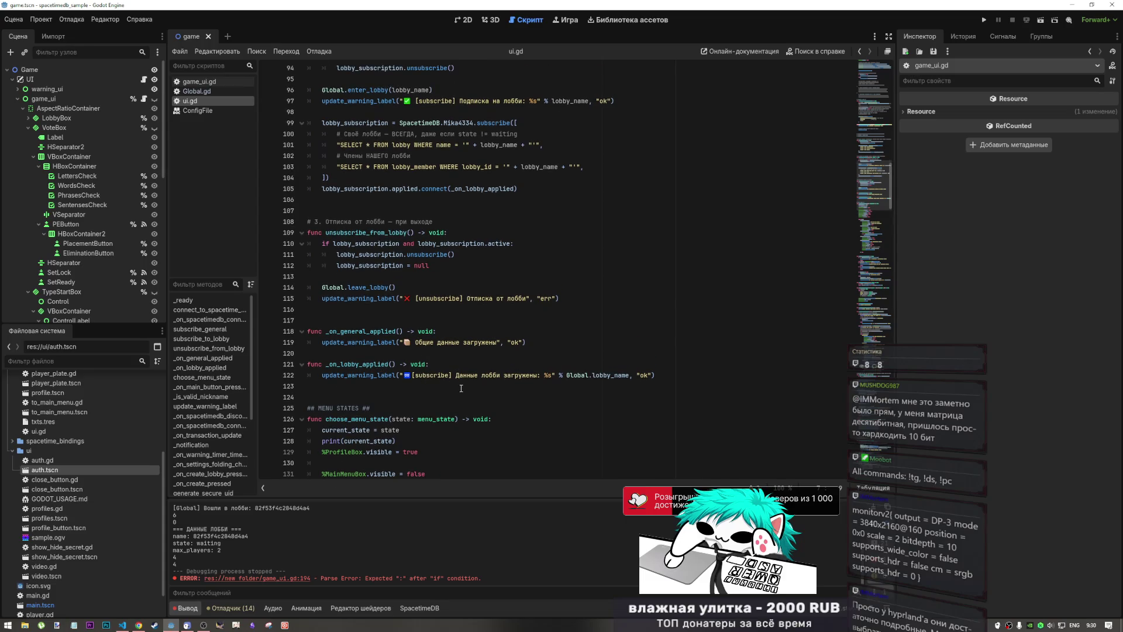
scroll(489, 294, up, 4)
scroll(479, 345, down, 4)
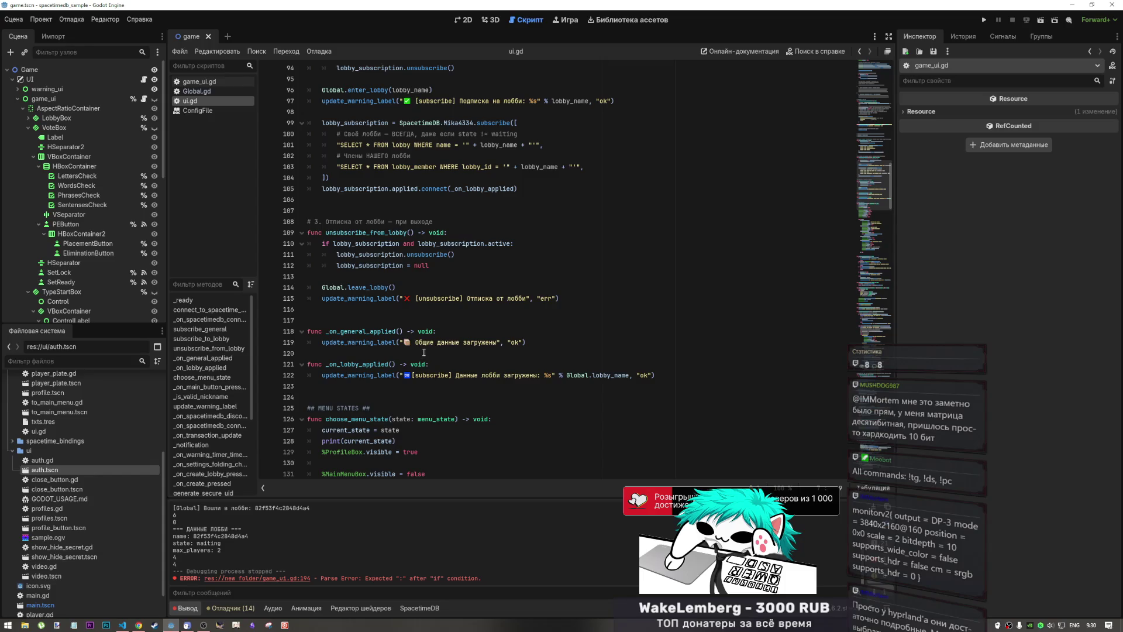
Highlight unsubscribe_from_lobby's Global.leave_lobby() call and inspect Global.gd's enter_lobby
mouse_move(336, 233)
mouse_down()
mouse_move(391, 241)
mouse_move(413, 298)
mouse_up()
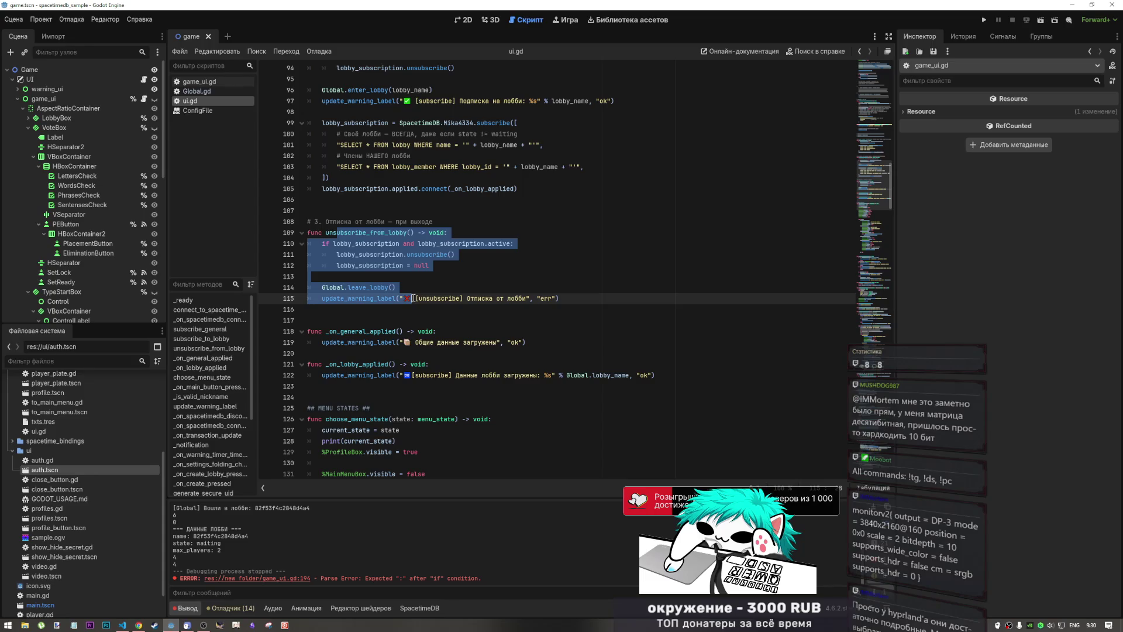
click(322, 287)
shift+click(403, 288)
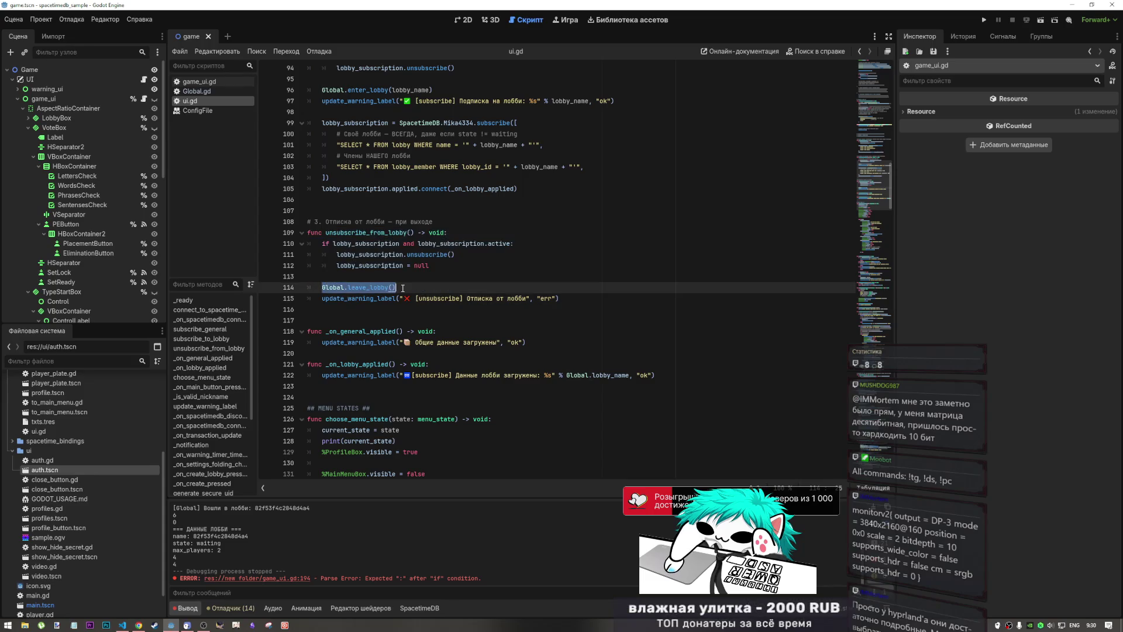
click(196, 91)
drag(332, 199, 381, 221)
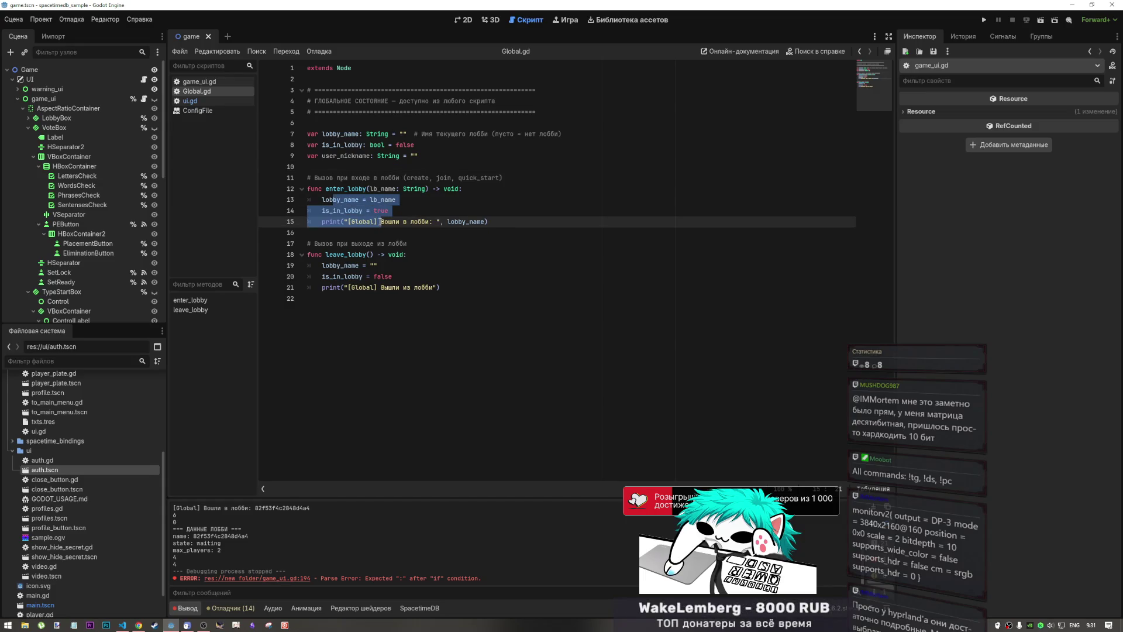
click(189, 101)
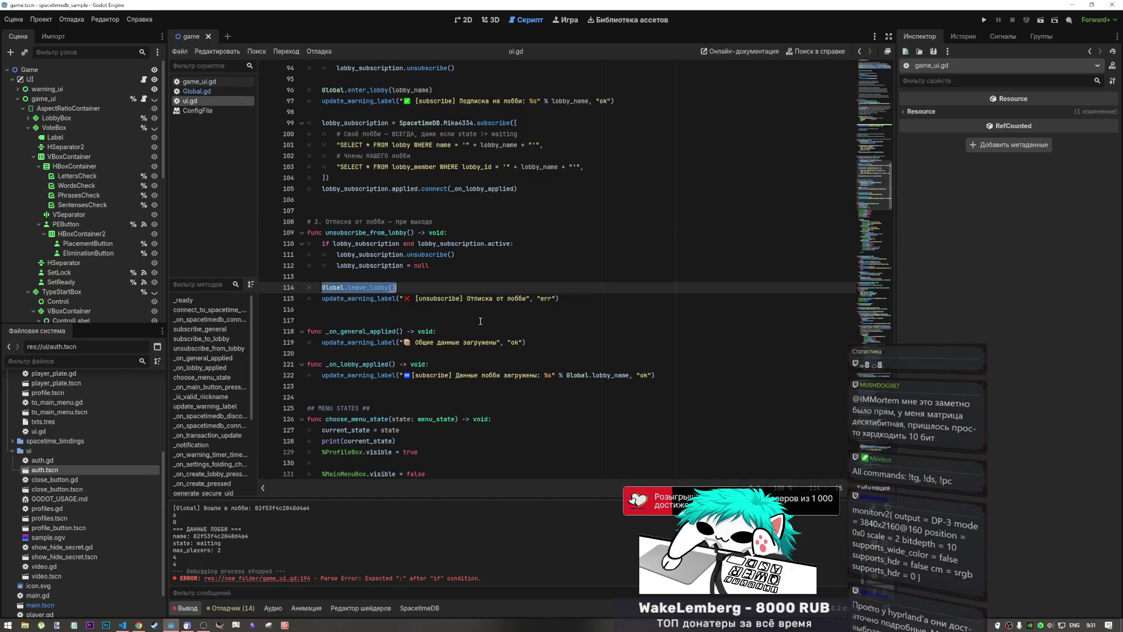
Compare it against Global.gd's leave_lobby reset, then switch to the 2D canvas
click(188, 93)
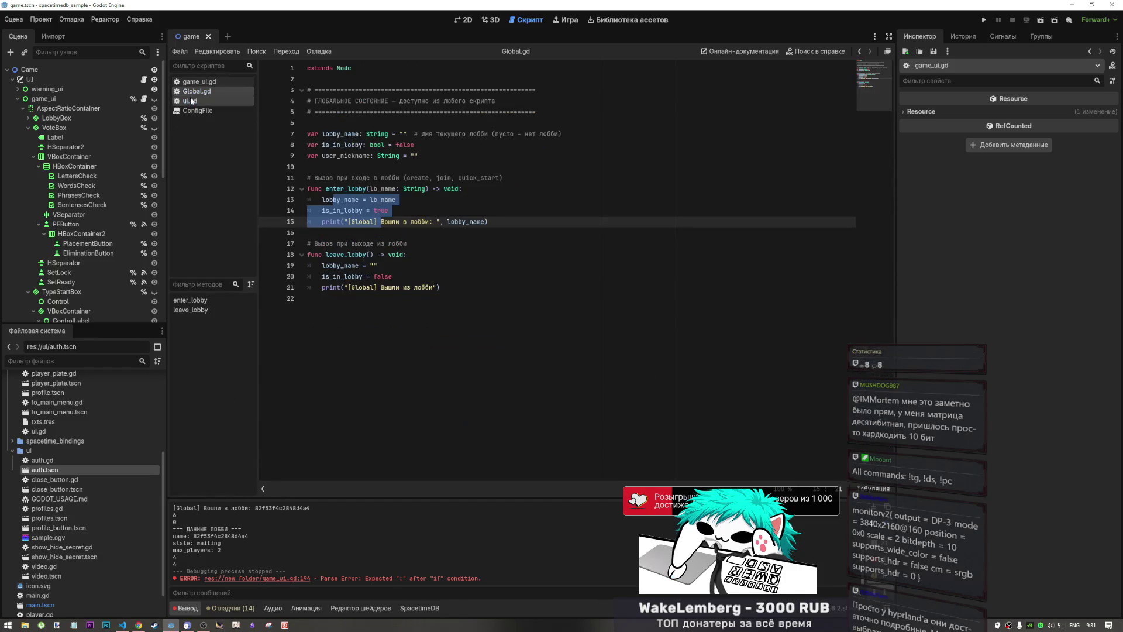
drag(324, 255, 374, 287)
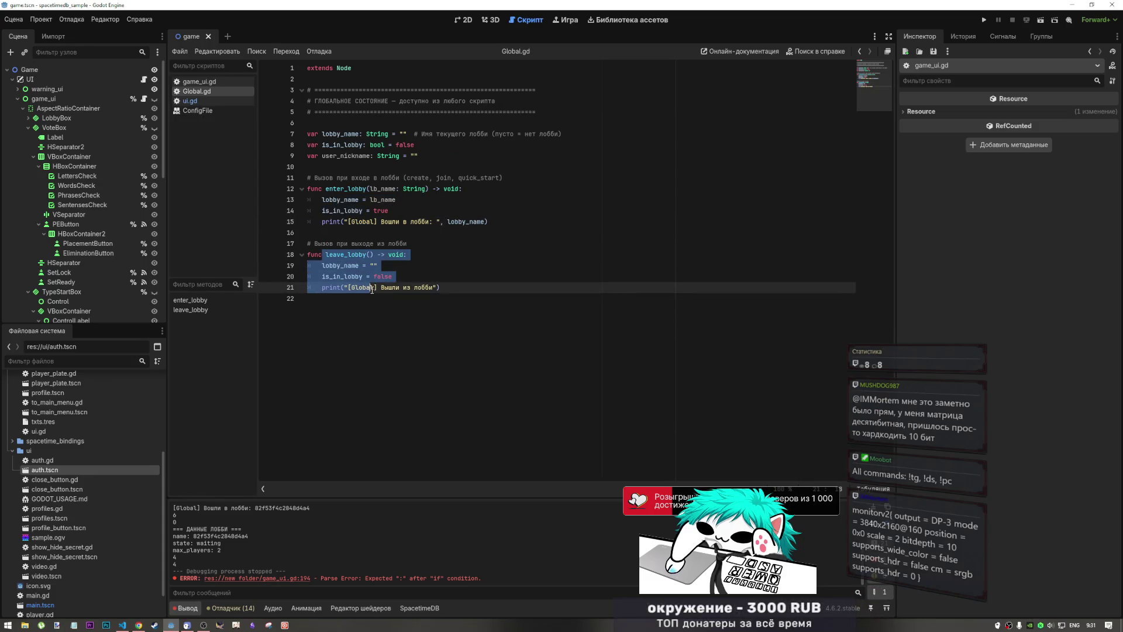
click(192, 101)
click(582, 304)
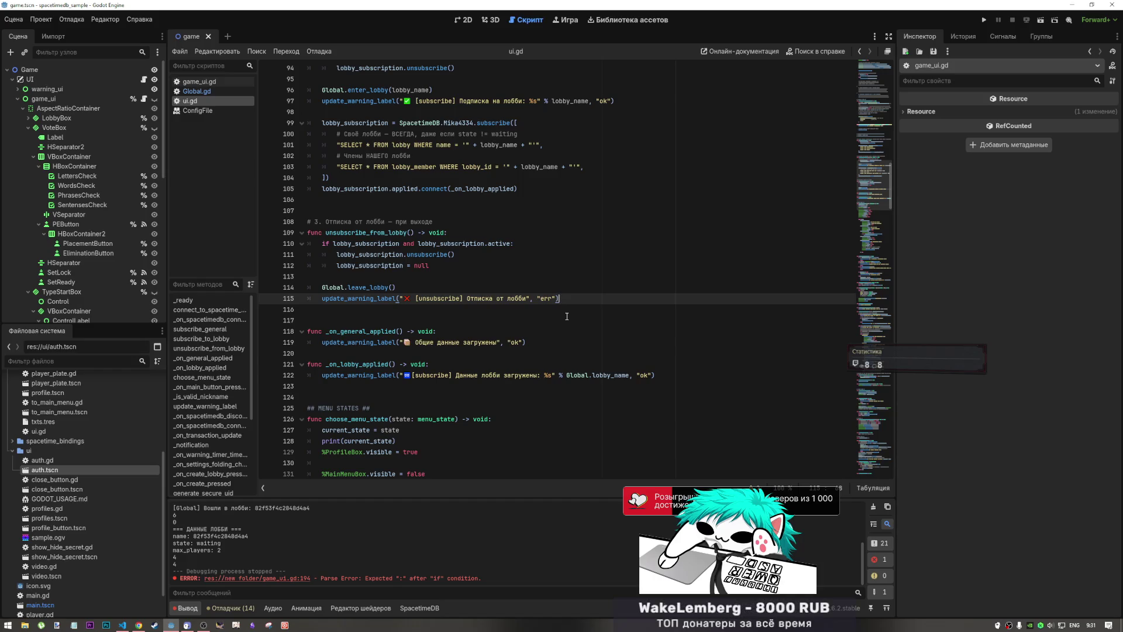
scroll(567, 316, up, 2)
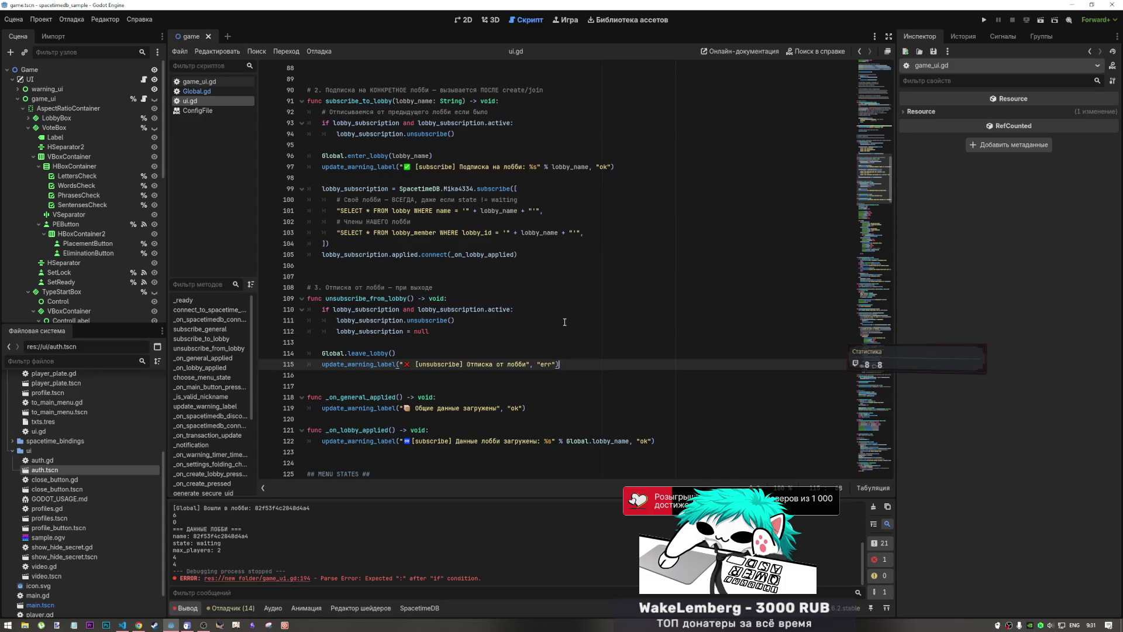
scroll(565, 322, down, 4)
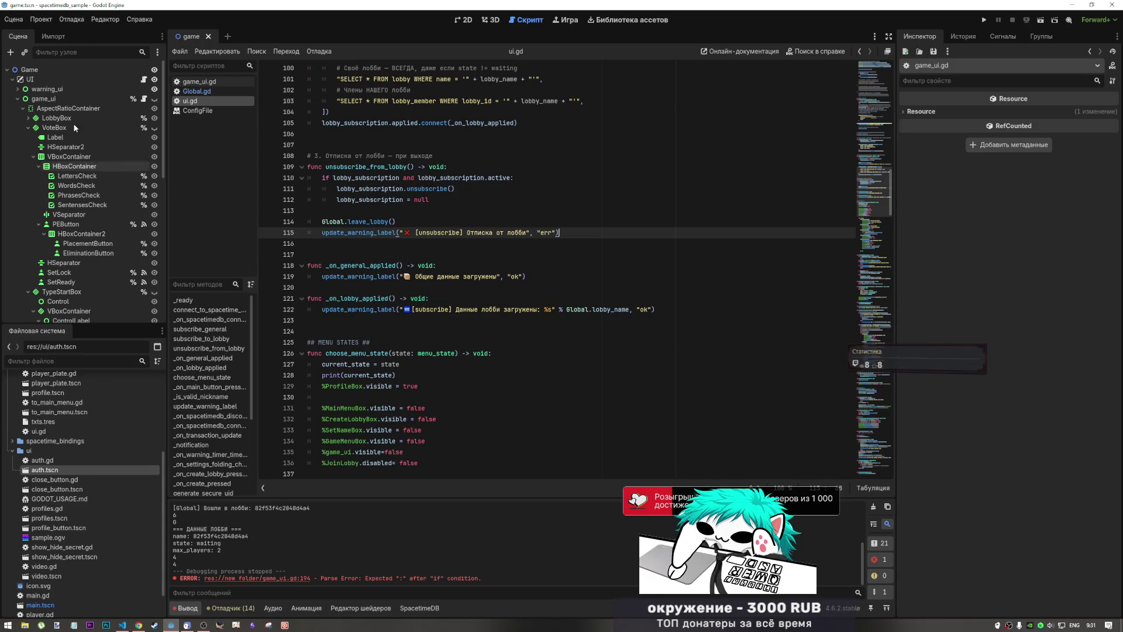
scroll(59, 269, down, 10)
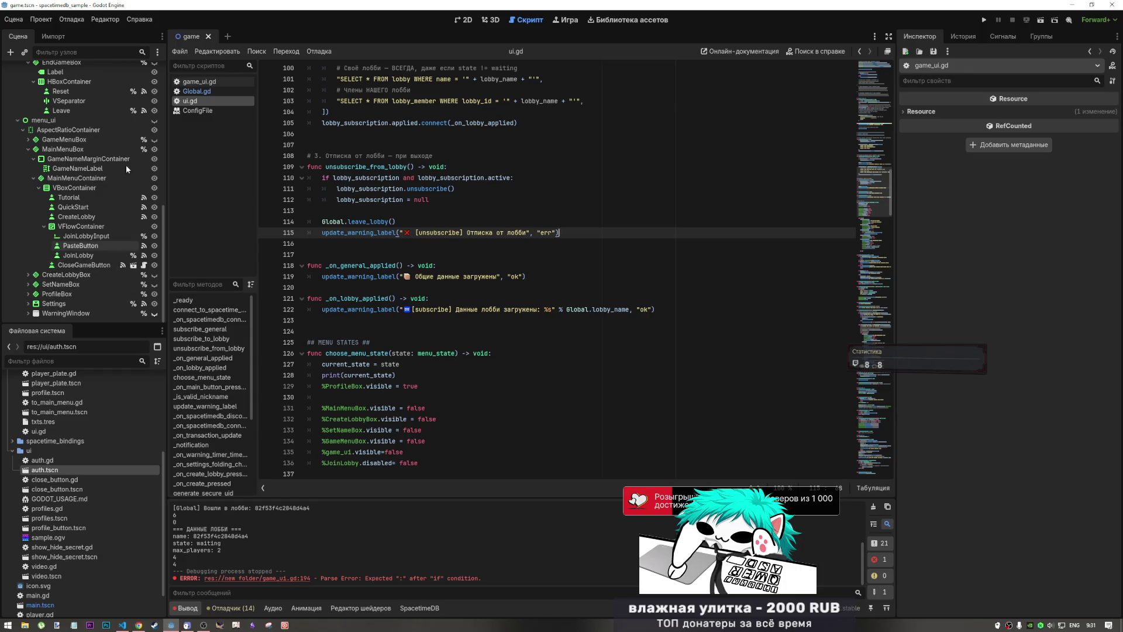
click(463, 19)
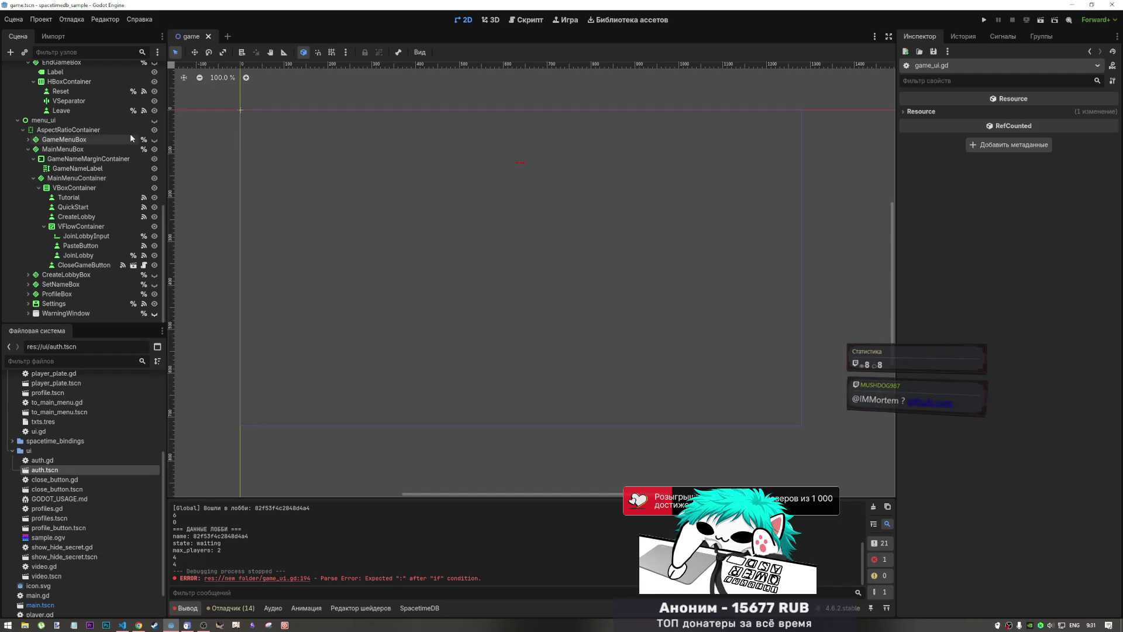
Keep menu_ui hidden and make game_ui visible on the canvas
click(154, 120)
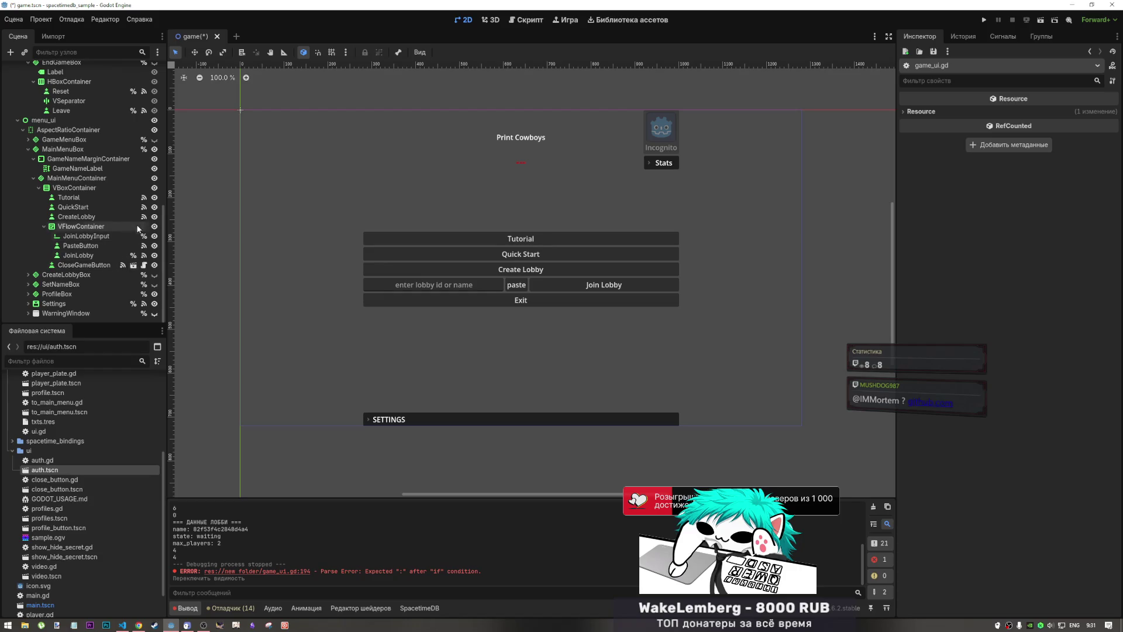
click(154, 120)
scroll(111, 177, up, 10)
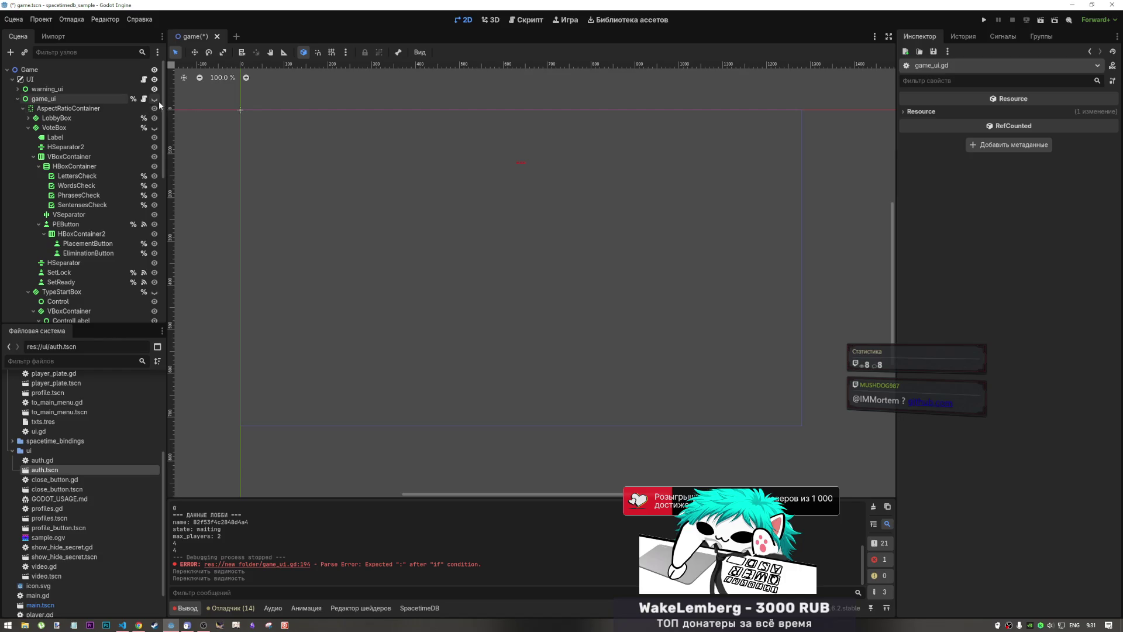
click(155, 98)
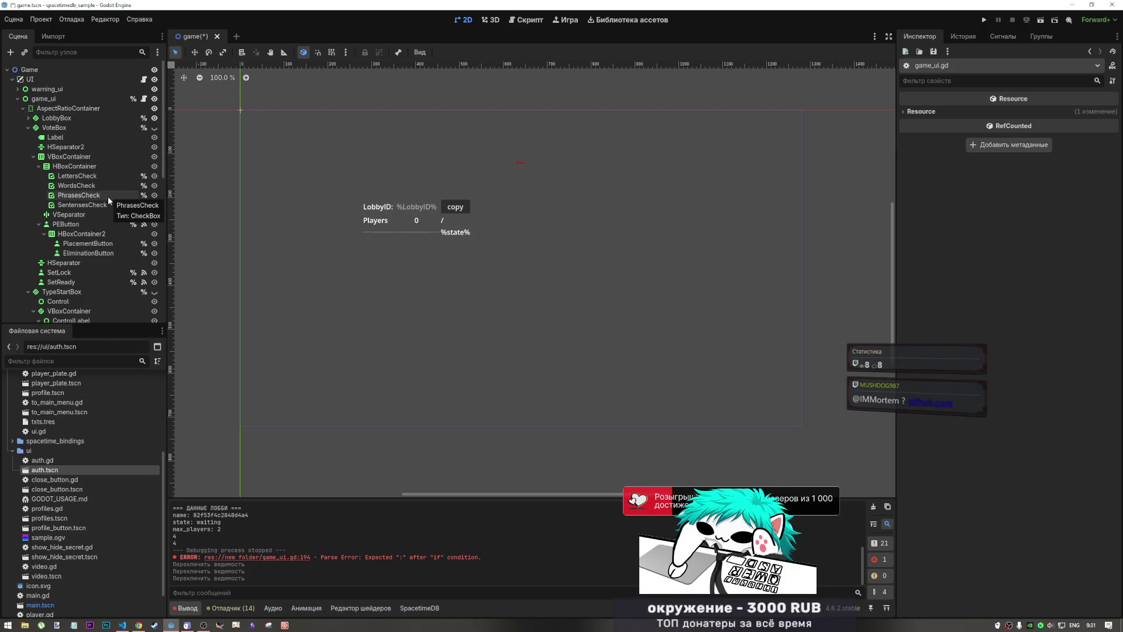
scroll(106, 228, down, 2)
scroll(104, 230, down, 4)
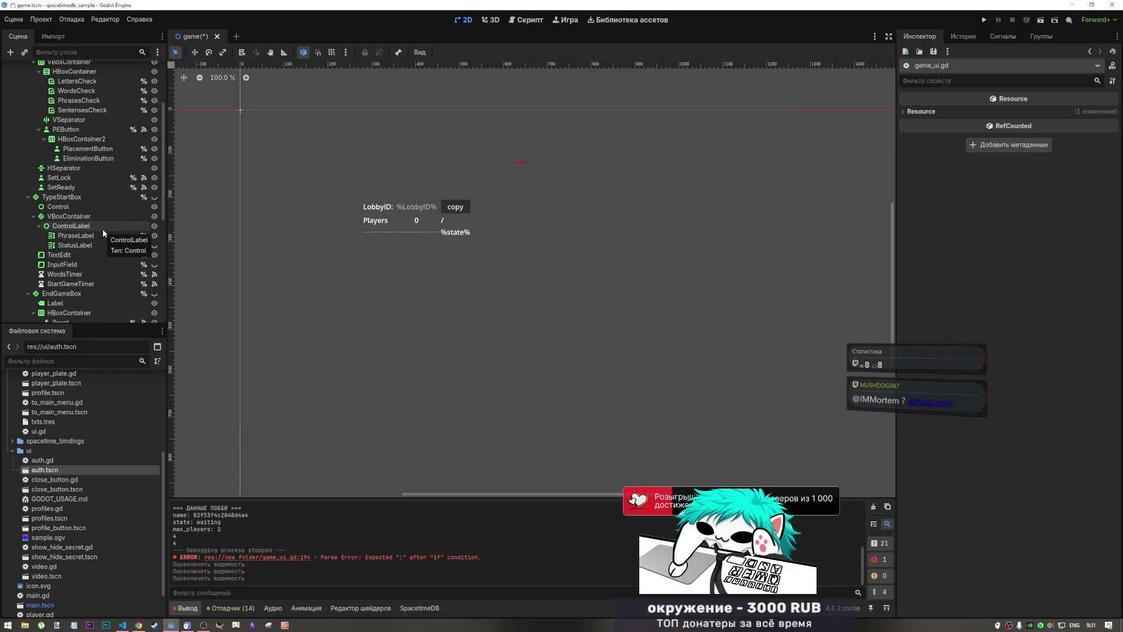
scroll(99, 249, up, 5)
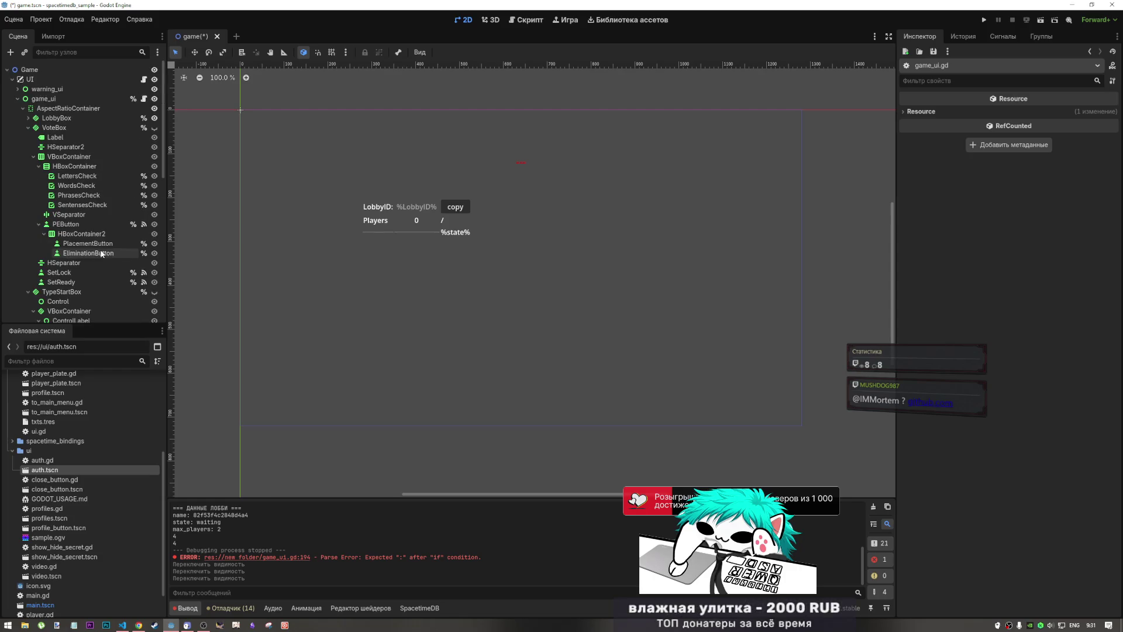
Hide LobbyBox, VoteBox and TypeStartBox, show EndGameBox, and select the Leave button
click(154, 117)
click(154, 127)
click(155, 127)
scroll(151, 170, down, 5)
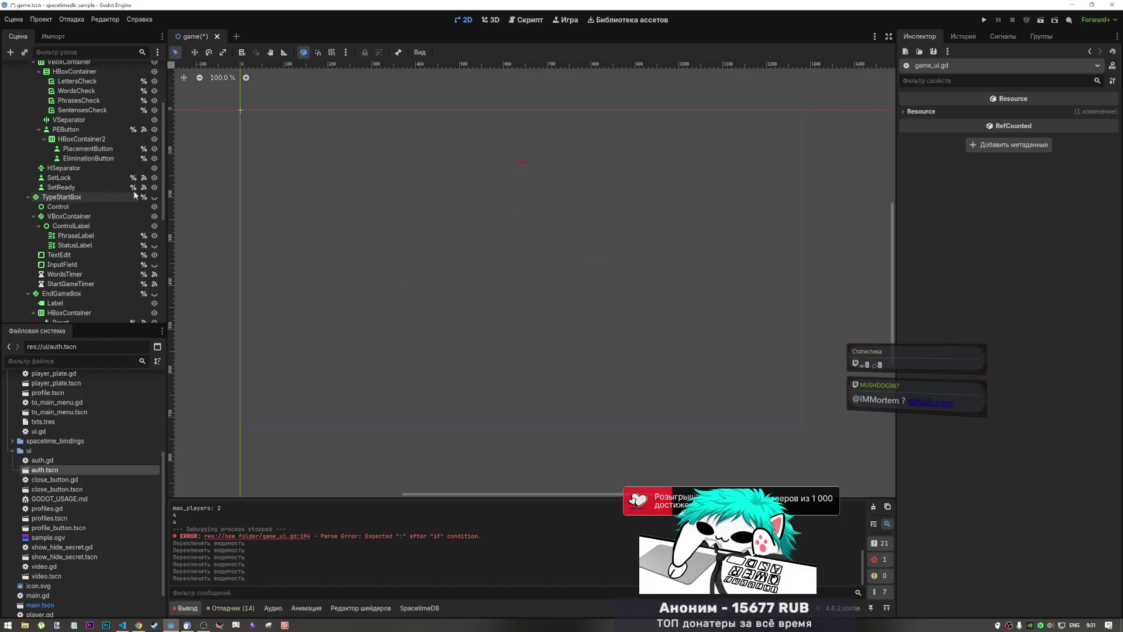
click(154, 198)
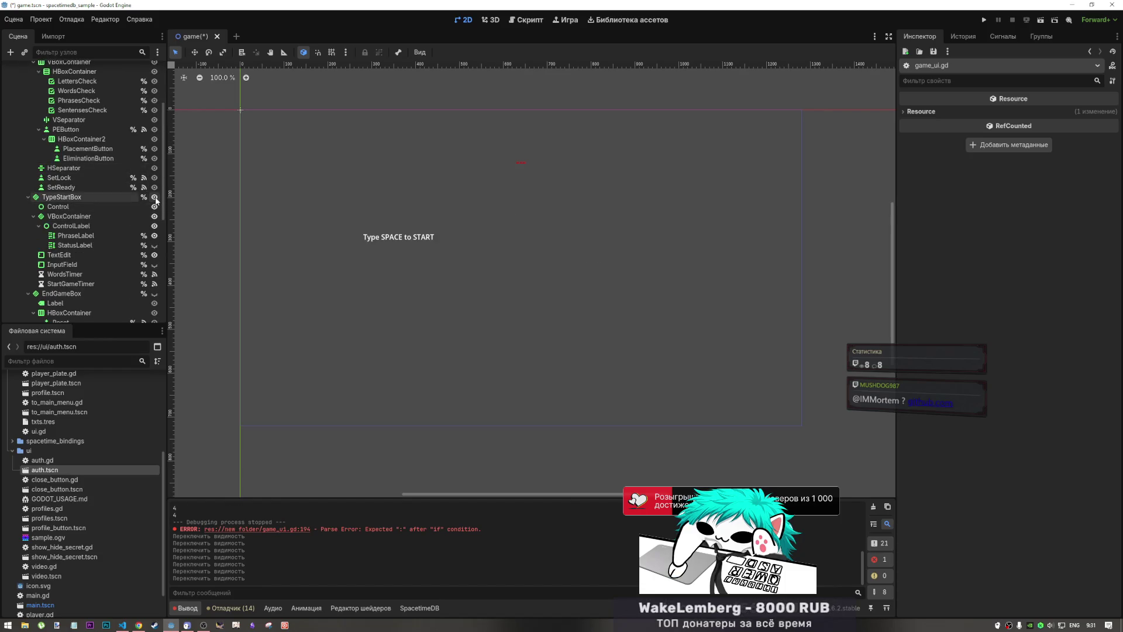
click(154, 197)
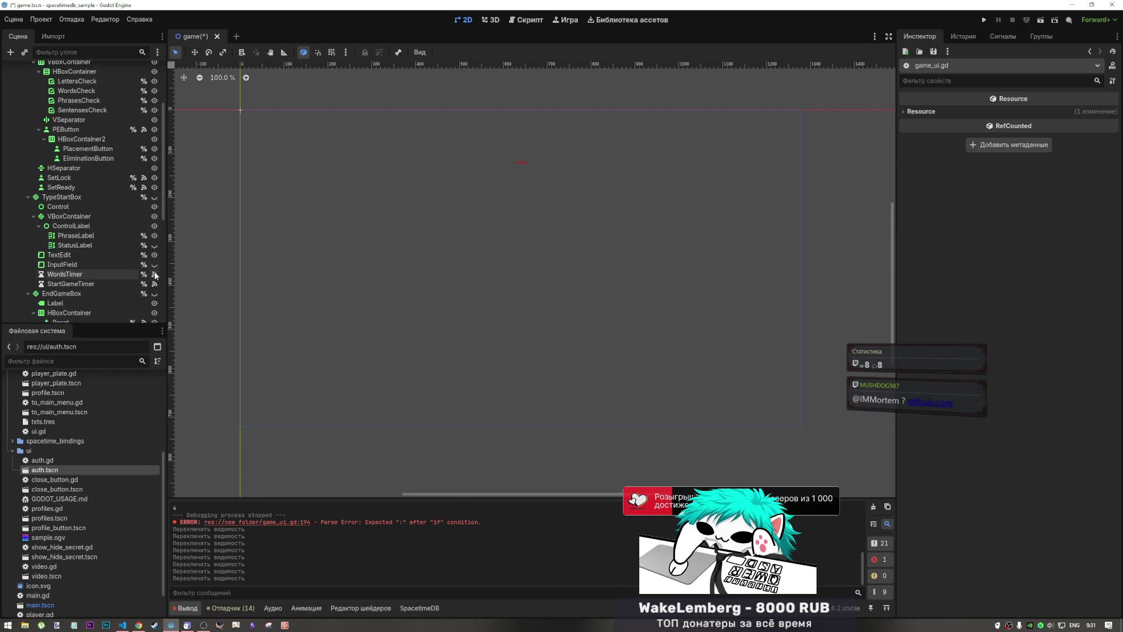
scroll(157, 252, down, 3)
click(155, 230)
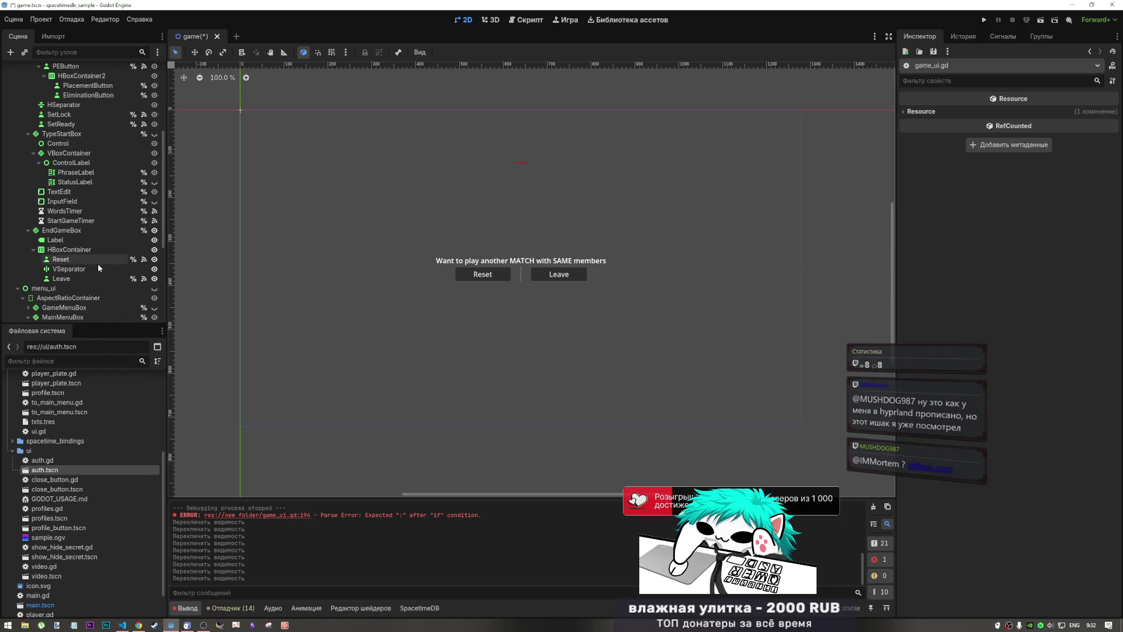
click(91, 278)
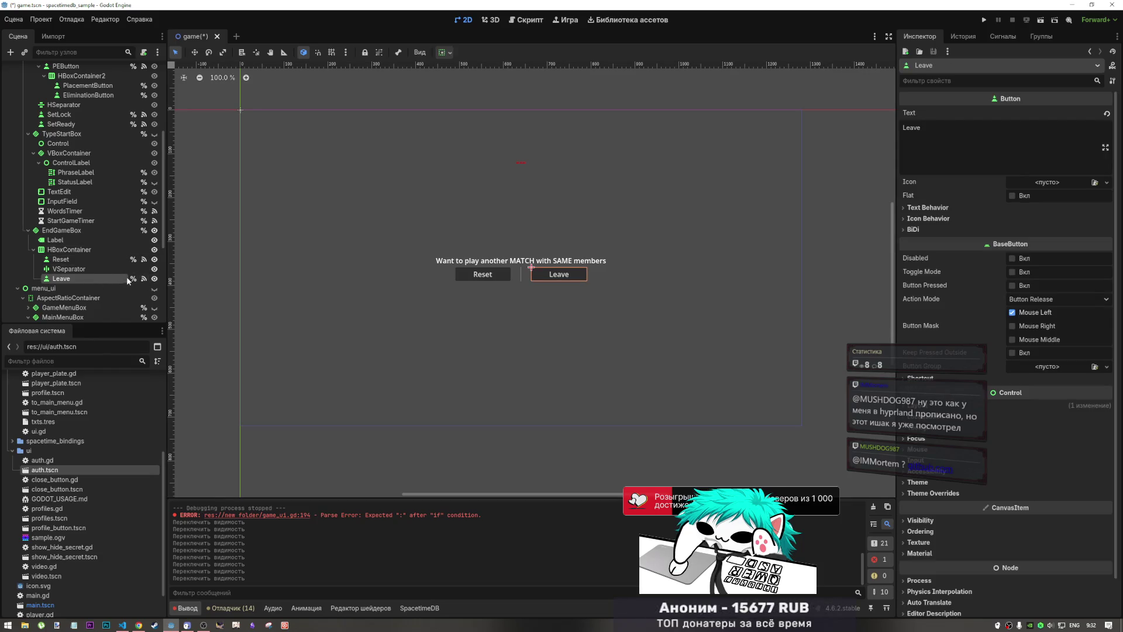
Copy the leave_lobby reducer call from _on_leave_pressed in game_ui.gd, then return to ui.gd
click(1003, 36)
double_click(980, 108)
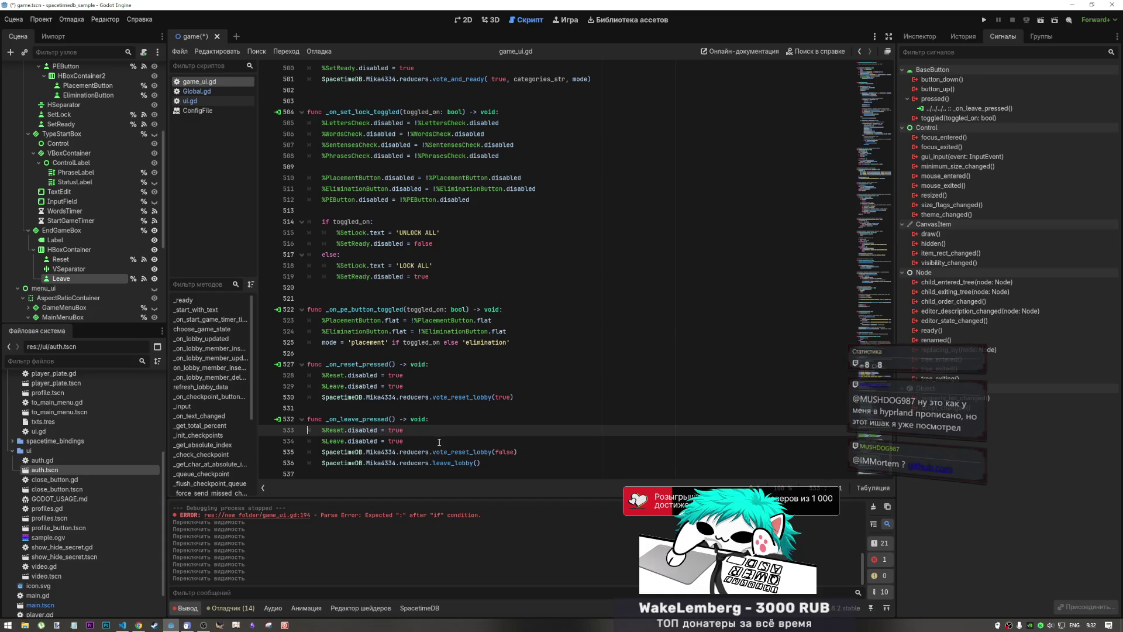
drag(384, 452, 439, 451)
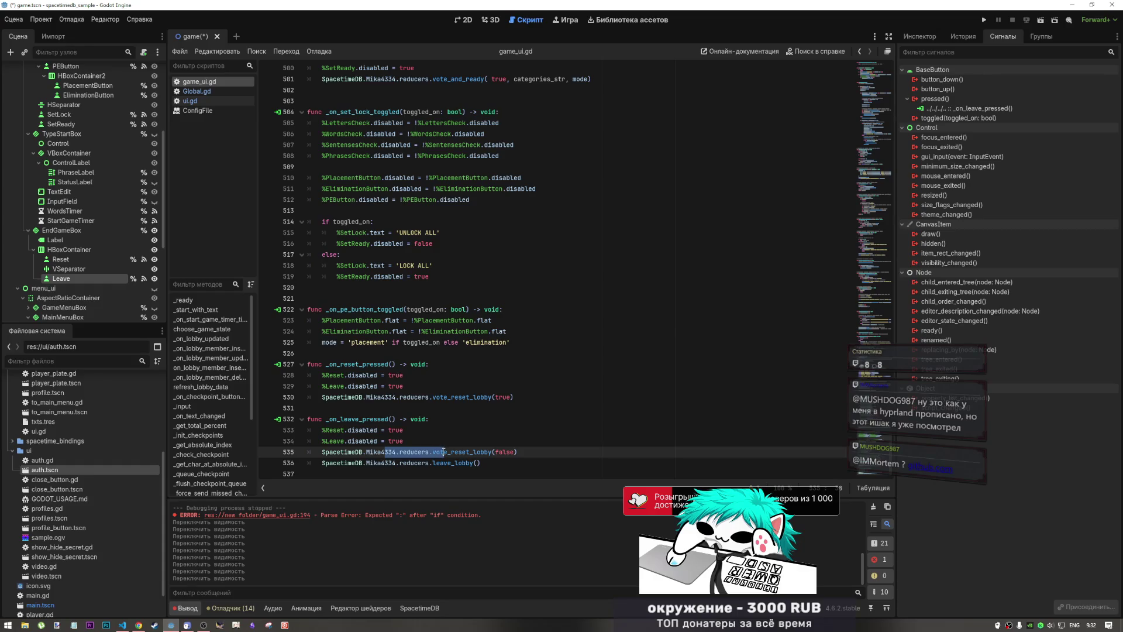
drag(321, 452, 323, 457)
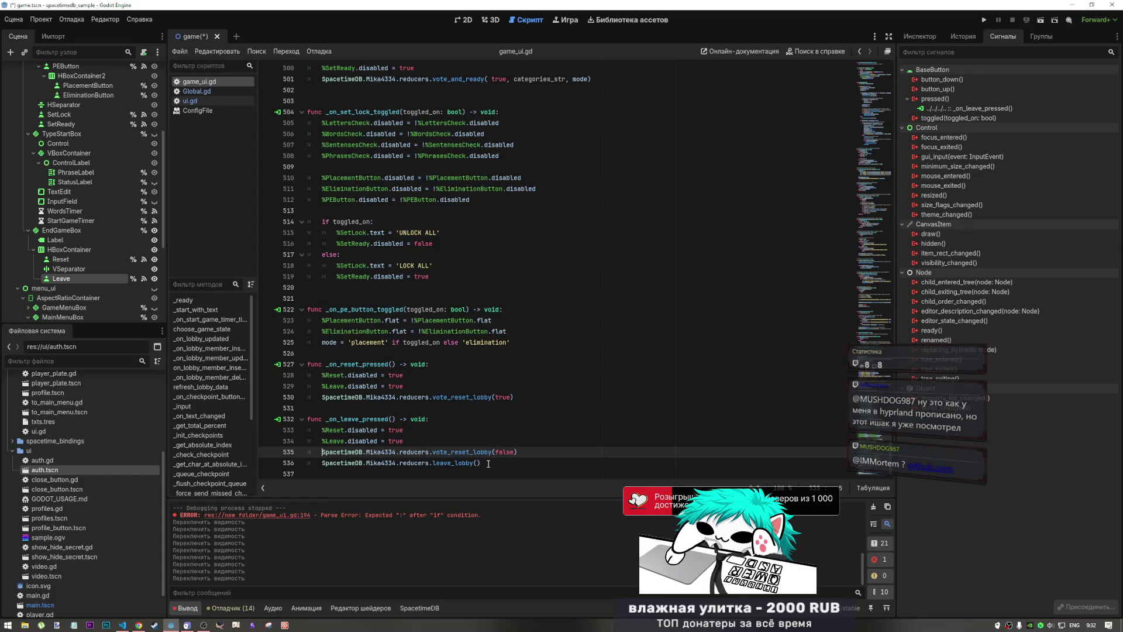
drag(489, 463, 318, 460)
key(ctrl+c)
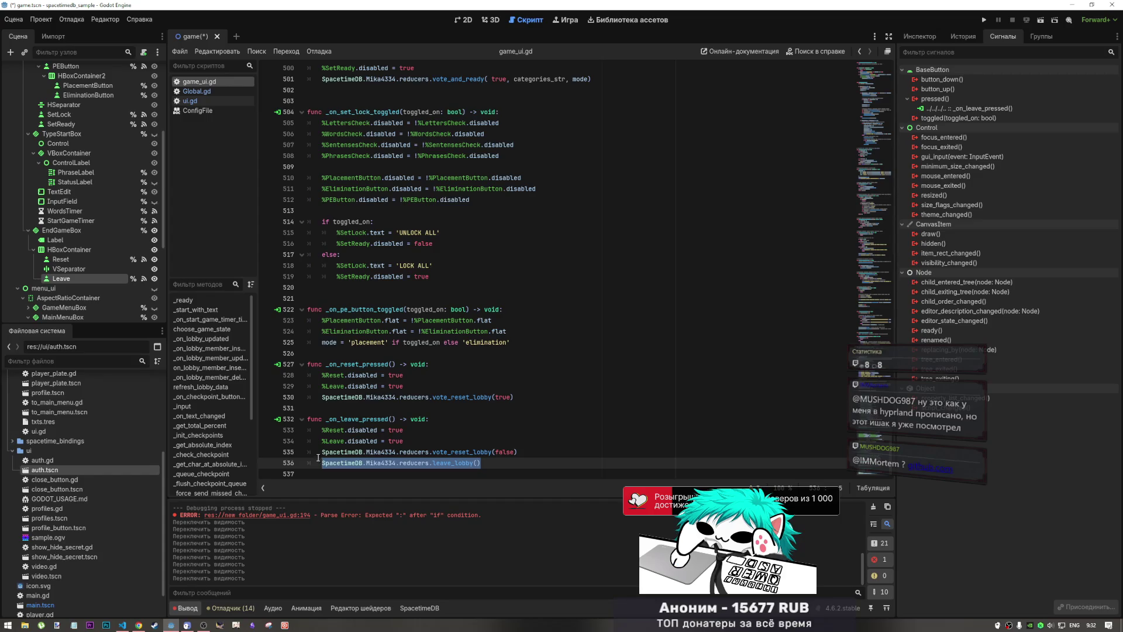
click(222, 100)
click(578, 252)
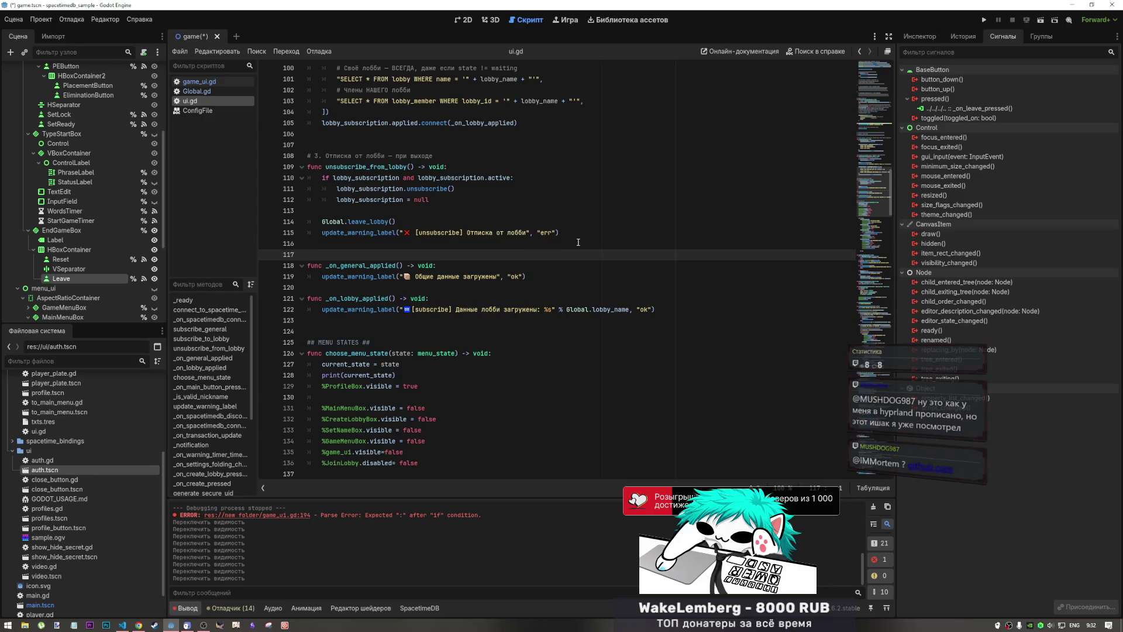
Paste the leave_lobby reducer call after Global.leave_lobby() in unsubscribe_from_lobby and save ui.gd
click(577, 234)
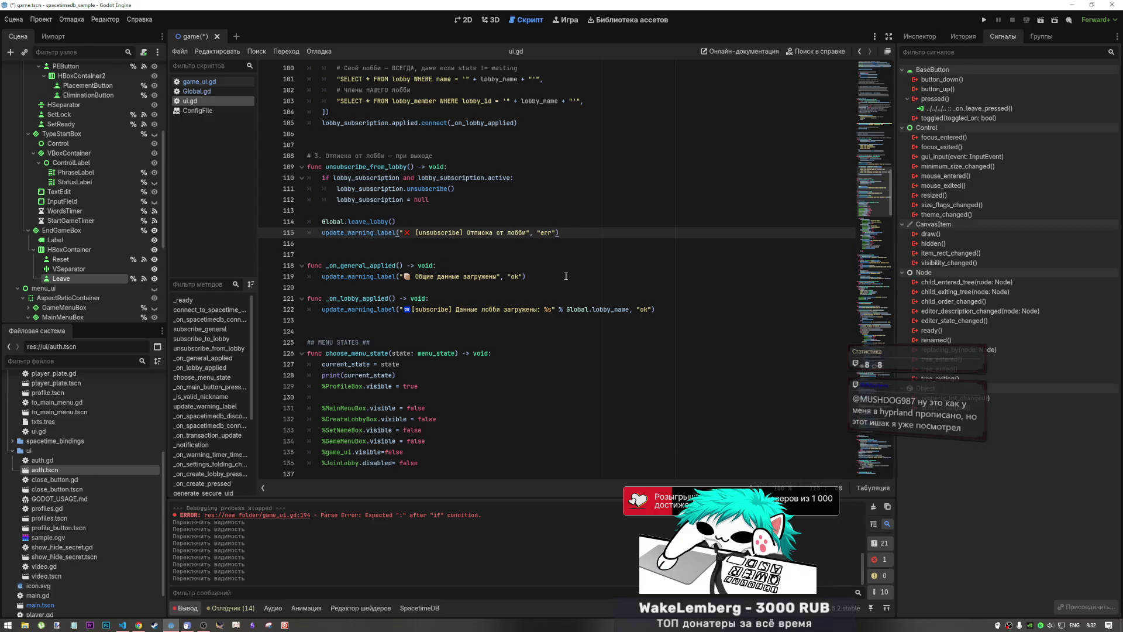
key(Return)
key(ctrl+v)
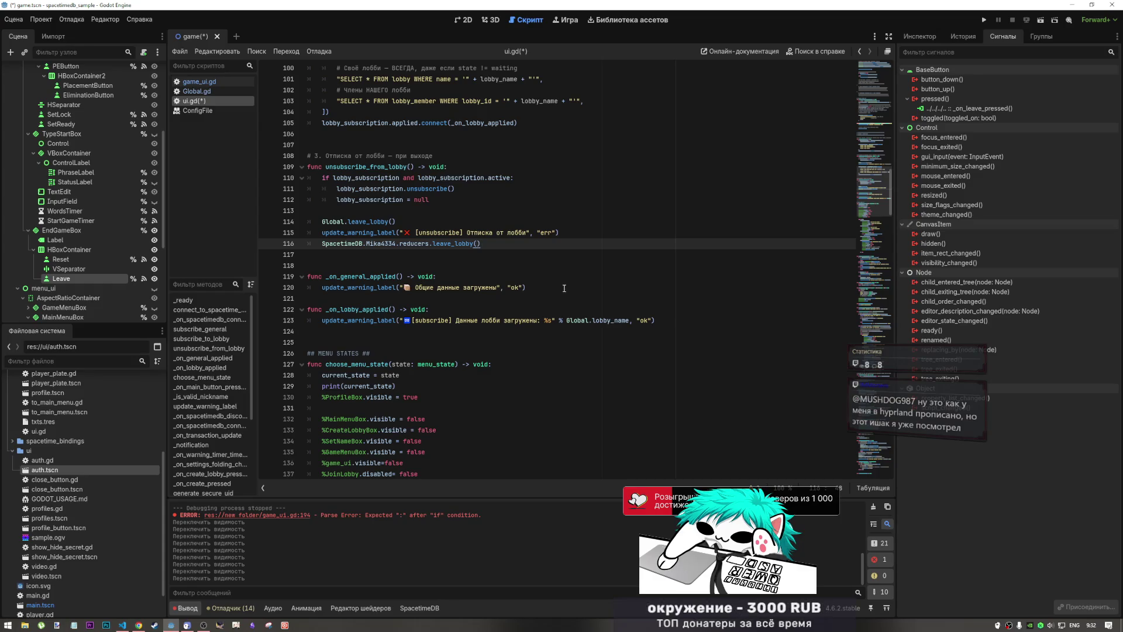
key(ctrl+z)
key(ctrl+s)
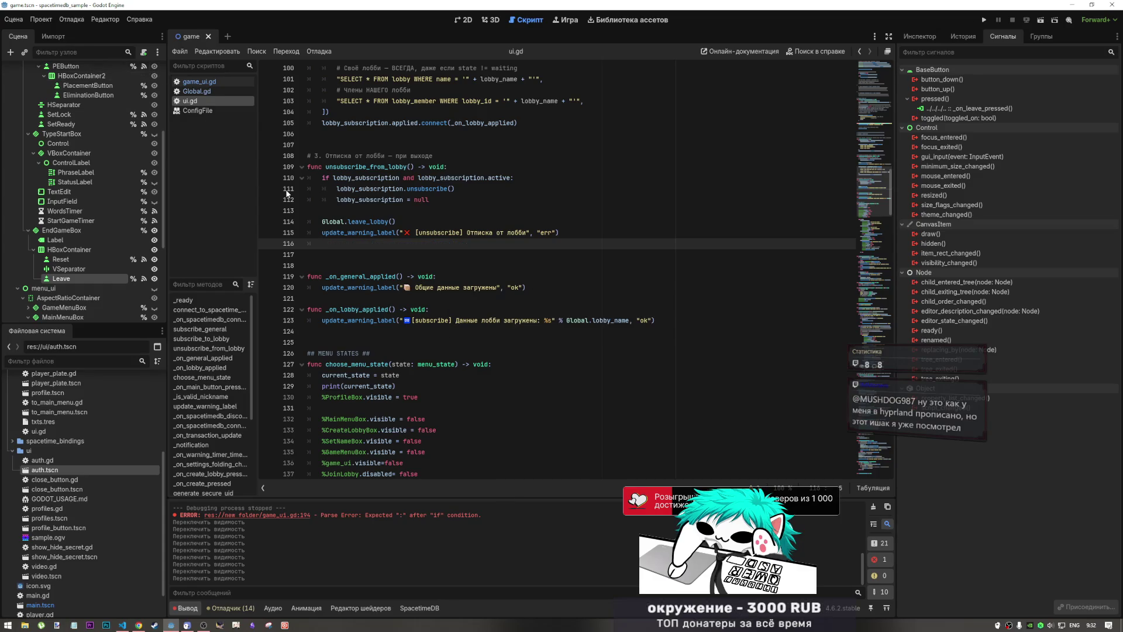
key(ctrl+v)
key(ctrl+s)
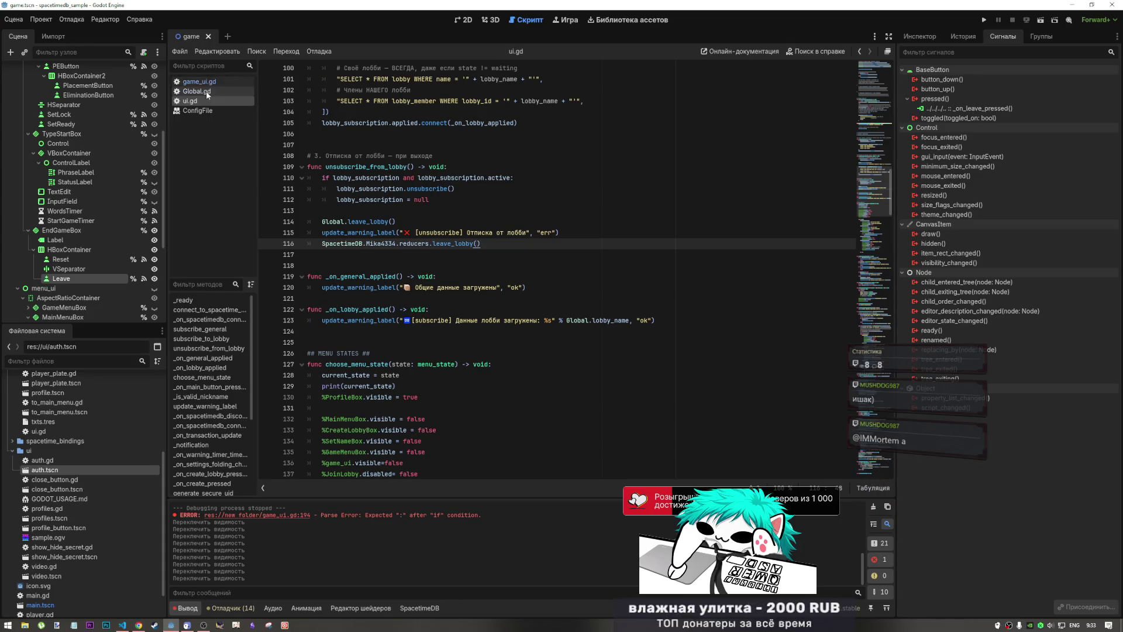
click(204, 83)
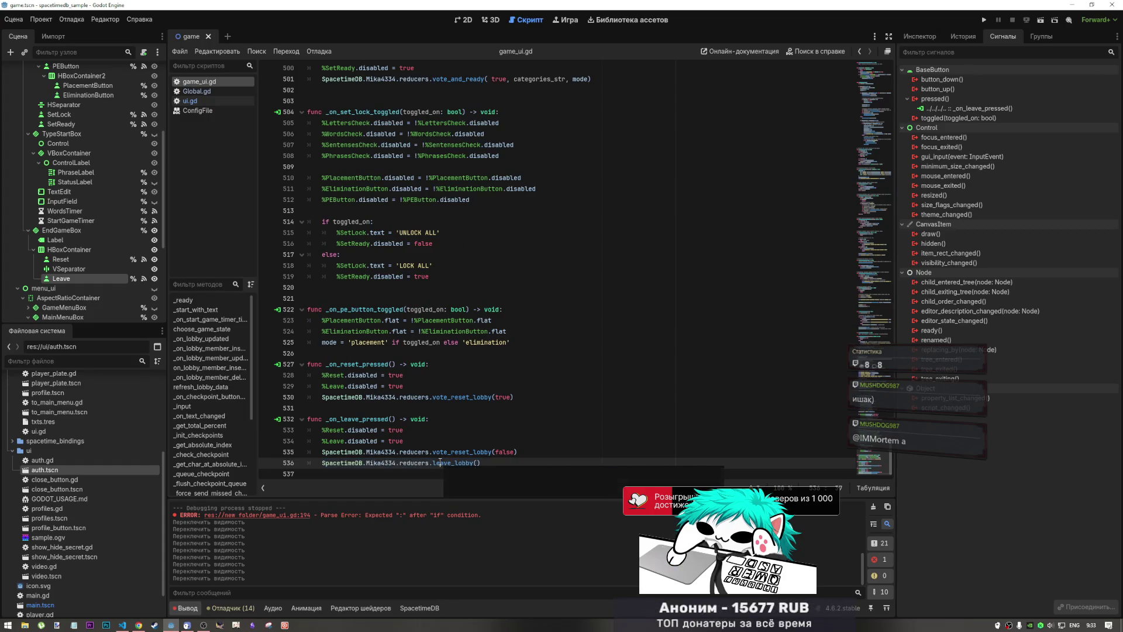
Replace the nickname check and unsubscribe on lines 194–195 with the leave_lobby call, then save
click(870, 306)
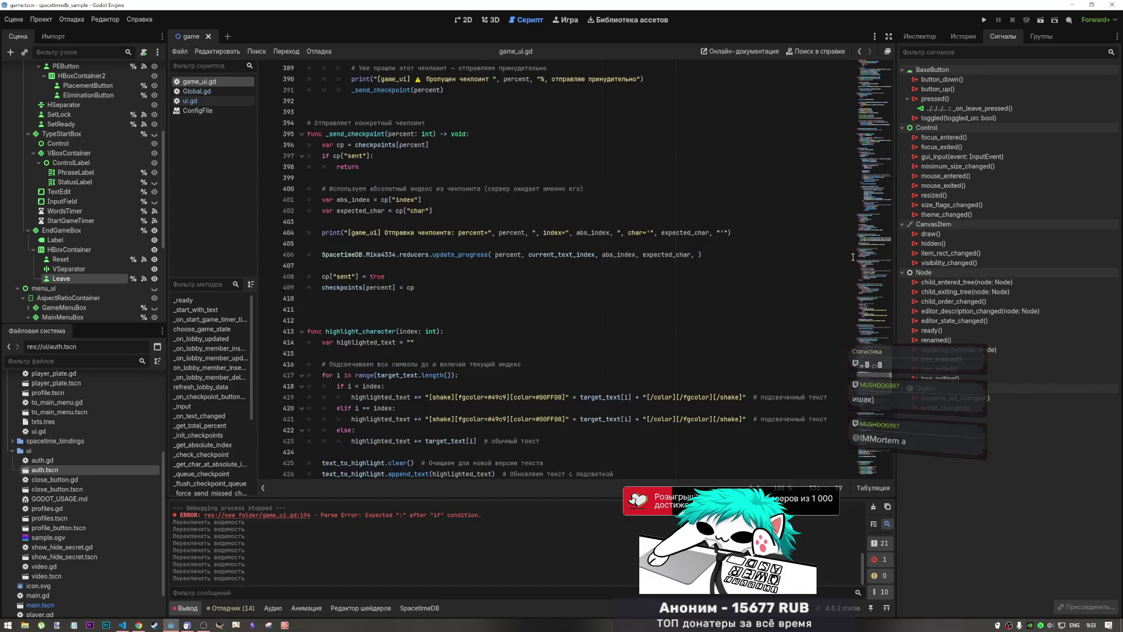
click(865, 166)
mouse_move(866, 166)
mouse_down()
mouse_move(855, 187)
mouse_move(855, 146)
mouse_move(864, 211)
mouse_up()
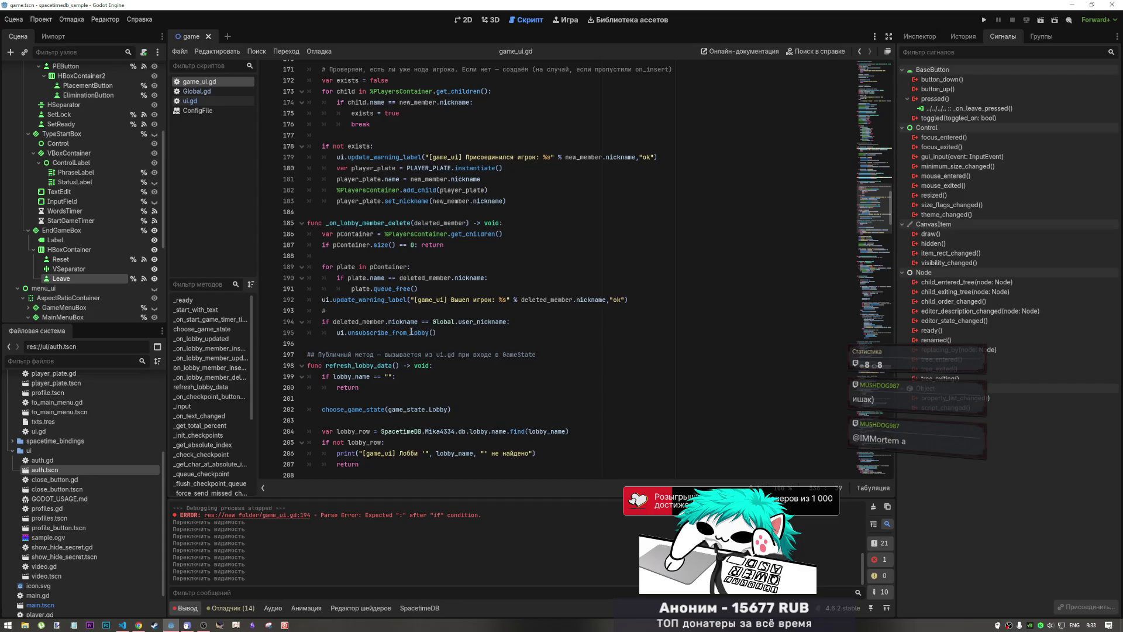
click(413, 332)
drag(437, 332, 344, 334)
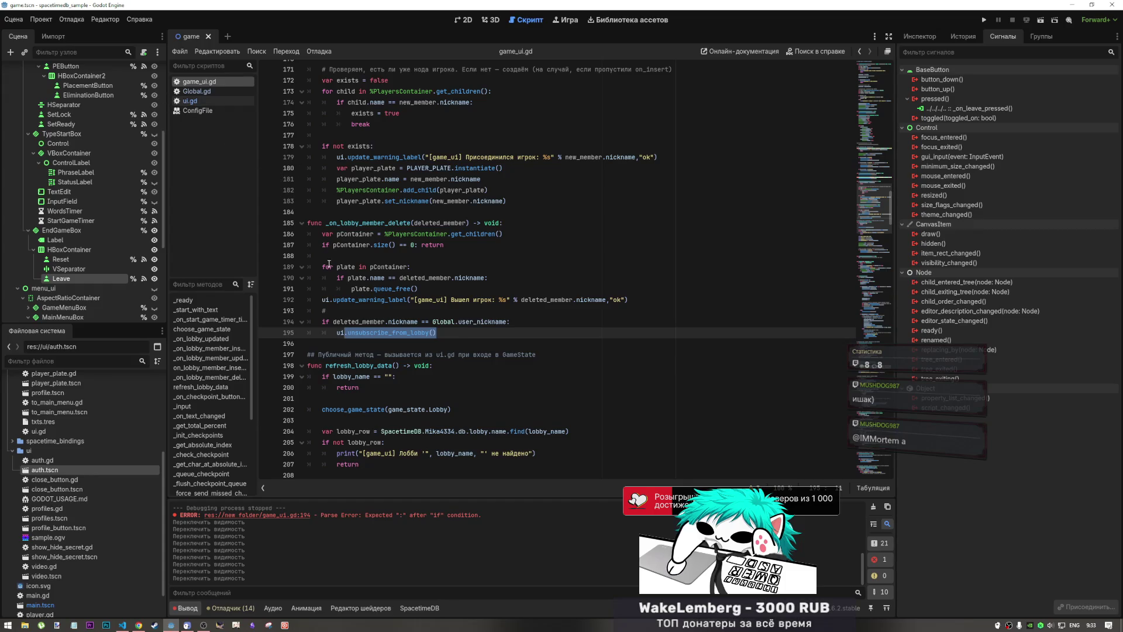
click(439, 323)
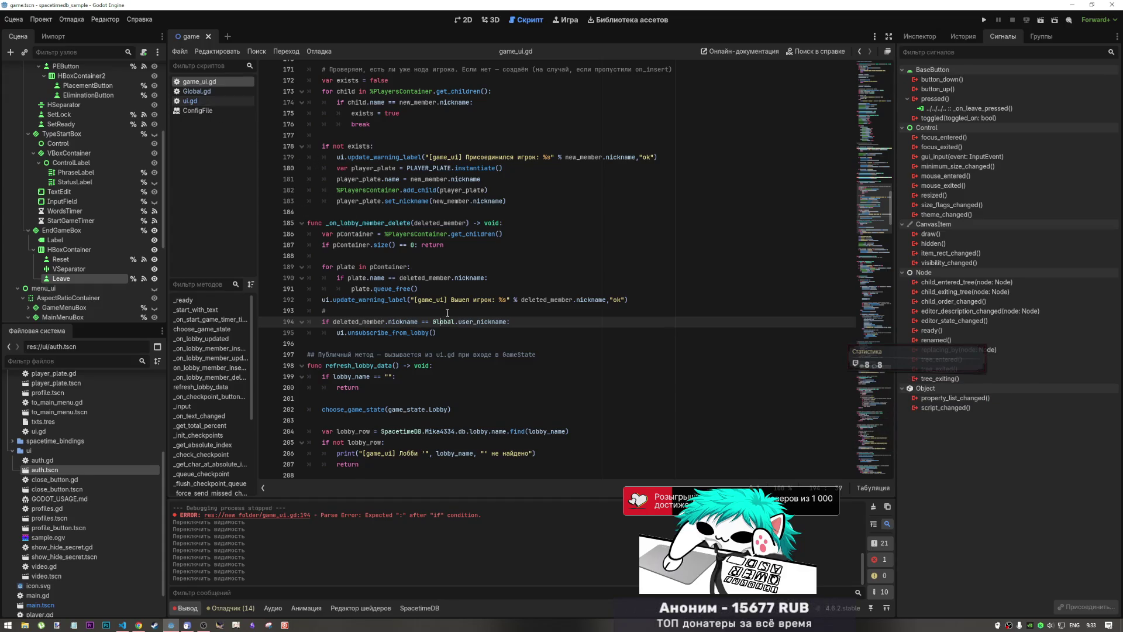
drag(441, 333, 322, 319)
key(ctrl+v)
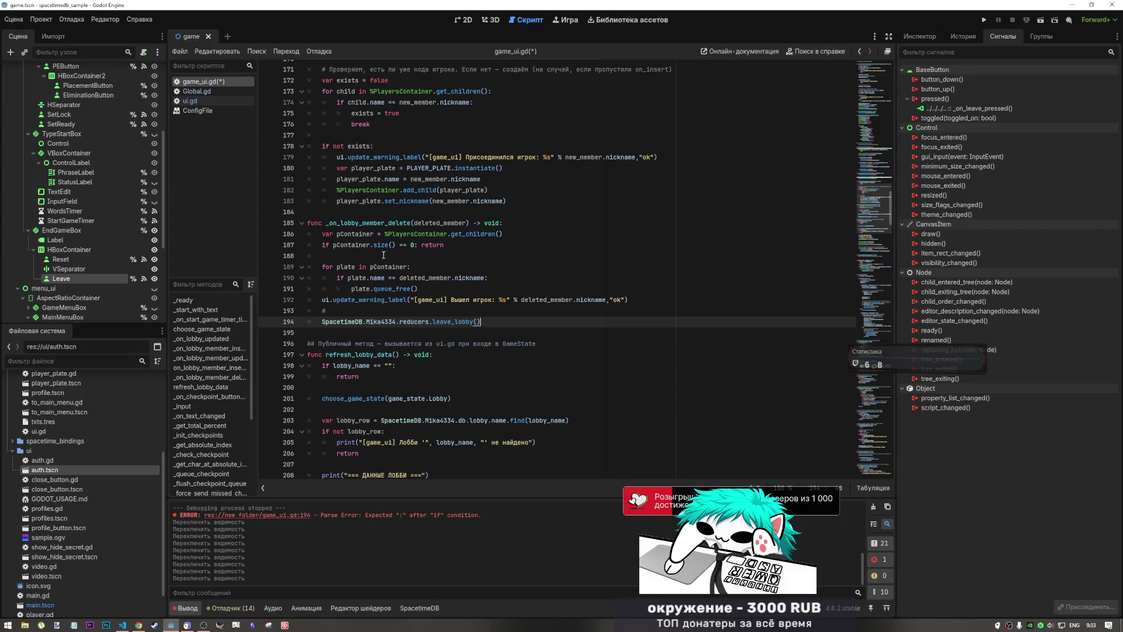
key(ctrl+s)
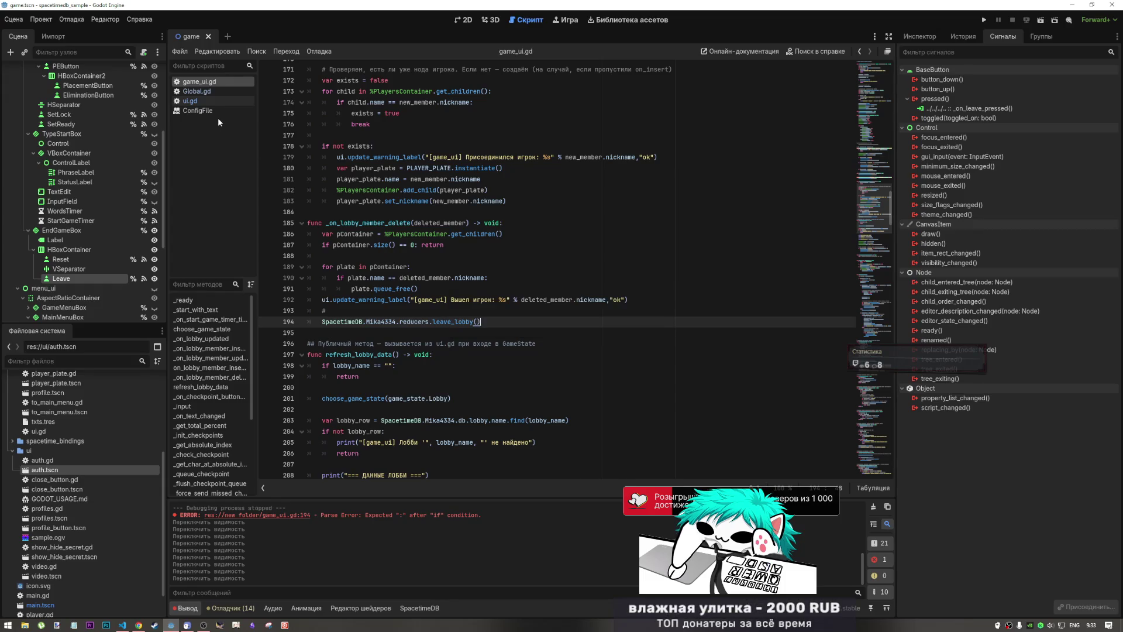
click(209, 103)
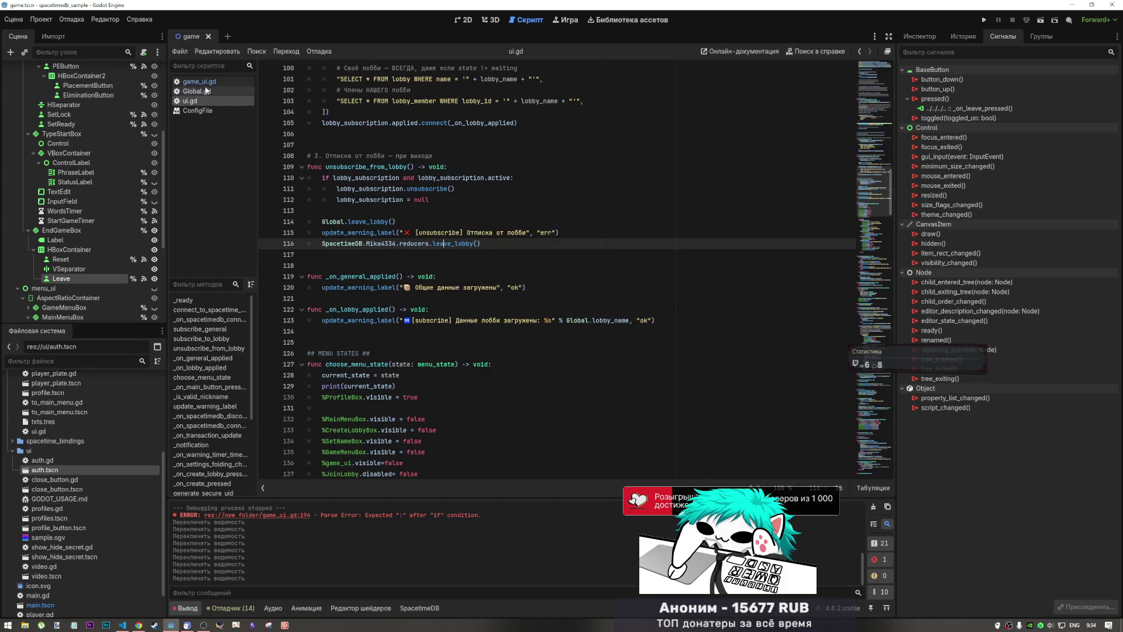
Compare the scripts and select unsubscribe_from_lobby() with its parentheses in ui.gd
drag(414, 166, 323, 168)
key(ctrl+c)
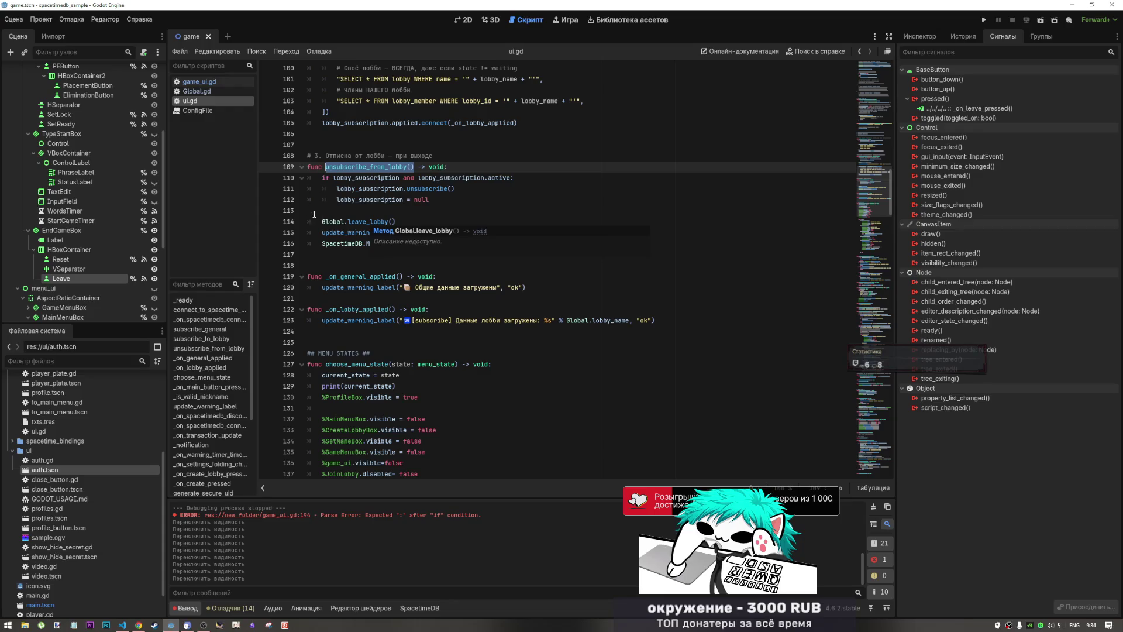
click(205, 91)
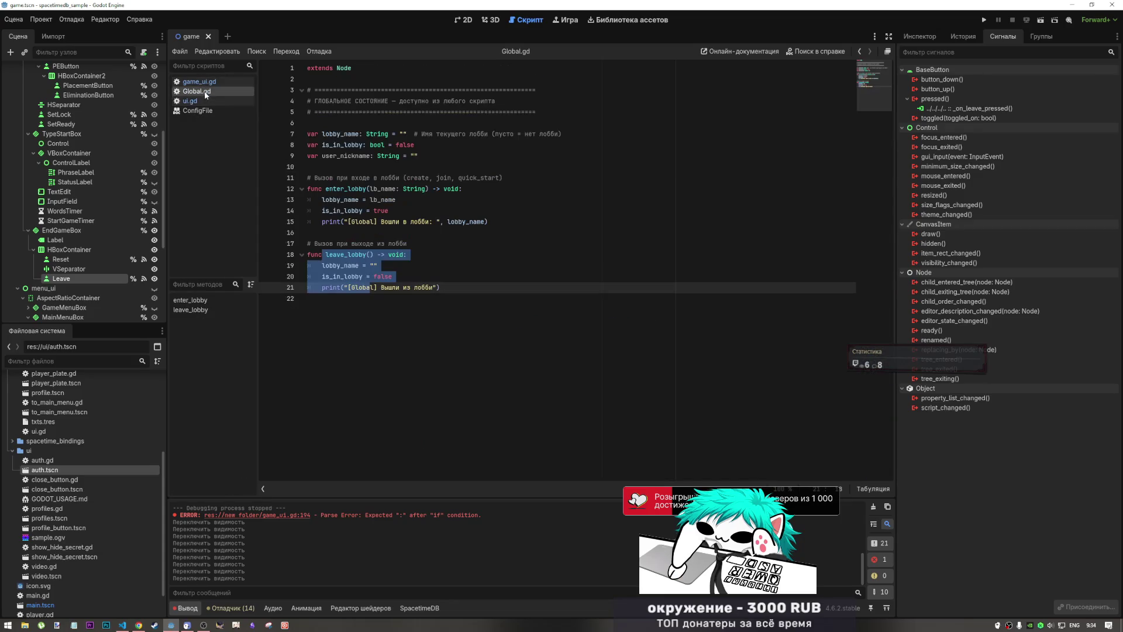
click(204, 101)
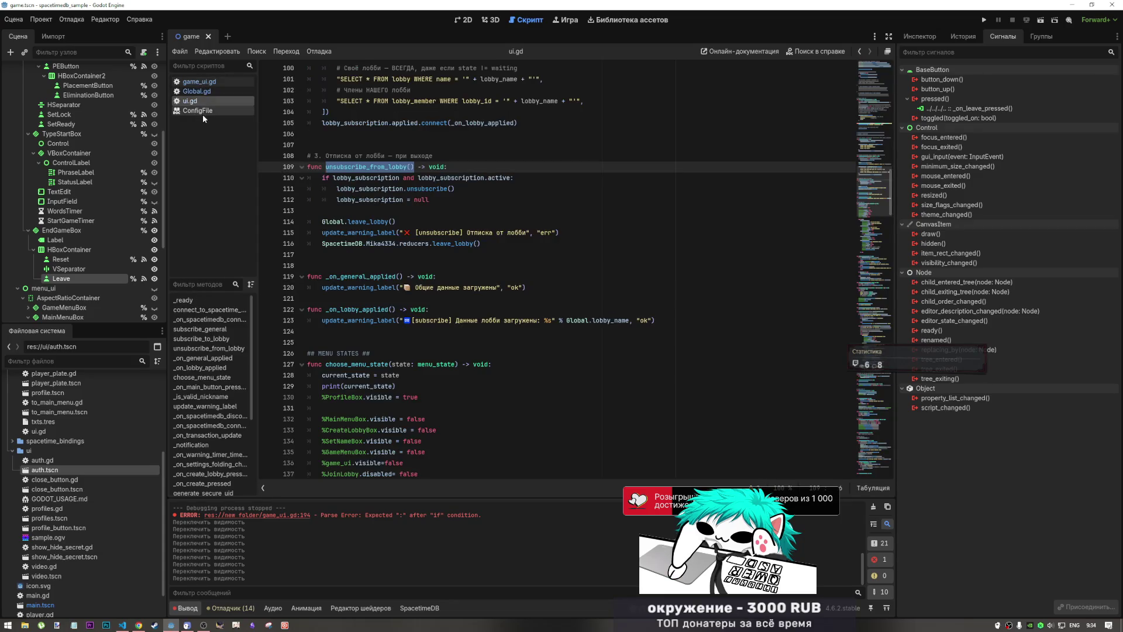
click(397, 244)
click(212, 82)
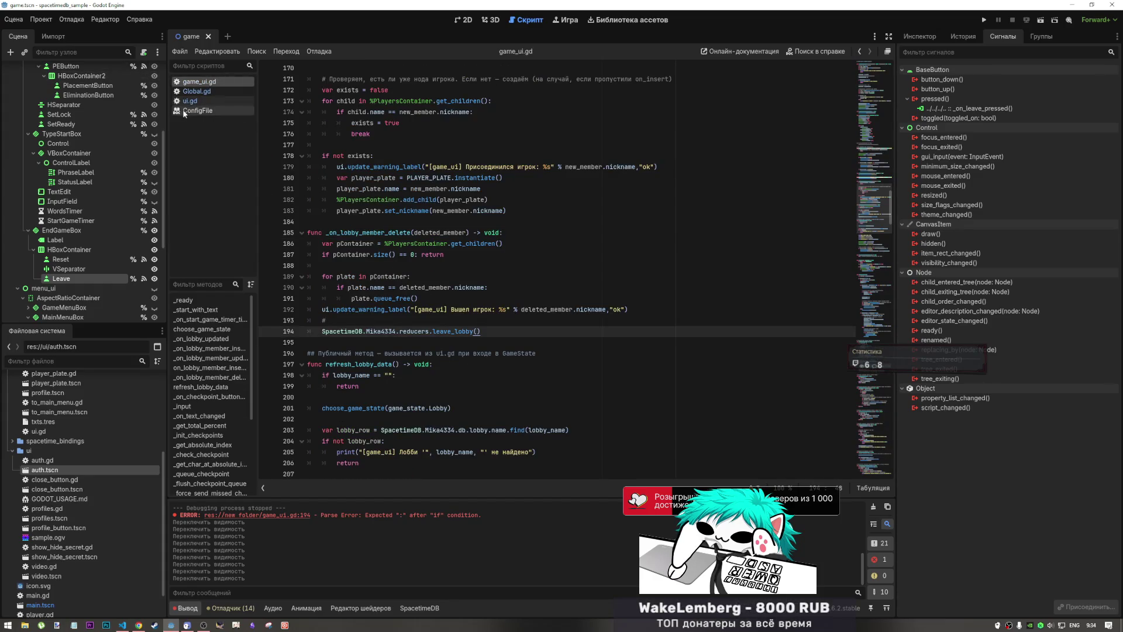
click(191, 101)
double_click(378, 167)
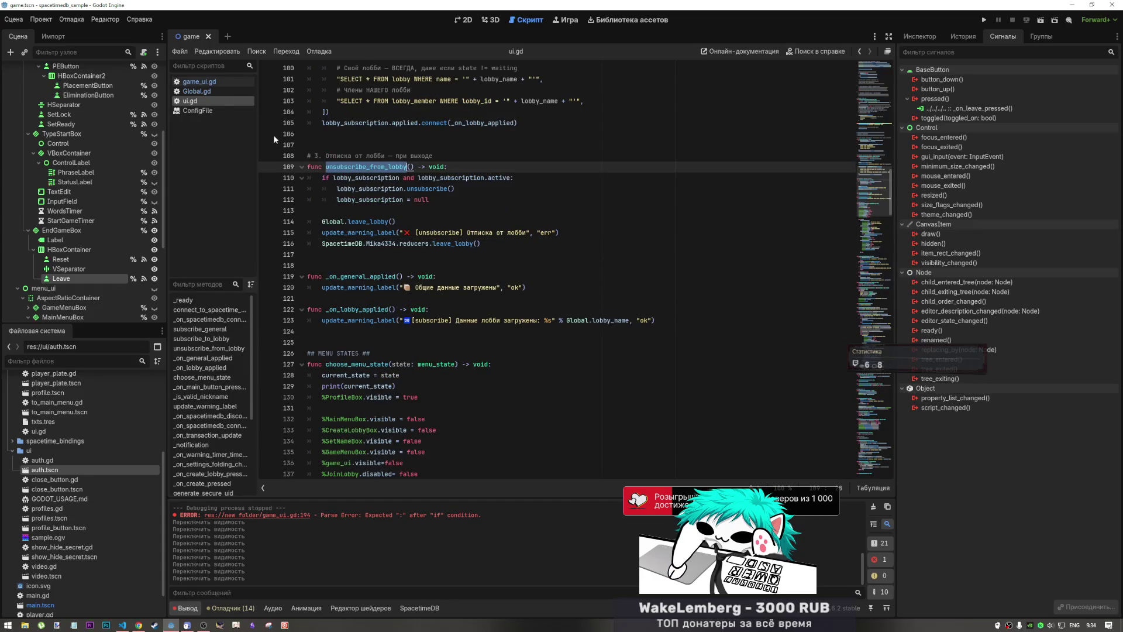
drag(414, 167, 325, 167)
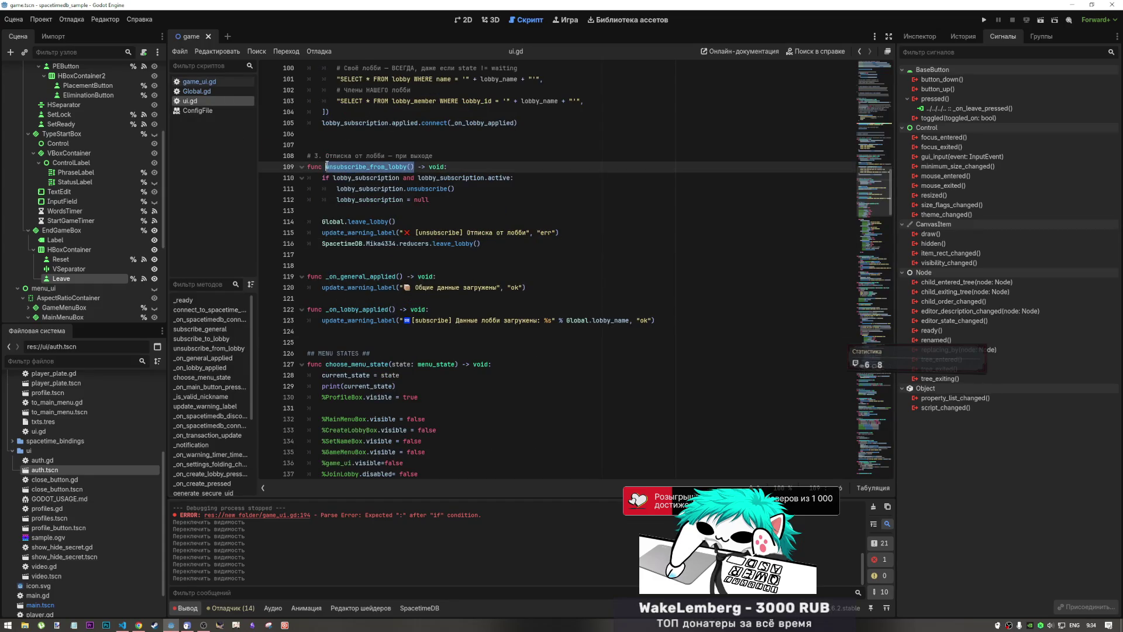
Replace the leave_lobby reducer call on line 194 of game_ui.gd with ui.unsubscribe_from_lobby(), then save
click(199, 82)
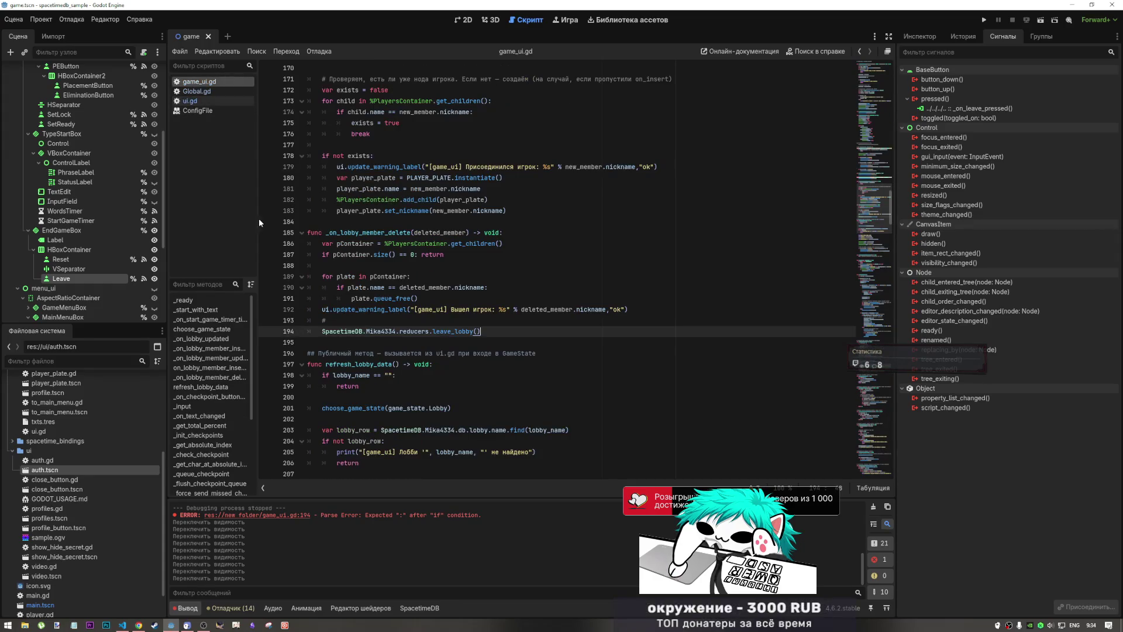
drag(492, 340, 303, 332)
key(ctrl+v)
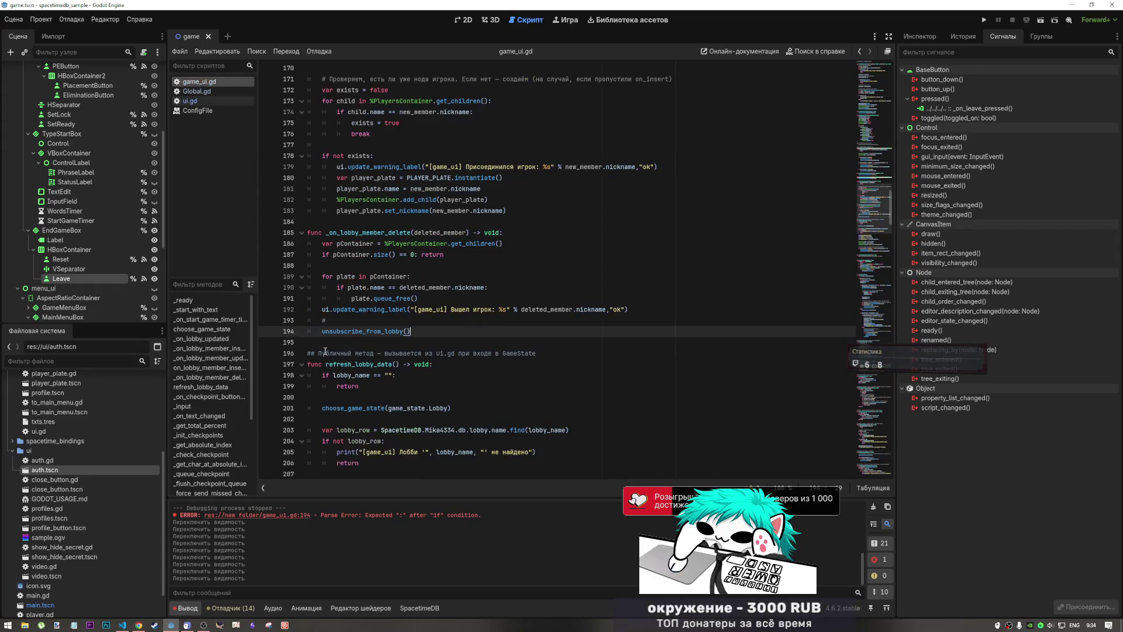
key(Up)
key(BackSpace)
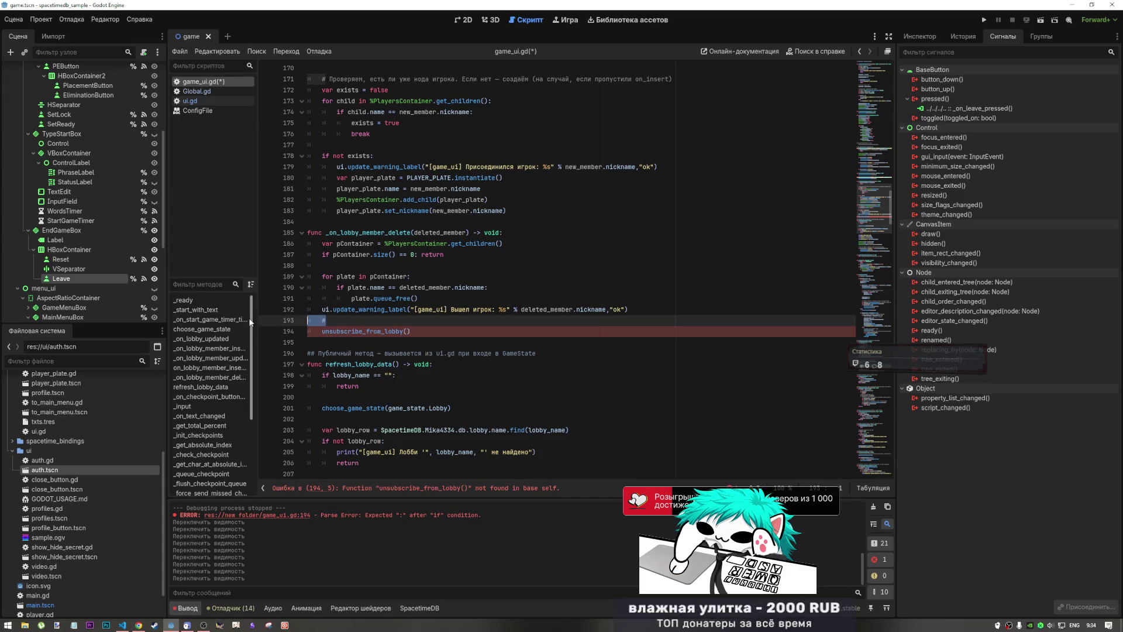
key(BackSpace)
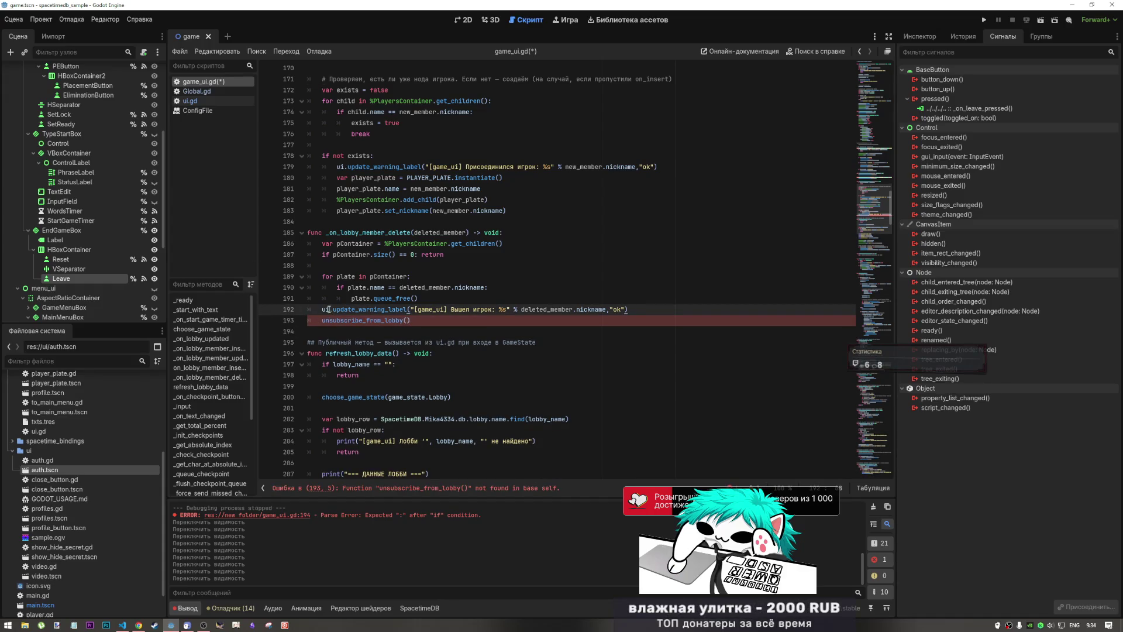
click(321, 320)
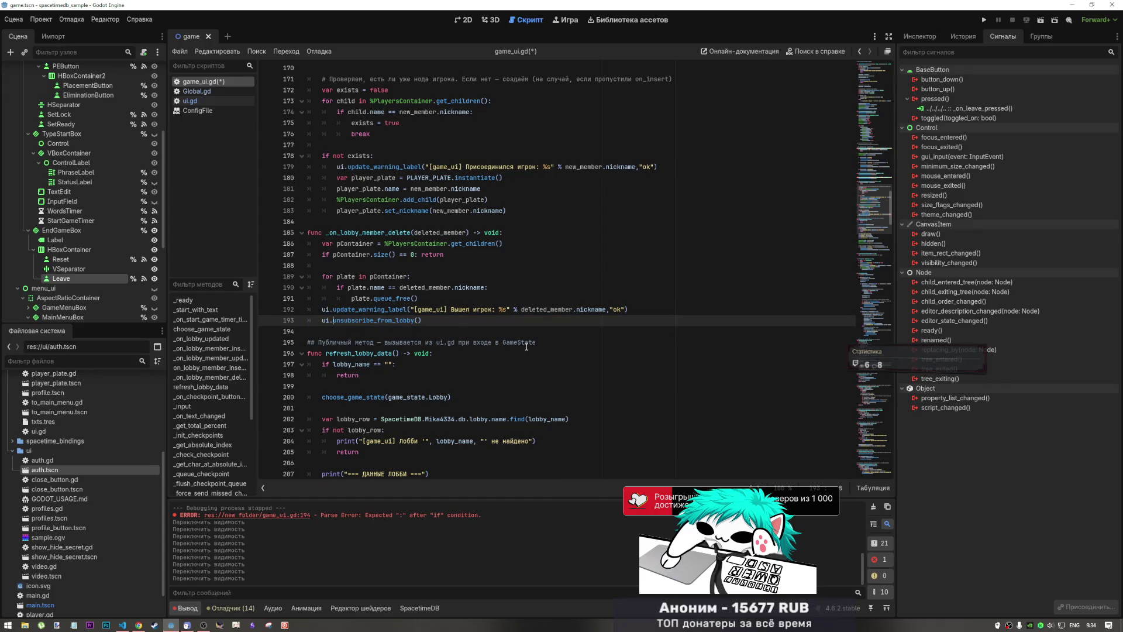
key(ctrl+s)
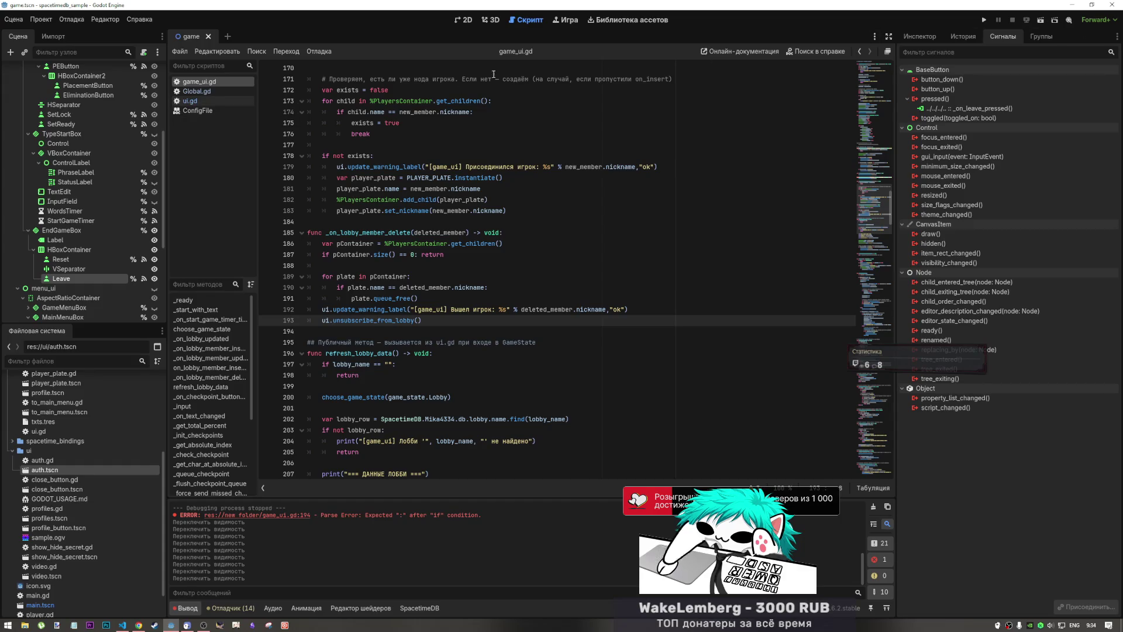
Review unsubscribe_from_lobby in Global.gd and ui.gd, then run the game
click(213, 96)
click(214, 85)
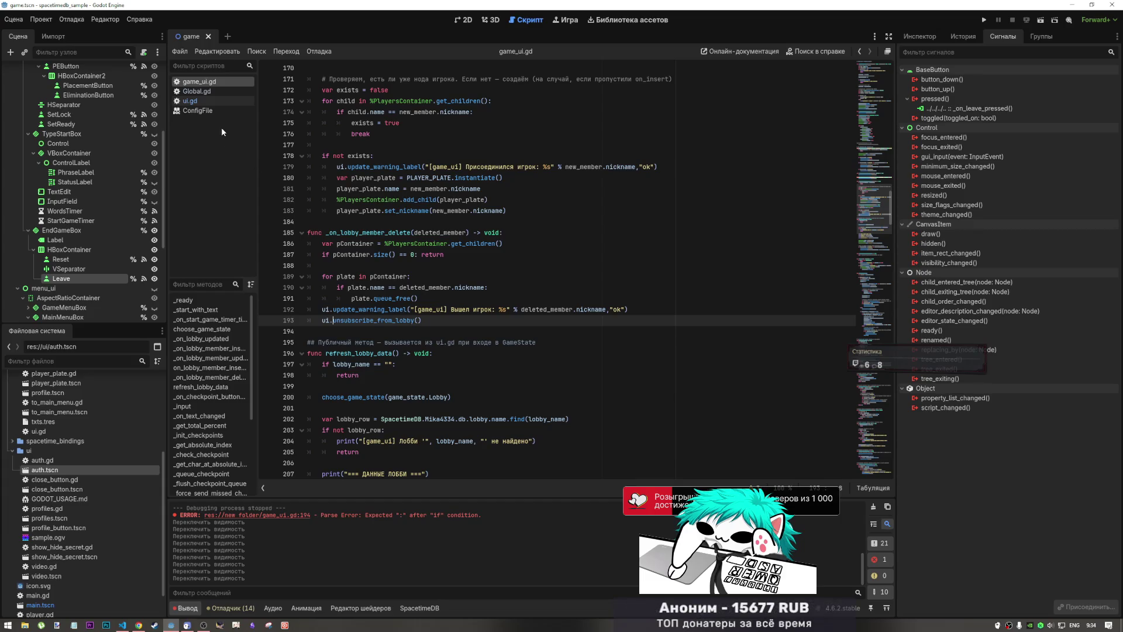
click(209, 94)
click(209, 102)
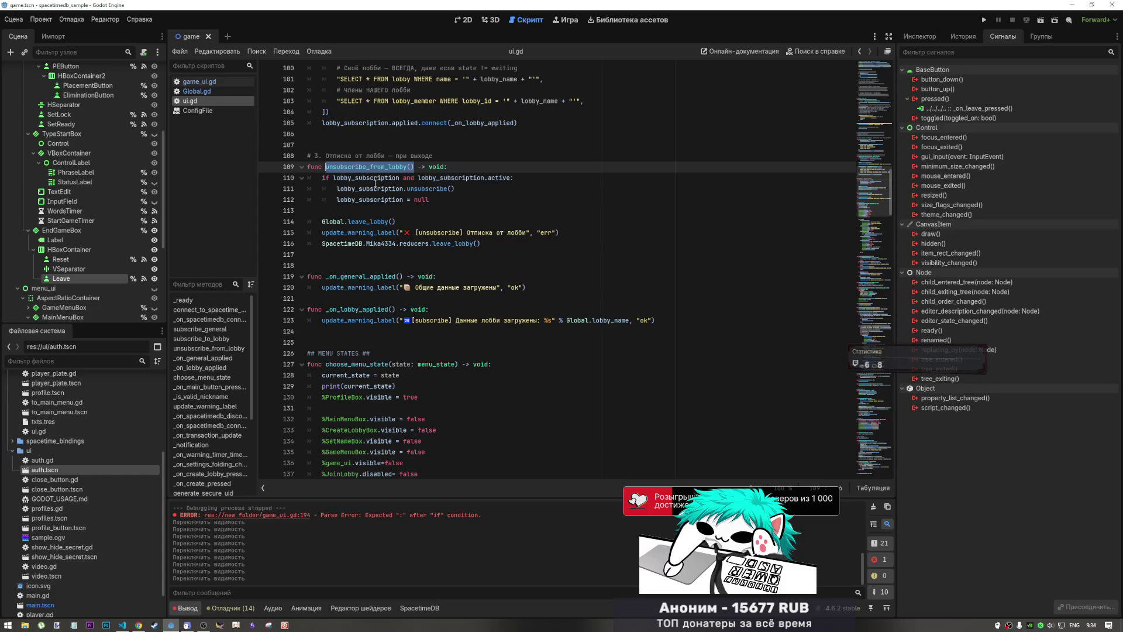
click(400, 233)
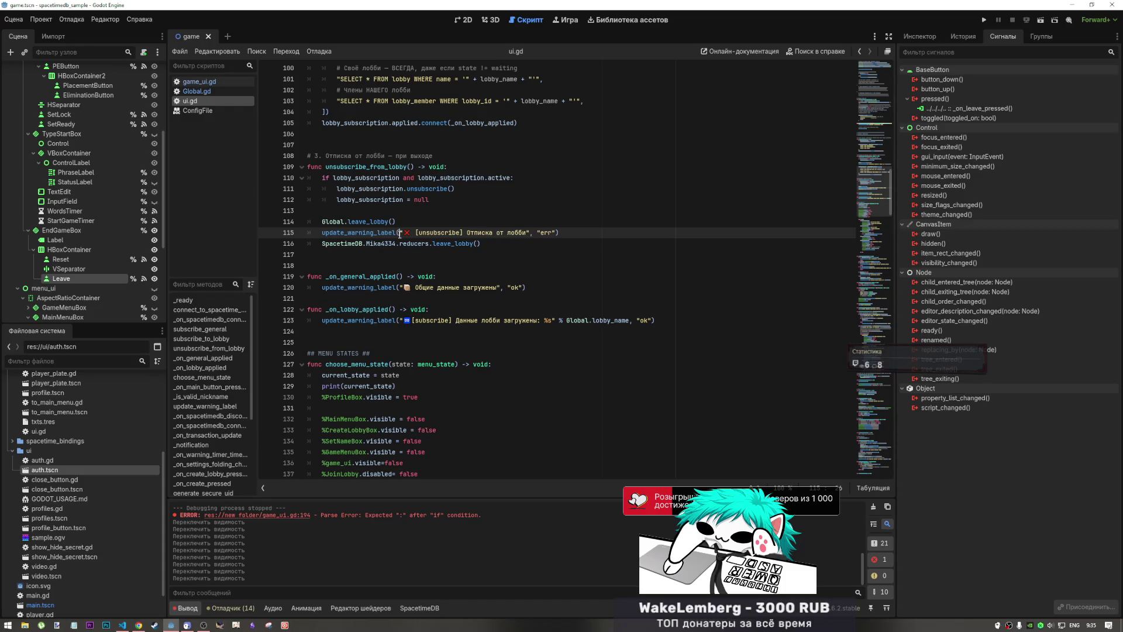
click(1041, 20)
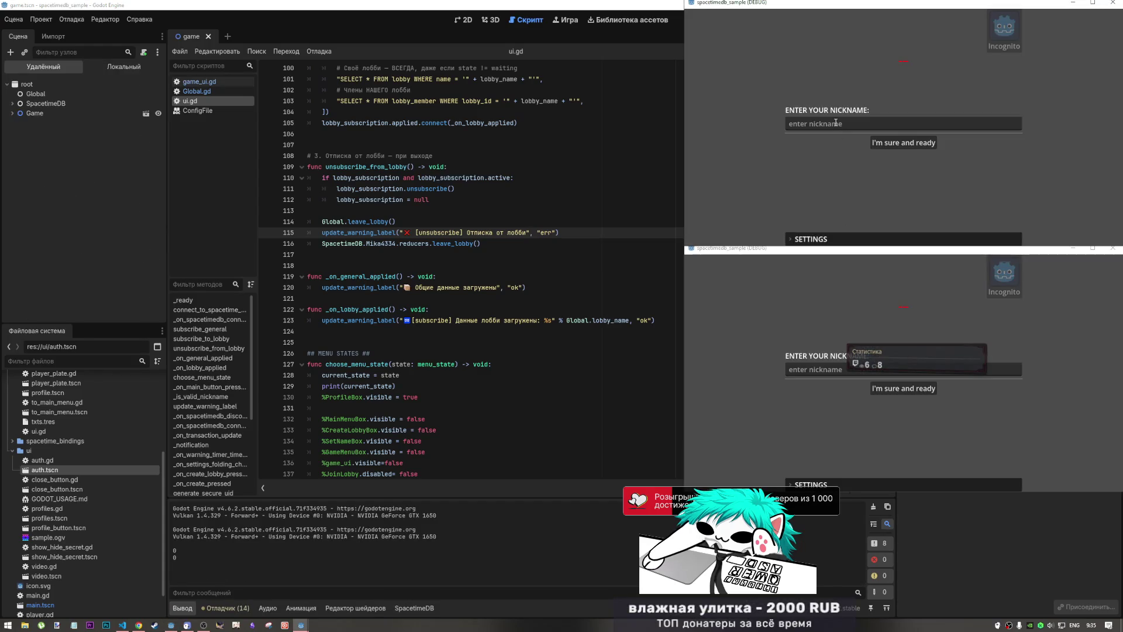
Sign in the top game instance as '4324134' and create a two-player lobby
click(877, 123)
text(4324134)
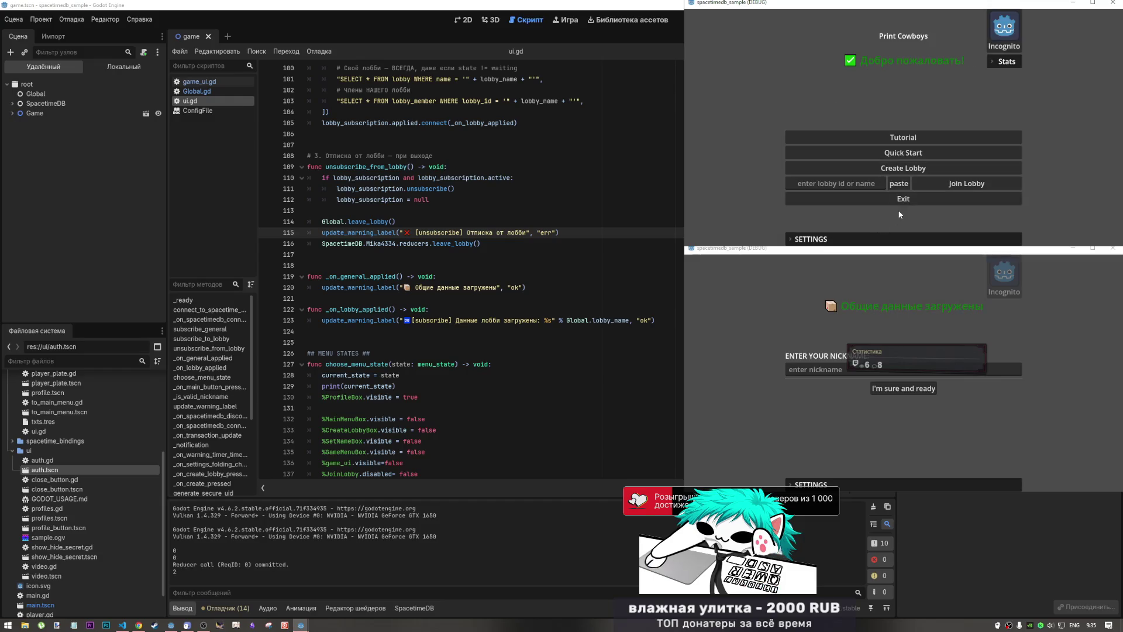
click(905, 182)
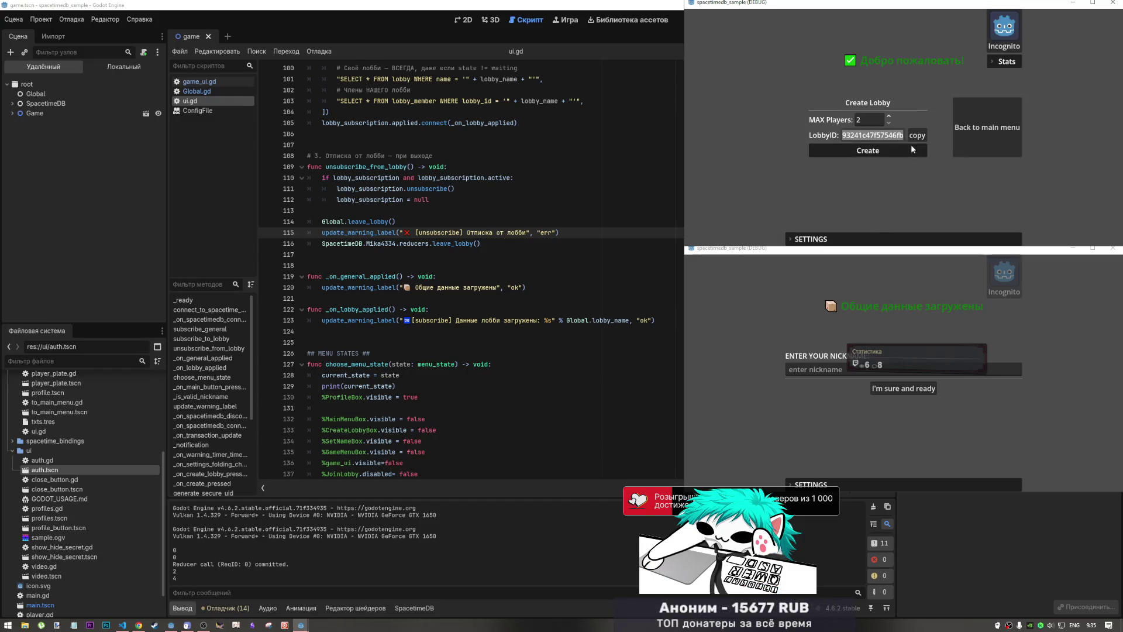
click(911, 149)
Leave the lobby back to the main menu and bring the editor forward
key(Escape)
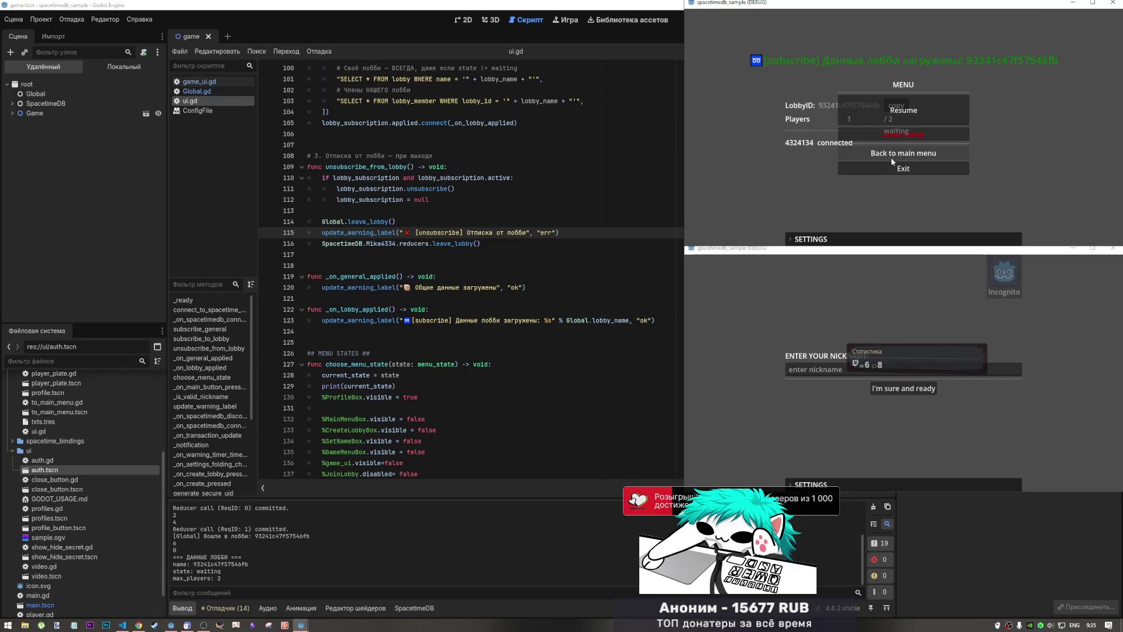
click(898, 134)
click(907, 121)
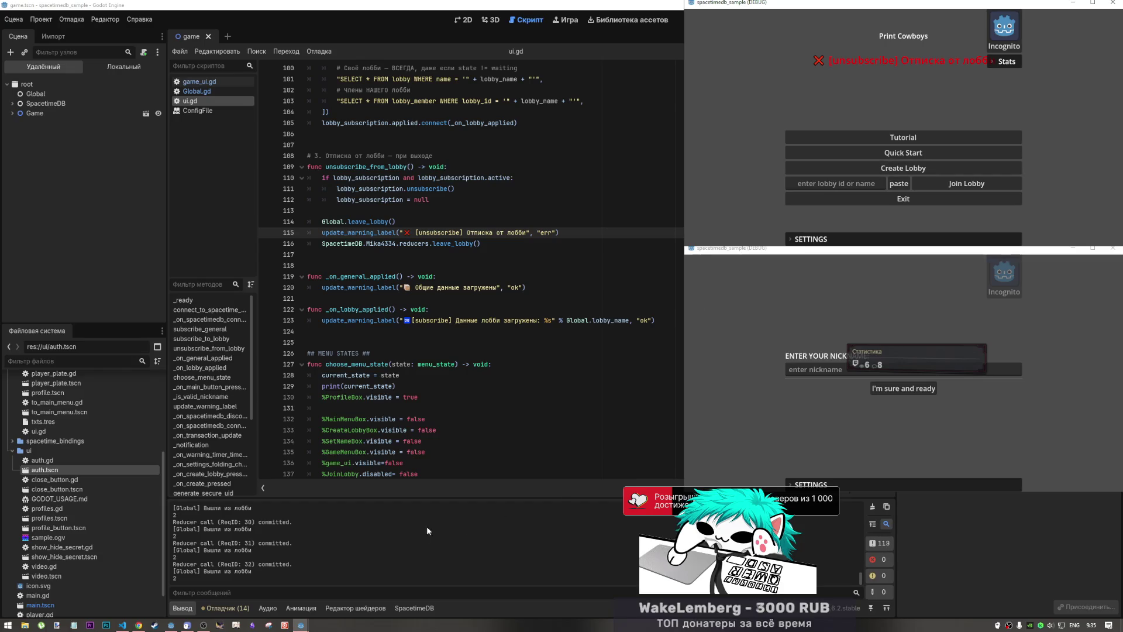
click(474, 364)
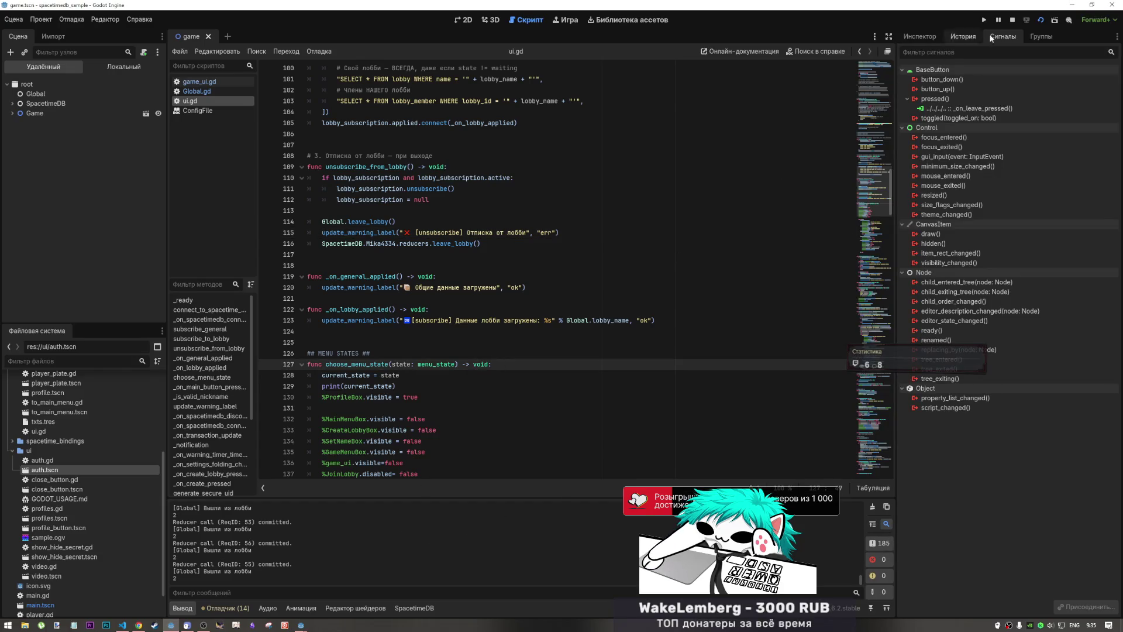
Stop the game and delete the leave_lobby reducer call on line 116 of ui.gd
click(1013, 20)
scroll(221, 558, up, 5)
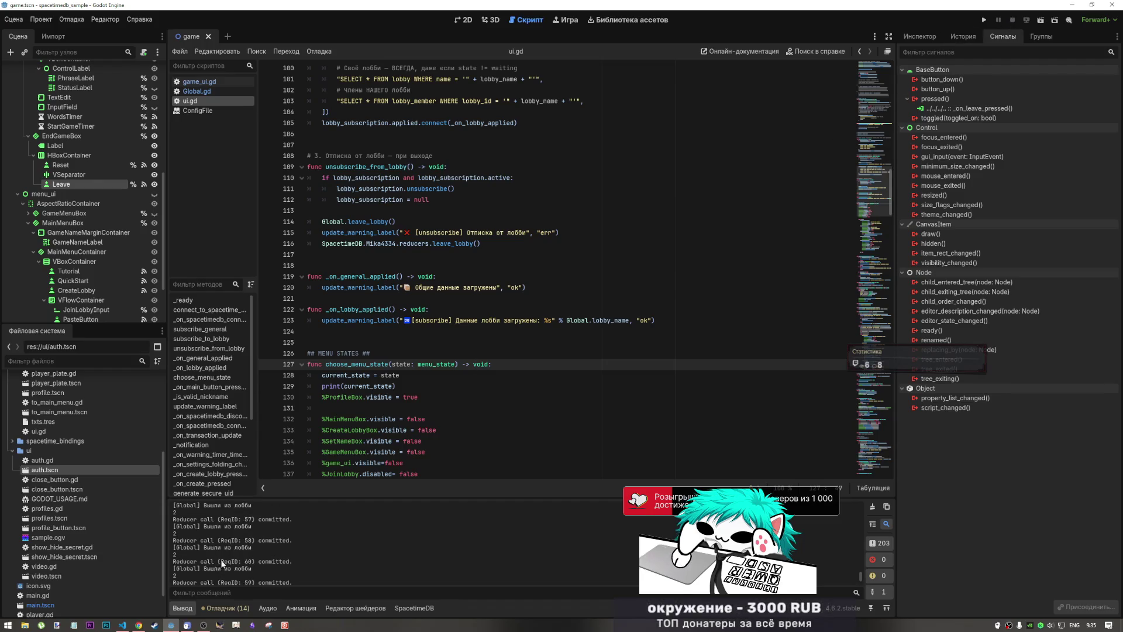
scroll(225, 560, up, 10)
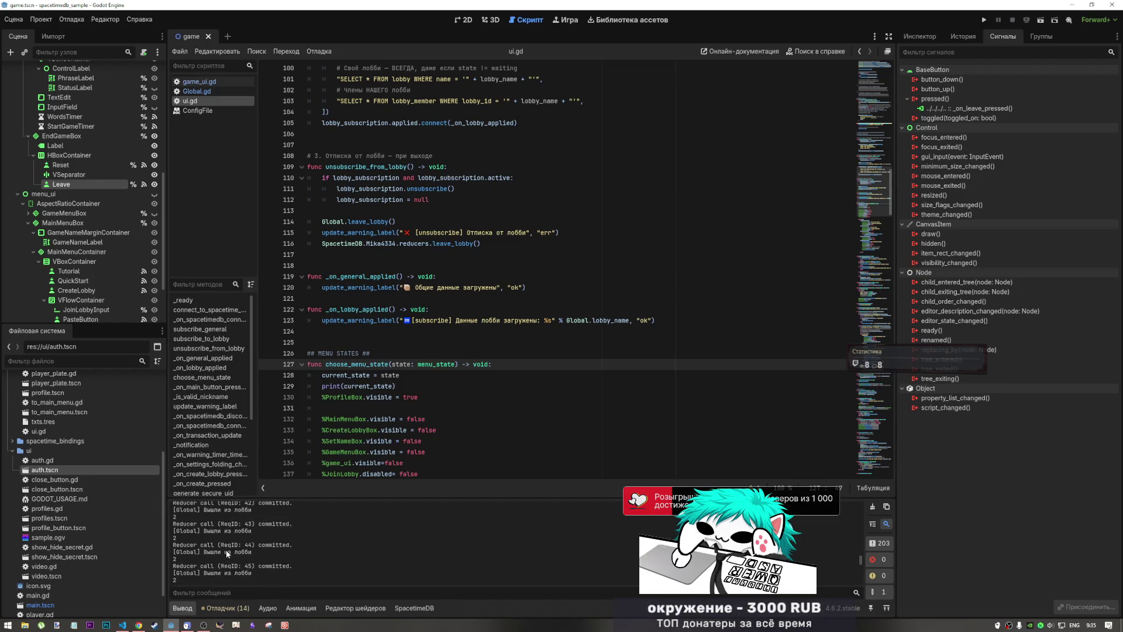
scroll(226, 544, up, 2)
drag(481, 243, 303, 240)
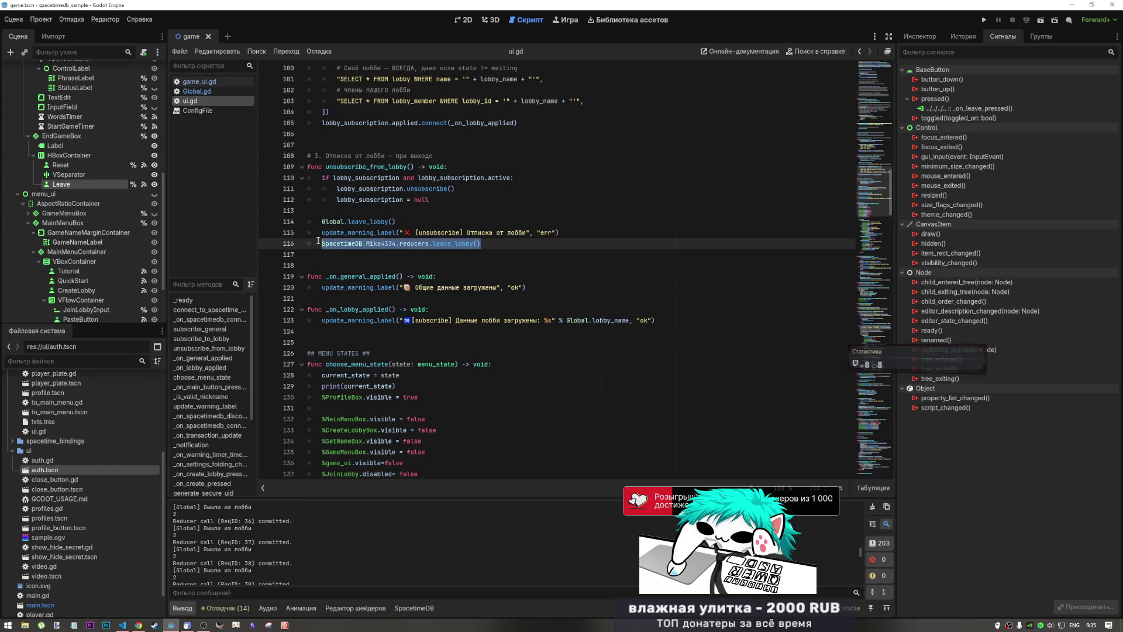
key(BackSpace)
key(BackSpace)
Save ui.gd and scroll back through the Output log
click(411, 167)
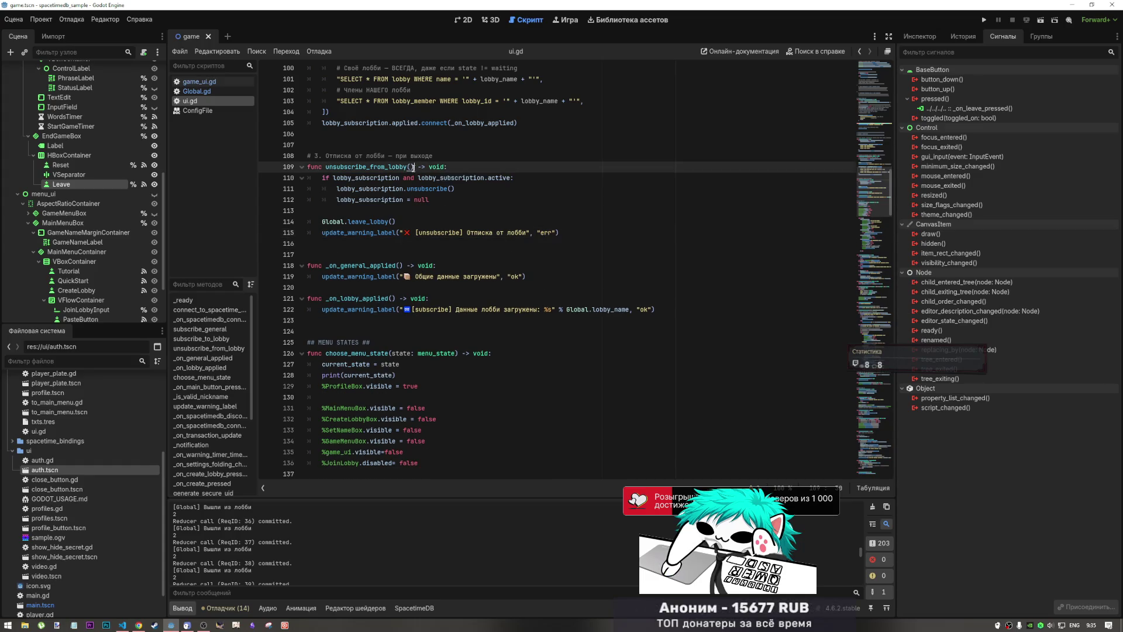
scroll(431, 276, up, 5)
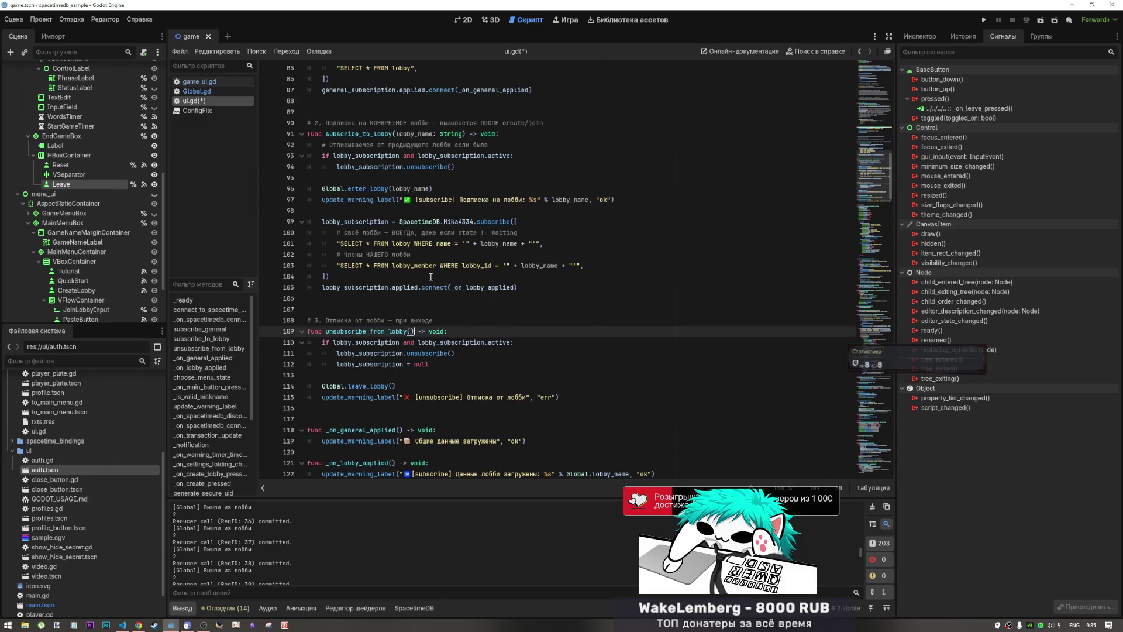
key(ctrl+s)
scroll(299, 550, up, 2)
scroll(300, 547, up, 1)
scroll(295, 547, up, 10)
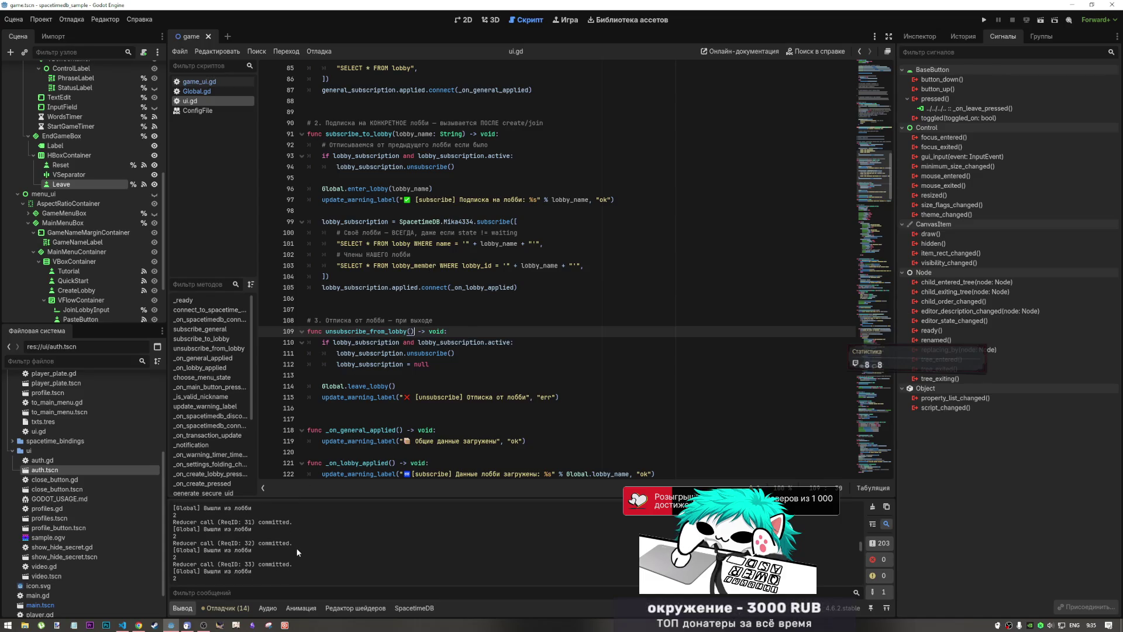
scroll(305, 550, up, 12)
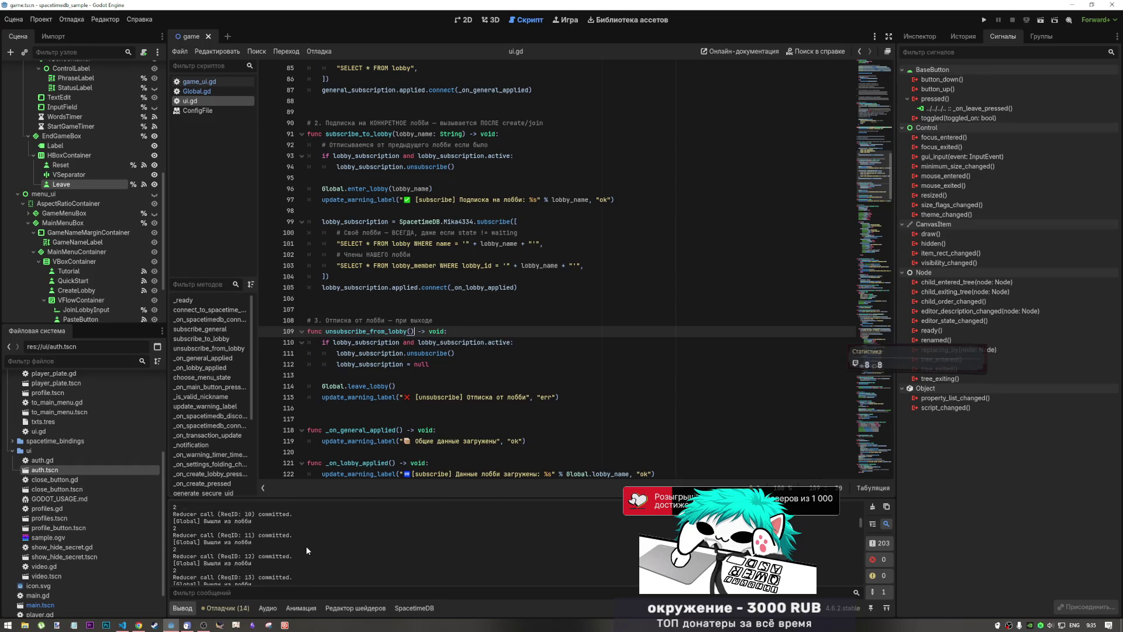
scroll(307, 540, up, 5)
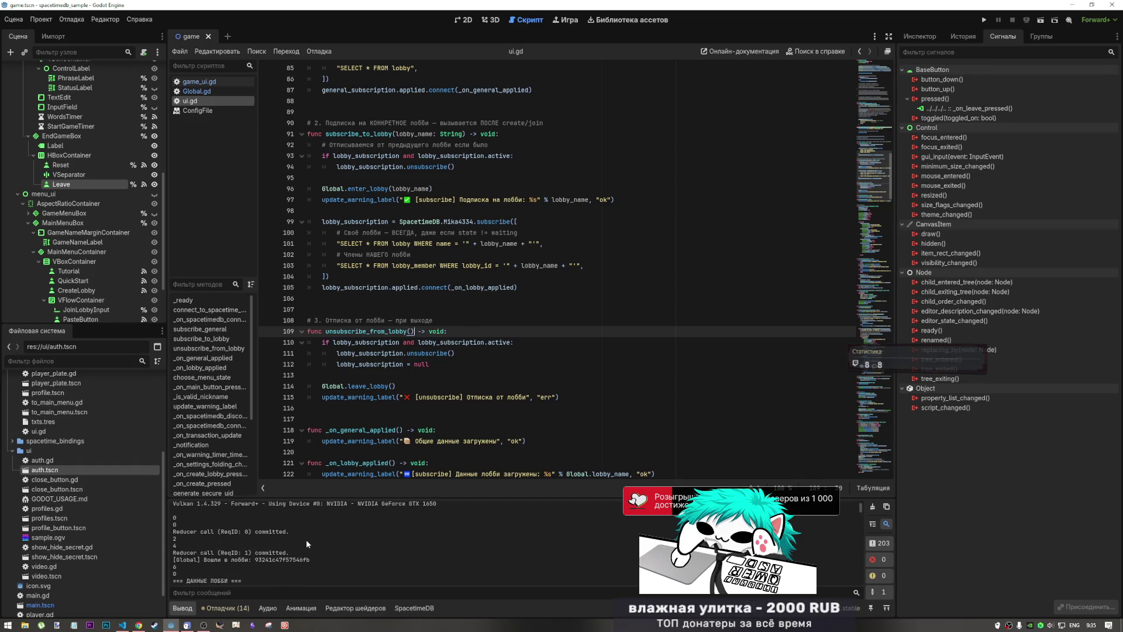
Relaunch the game, sign in as 'Print Cowboys' and create a two-player lobby
click(1040, 20)
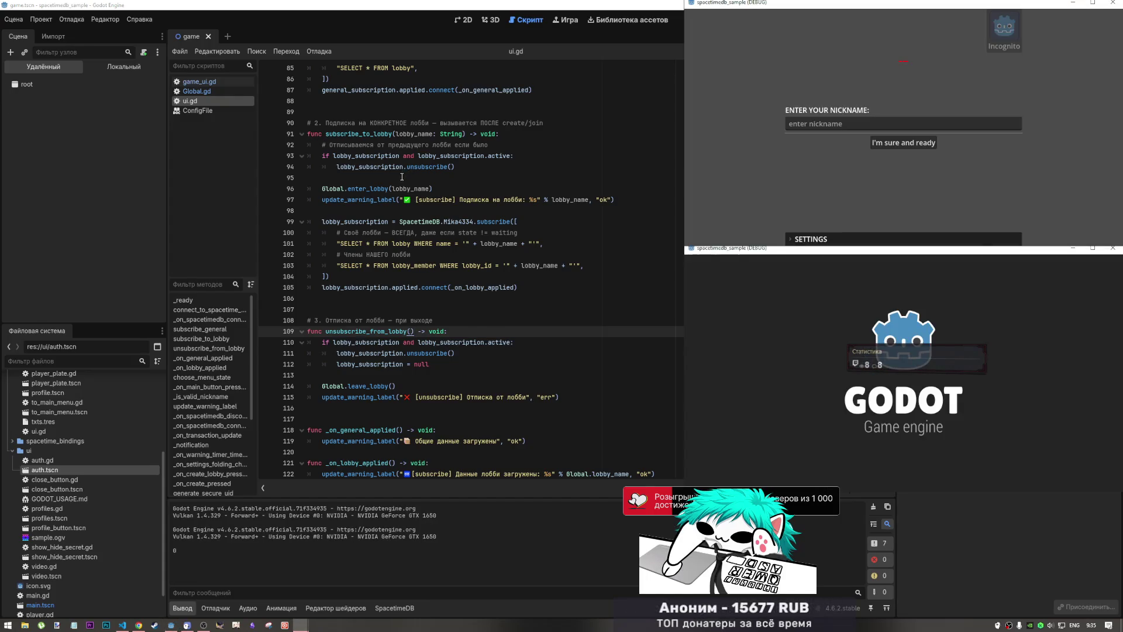
click(814, 124)
text(Print Cowboys)
click(901, 143)
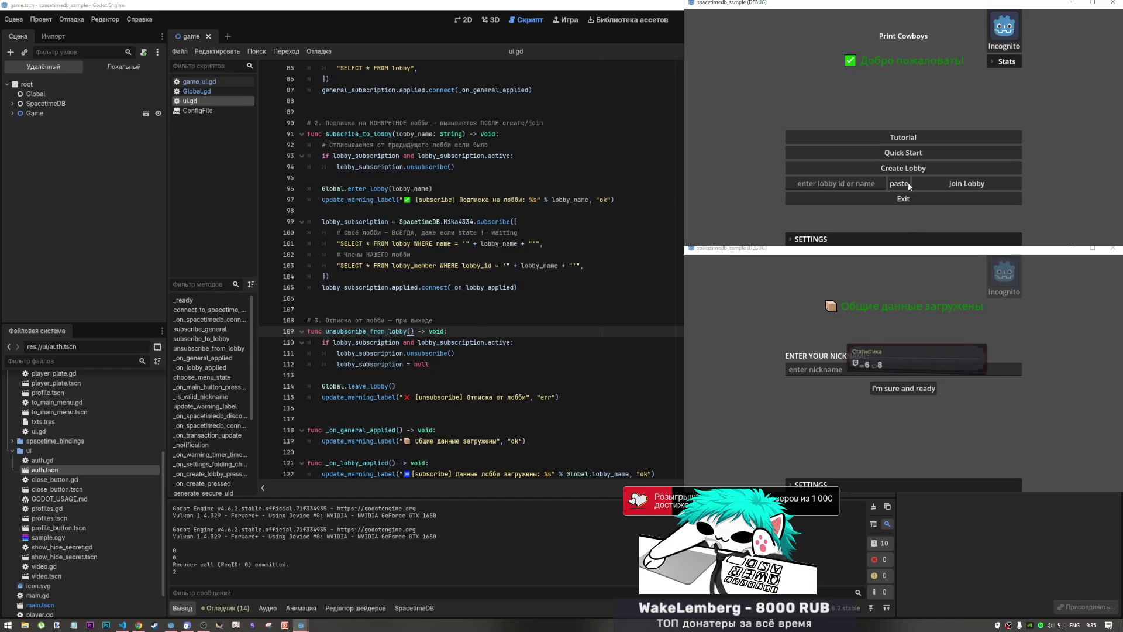
click(907, 168)
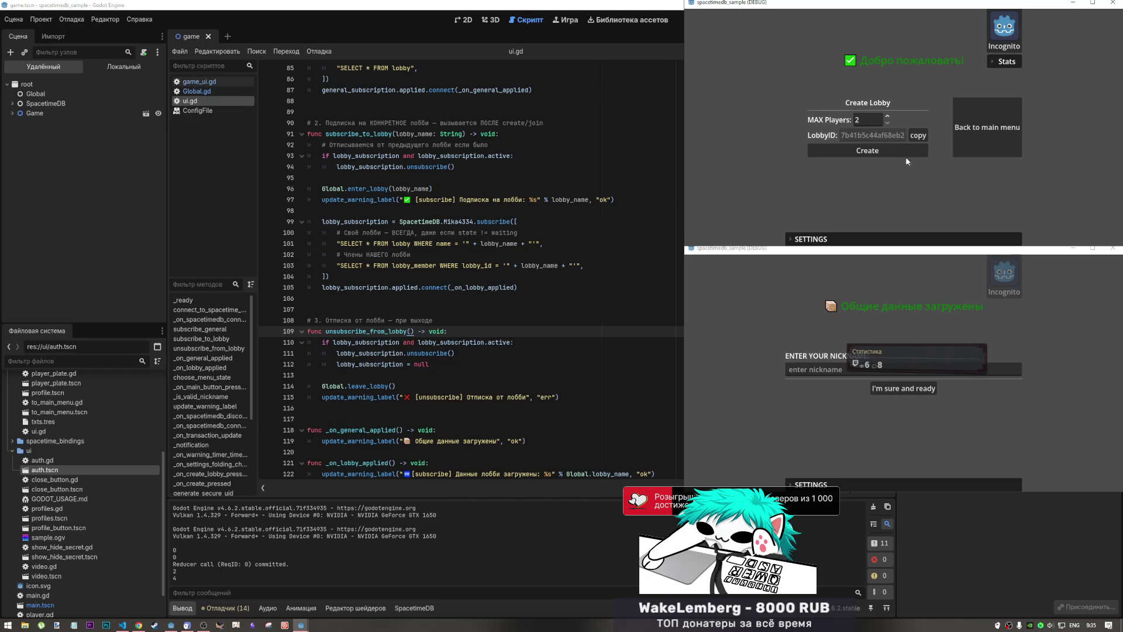
click(911, 152)
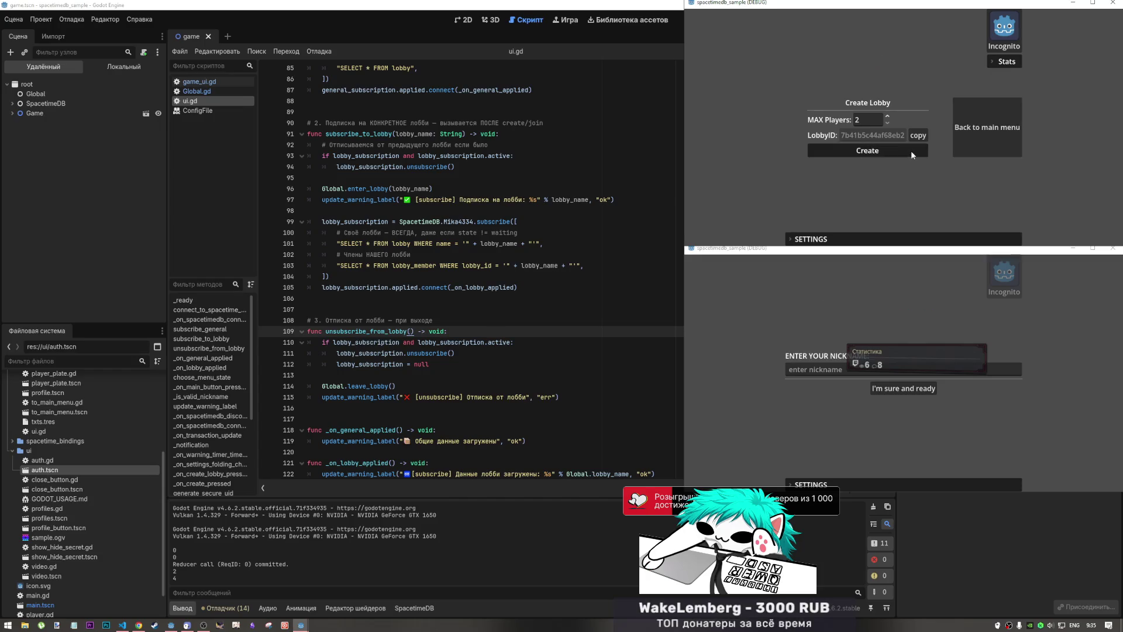
Leave the lobby back to the main menu and return to the editor
key(Escape)
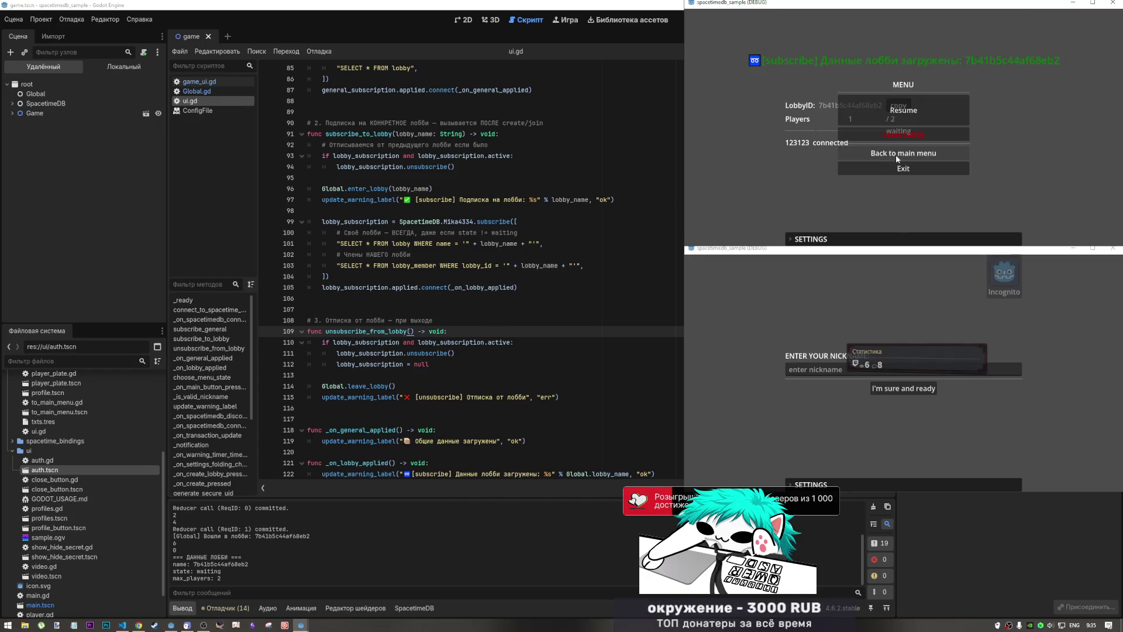
click(884, 135)
click(883, 124)
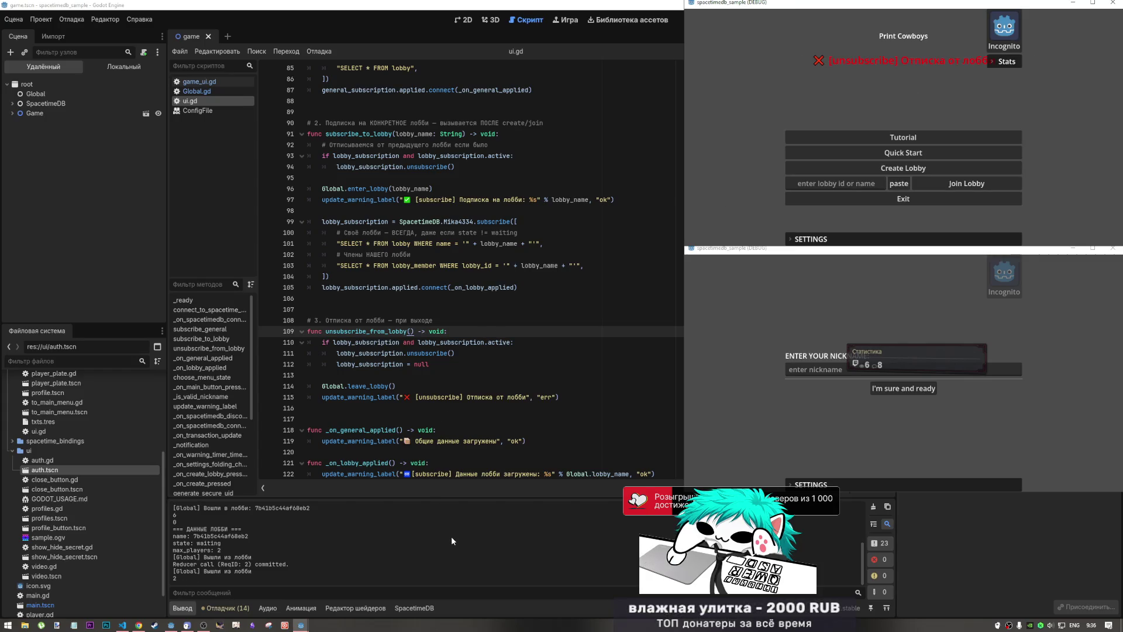
key(F8)
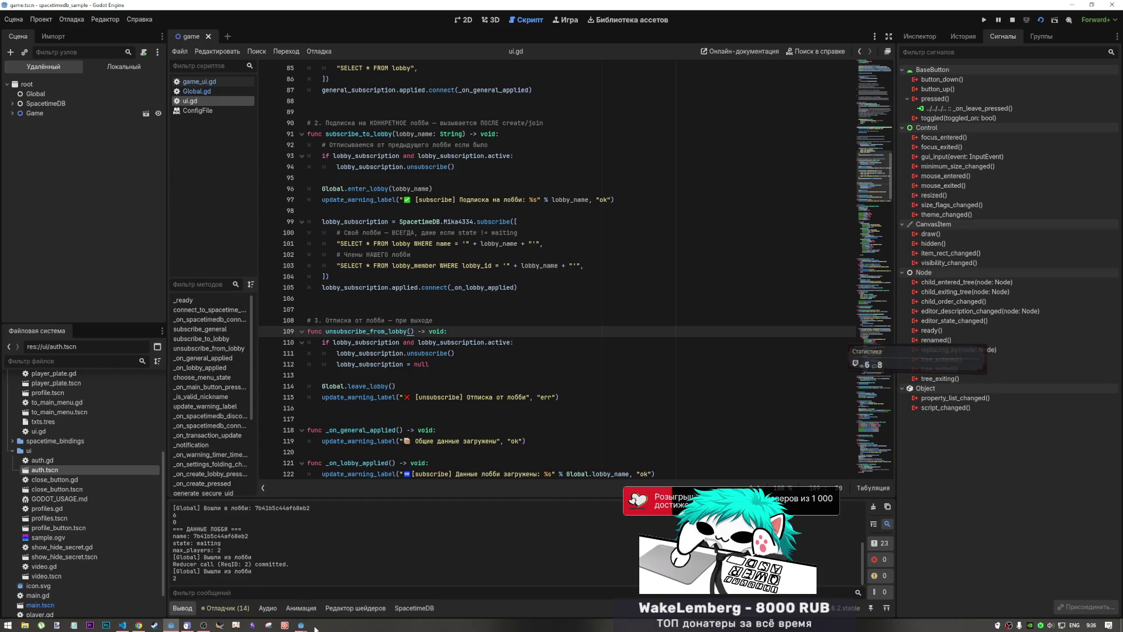
In the second game window, sign in as 'Print Cowboys' and create a new lobby
click(302, 625)
click(253, 585)
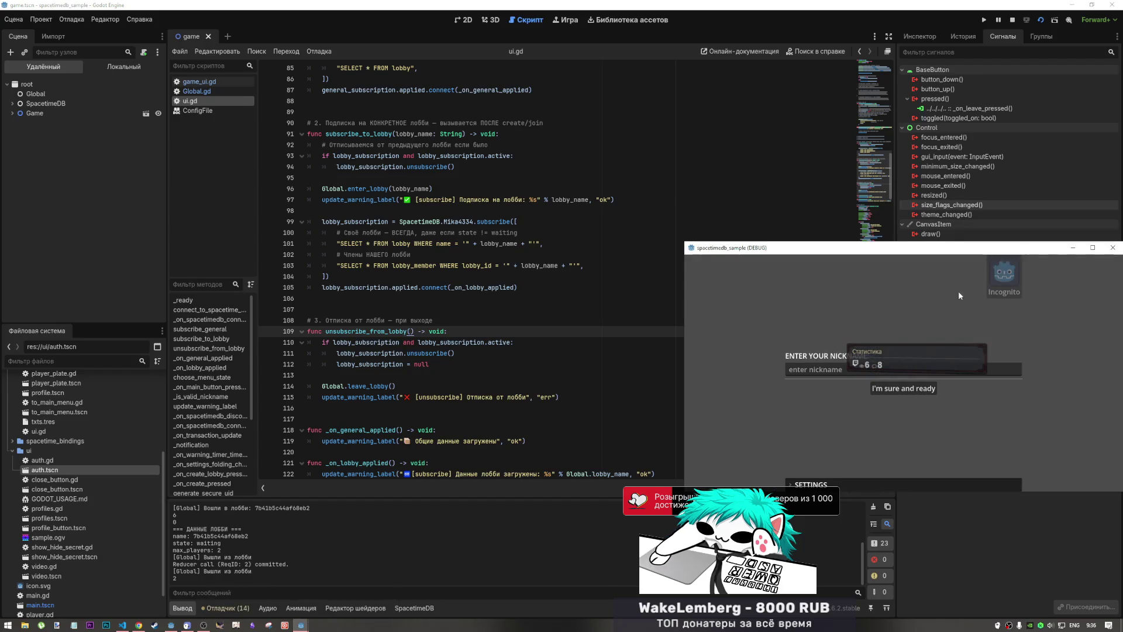
click(848, 369)
text(Print Cowboys)
key(Return)
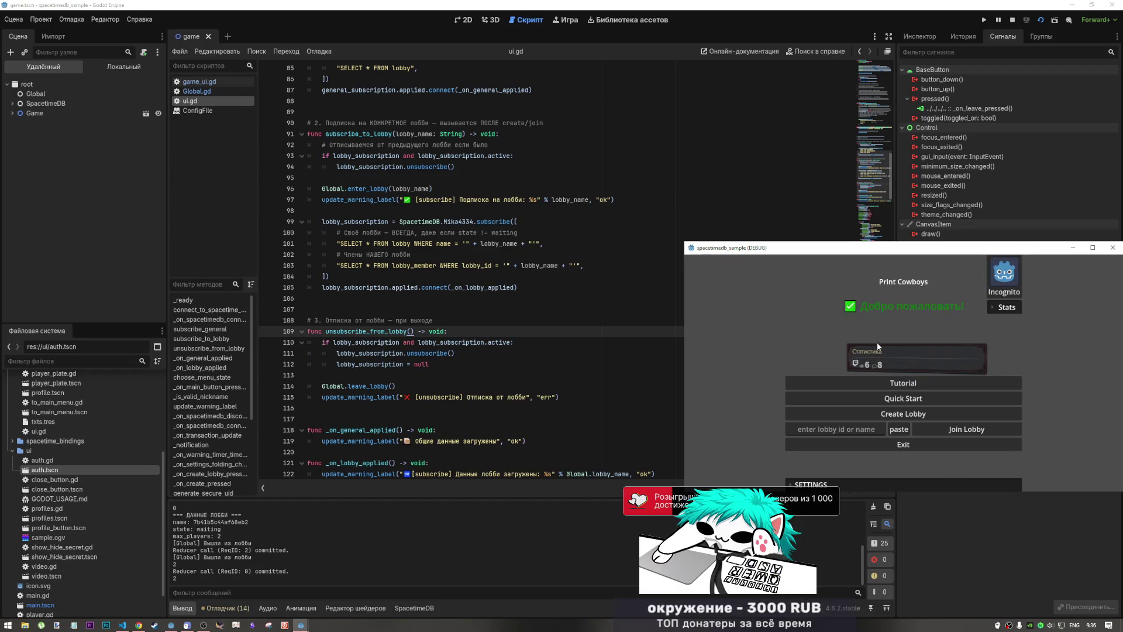
click(912, 415)
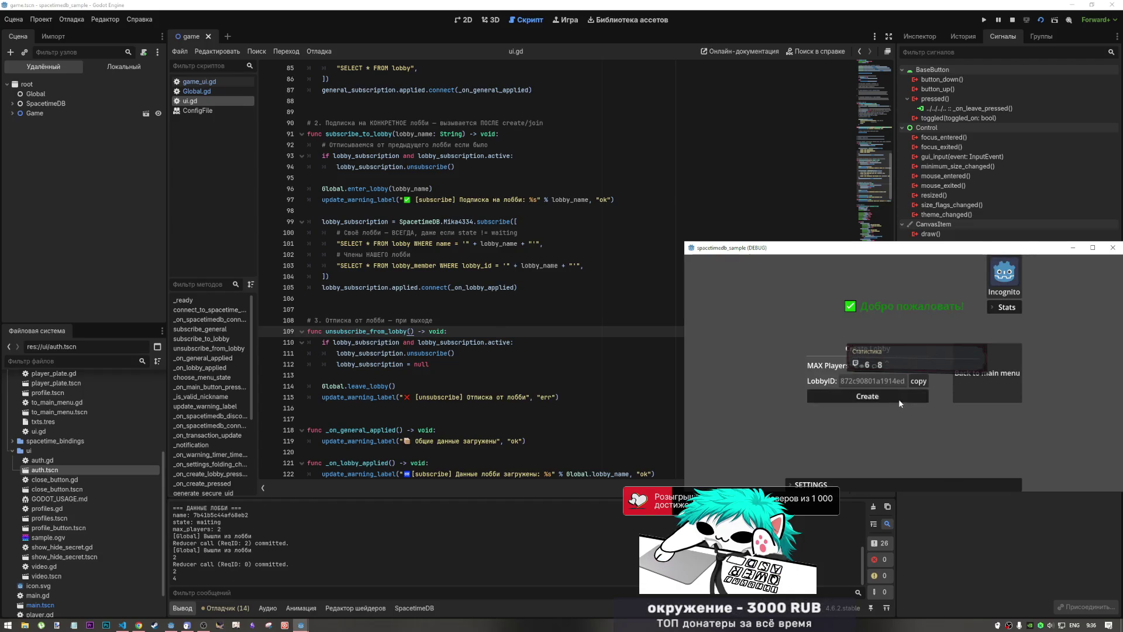
click(899, 400)
click(387, 178)
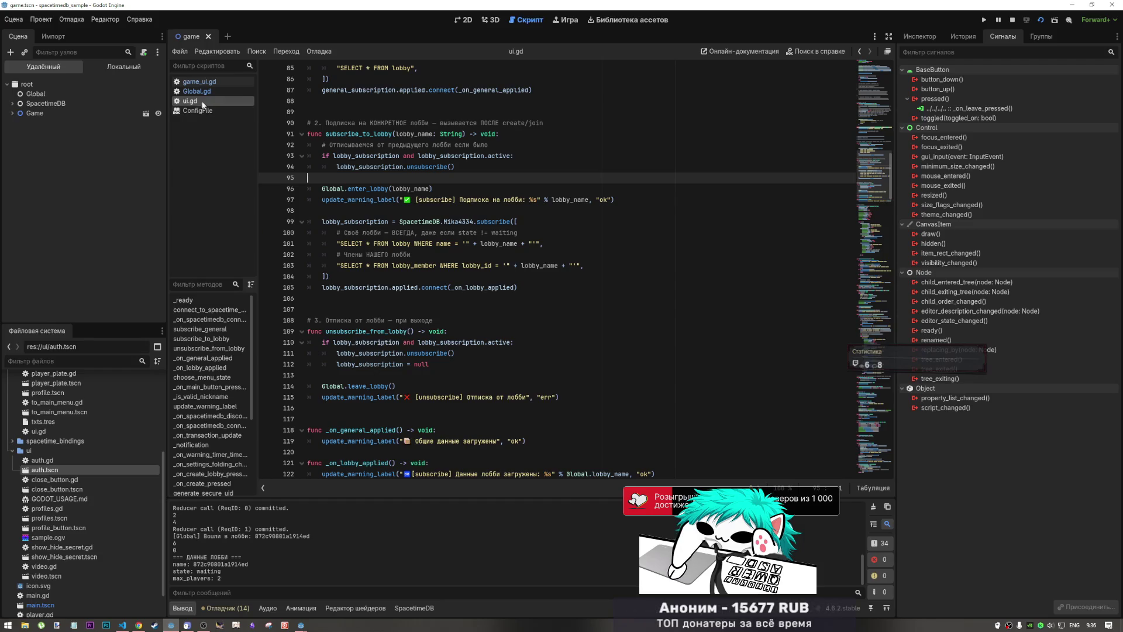
Find uses of is_in_lobby in Global.gd, game_ui.gd and ui.gd
click(211, 81)
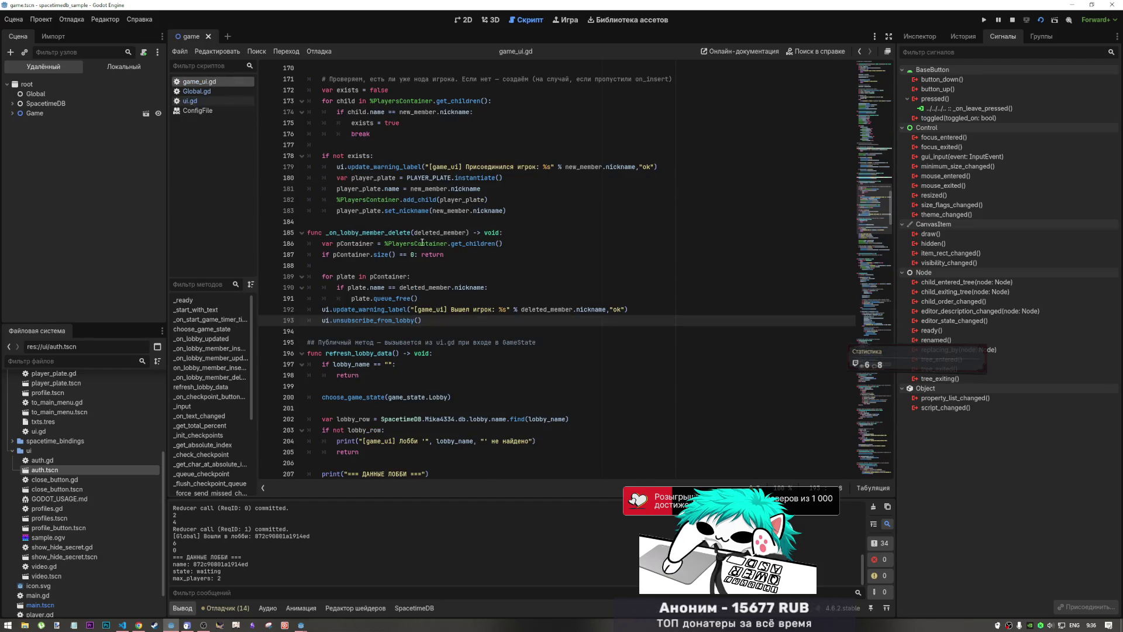
click(214, 100)
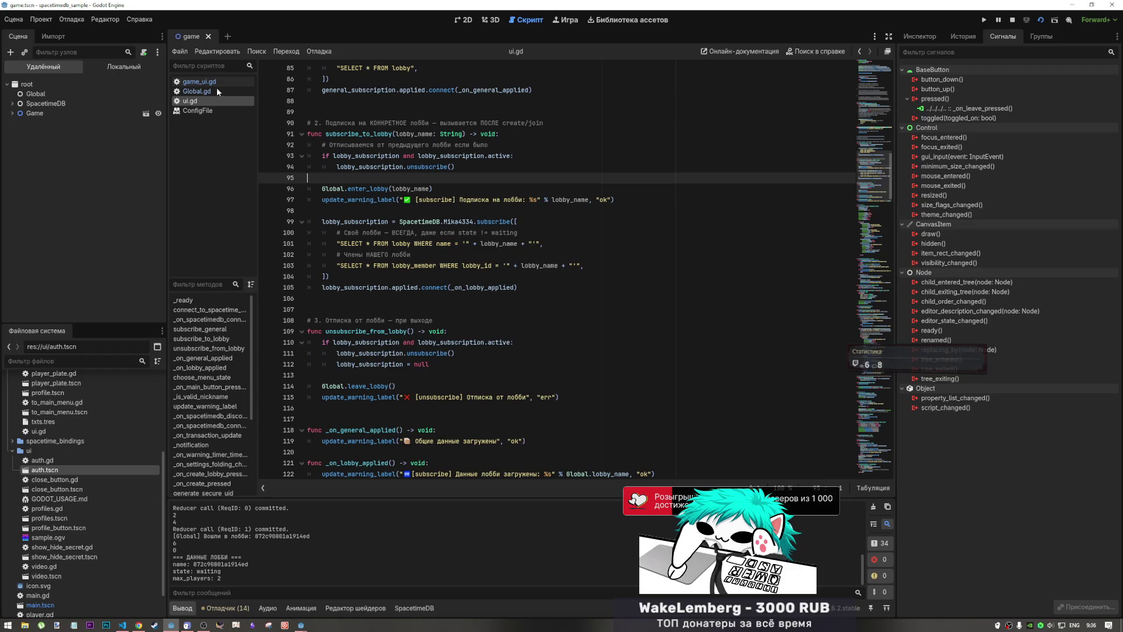
click(202, 91)
click(400, 265)
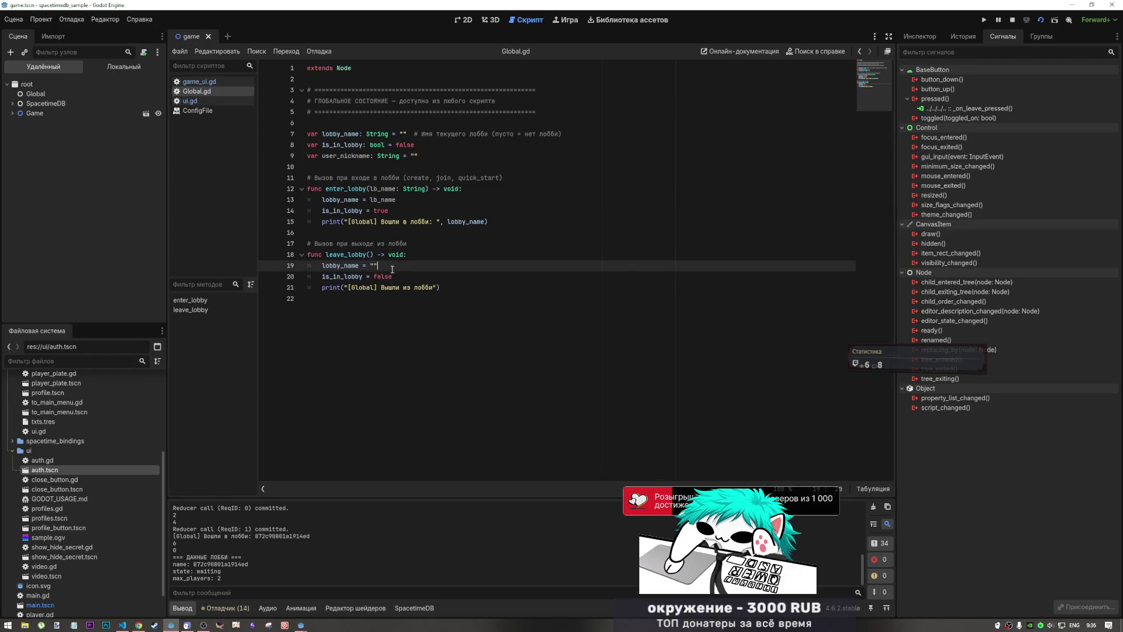
double_click(349, 275)
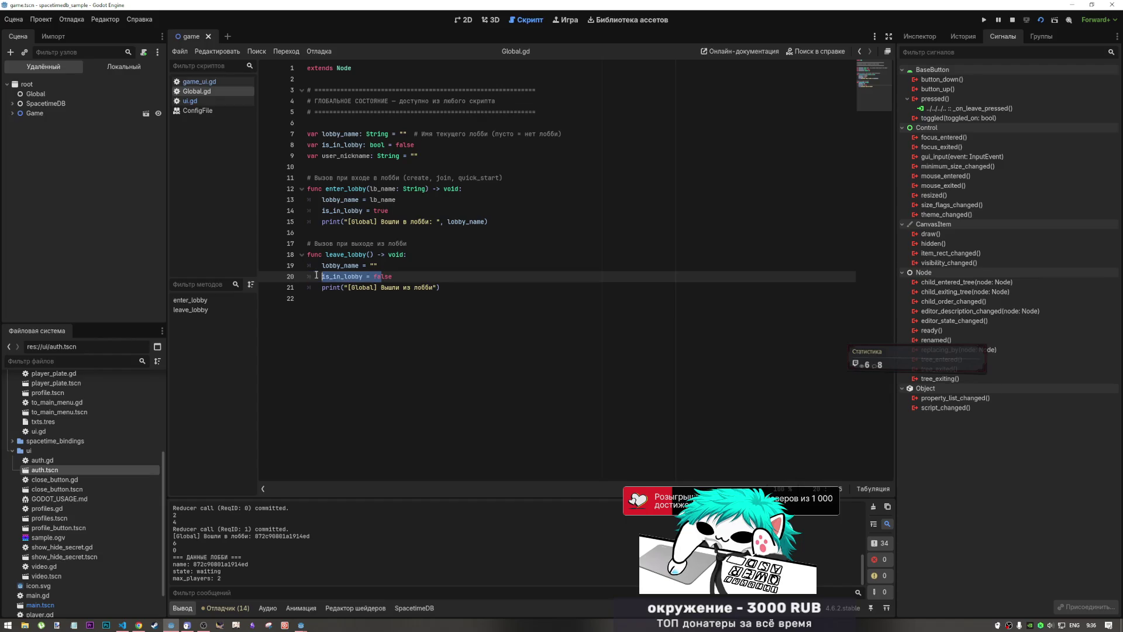
key(ctrl+f)
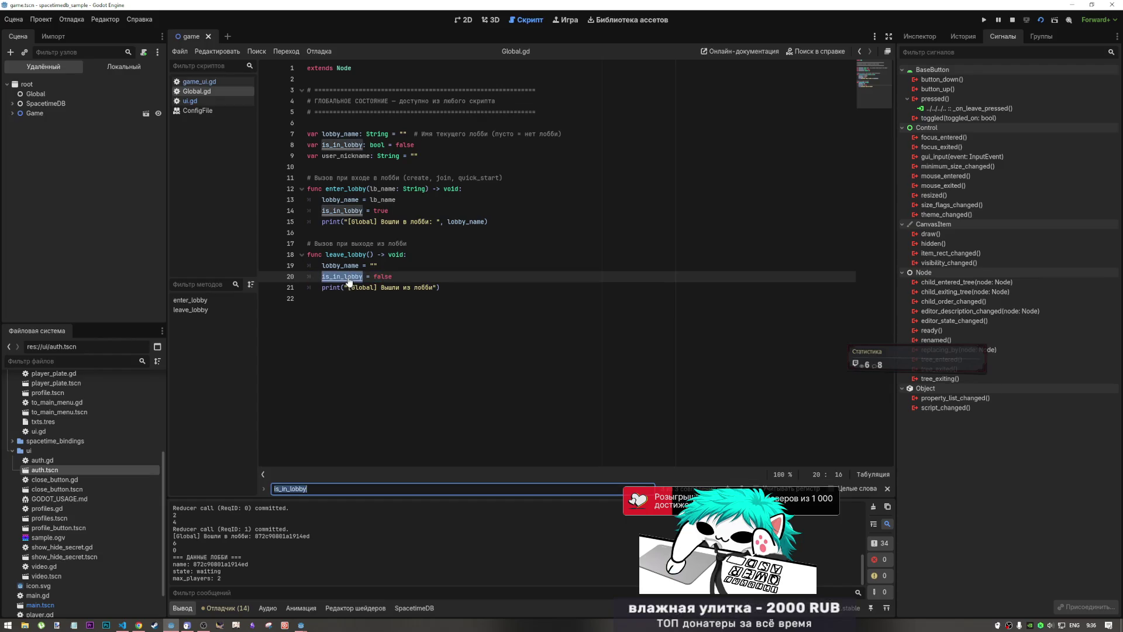
click(199, 82)
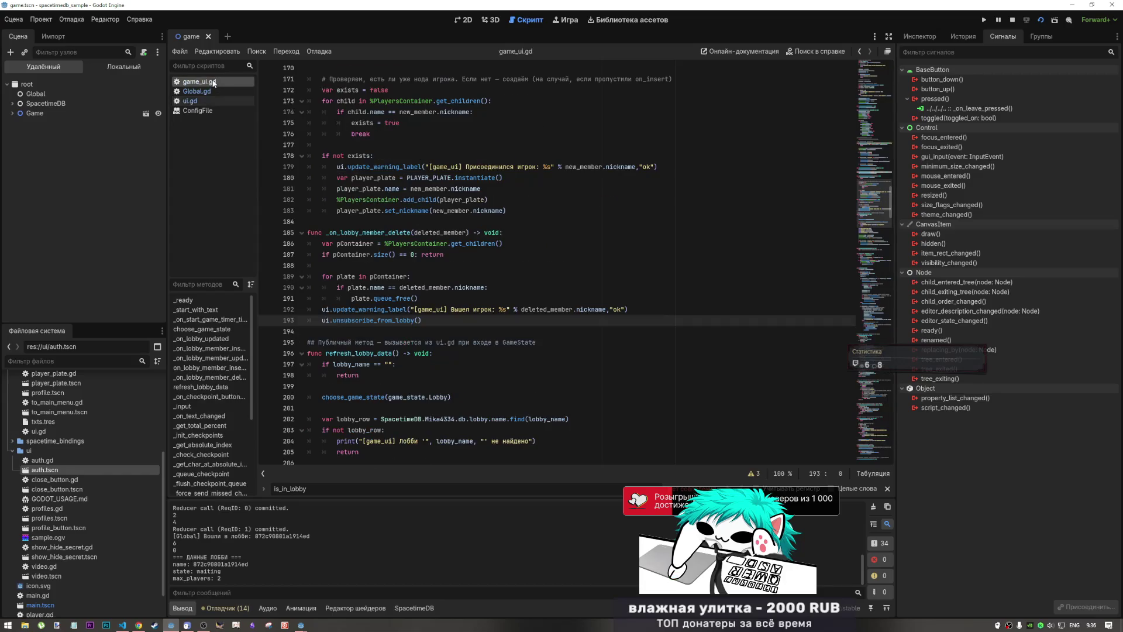
click(191, 101)
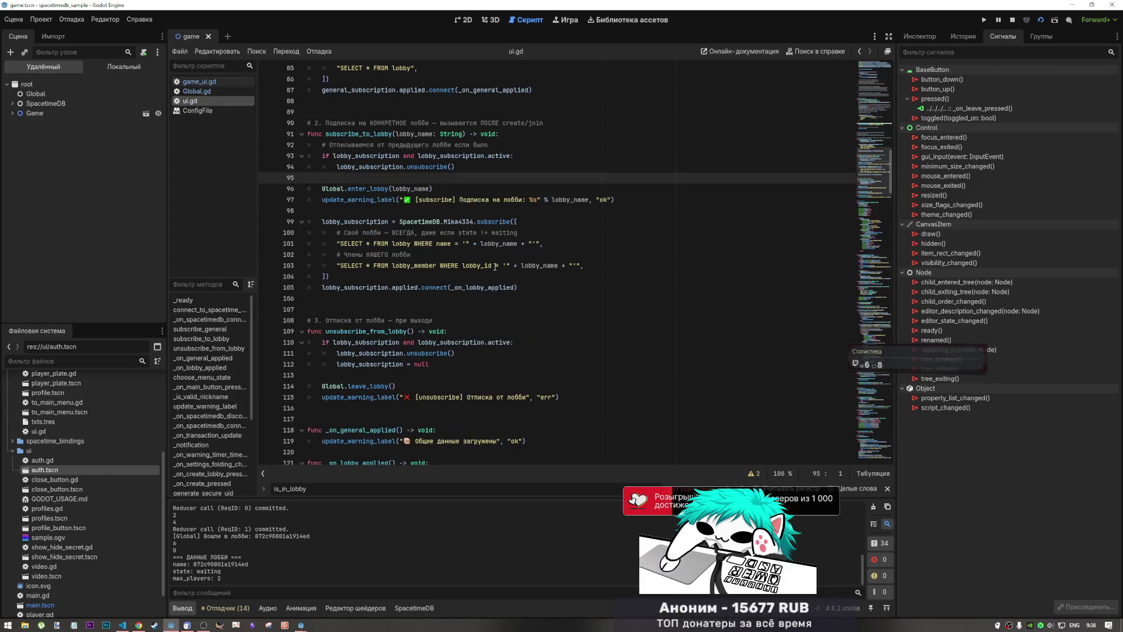
click(191, 92)
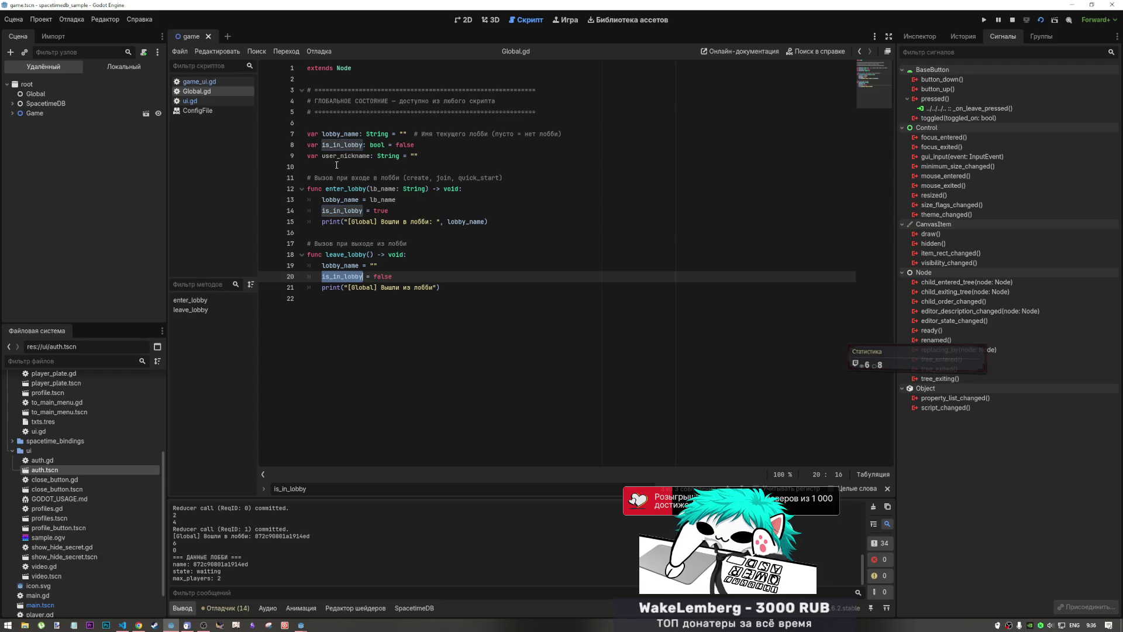
Search for lobby_name and inspect its use on lines 202–203 of game_ui.gd
click(344, 200)
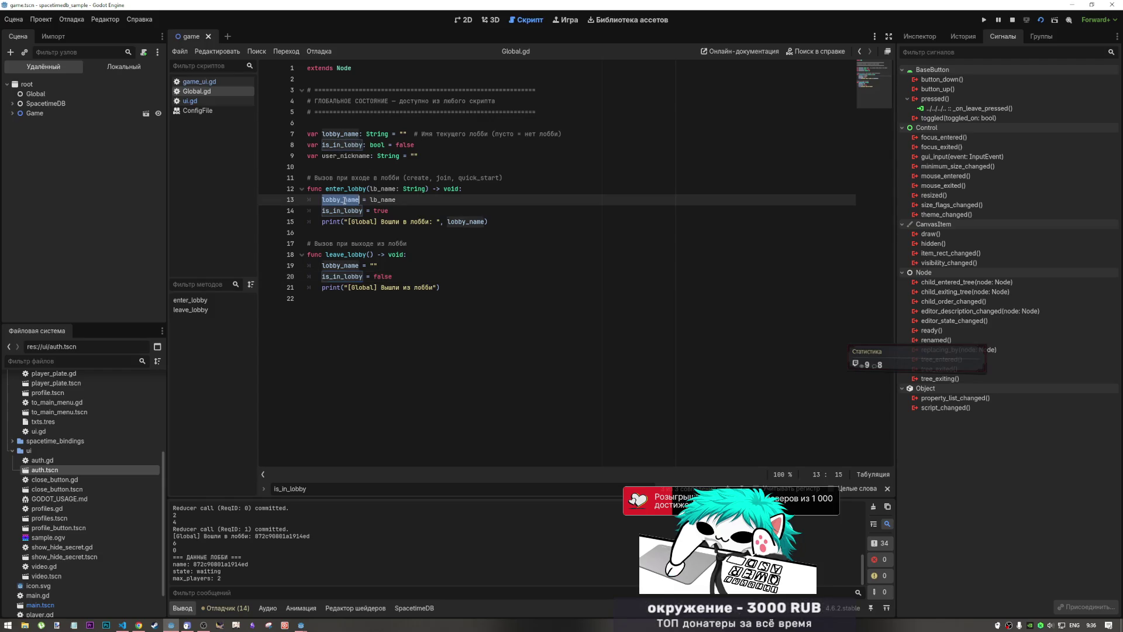
key(ctrl+f)
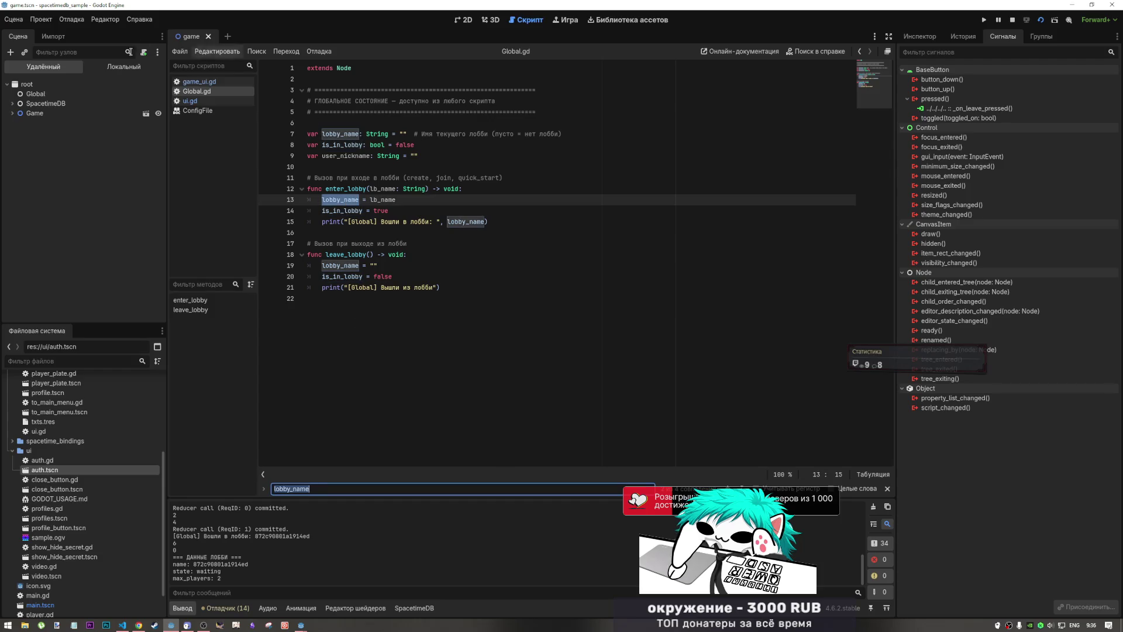
click(199, 85)
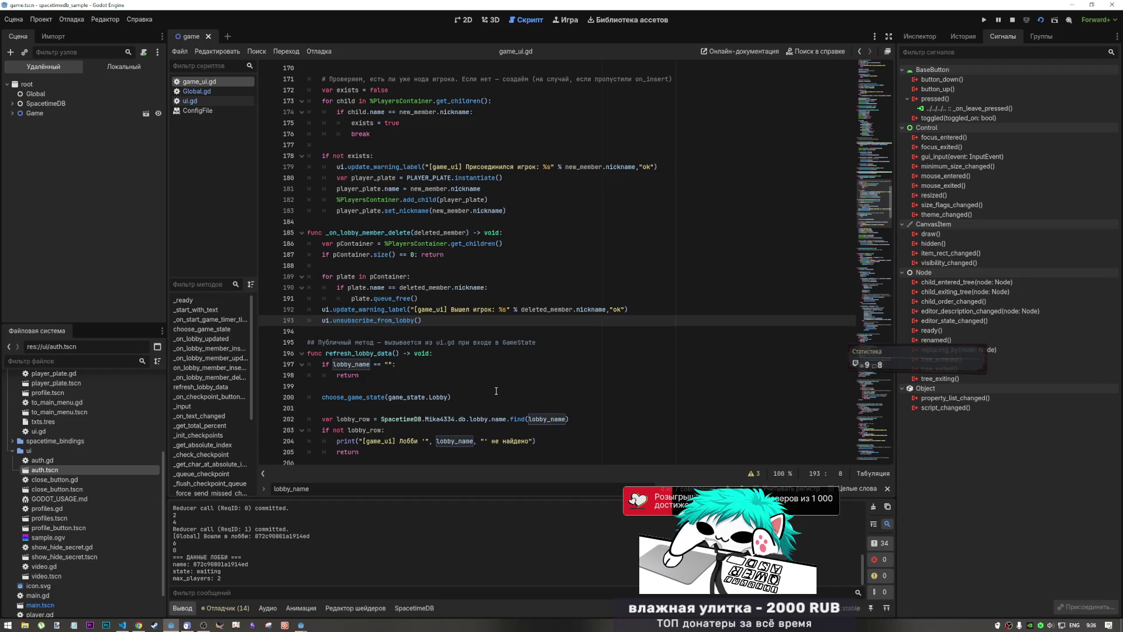
scroll(459, 417, down, 3)
drag(367, 320, 390, 334)
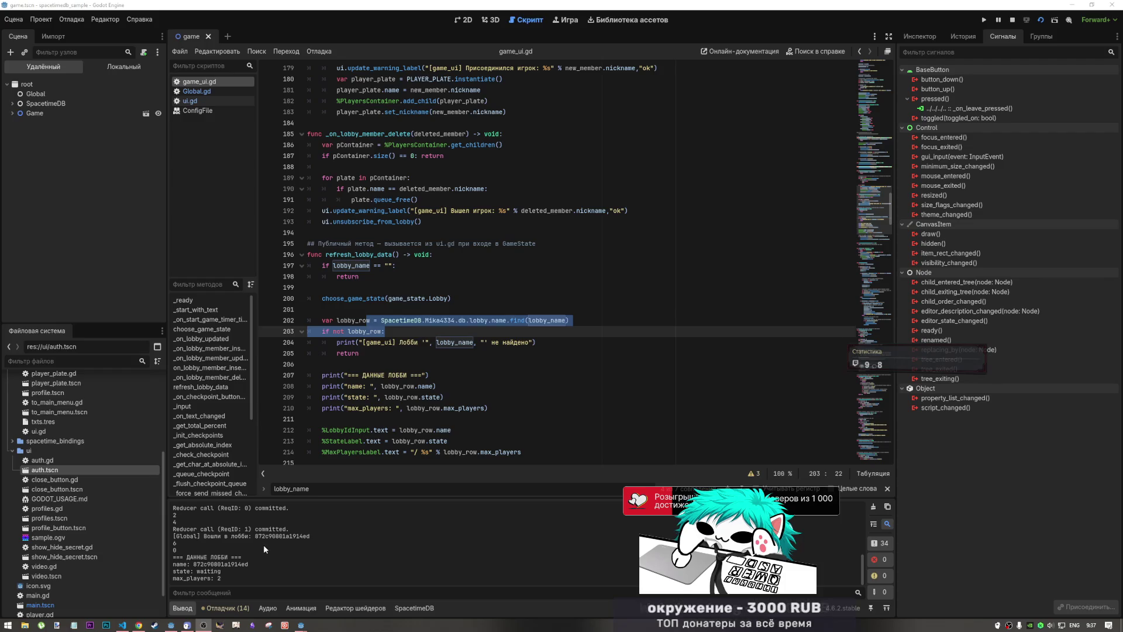
click(684, 334)
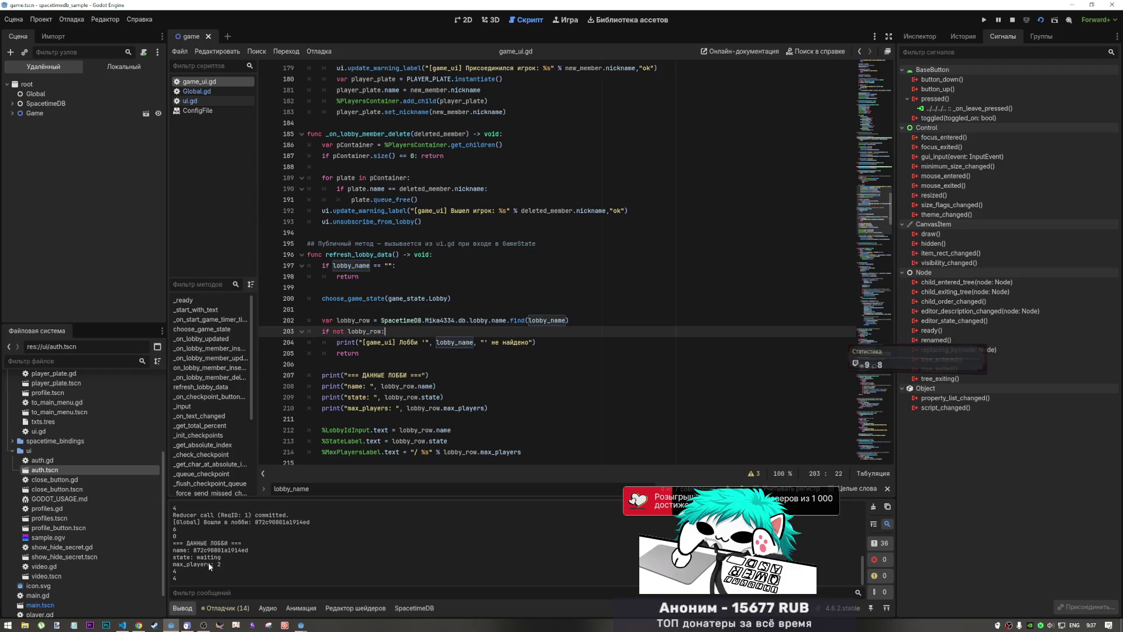
Check a game window, then go to game_ui.gd's lobby lookup on line 202
mouse_move(301, 624)
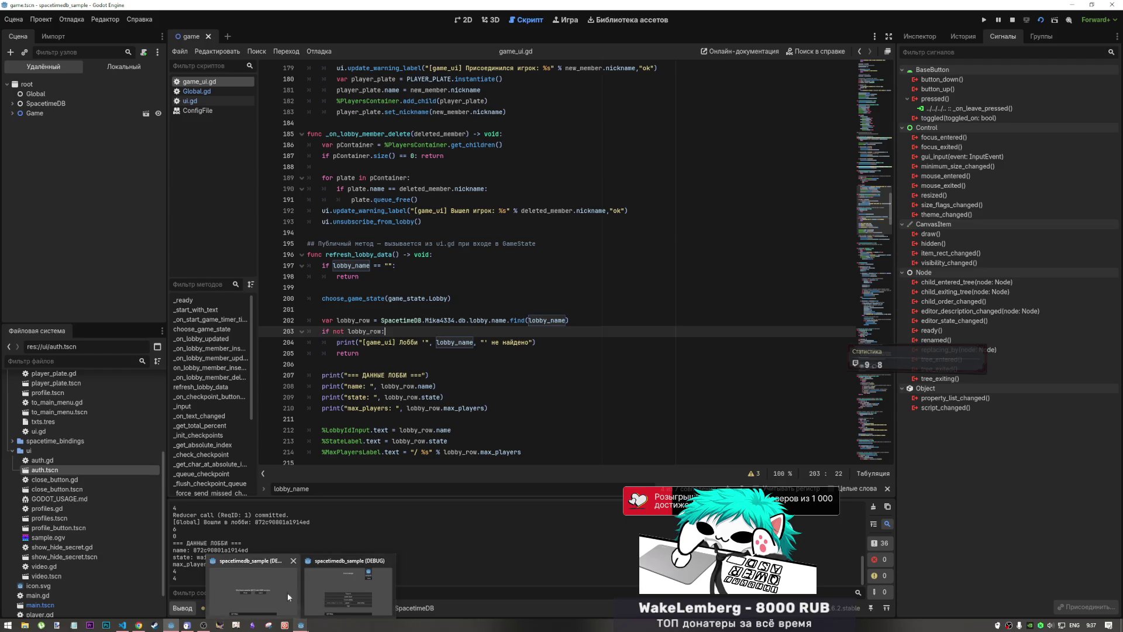
click(293, 594)
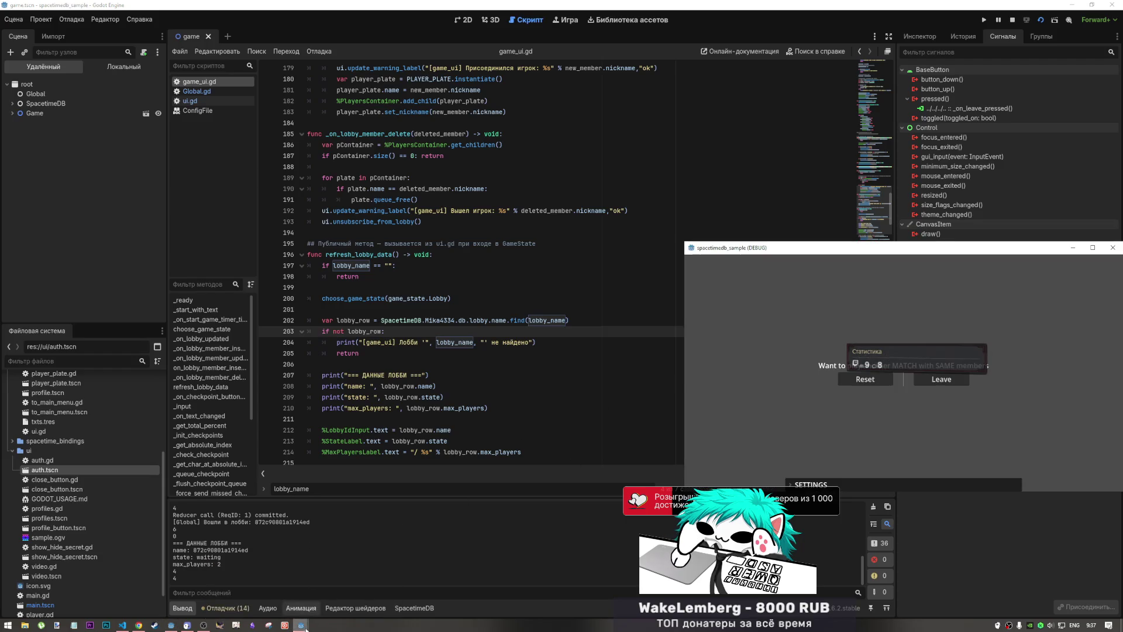
mouse_move(305, 626)
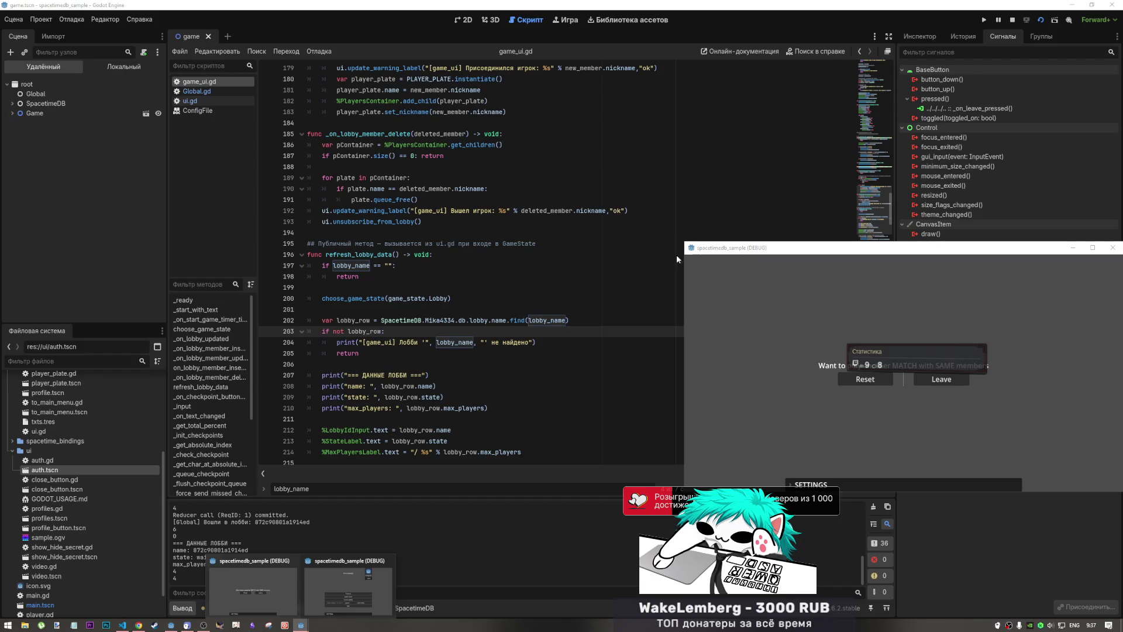
click(429, 408)
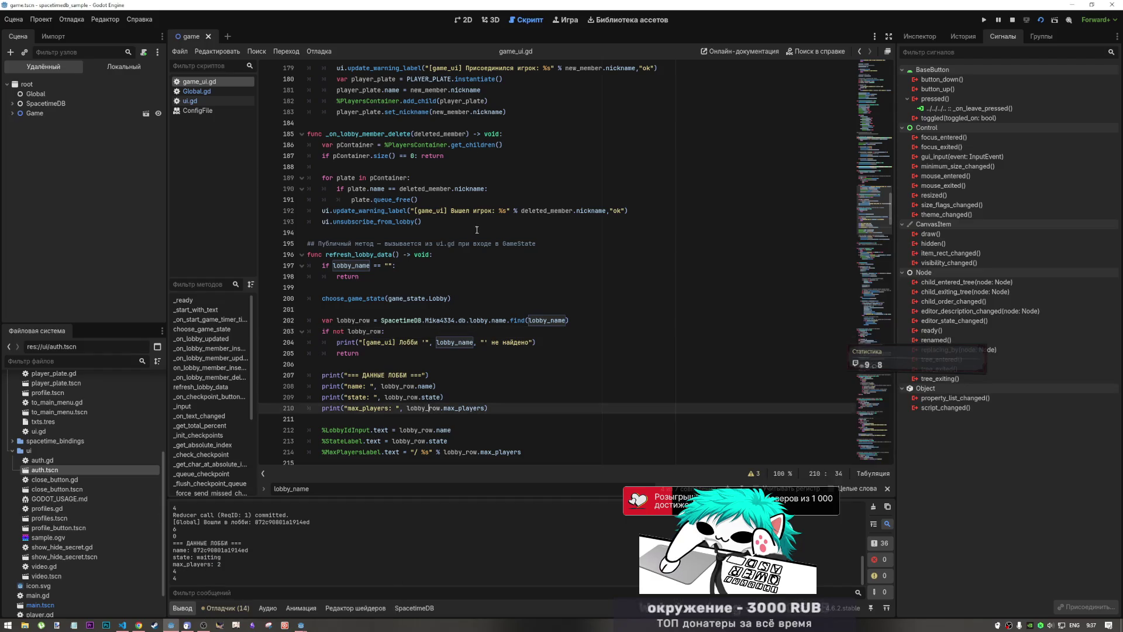
click(433, 307)
click(426, 320)
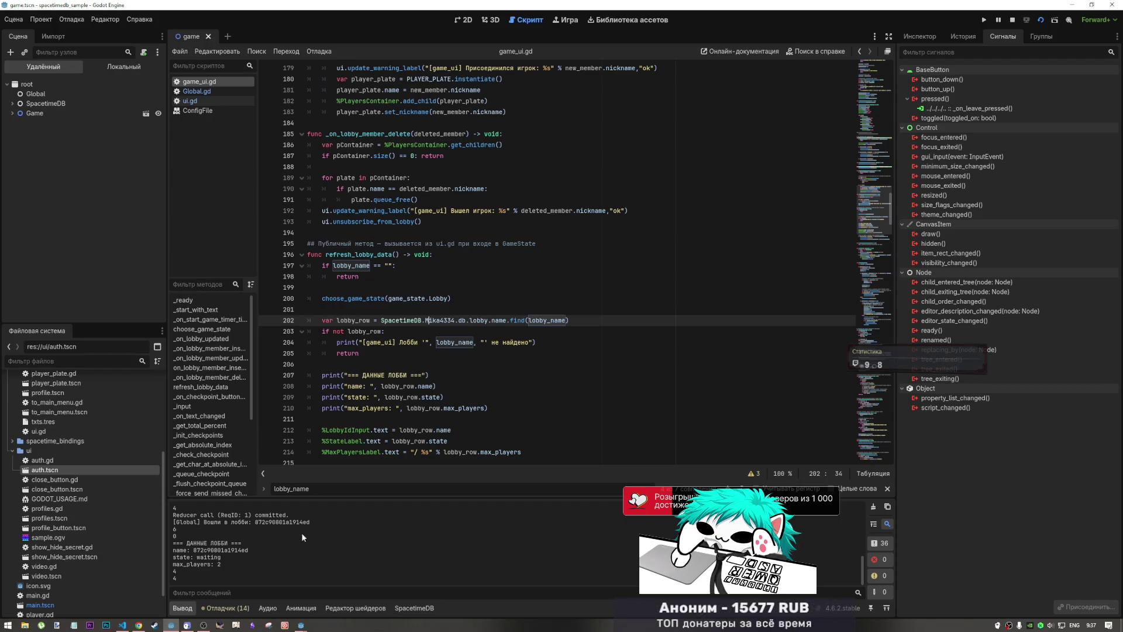
Create a lobby in the upper game window and check it shows 1/2 players waiting
mouse_move(308, 615)
click(349, 591)
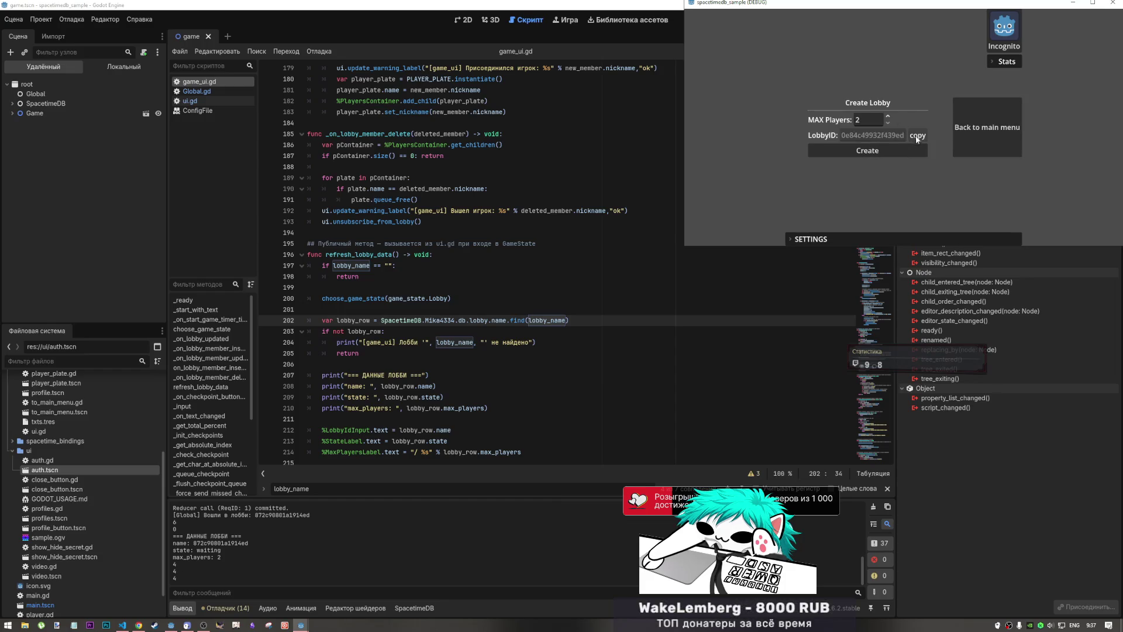
click(918, 156)
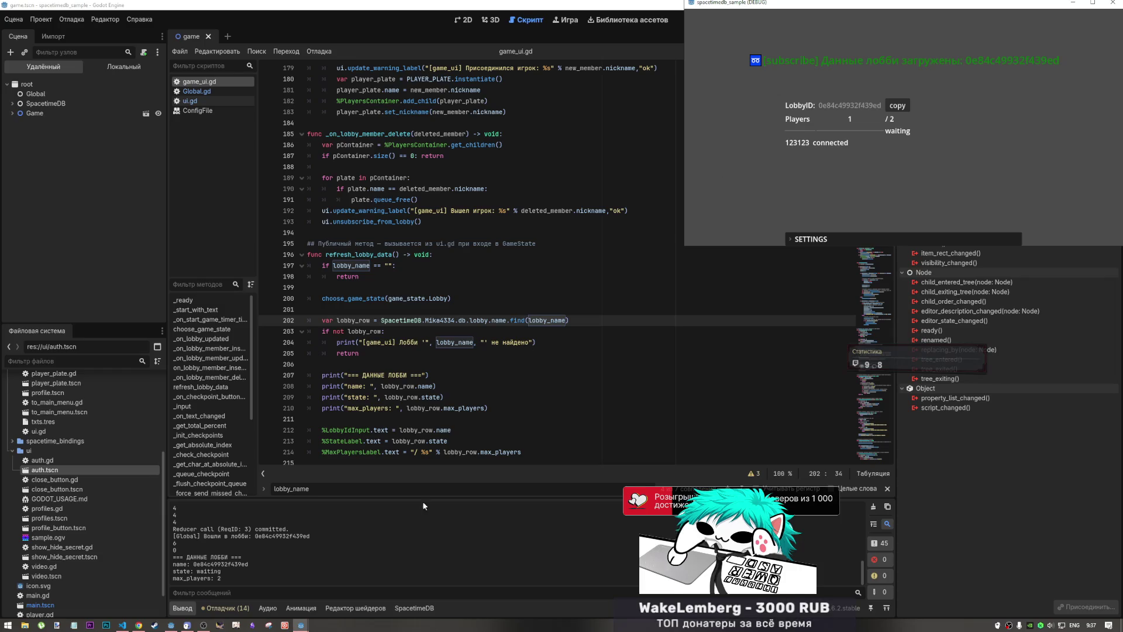
mouse_move(301, 625)
click(287, 592)
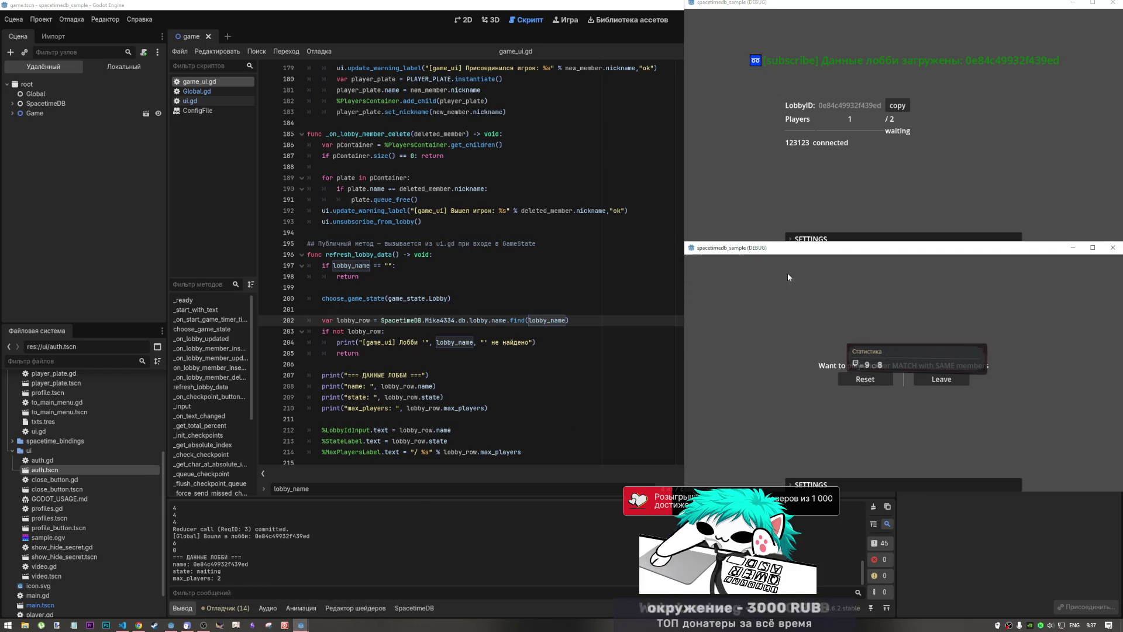
click(770, 190)
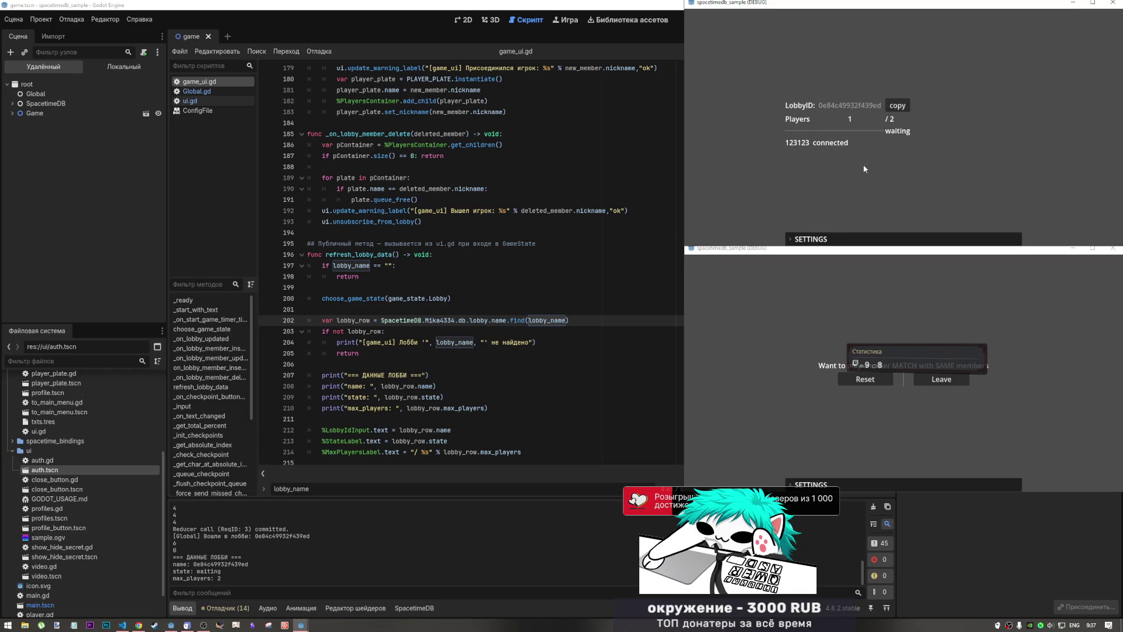
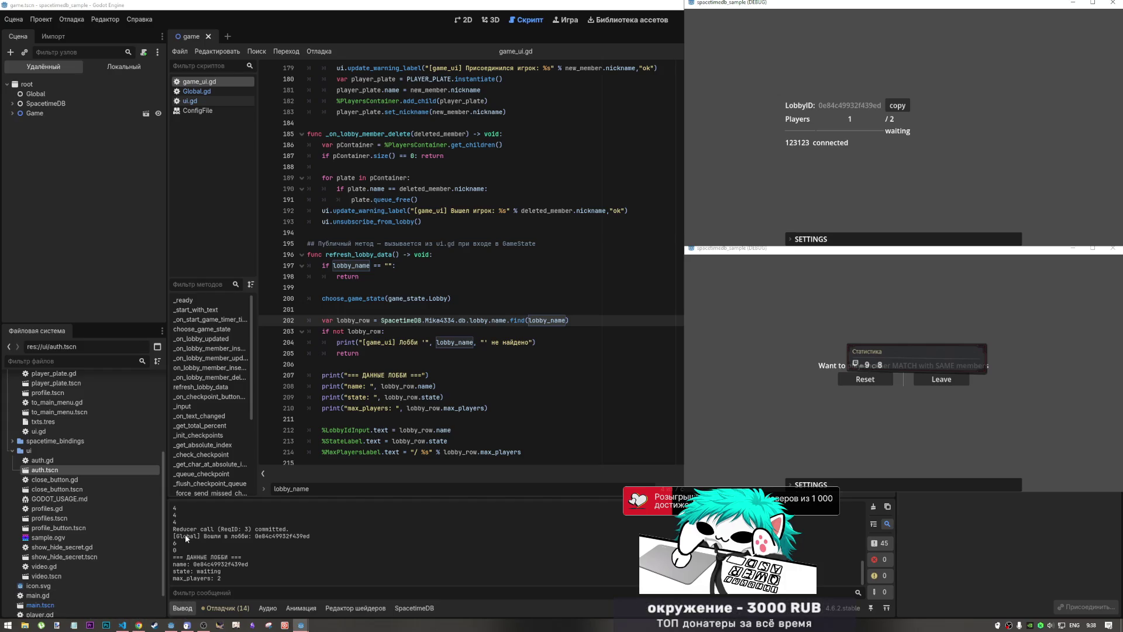
Bring the Godot editor in front of the game windows and scroll up in game_ui.gd
click(418, 343)
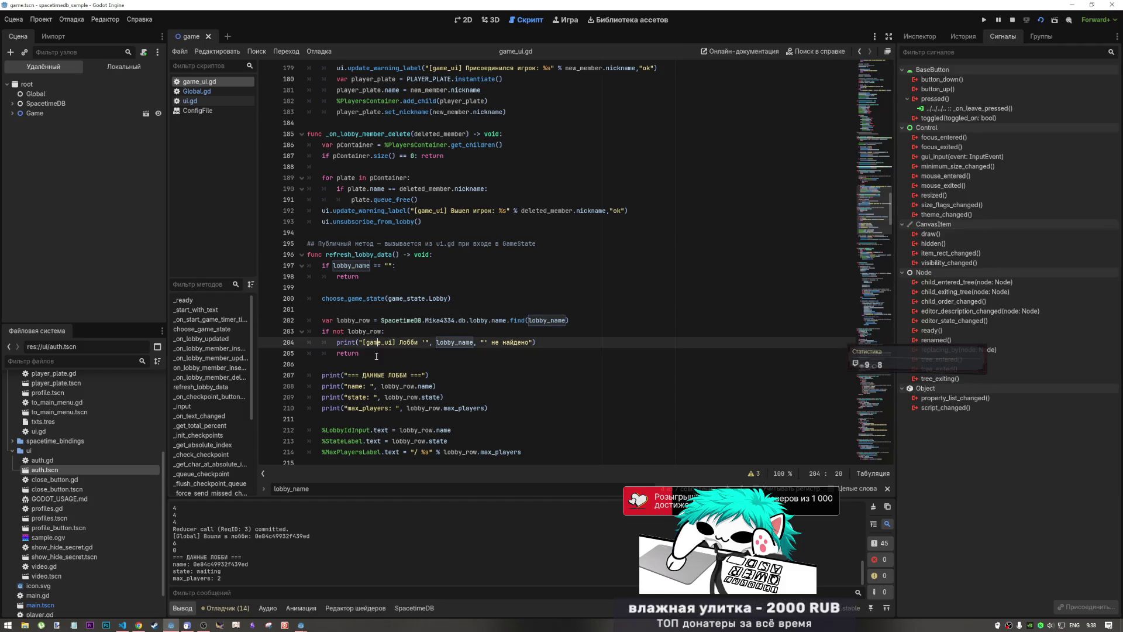
scroll(387, 361, up, 9)
scroll(387, 361, up, 5)
click(866, 192)
mouse_move(866, 192)
mouse_down()
mouse_move(872, 239)
mouse_move(875, 205)
mouse_up()
Step through lobby_name uses from the line 15 declaration through line 143 to line 197
click(742, 487)
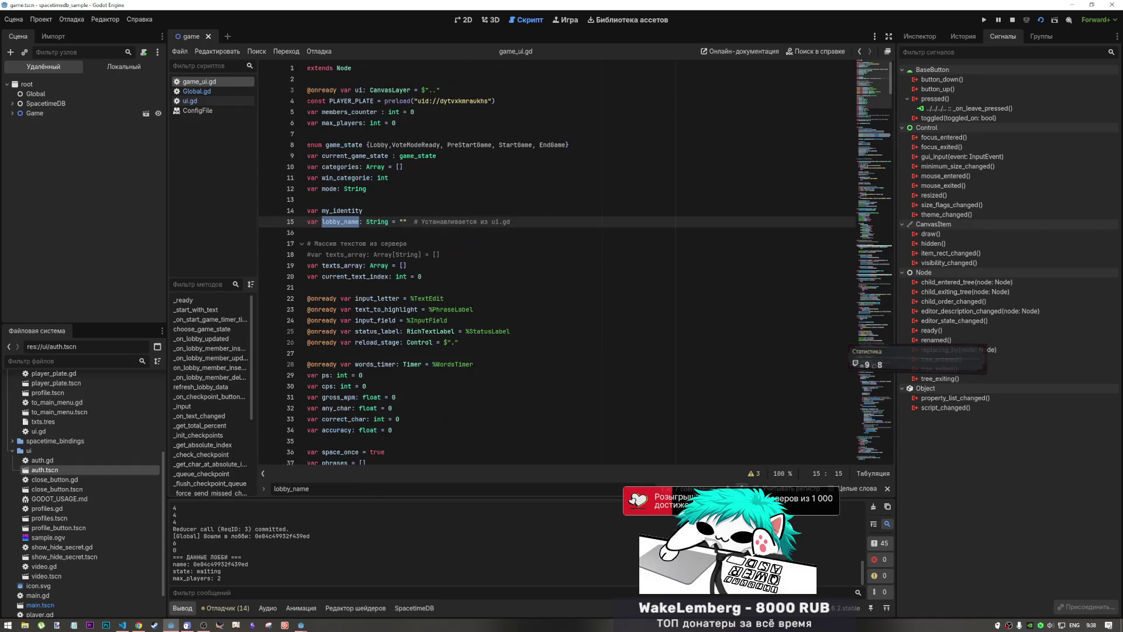
click(742, 488)
click(742, 488)
key(F3)
key(F3)
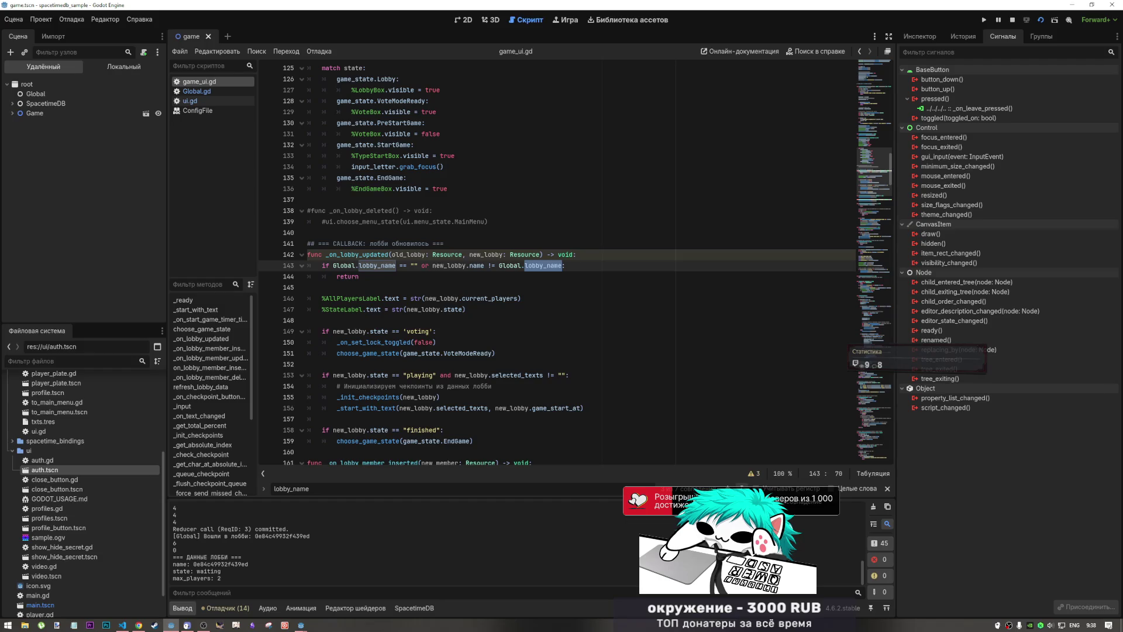
key(F3)
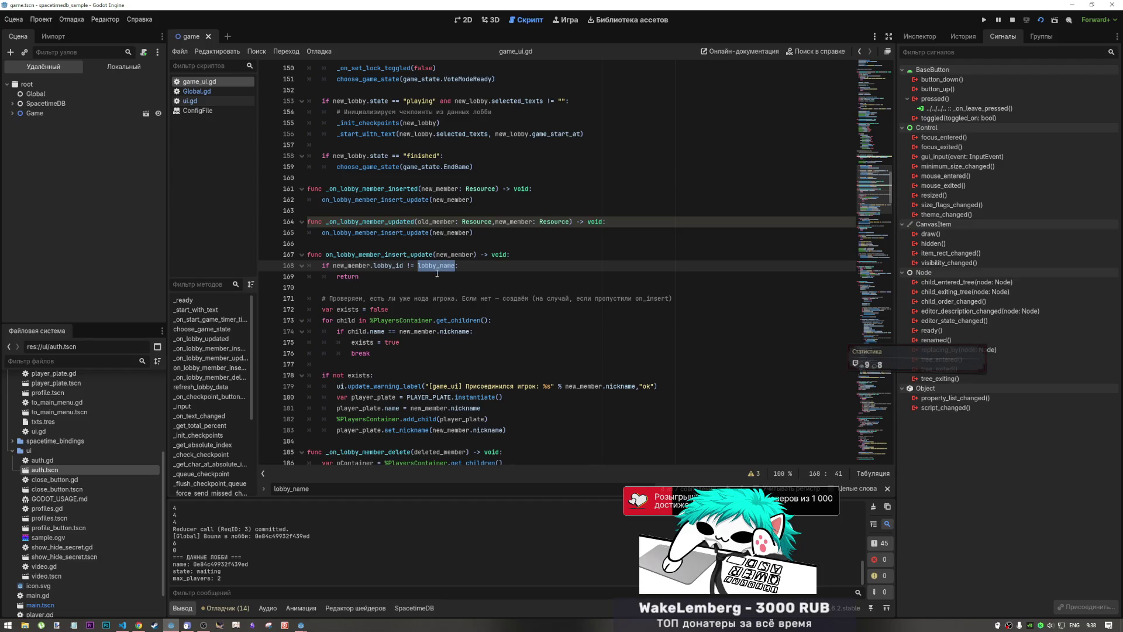
key(F3)
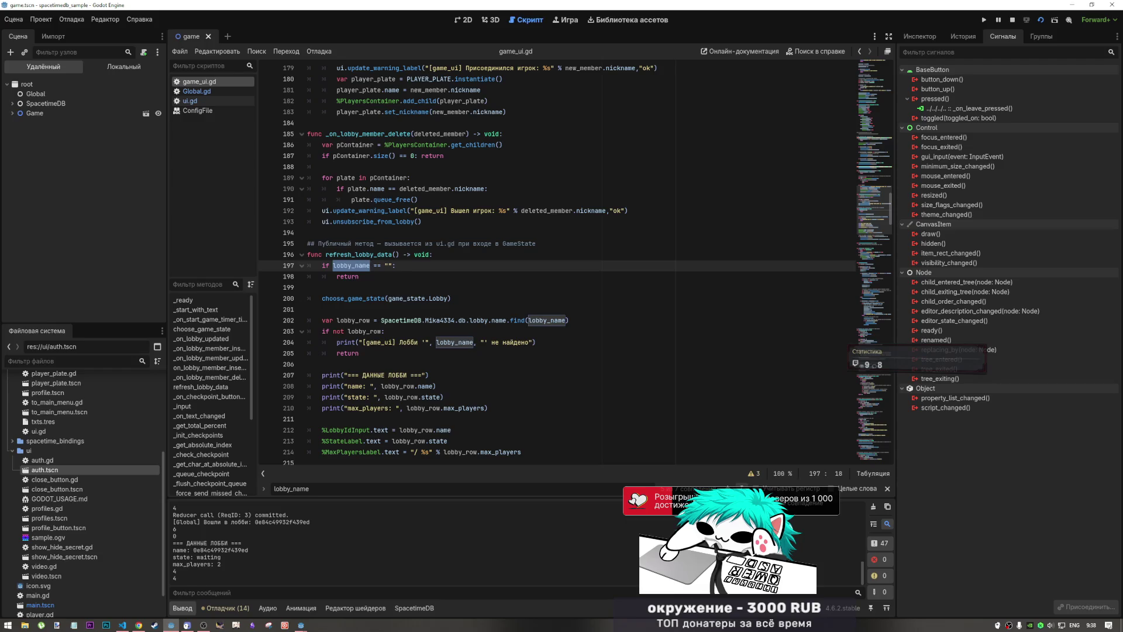
Leave the lobby in the running game so it returns to the main menu
mouse_move(301, 625)
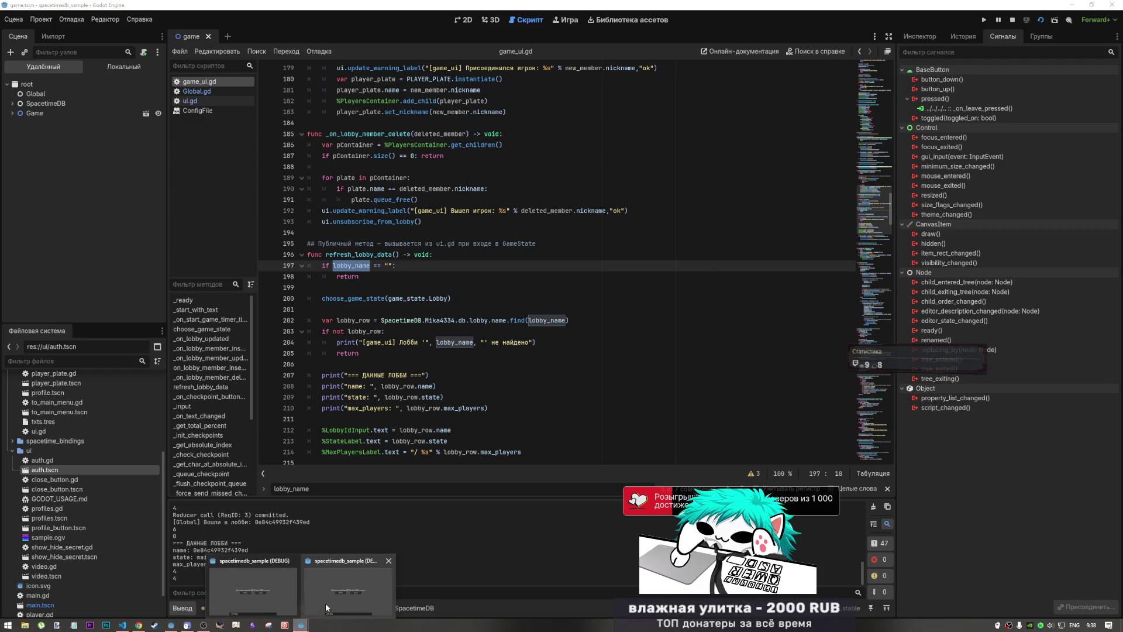
click(320, 597)
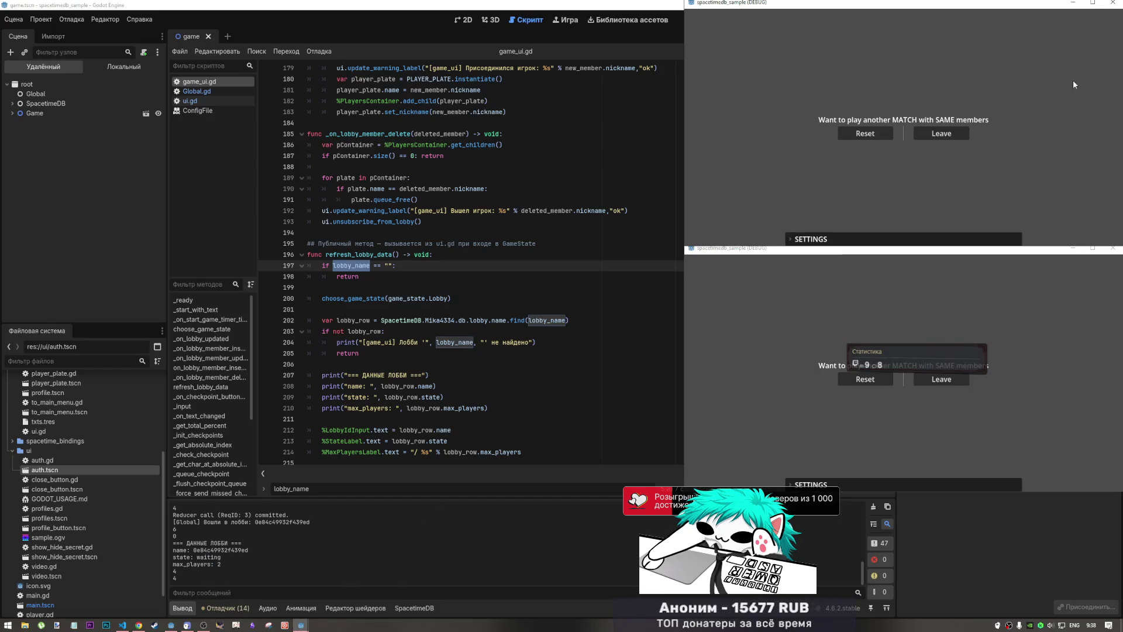
click(958, 134)
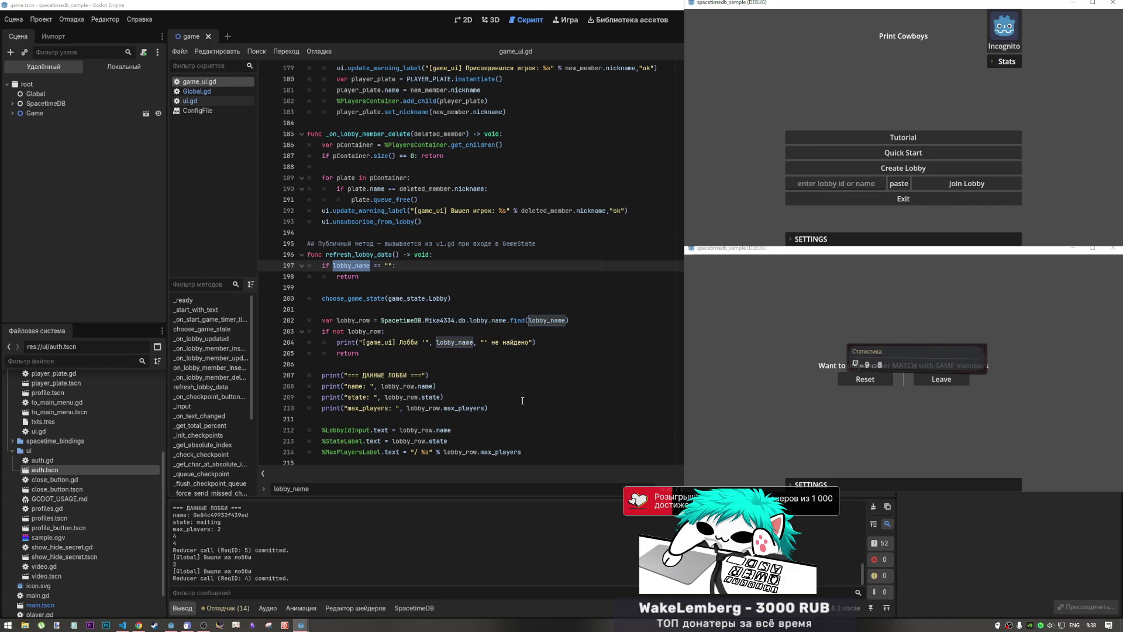
Select the lobby-exit and ReqID 4 committed messages in the Output log, then return to the script editor
drag(251, 557, 182, 556)
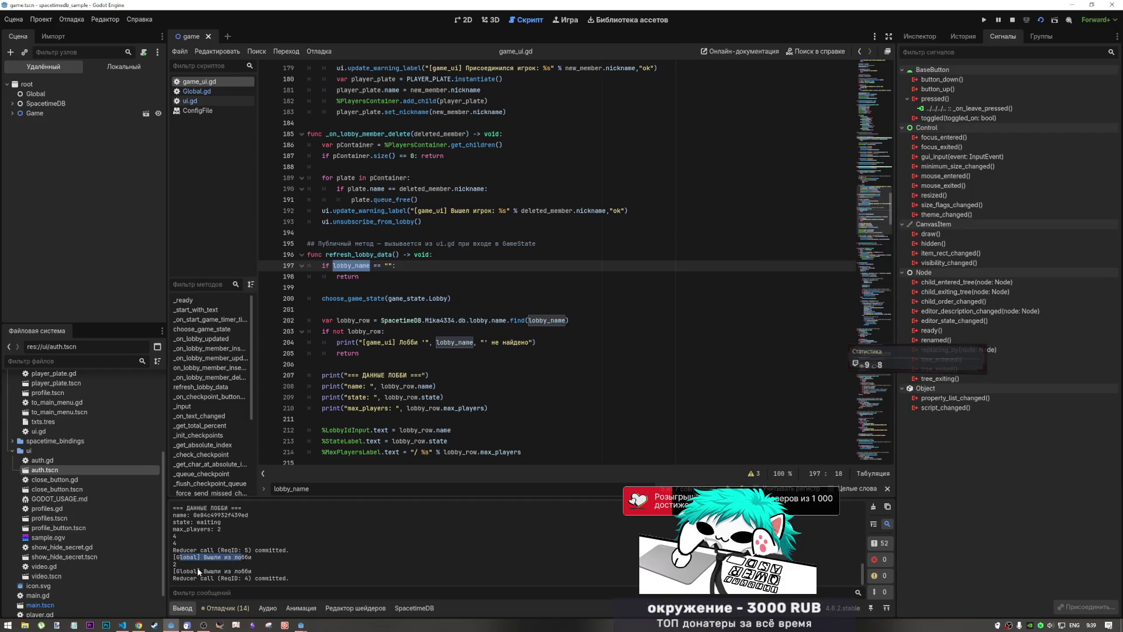
drag(241, 578, 287, 578)
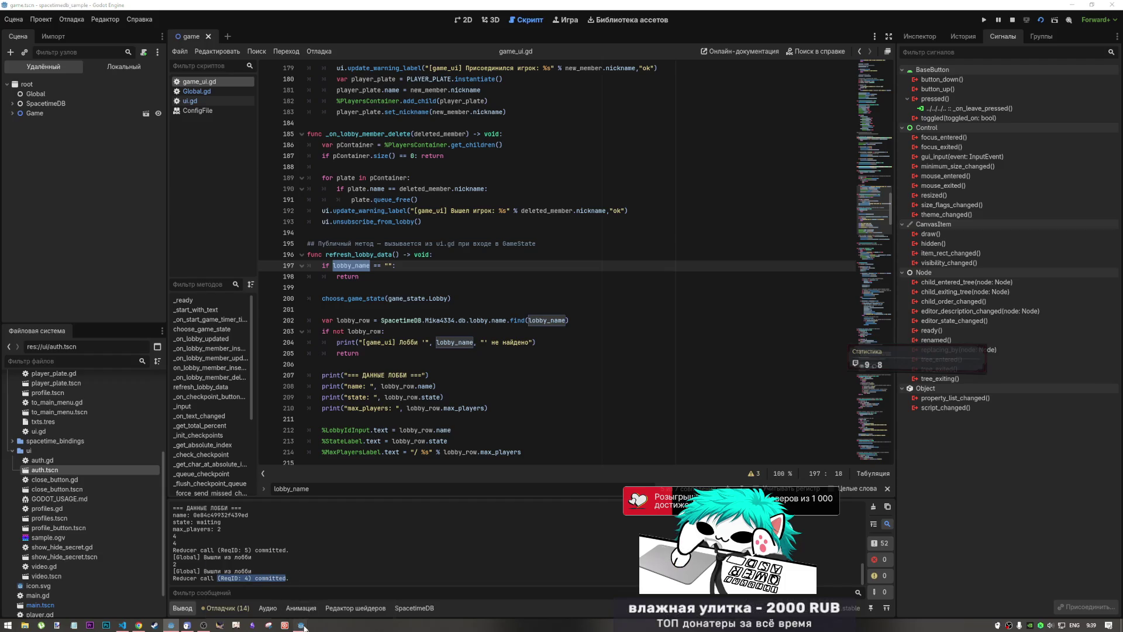
mouse_move(301, 625)
click(318, 587)
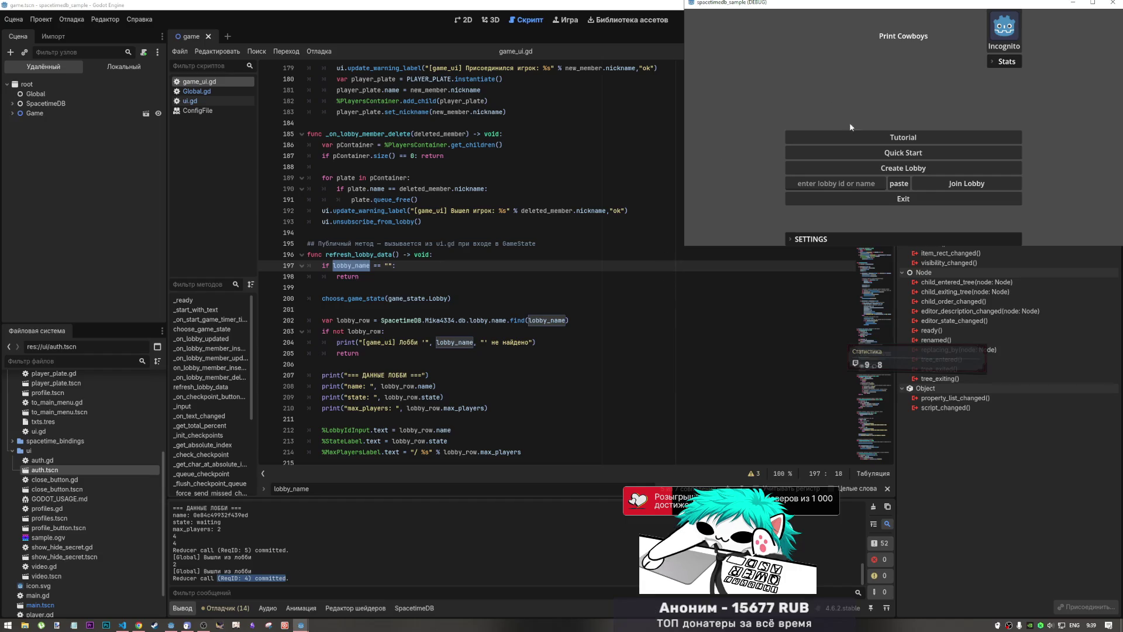
click(451, 281)
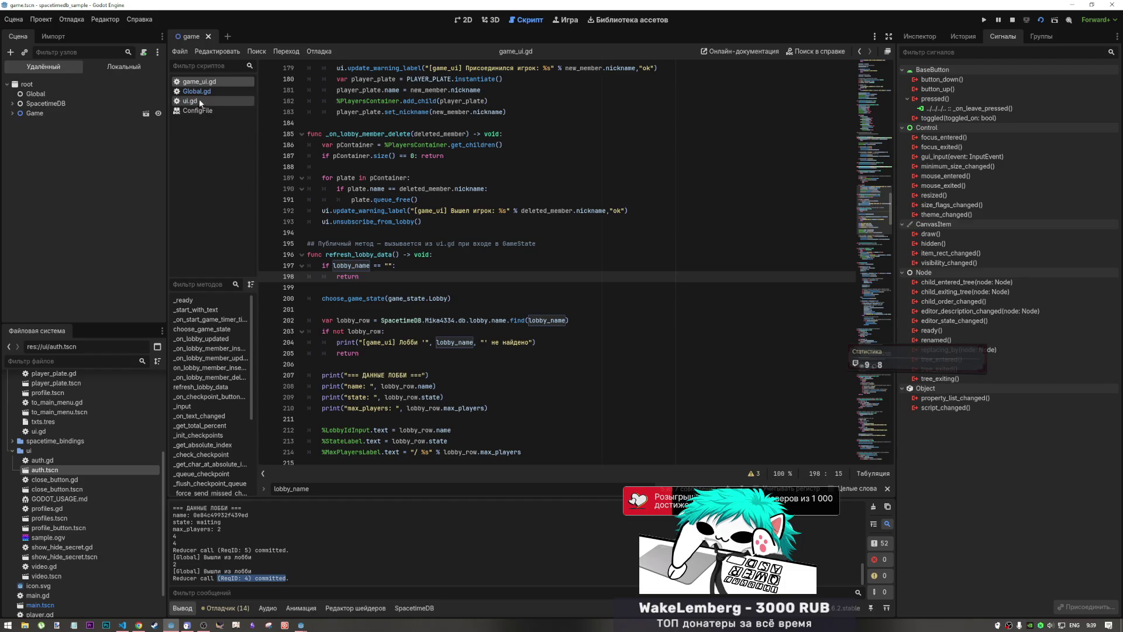
Flip between Global.gd, game_ui.gd and ui.gd in the script list, ending on Global.gd
click(199, 92)
click(193, 101)
click(199, 81)
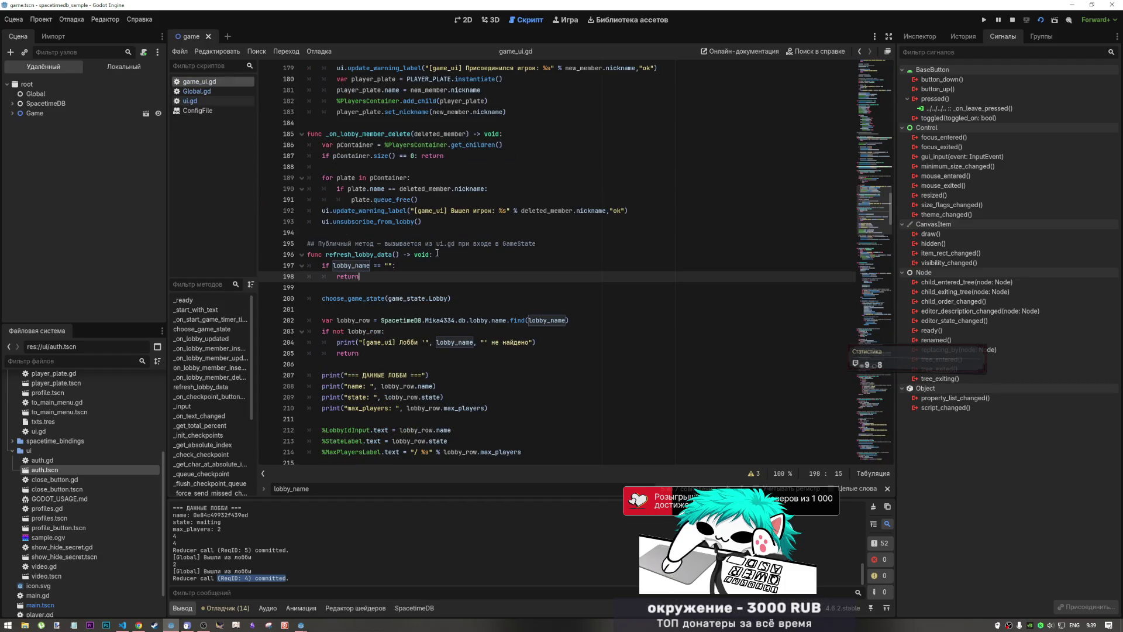
click(210, 93)
click(209, 98)
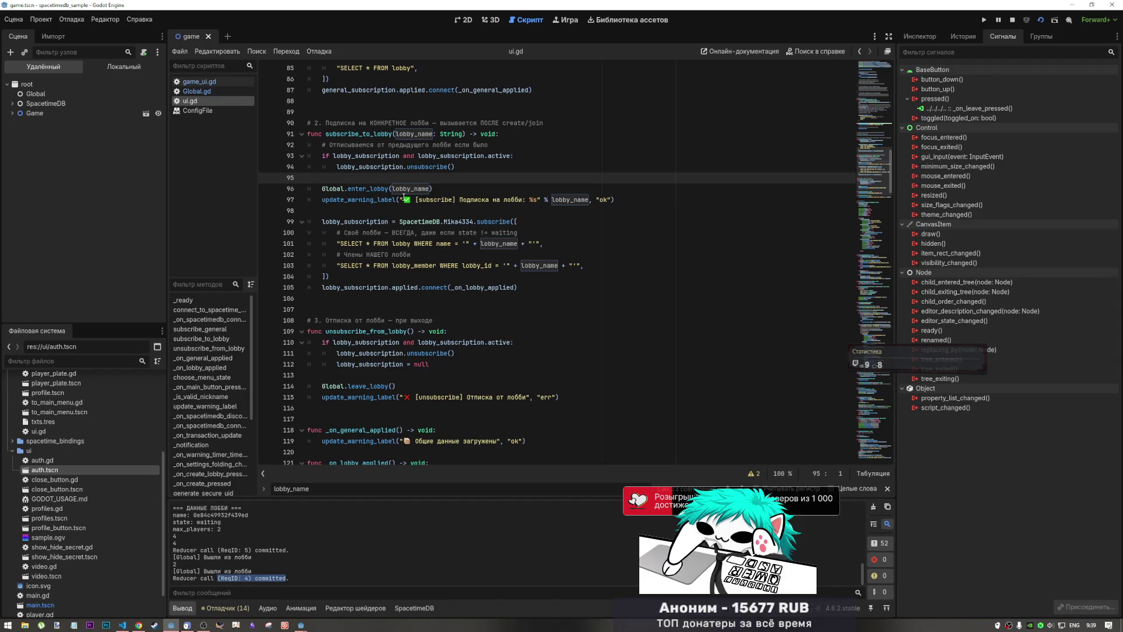
scroll(472, 253, down, 2)
click(222, 91)
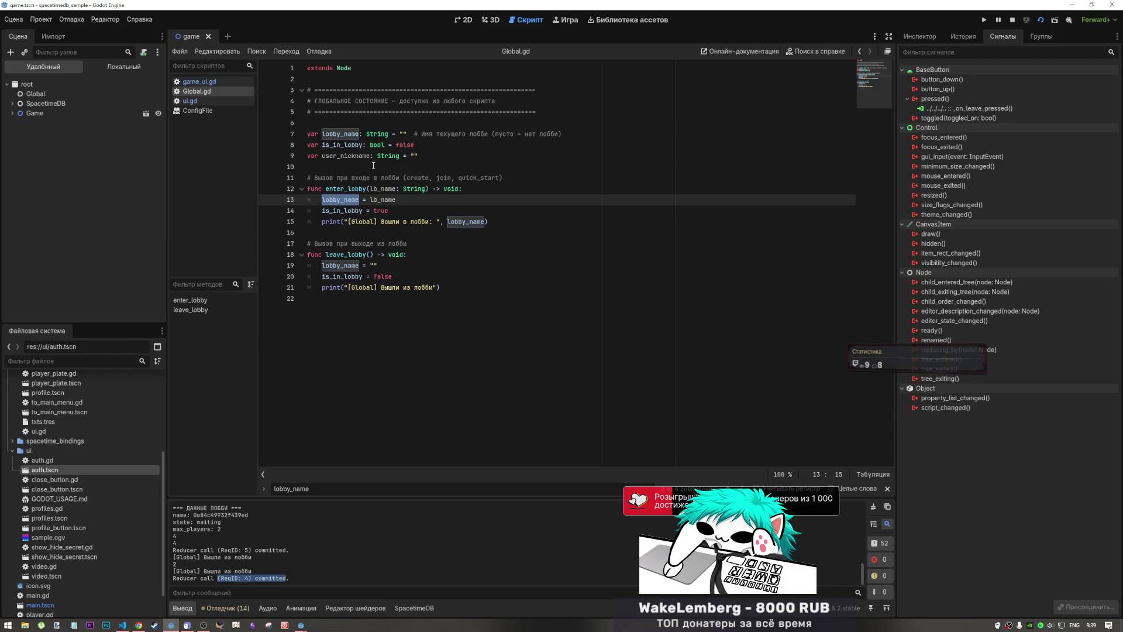
Add a blank line 23 at the end of Global.gd and snap the editor to the left half
click(371, 320)
key(Return)
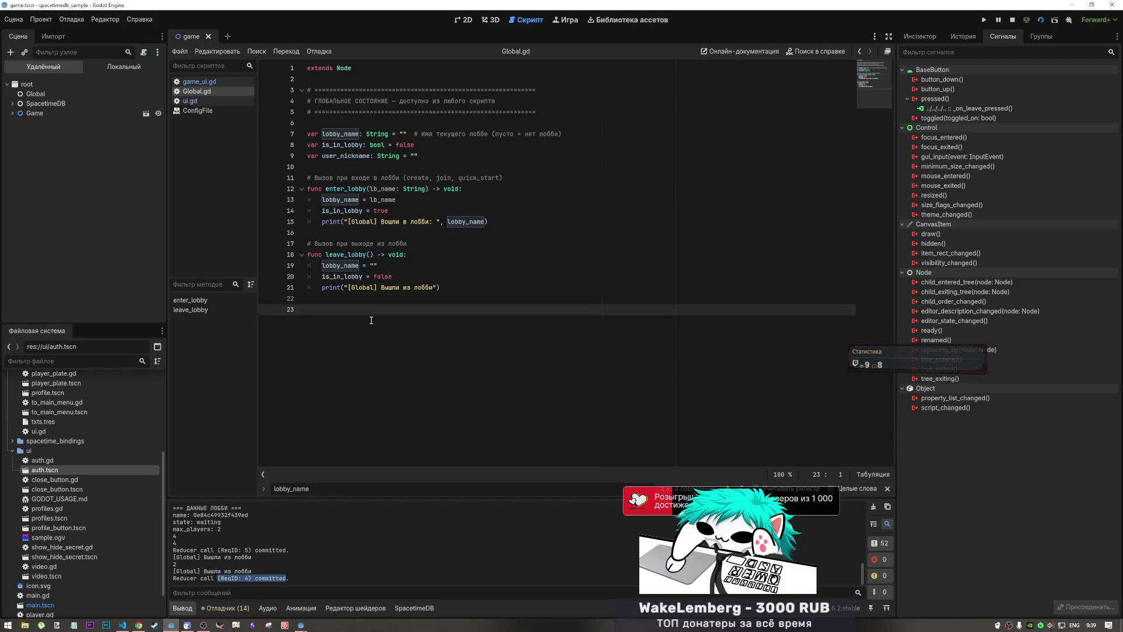
mouse_move(300, 624)
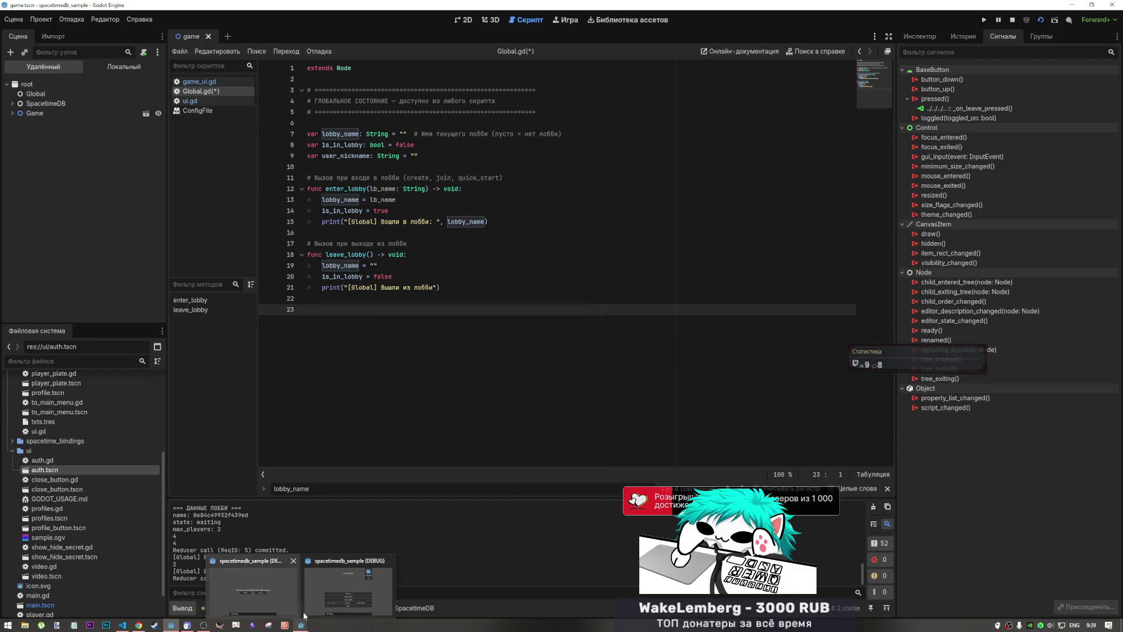
click(290, 593)
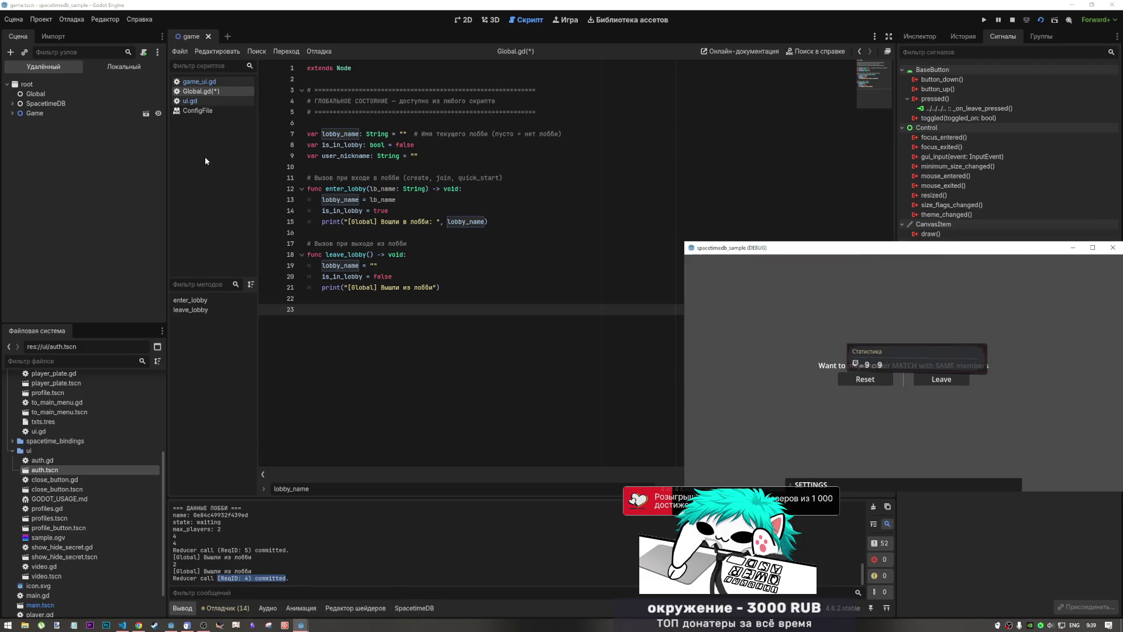
key(super+Left)
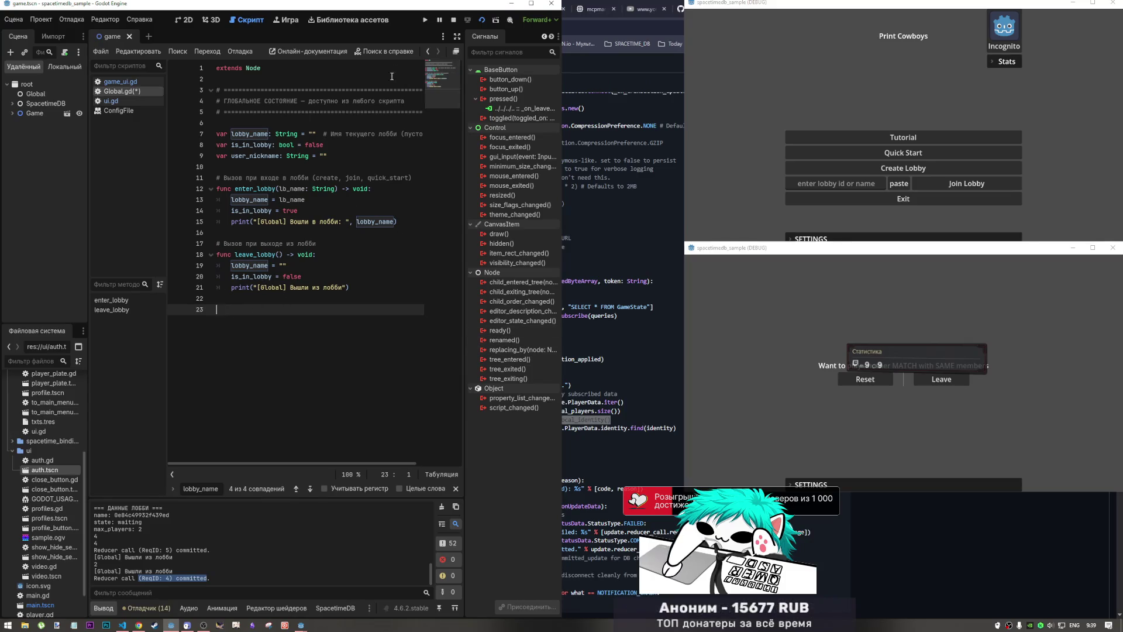
Read the ConfigFile help page's save and load examples, then switch to the Chrome quickstart.md page
click(111, 110)
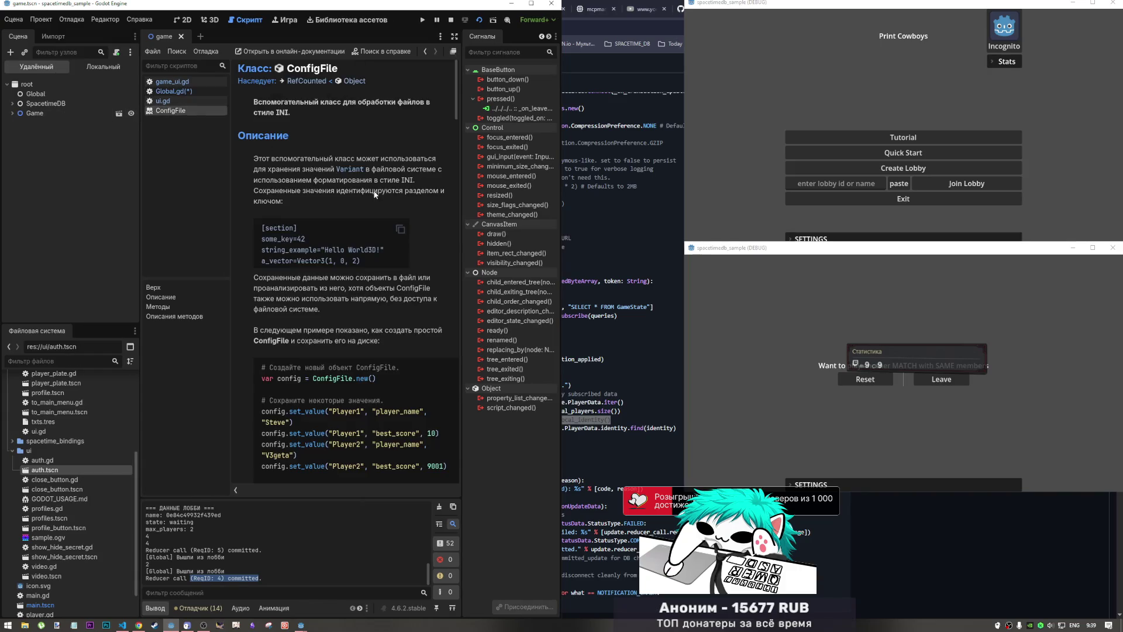
scroll(332, 252, up, 5)
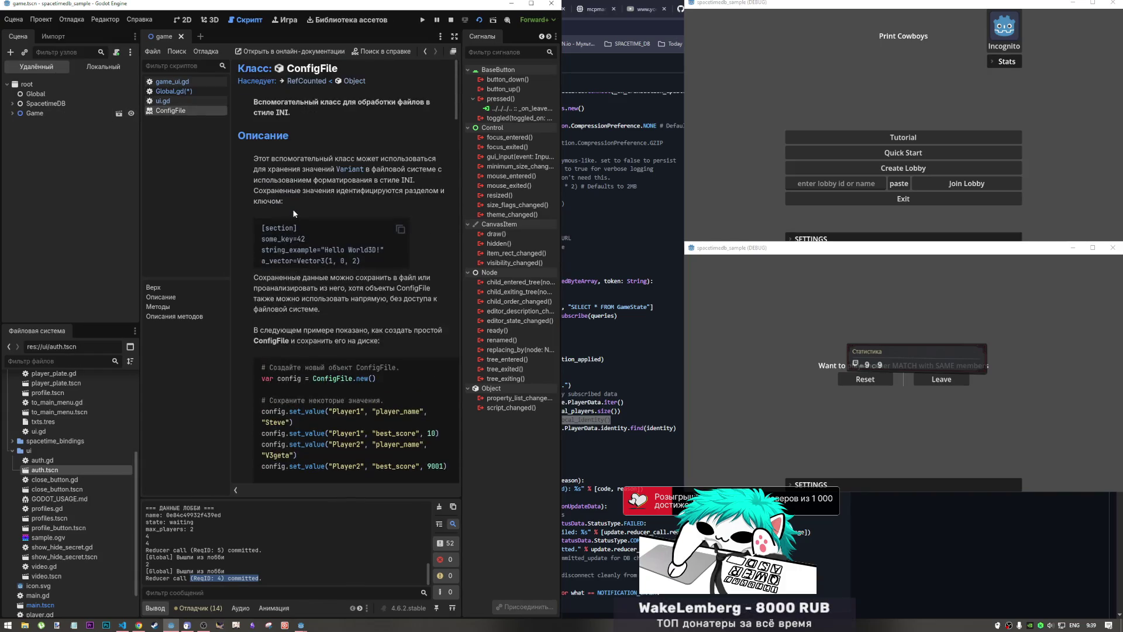
scroll(292, 209, down, 1)
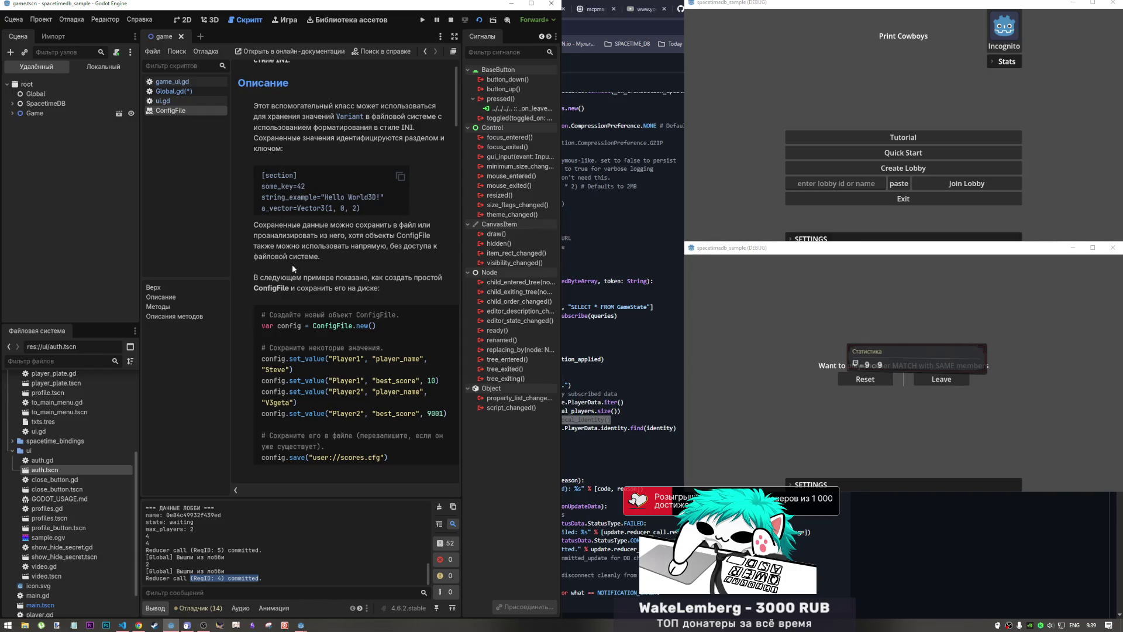
scroll(295, 292, down, 2)
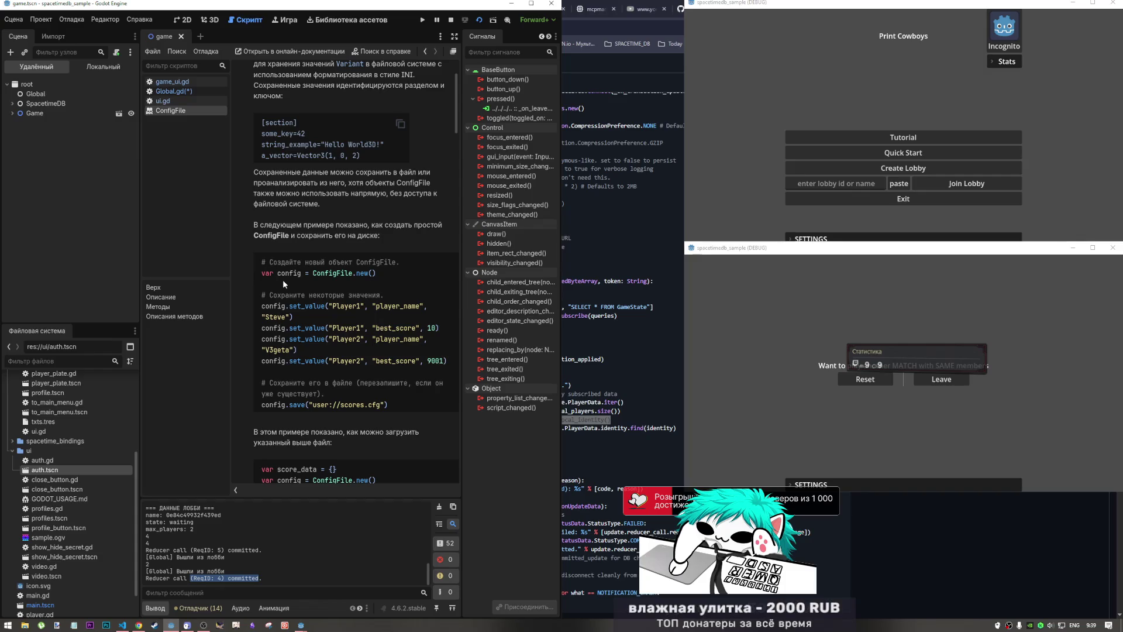
scroll(283, 284, down, 8)
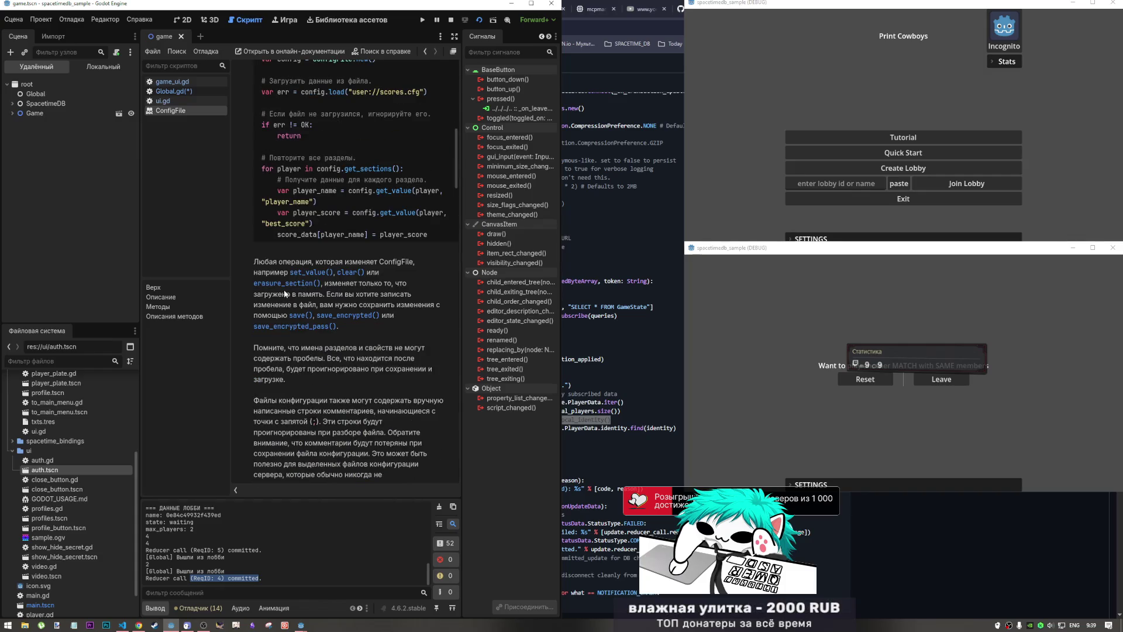
scroll(285, 294, down, 3)
scroll(285, 293, down, 5)
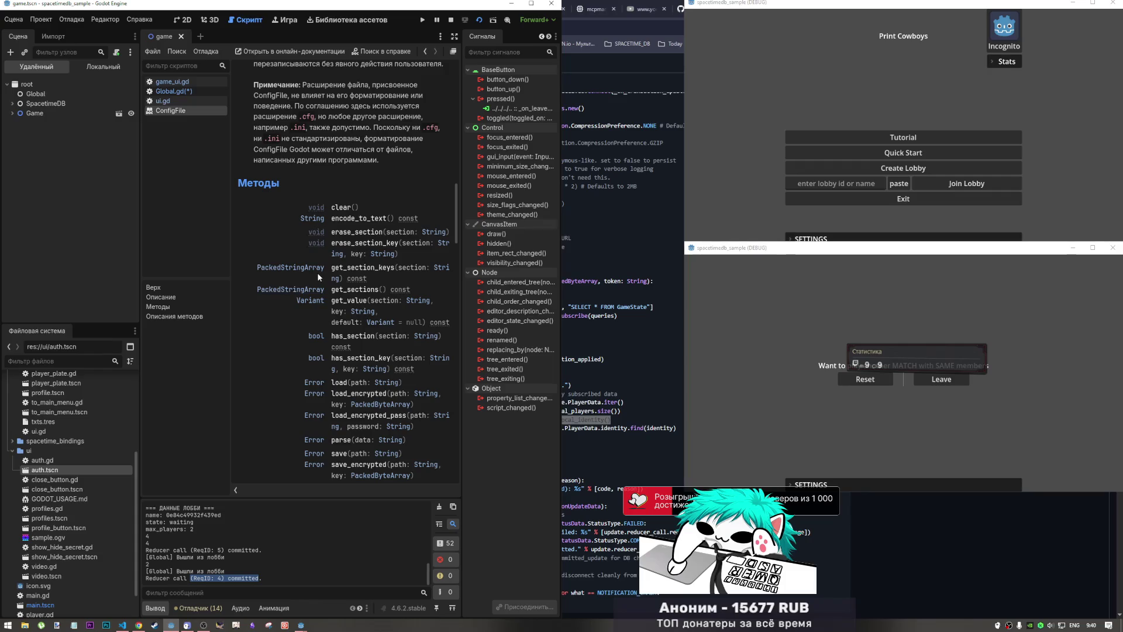
scroll(317, 273, up, 6)
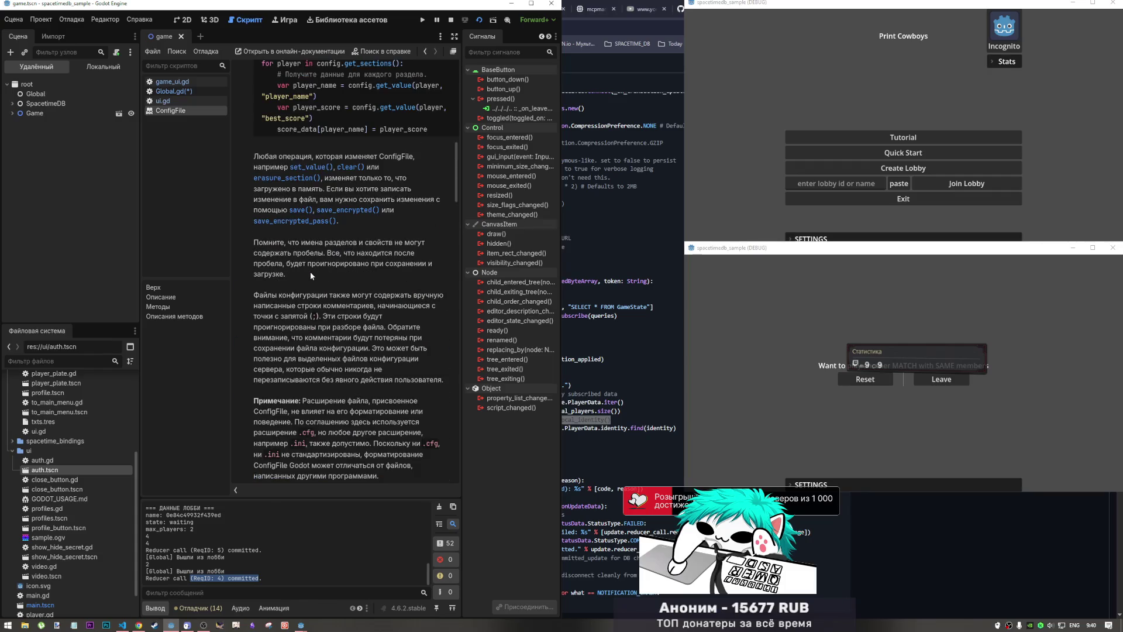
scroll(310, 262, up, 4)
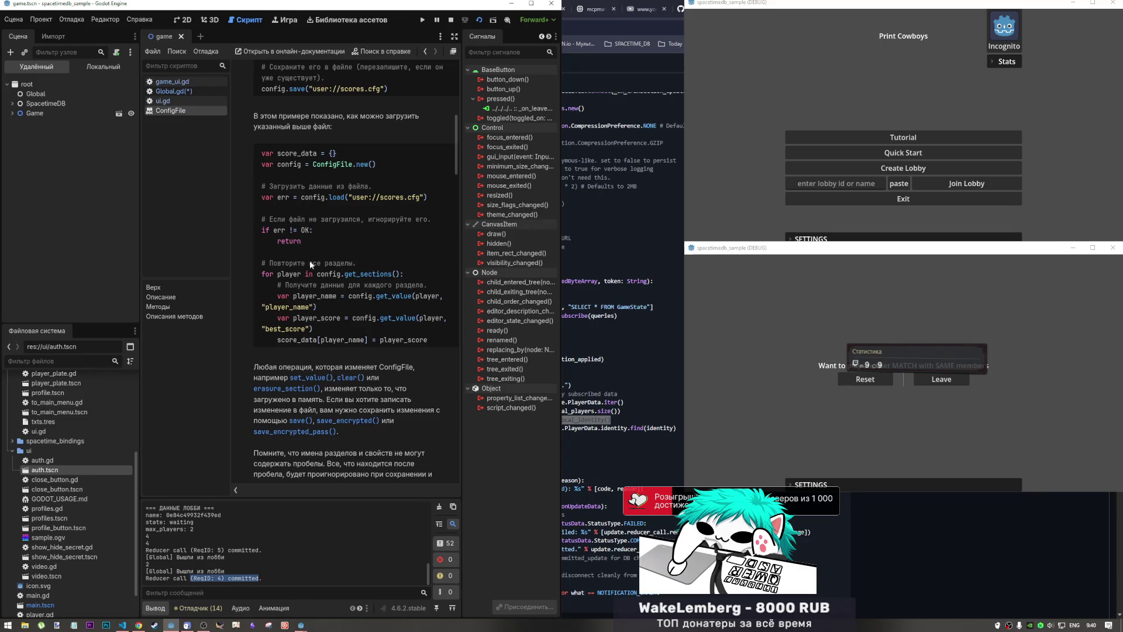
click(620, 69)
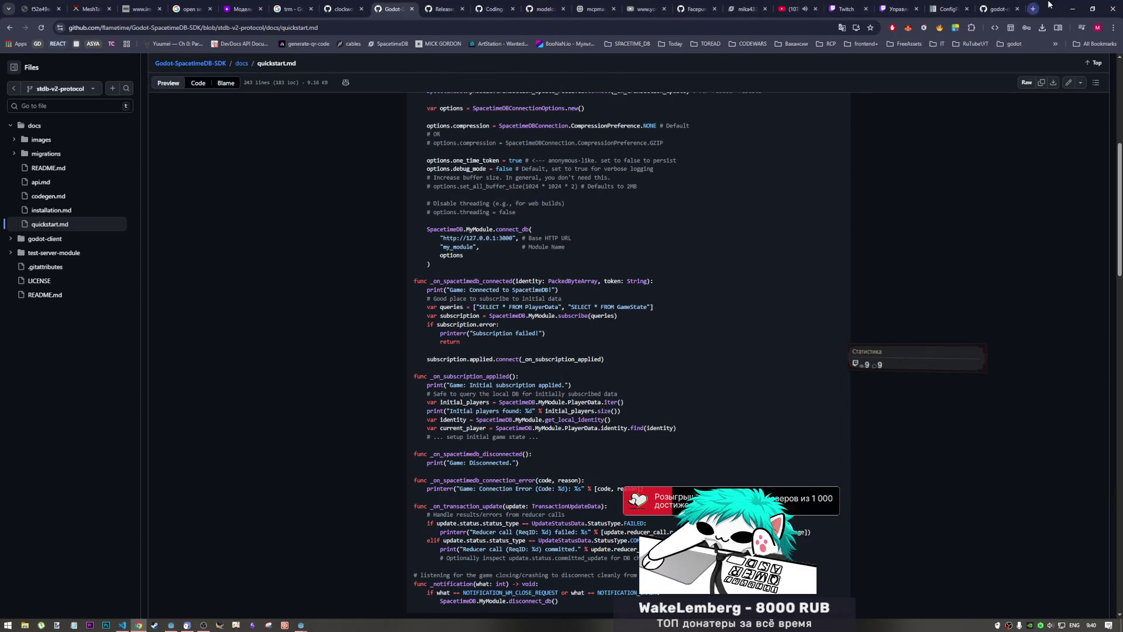
Search Google for 'config godot' in a new browser tab
scroll(641, 331, down, 10)
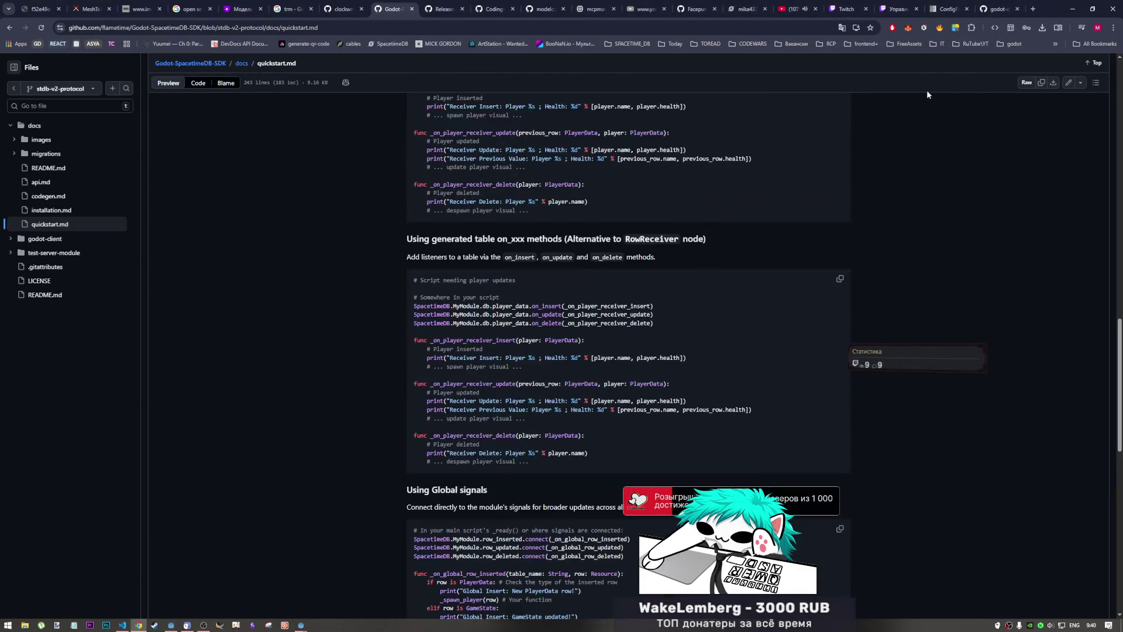
scroll(967, 92, up, 15)
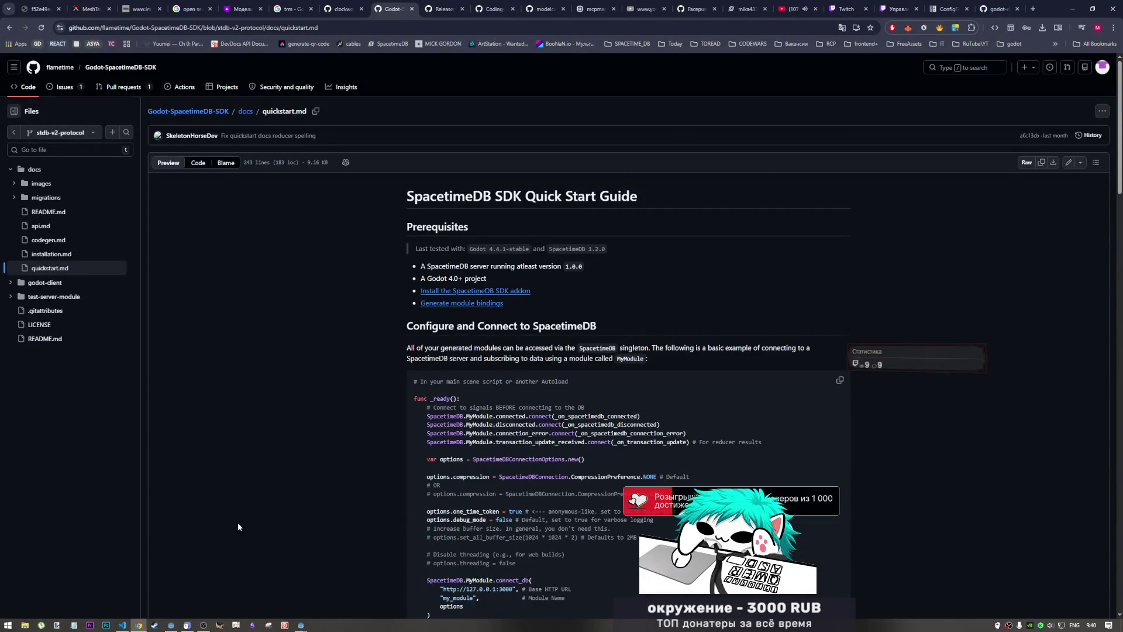
click(1033, 8)
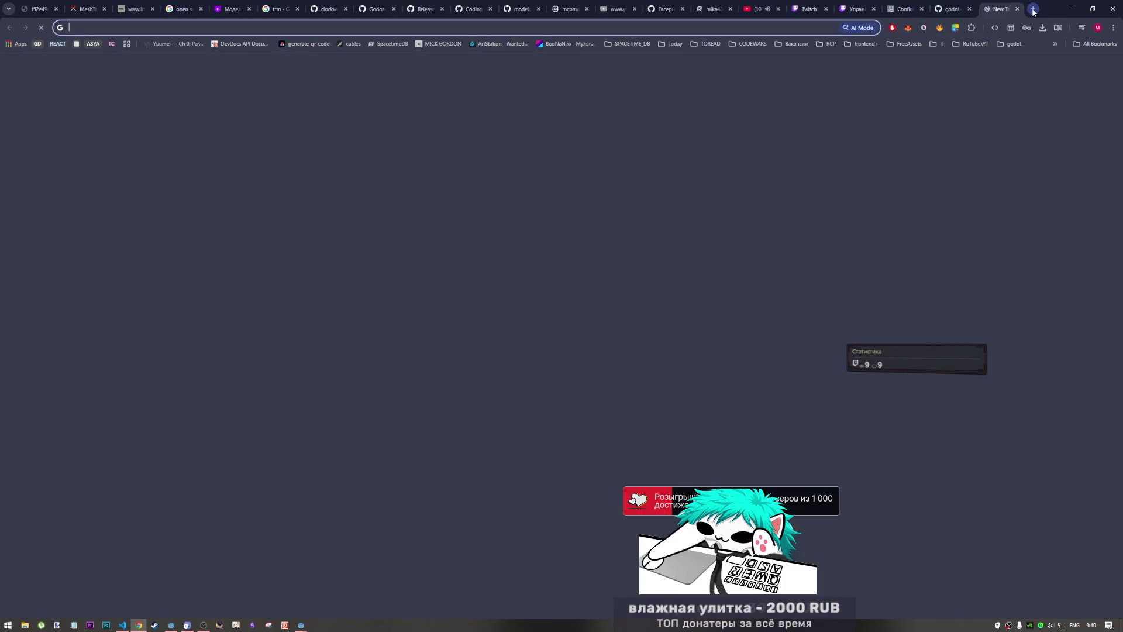
text(config g)
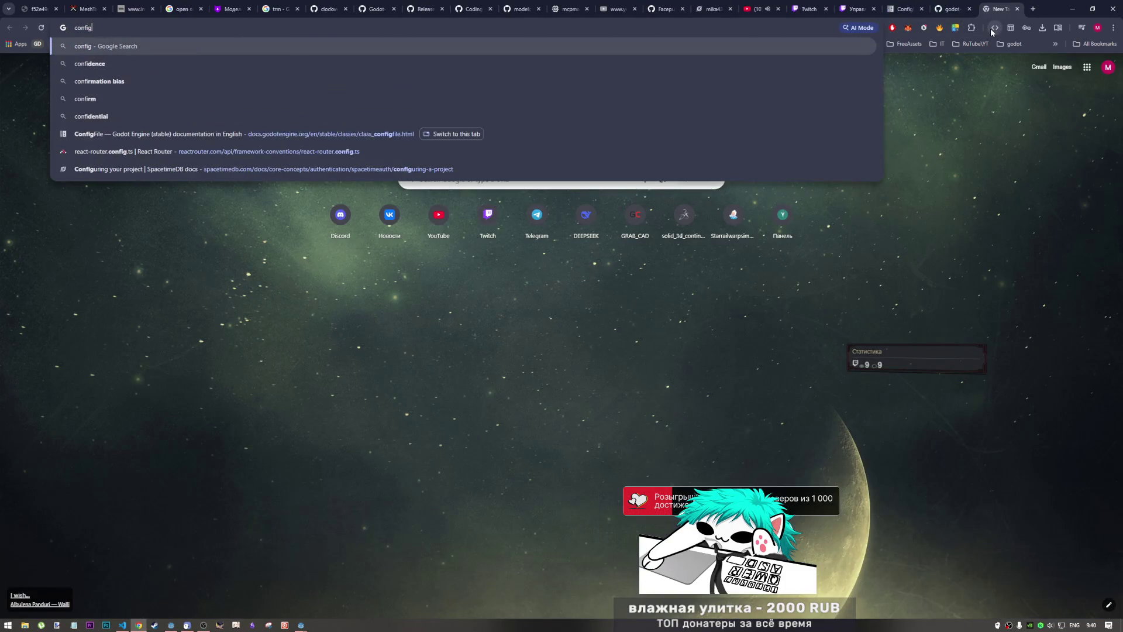
text(odot)
key(Return)
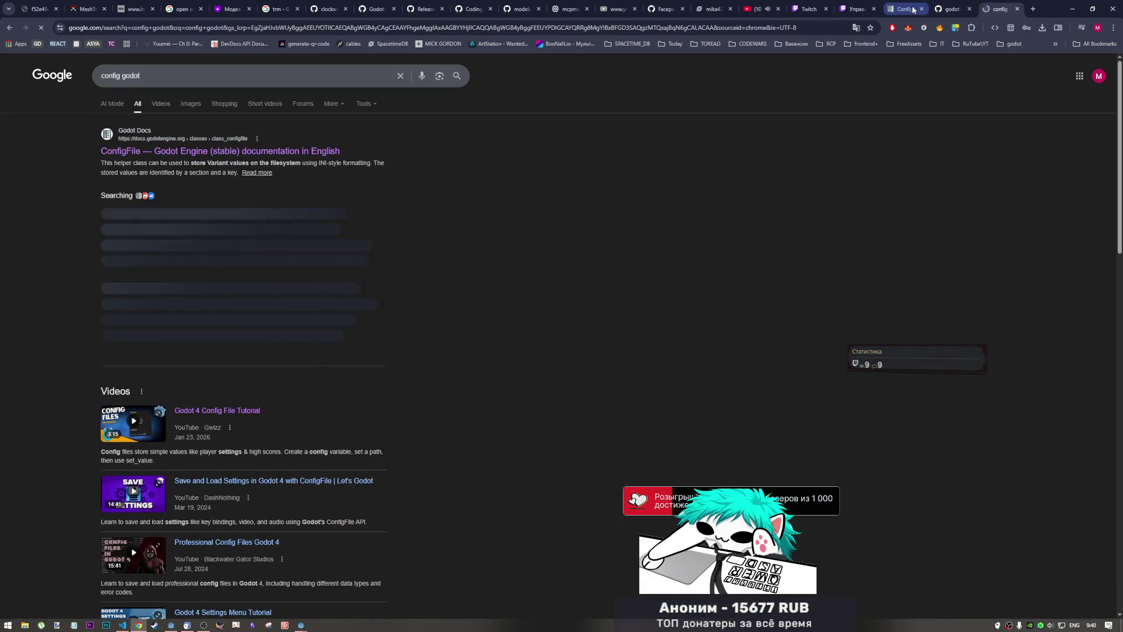
Expand the AI Overview's code examples, then close the search tab to land on the ConfigFile docs
click(904, 8)
click(1002, 10)
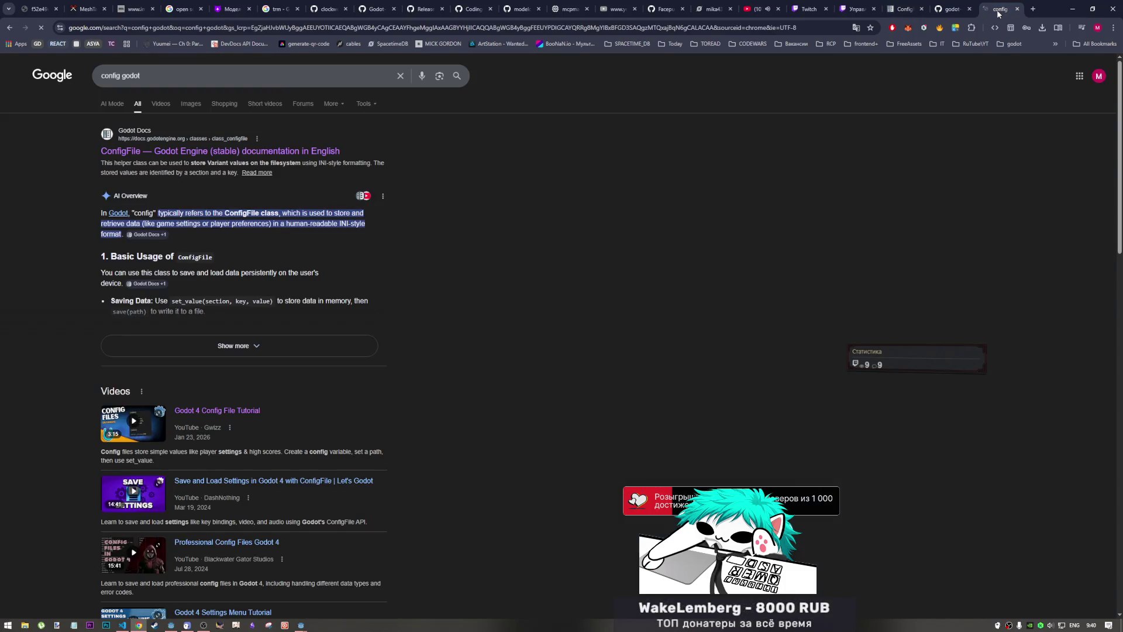
click(282, 340)
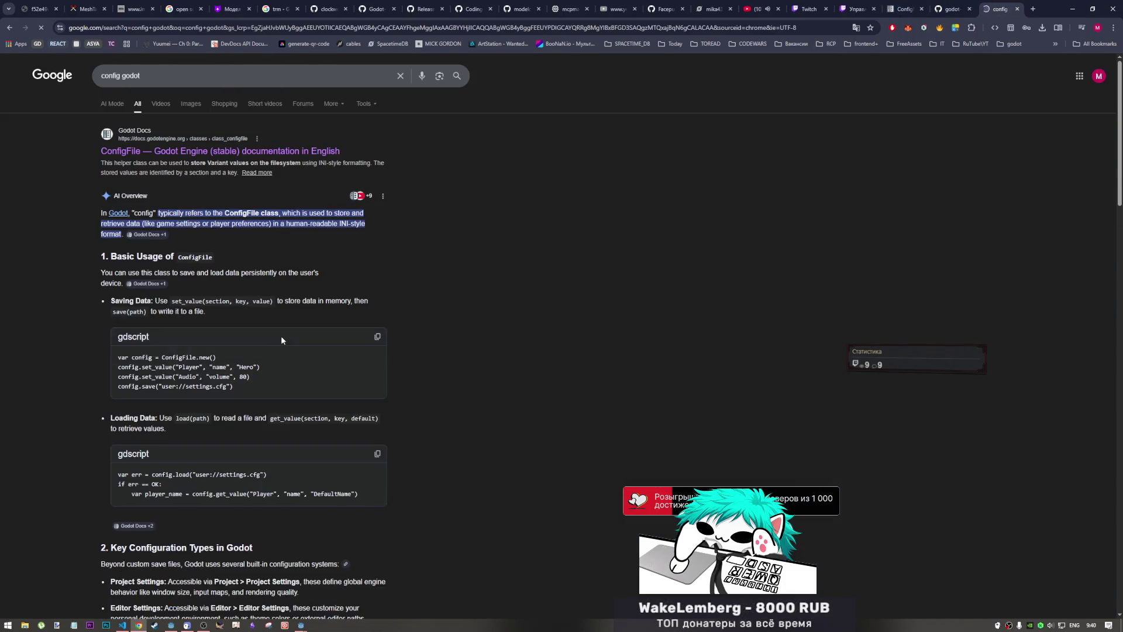
scroll(184, 335, down, 3)
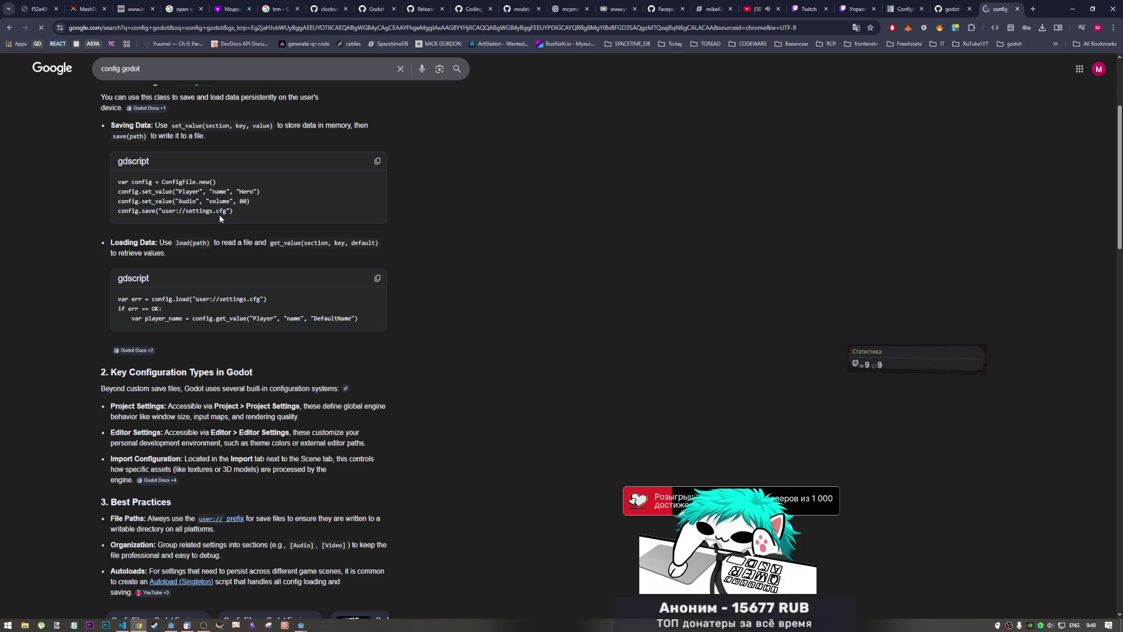
mouse_move(300, 625)
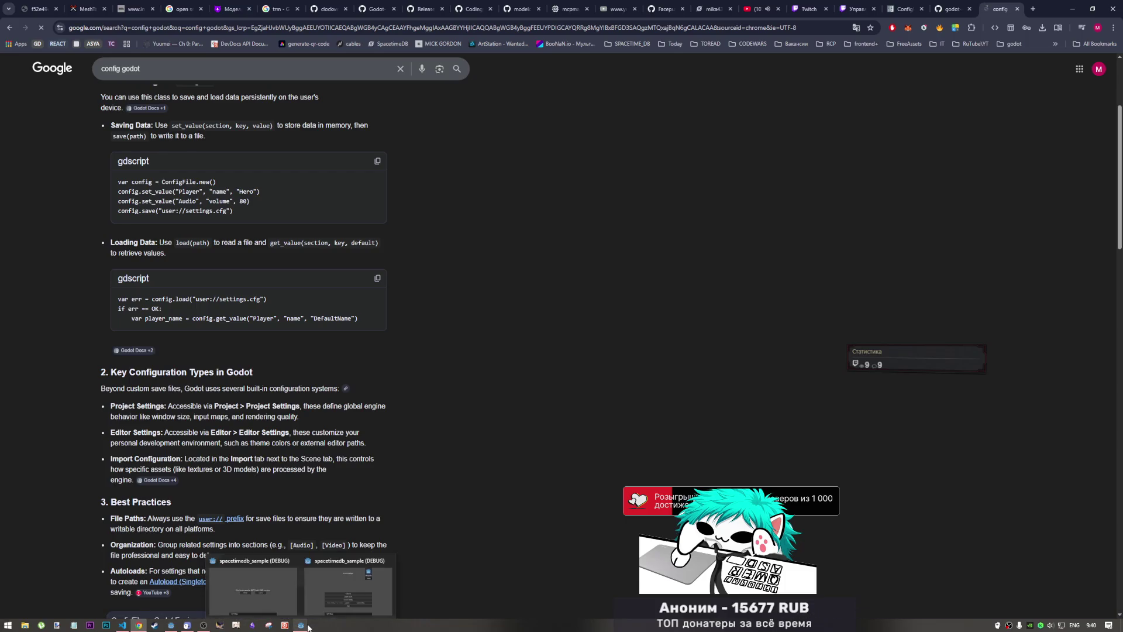
click(173, 626)
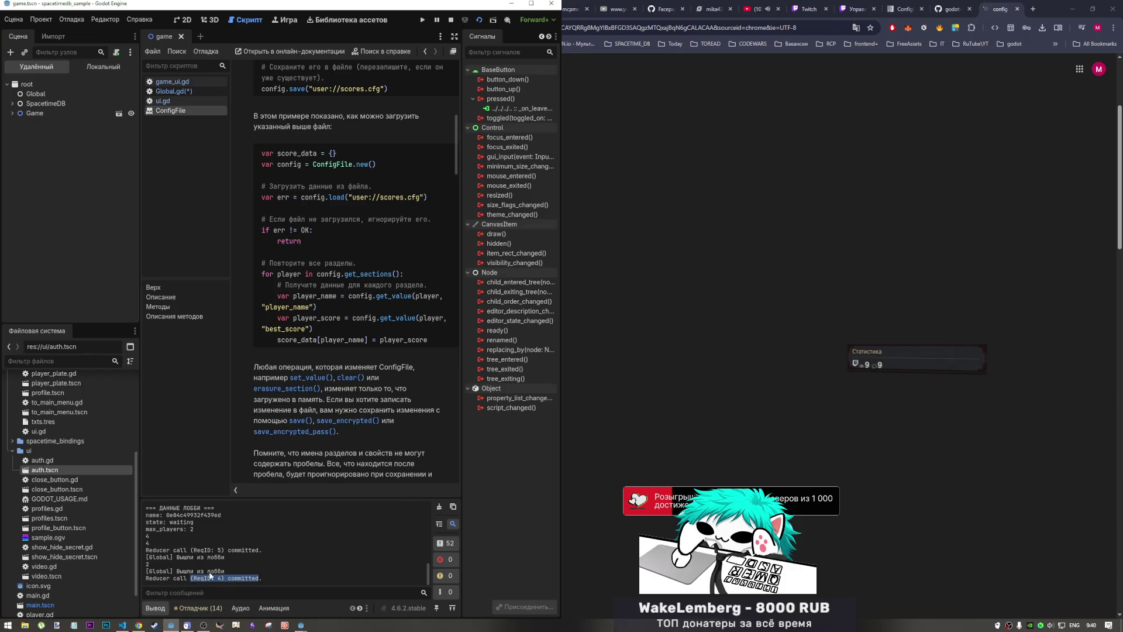
click(699, 326)
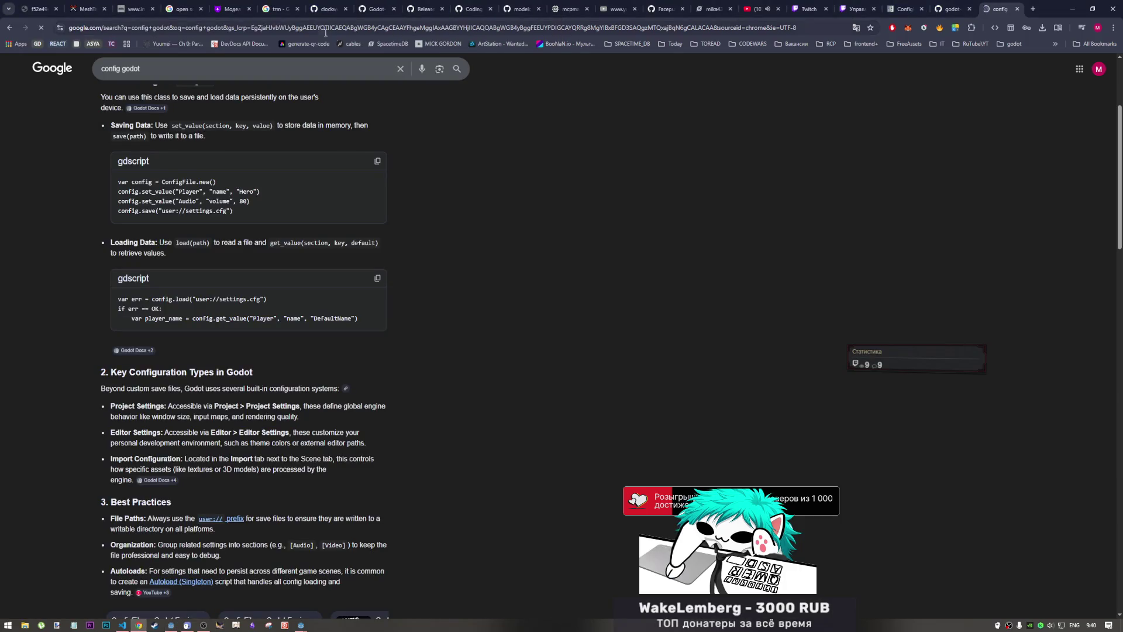
key(ctrl+w)
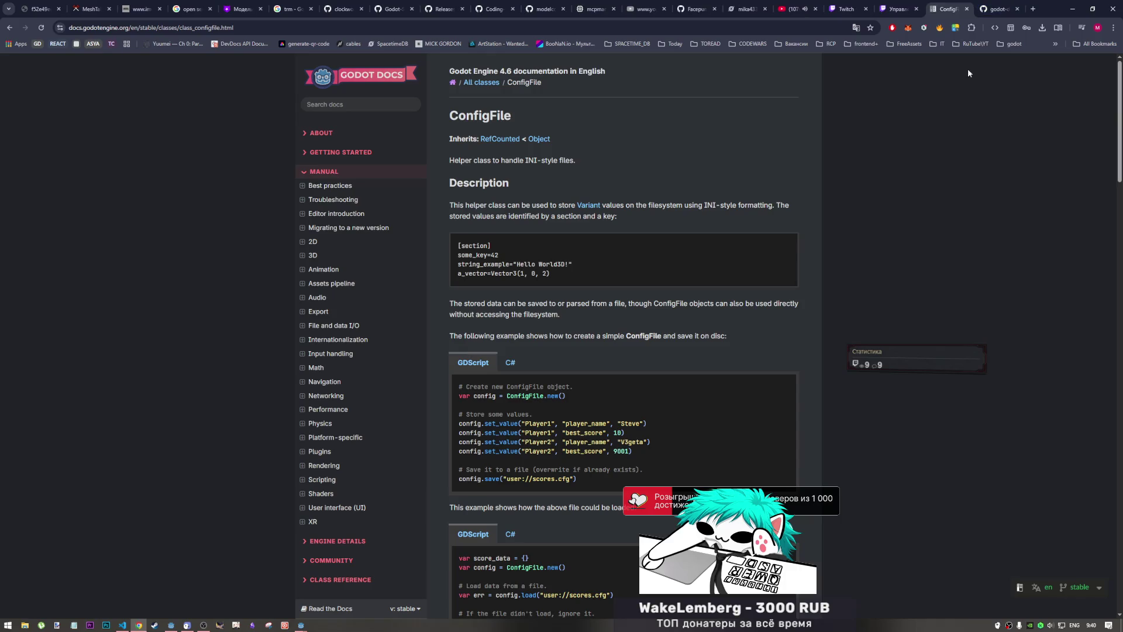
scroll(700, 367, down, 9)
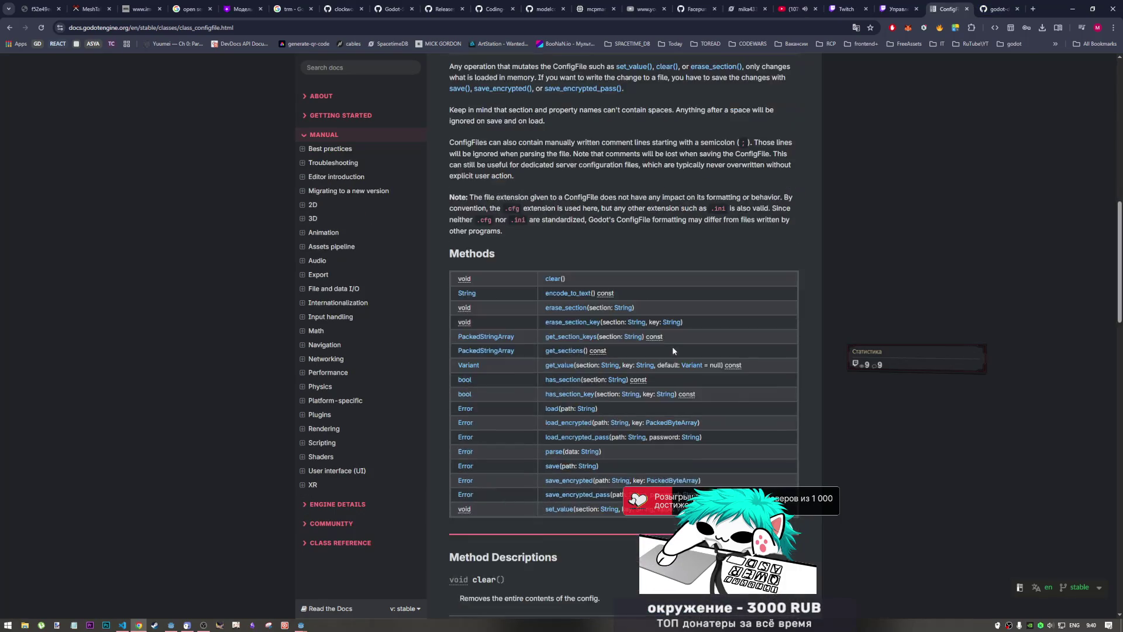
scroll(672, 346, up, 8)
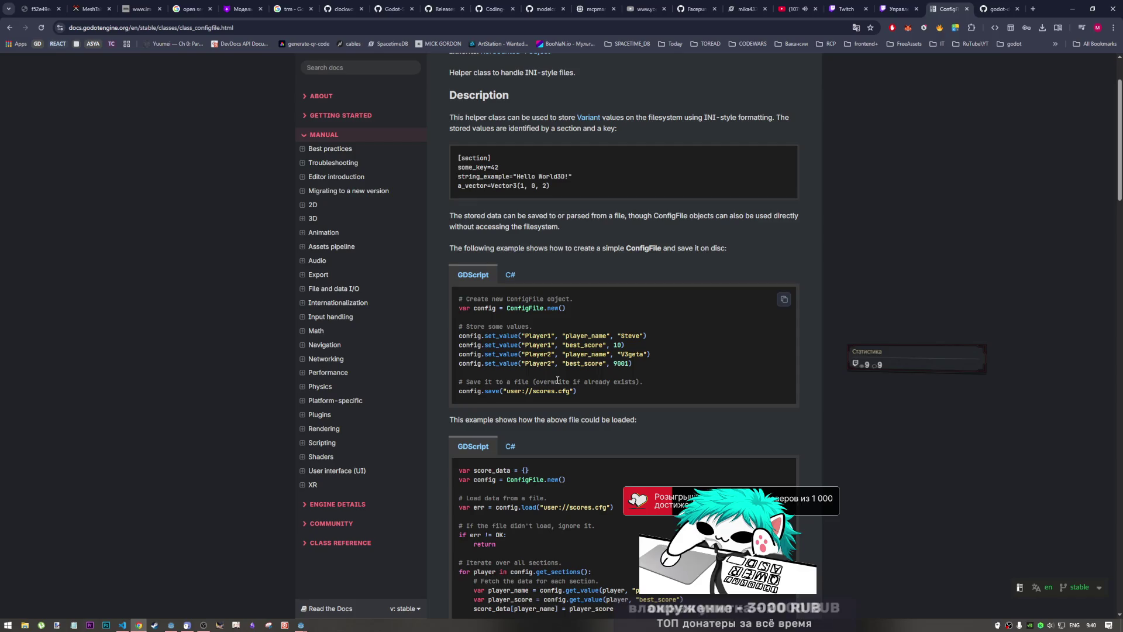
scroll(1102, 283, down, 10)
scroll(734, 457, down, 20)
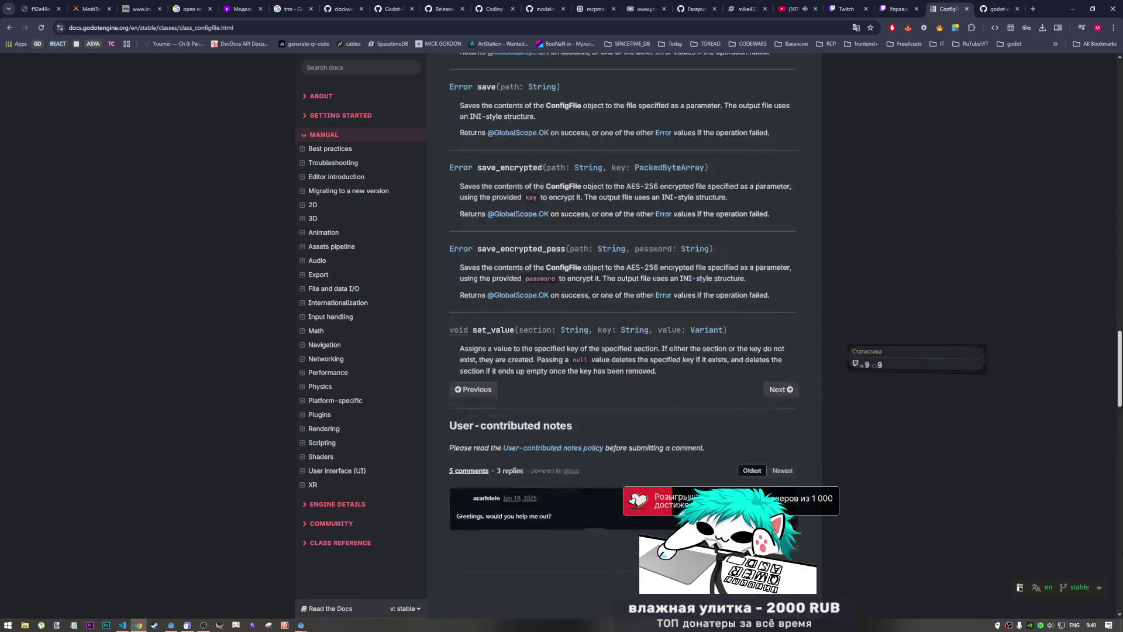
scroll(650, 433, down, 2)
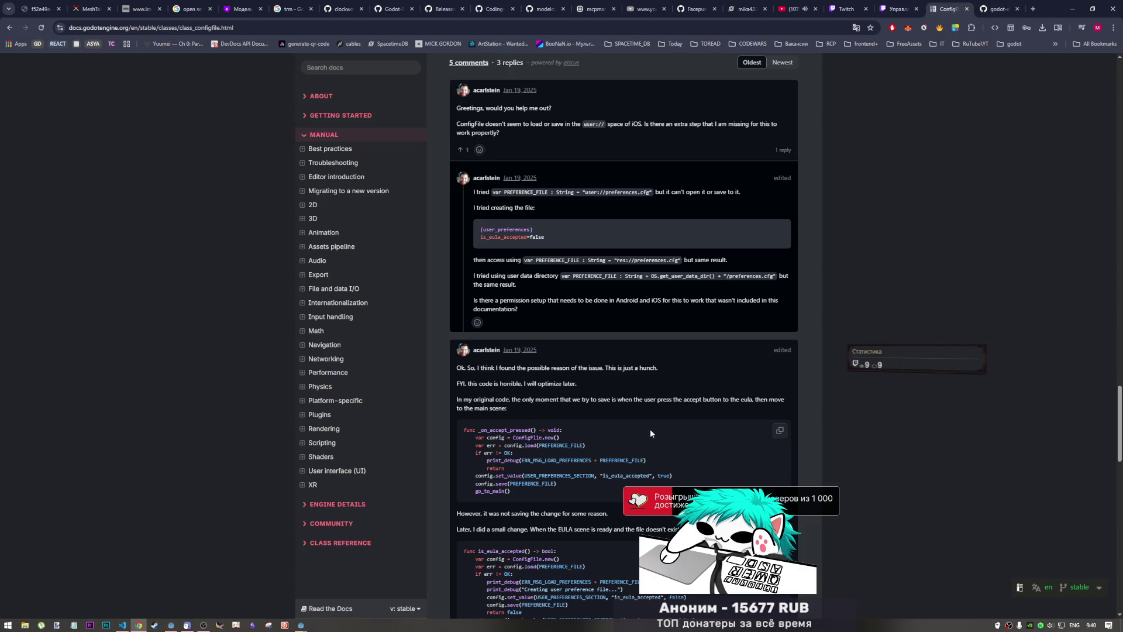
scroll(656, 429, down, 3)
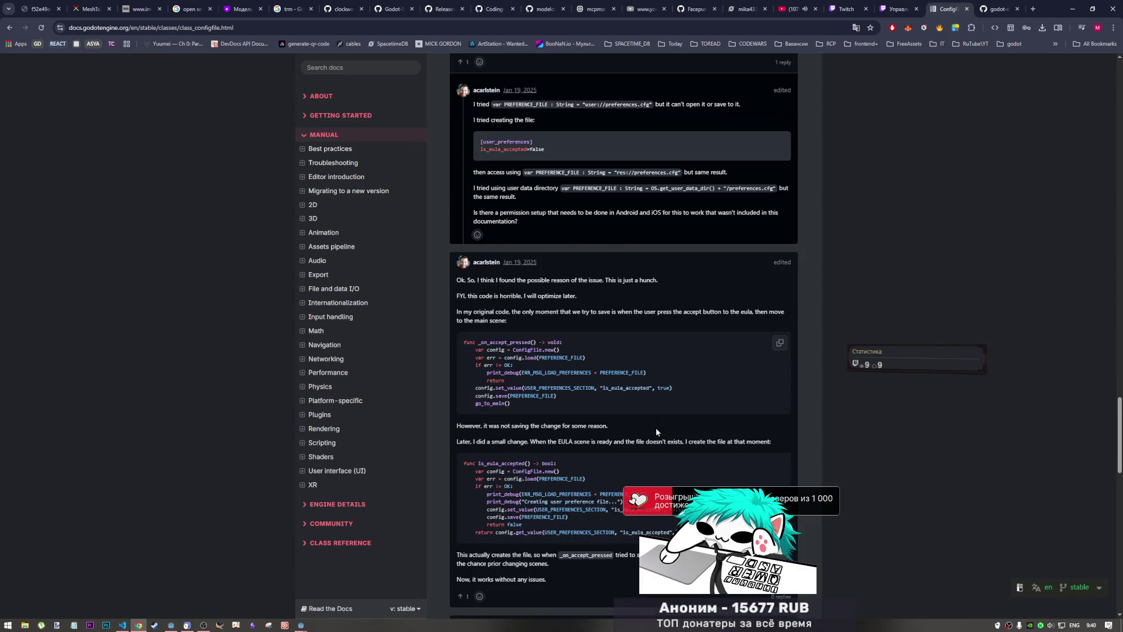
scroll(656, 429, up, 6)
scroll(656, 433, up, 5)
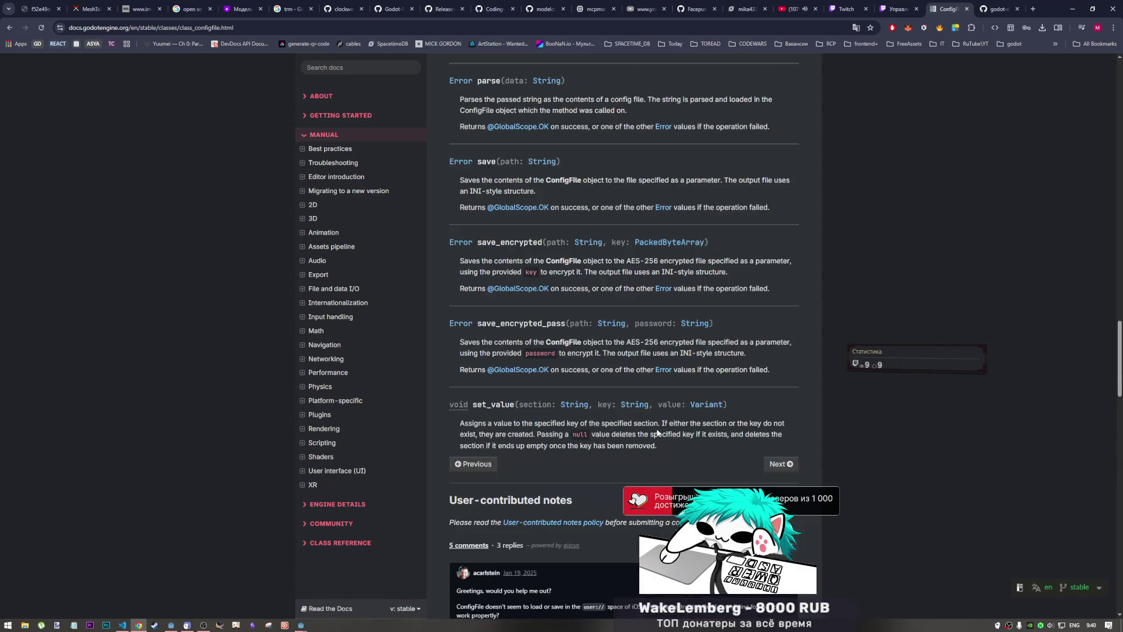
scroll(659, 432, down, 7)
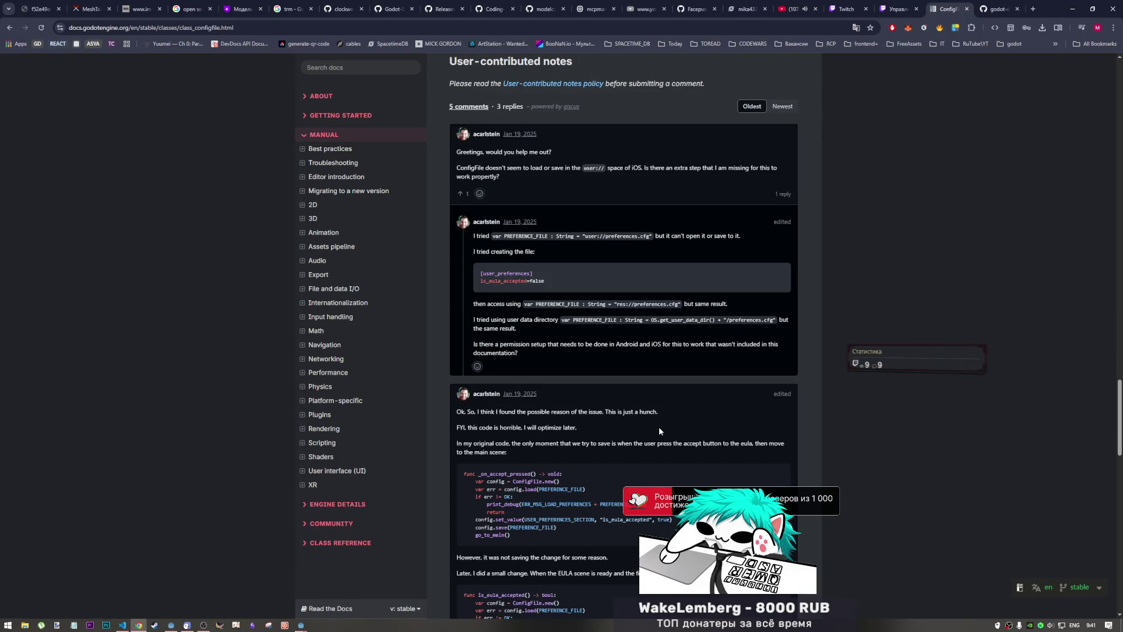
scroll(651, 430, down, 1)
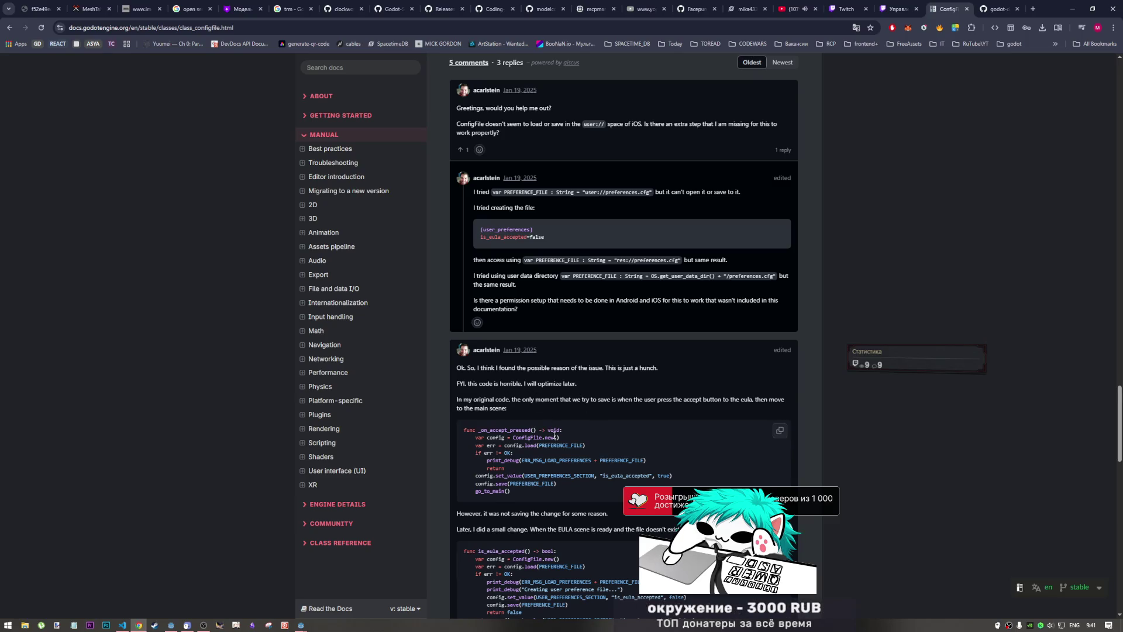
scroll(540, 398, down, 2)
scroll(519, 368, down, 10)
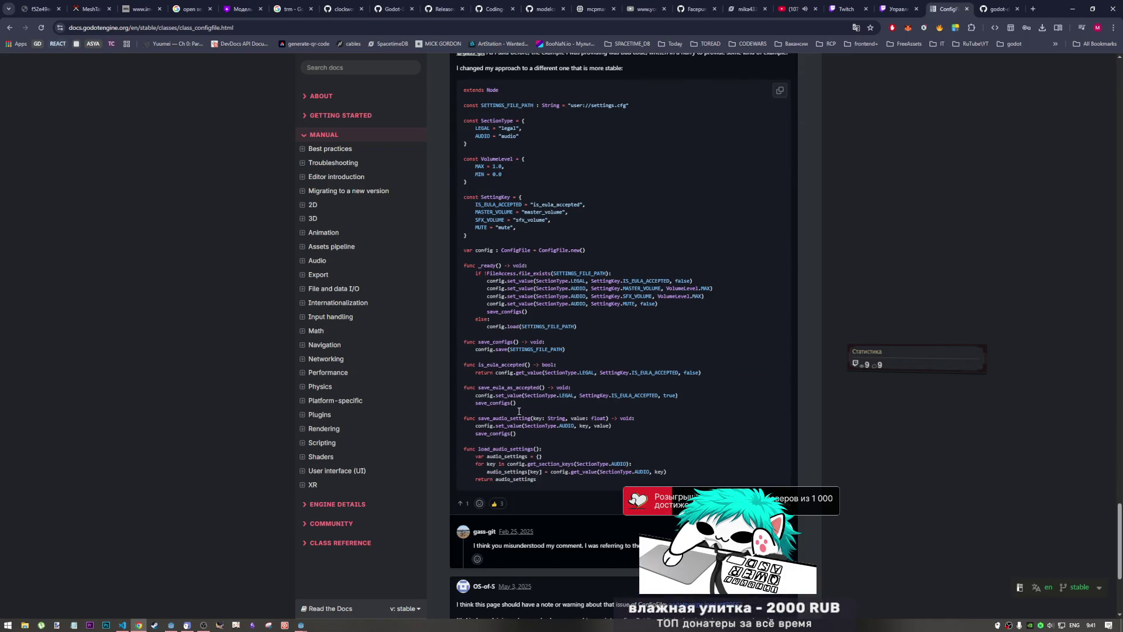
scroll(519, 411, up, 2)
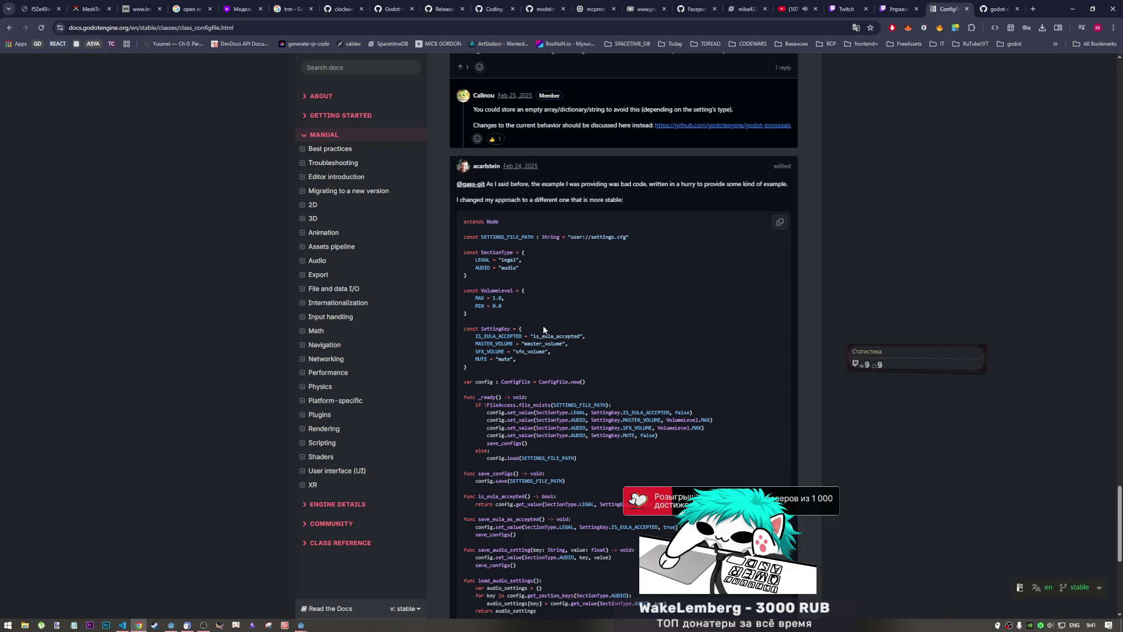
drag(495, 280, 458, 252)
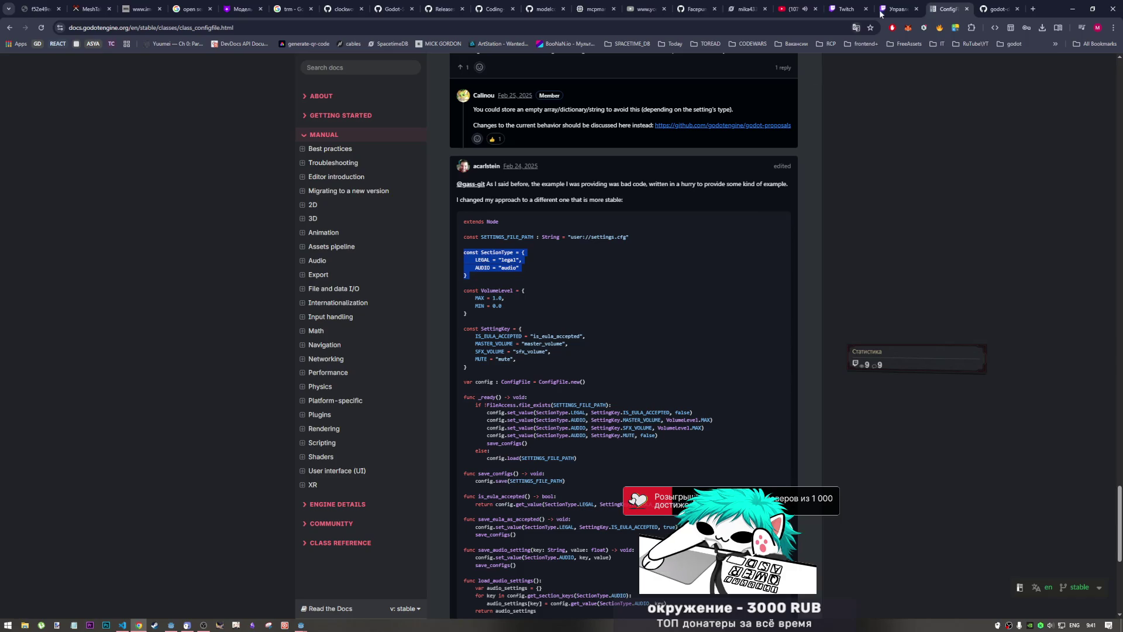
Show the TPS Red Room Series Vol.03 YouTube tab, then bring the spacetimedb_sample game and Godot editor forward
click(797, 7)
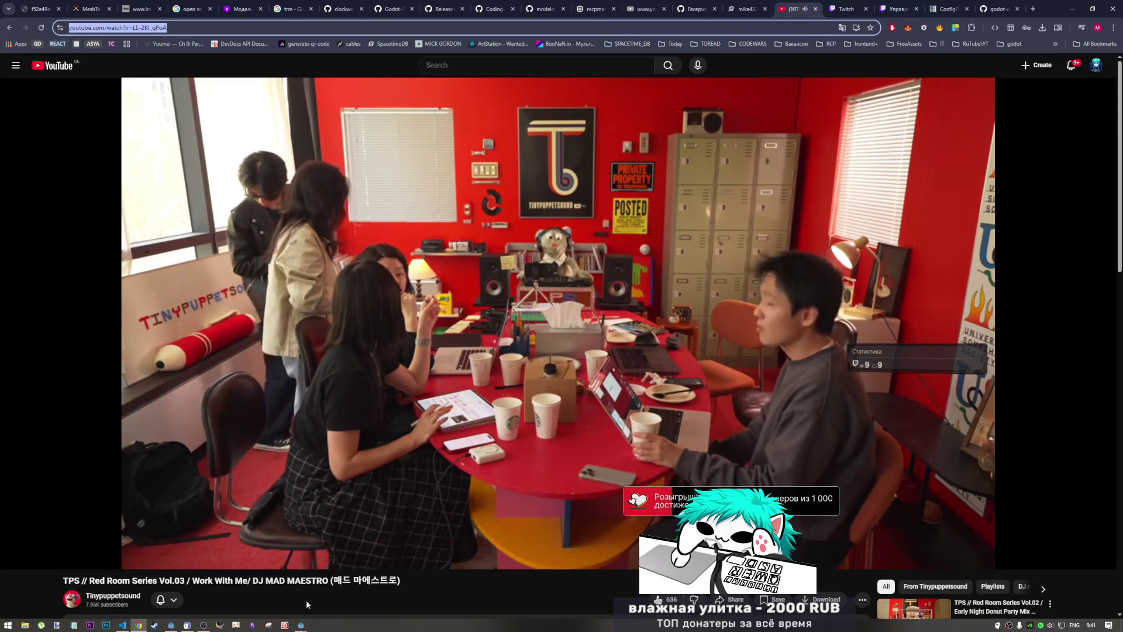
mouse_move(300, 623)
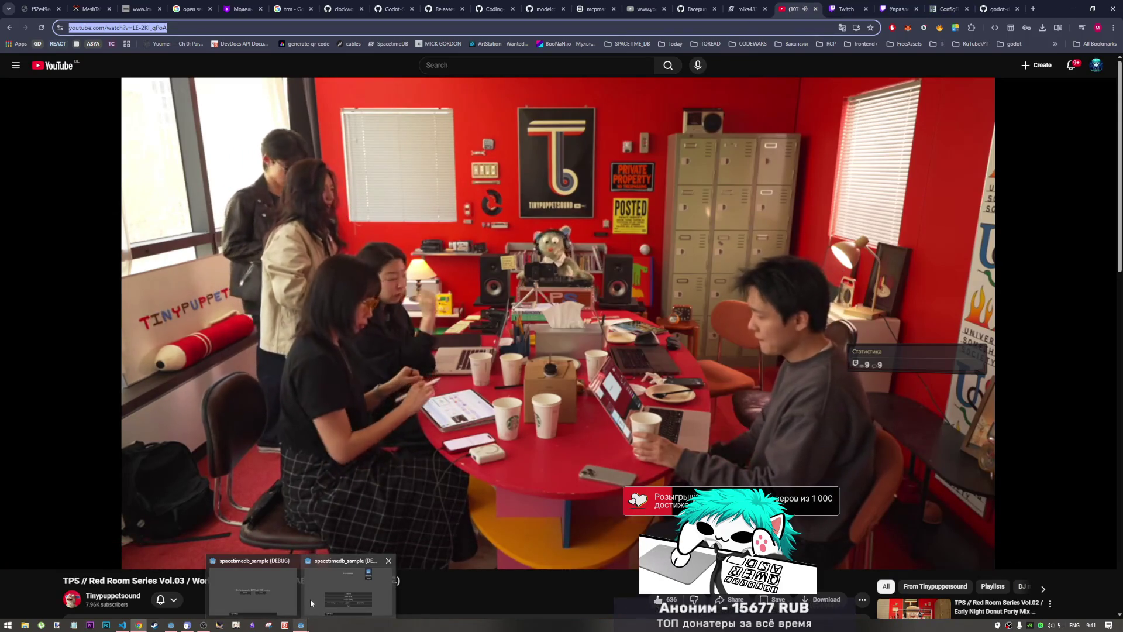
click(281, 599)
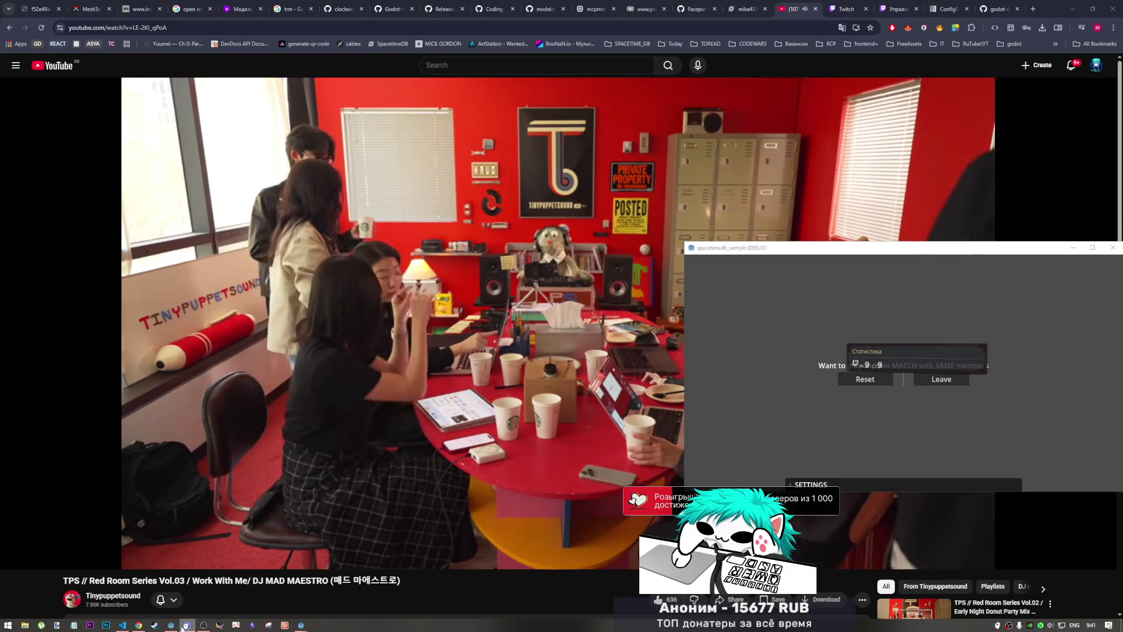
click(189, 625)
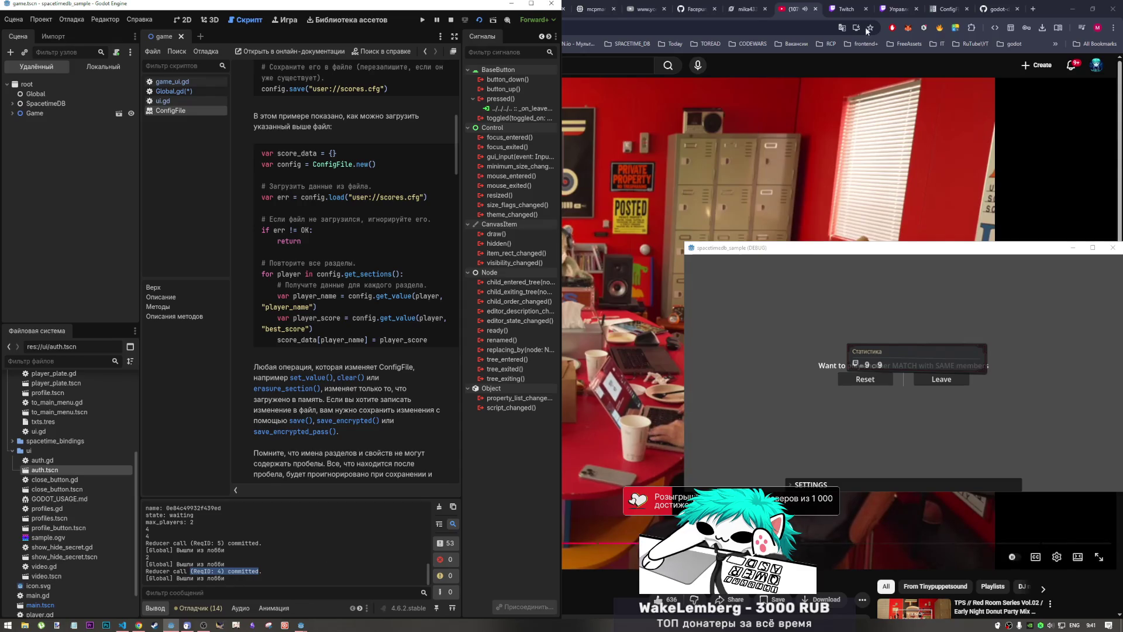
Bring up VS Code with game_ui.gd, then minimize it to reveal Godot again
click(126, 627)
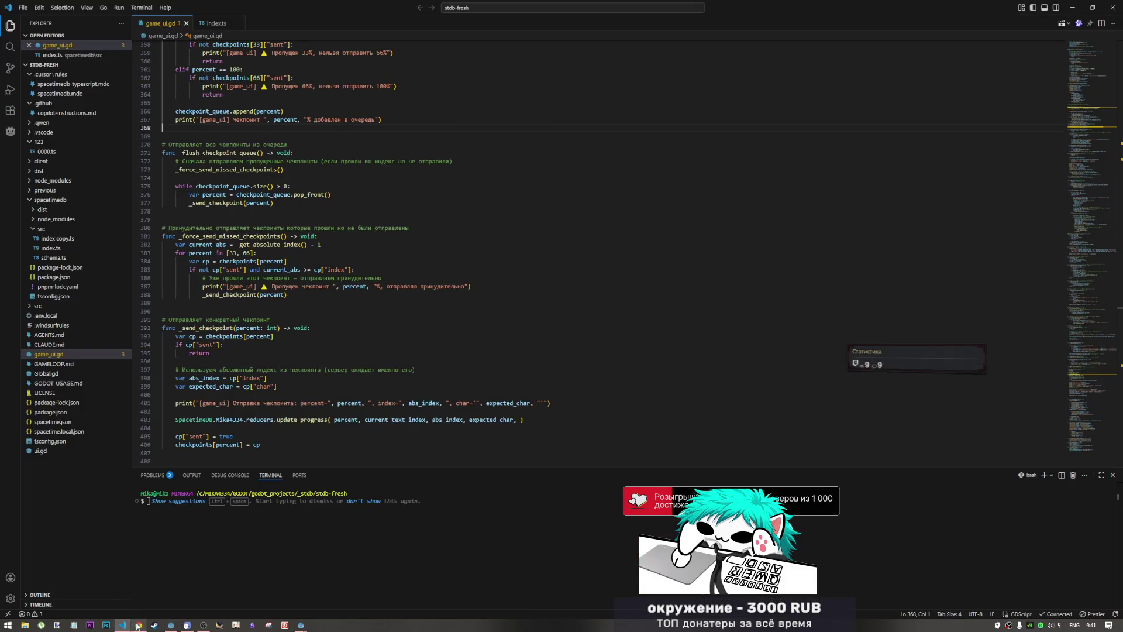
click(1079, 8)
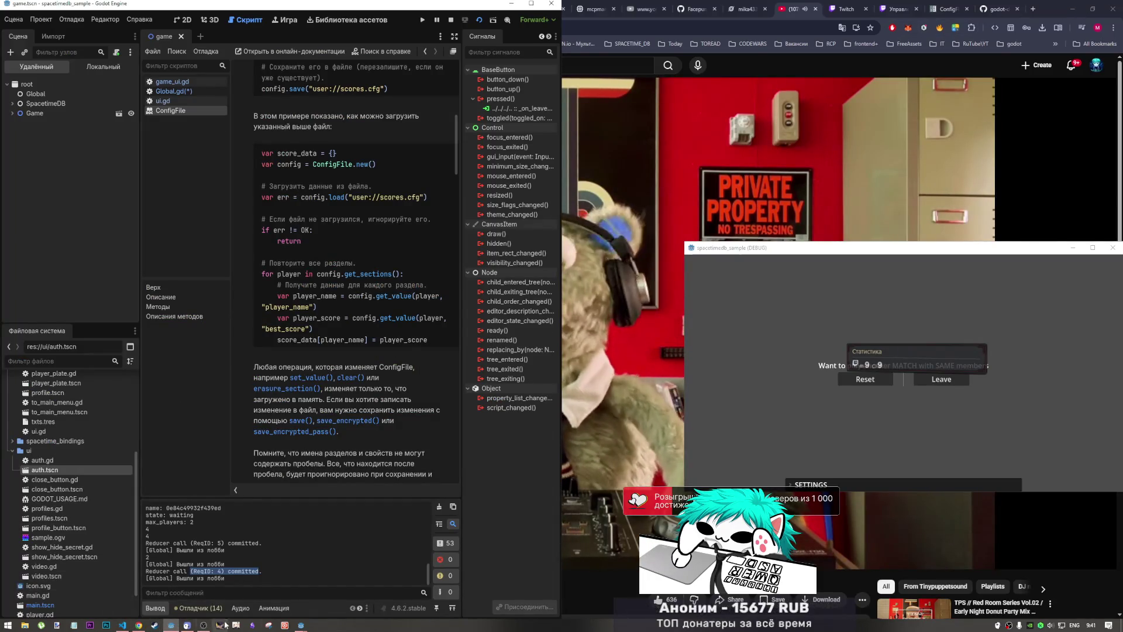
mouse_move(300, 625)
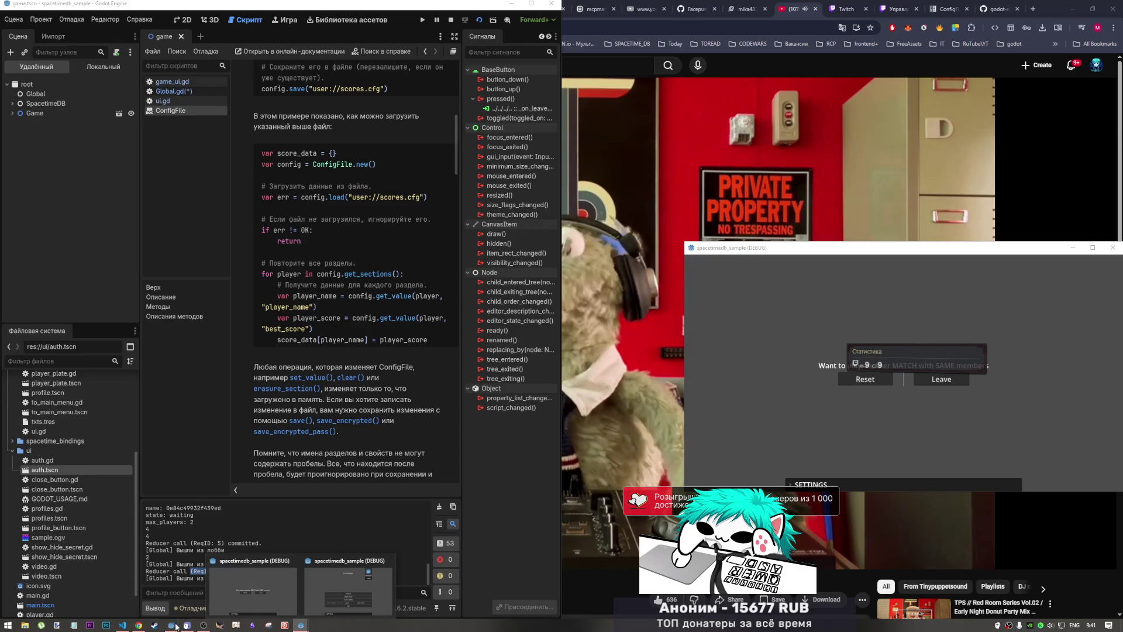
scroll(319, 212, up, 5)
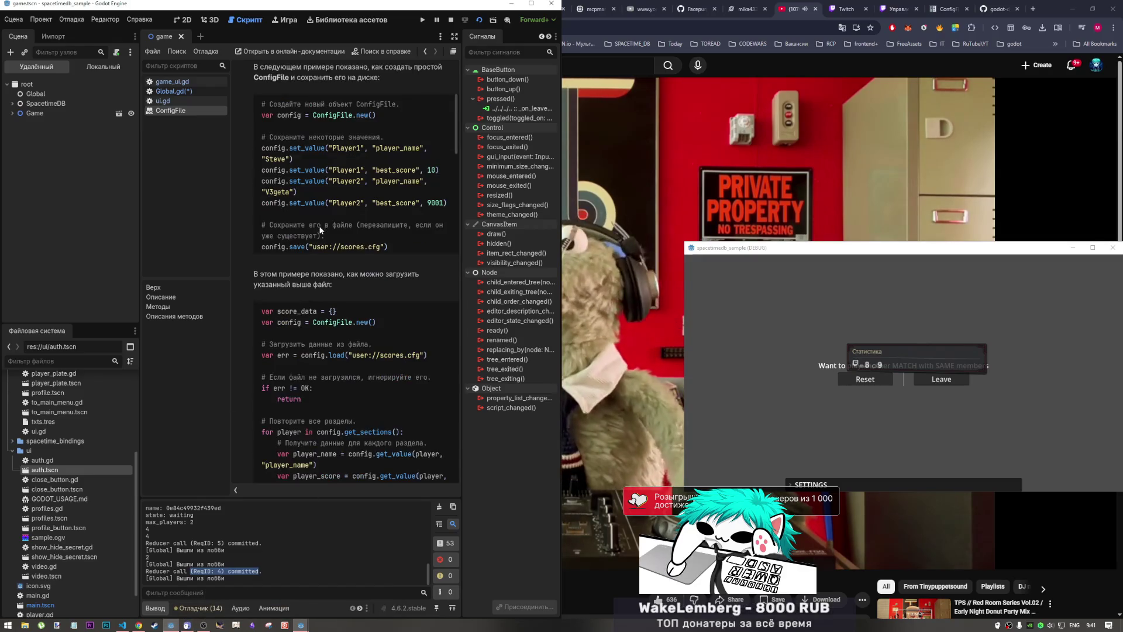
scroll(352, 241, down, 4)
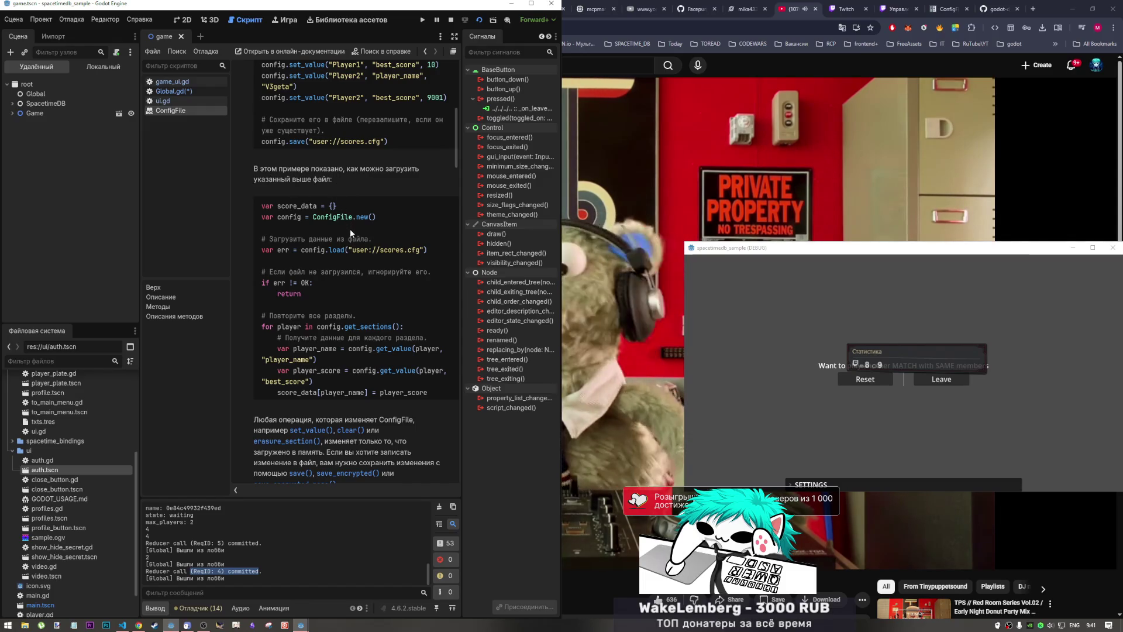
Study the ConfigFile get_value example, widen the help panel, then bring the docs browser forward
drag(417, 348, 428, 350)
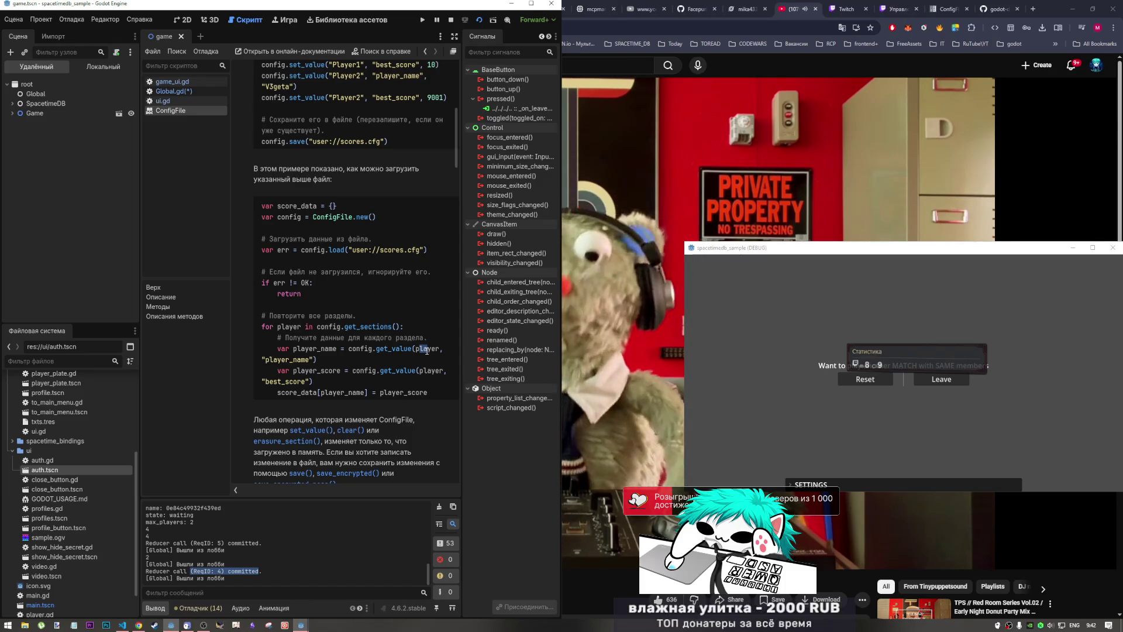
drag(226, 213, 206, 213)
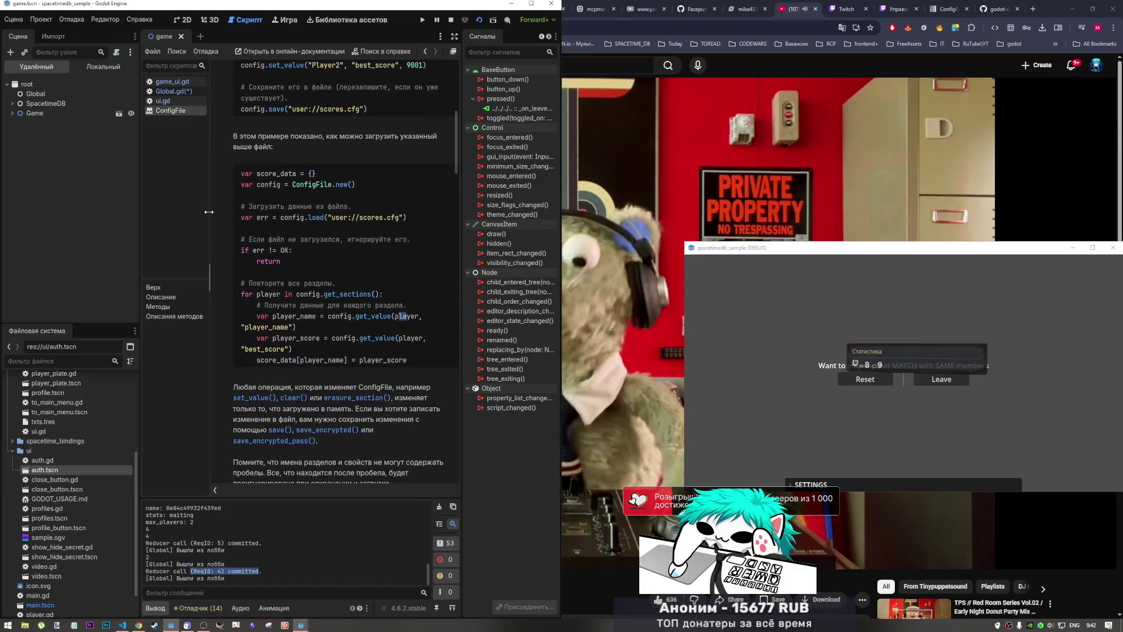
scroll(356, 303, up, 5)
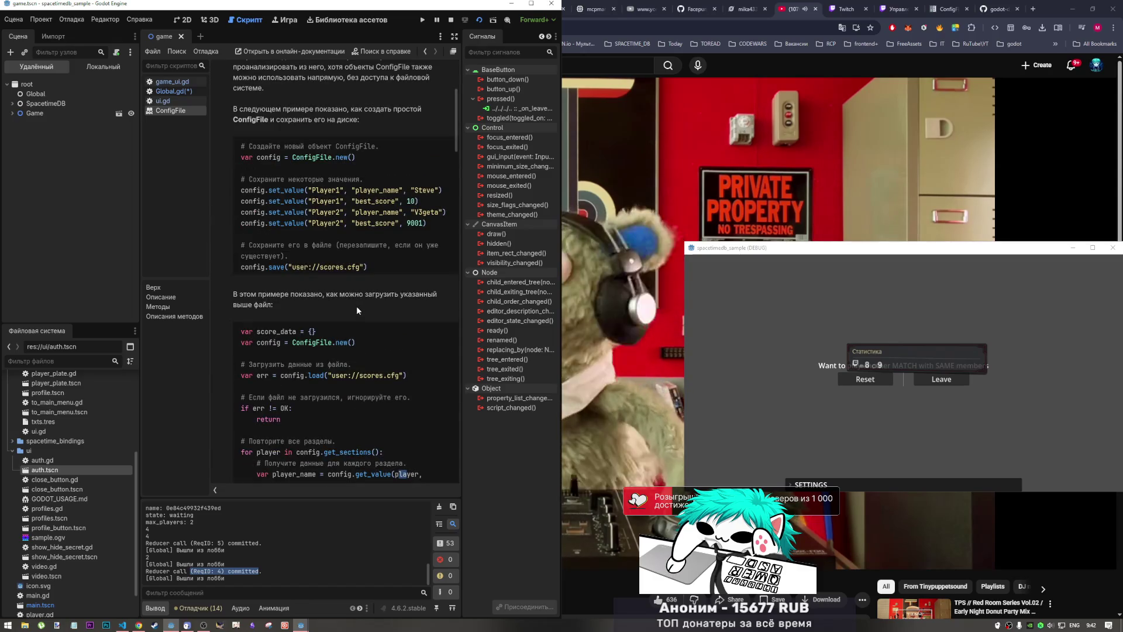
scroll(357, 310, down, 5)
scroll(356, 311, up, 7)
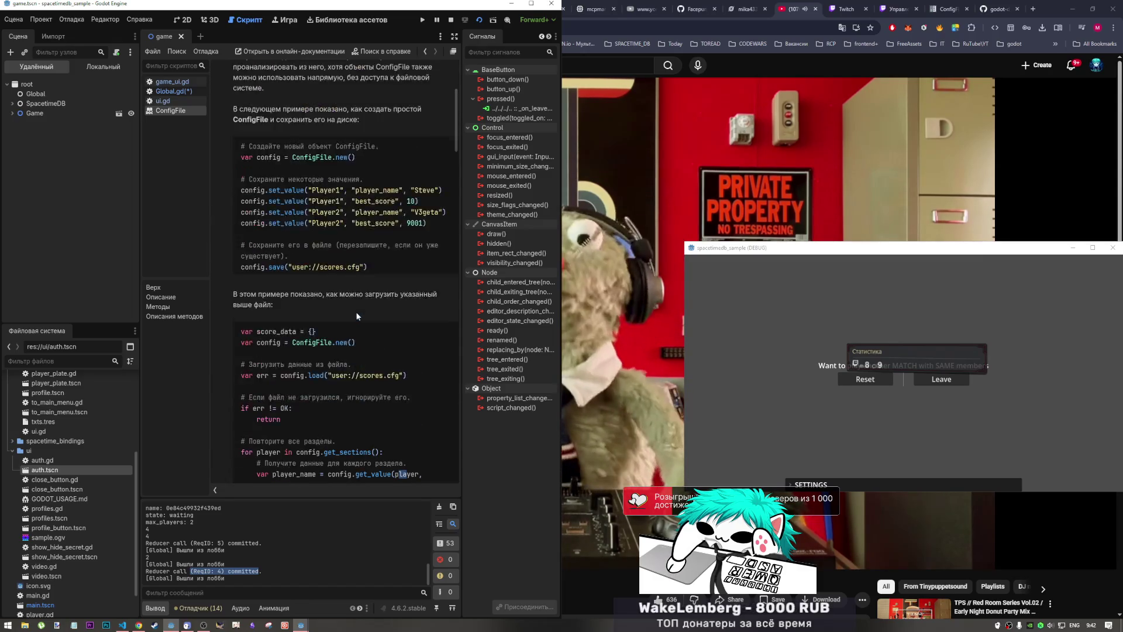
scroll(310, 313, down, 3)
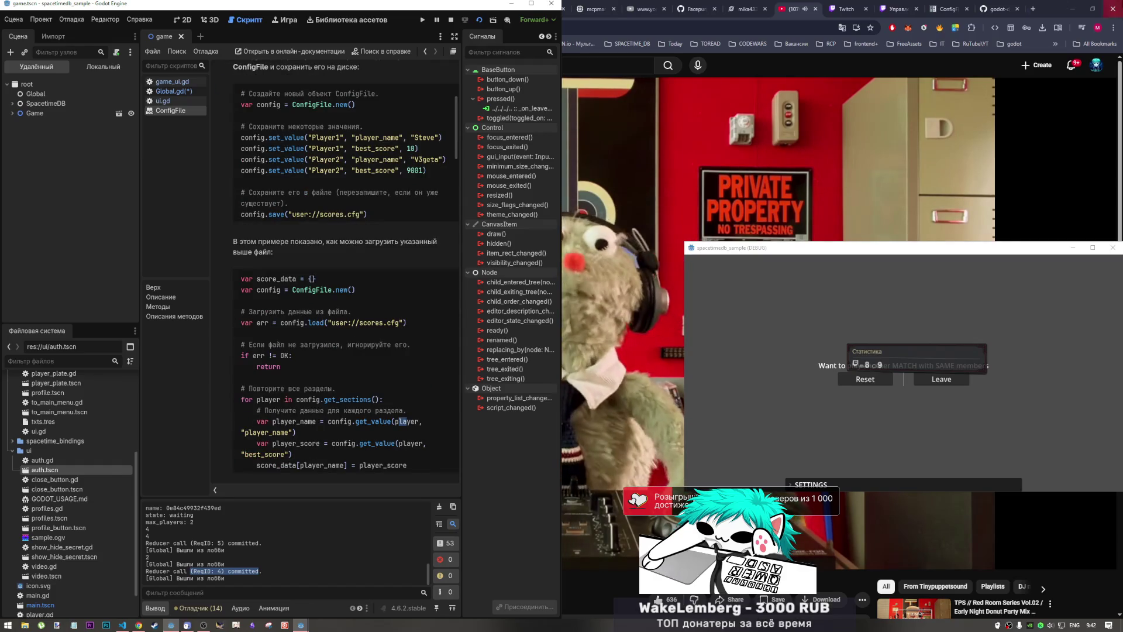
click(991, 5)
On the ConfigFile docs tab, highlight the set_value section argument and the comment's SettingKey dictionary
click(948, 9)
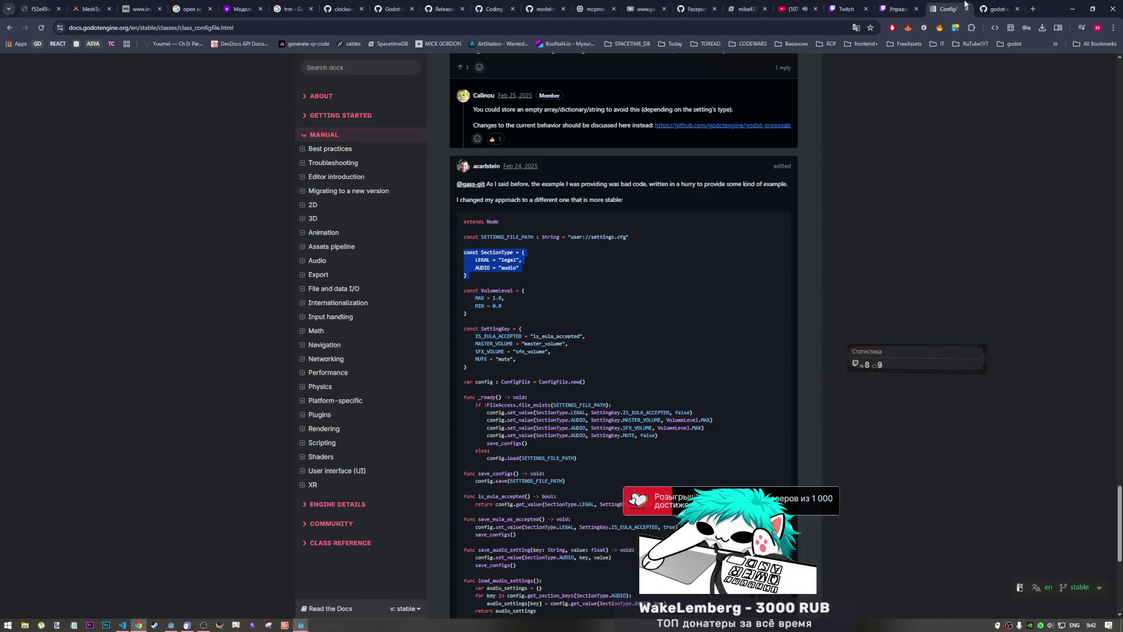
scroll(666, 423, down, 2)
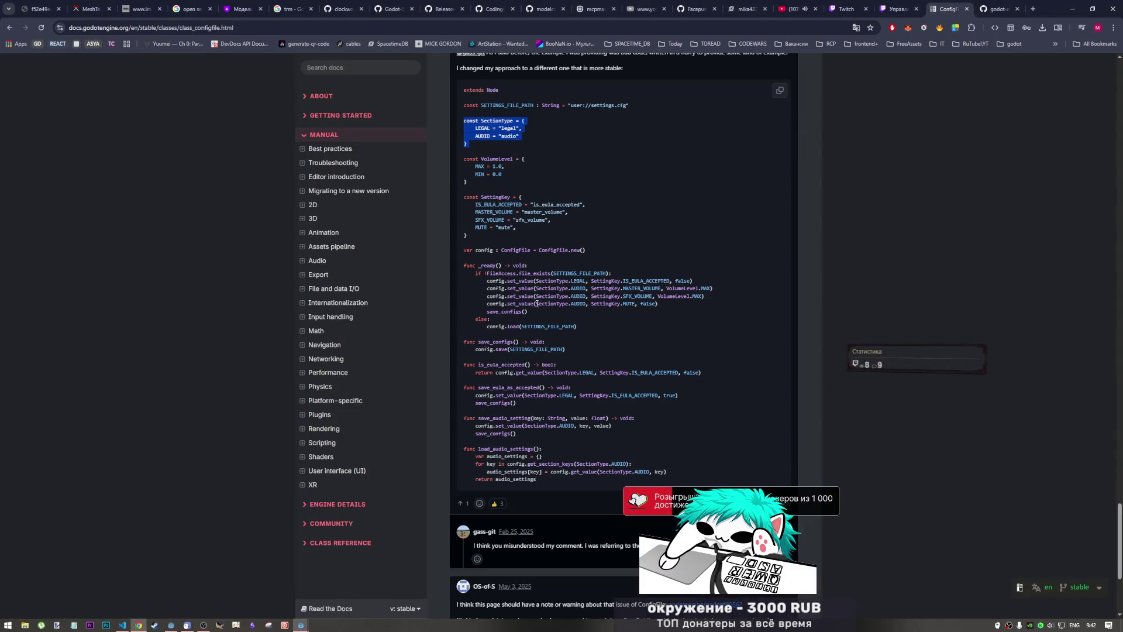
scroll(559, 371, up, 2)
drag(586, 414, 550, 415)
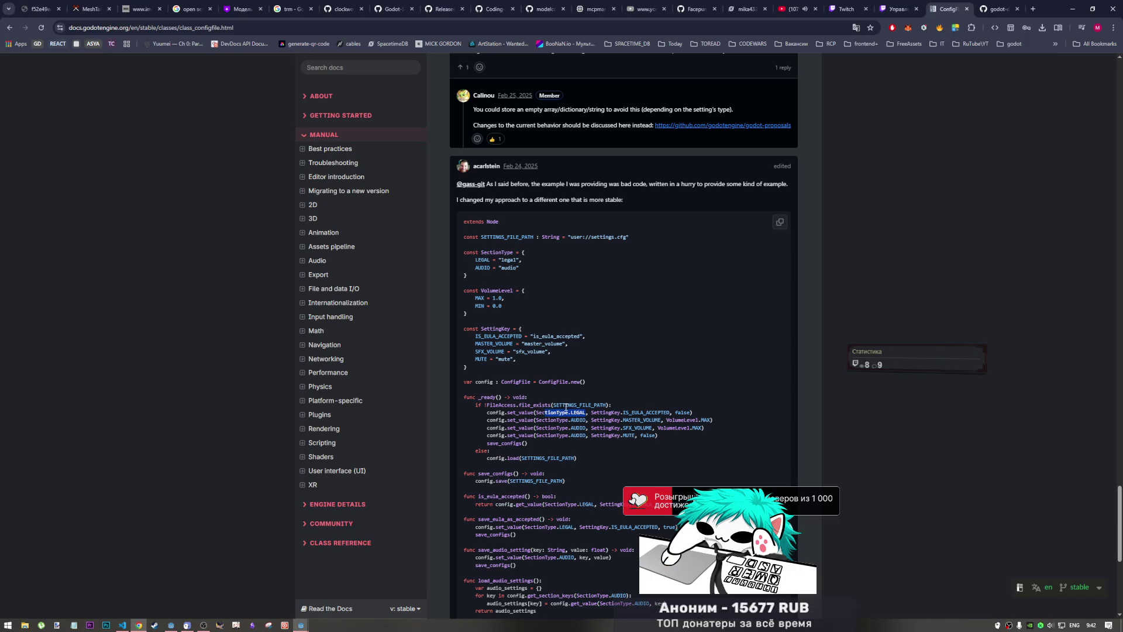
drag(480, 329, 512, 344)
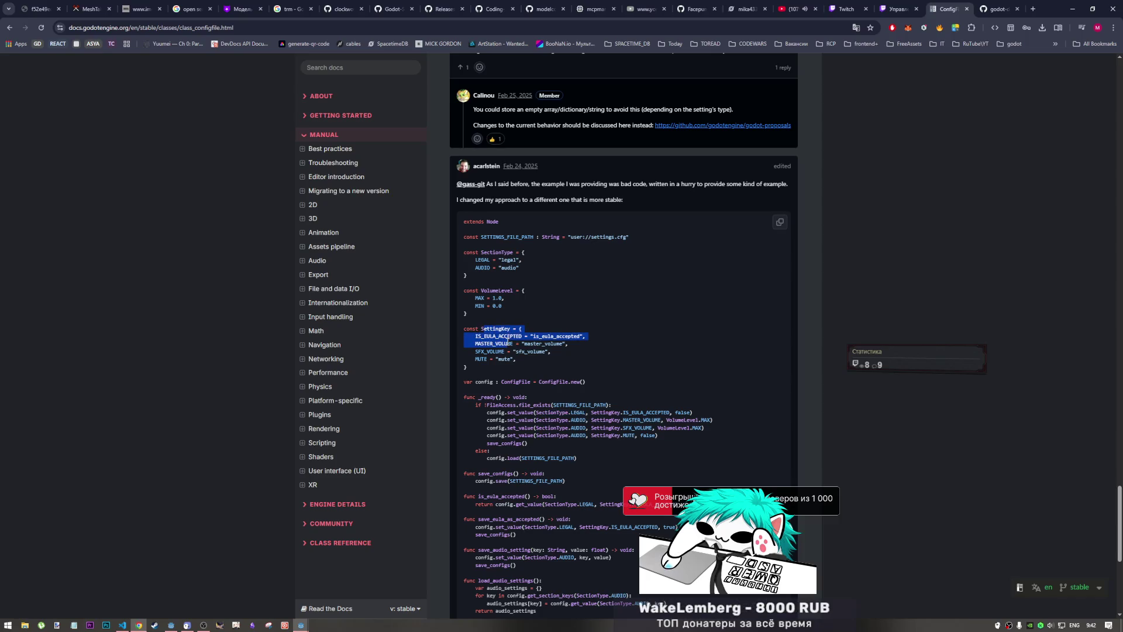
Scroll the docs back up to the save and load examples, then bring the Godot editor forward
scroll(512, 357, down, 3)
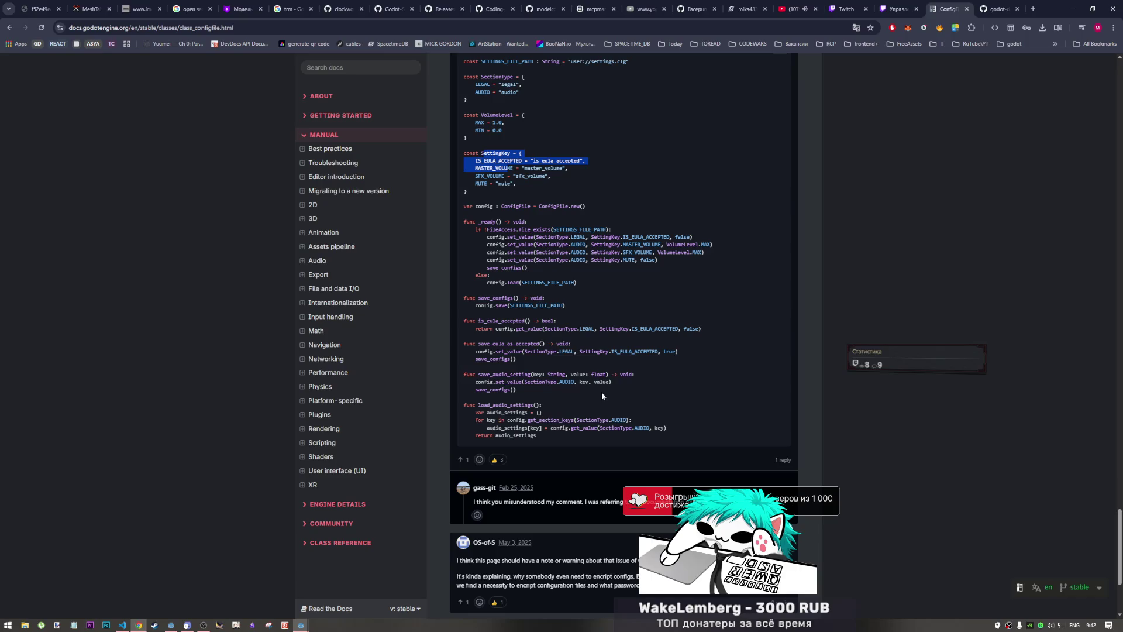
scroll(603, 404, down, 2)
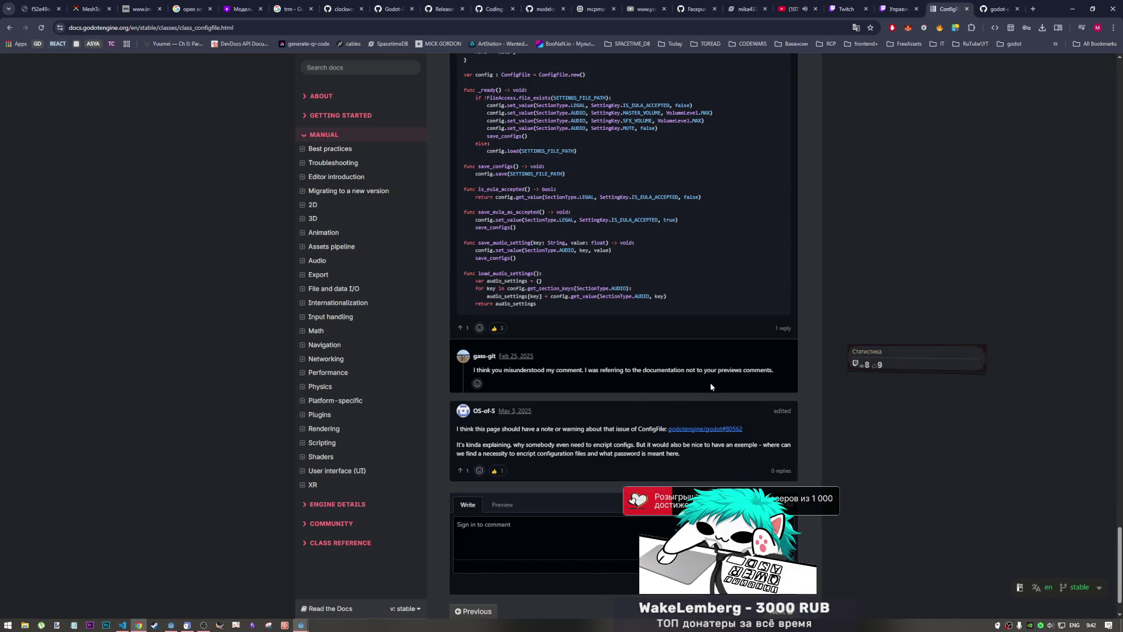
scroll(701, 401, up, 4)
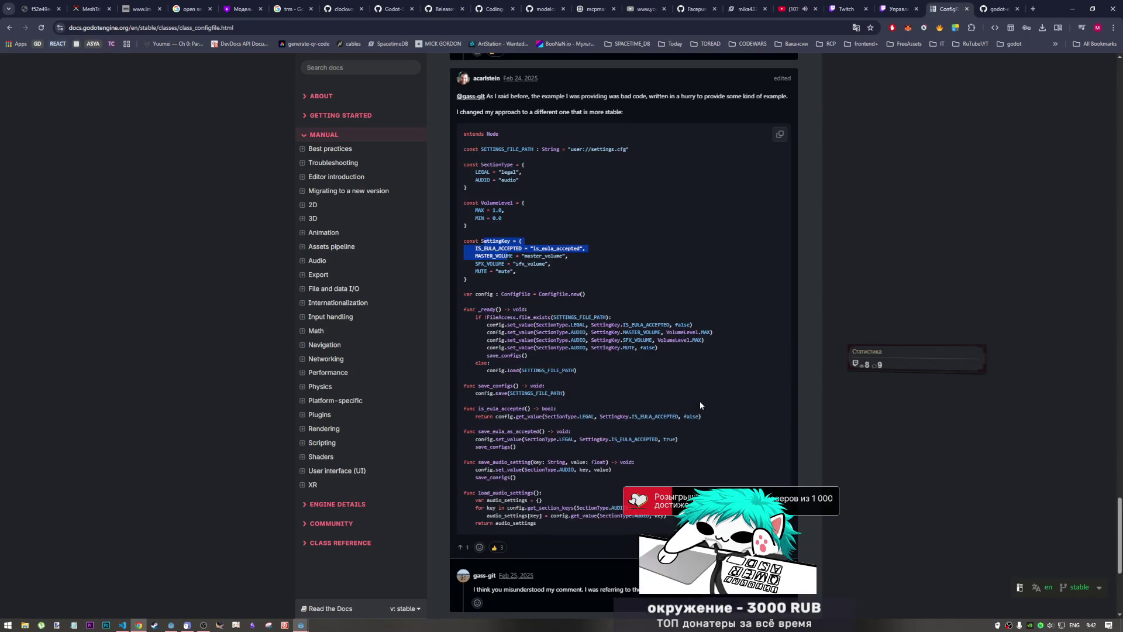
scroll(698, 404, down, 5)
scroll(693, 412, up, 7)
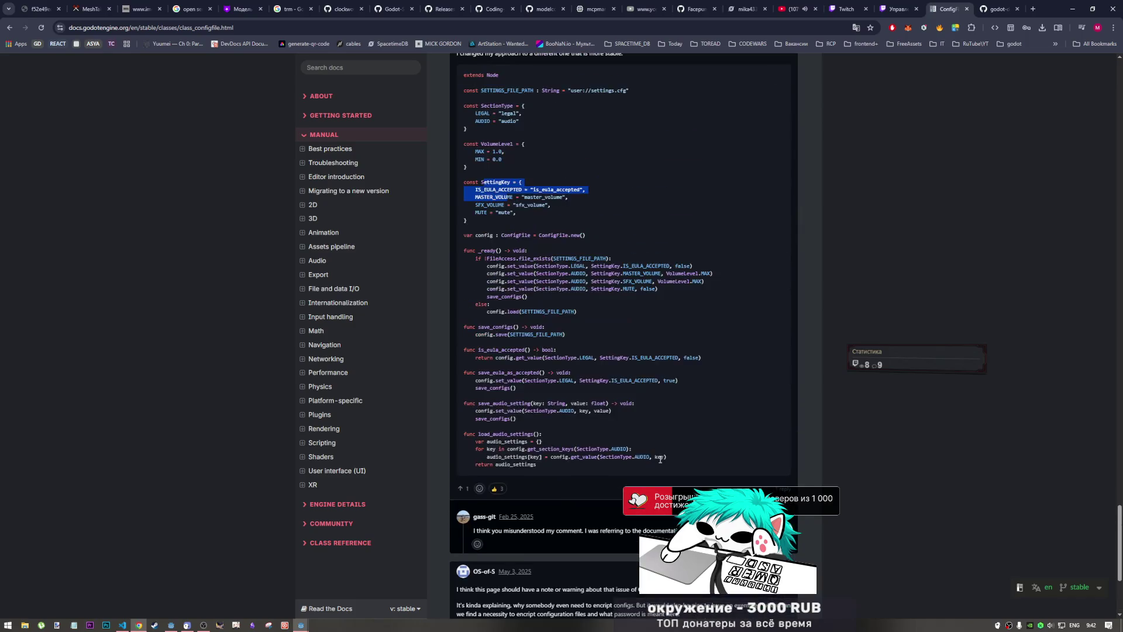
scroll(659, 461, down, 7)
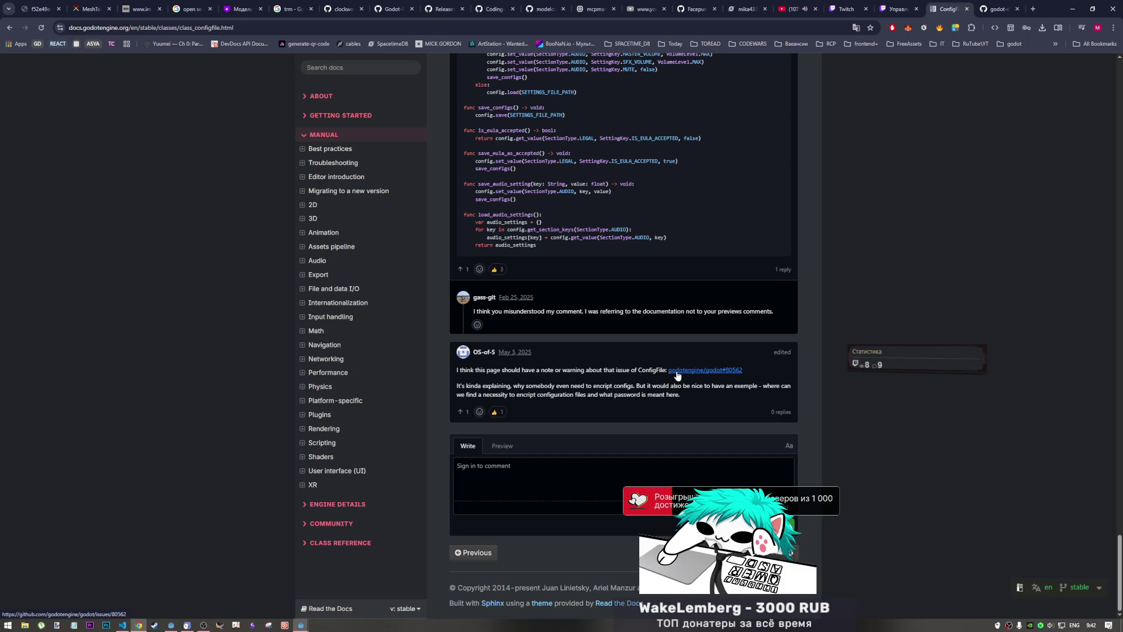
scroll(673, 386, up, 20)
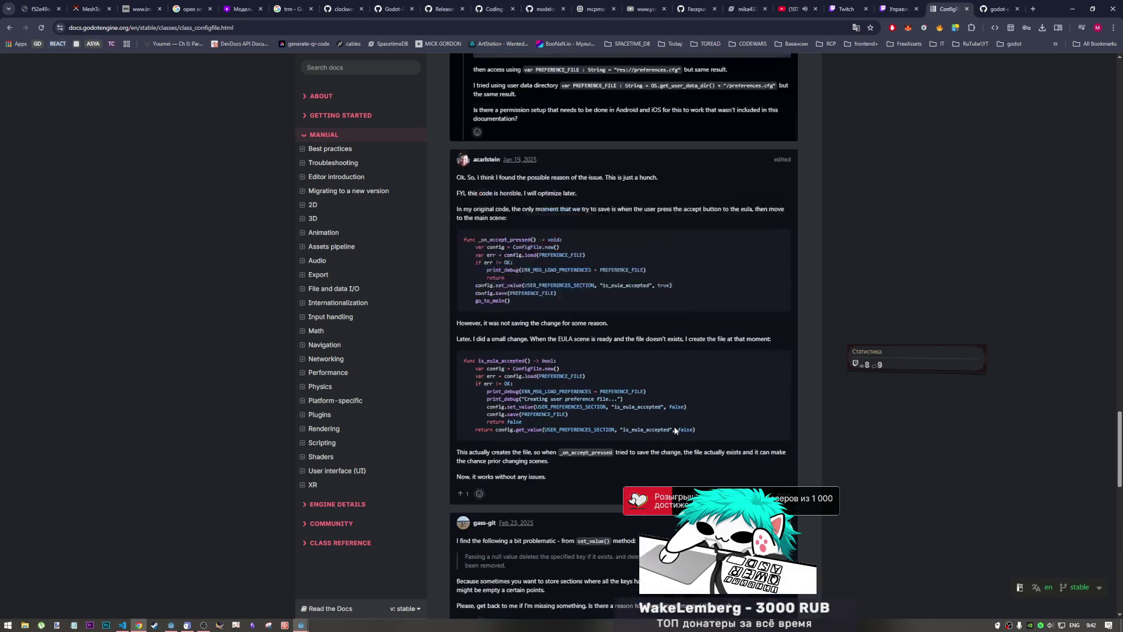
scroll(673, 429, up, 20)
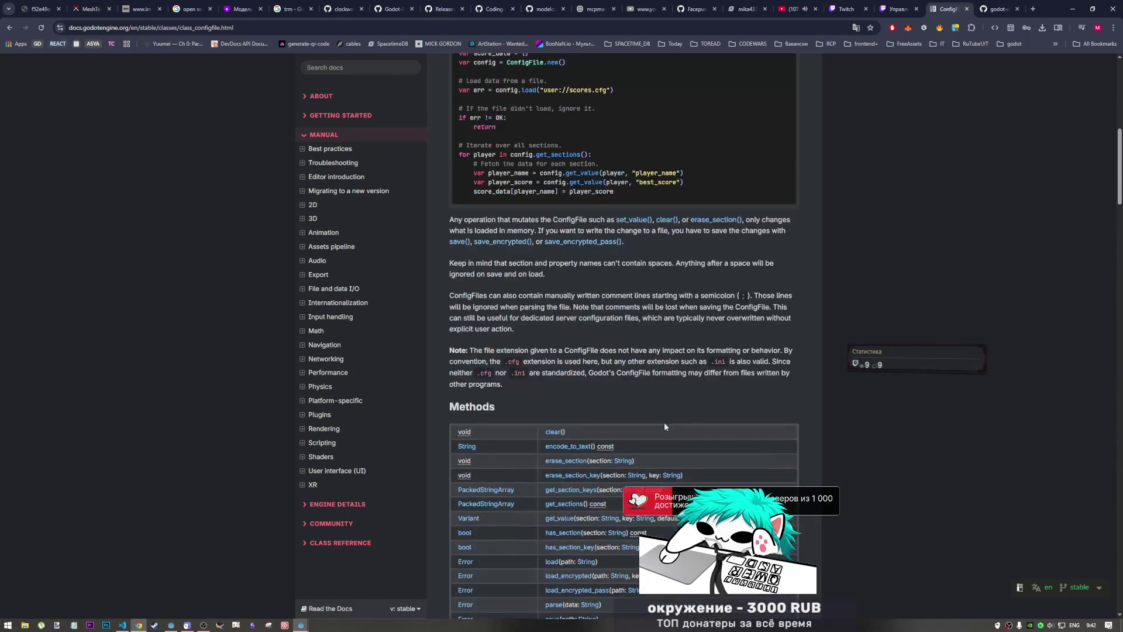
scroll(575, 208, up, 3)
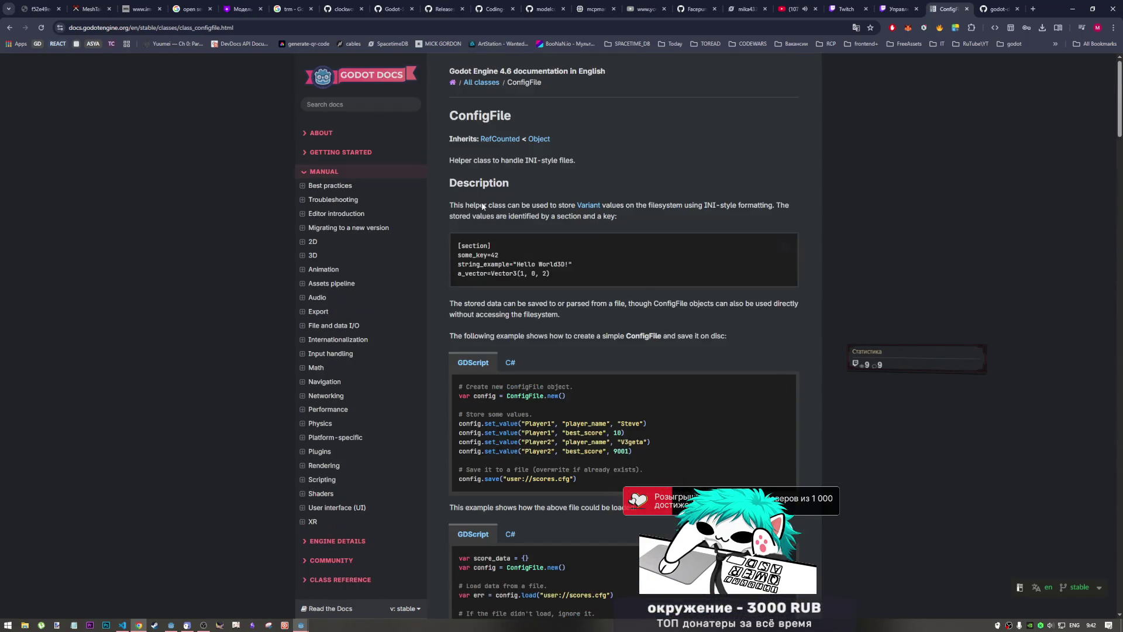
scroll(527, 253, down, 3)
scroll(526, 253, down, 2)
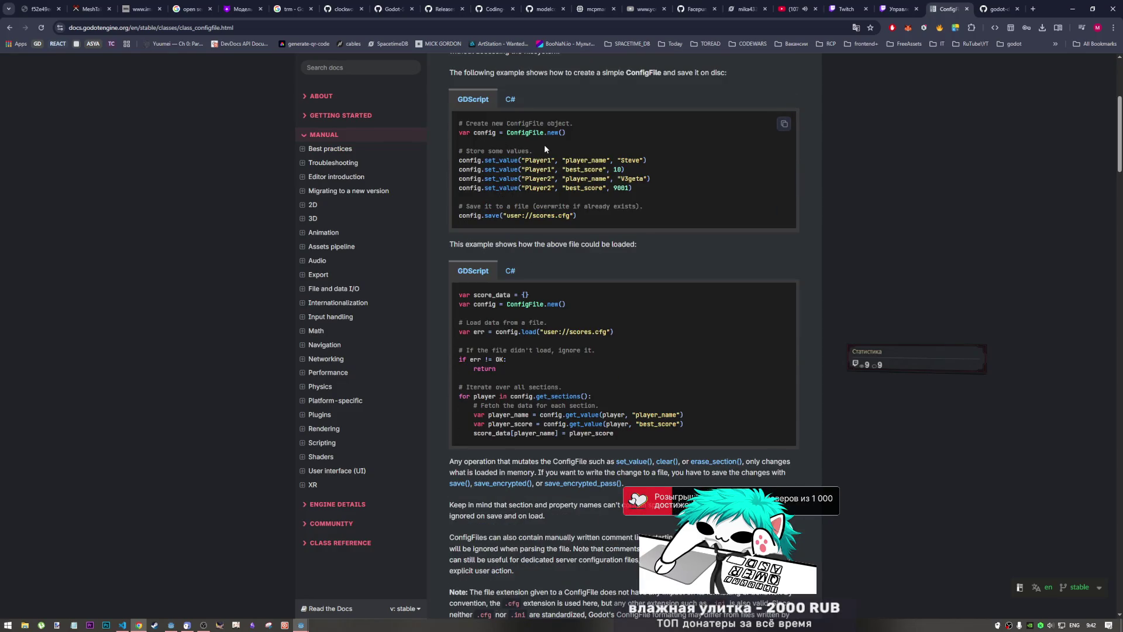
click(172, 625)
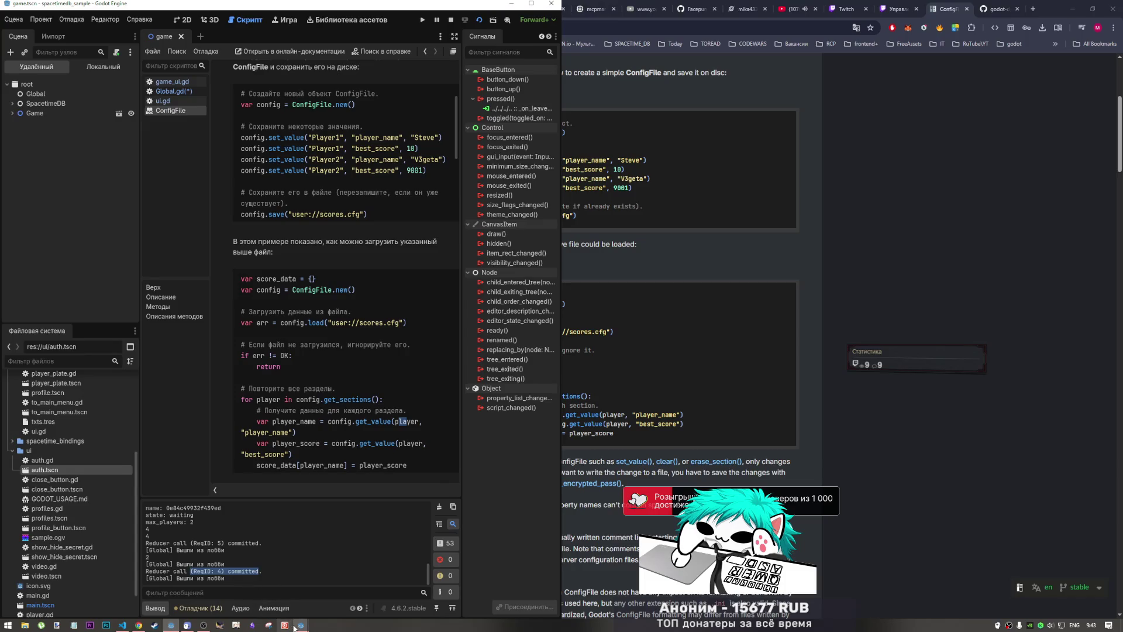
Back in the ConfigFile docs, select the quoted section name "Player1" in the save example
mouse_move(301, 624)
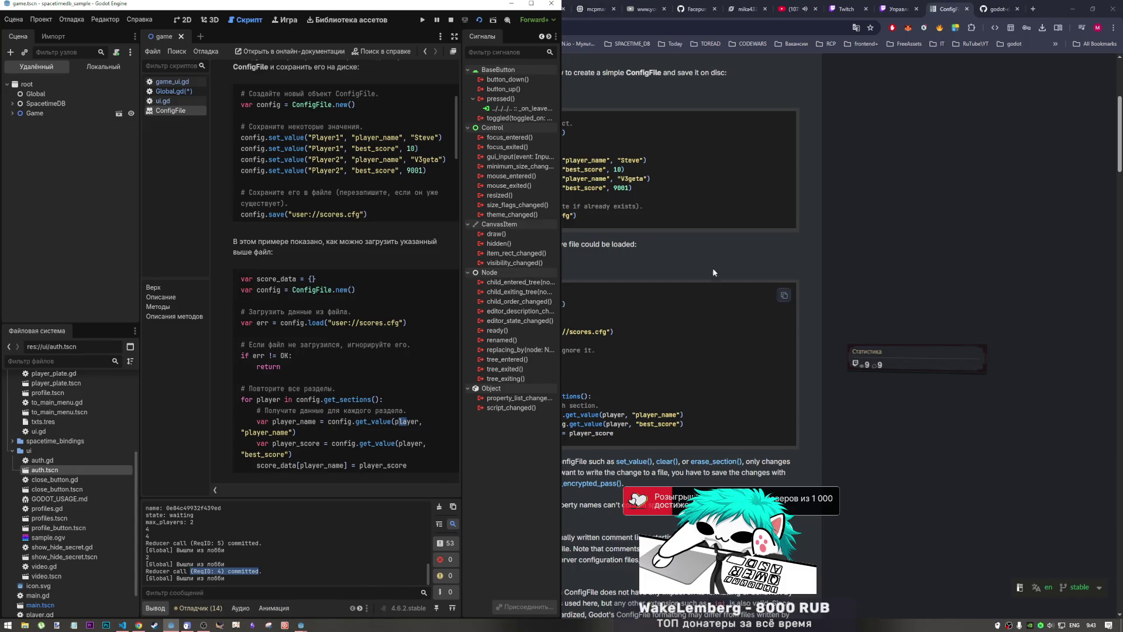
click(715, 244)
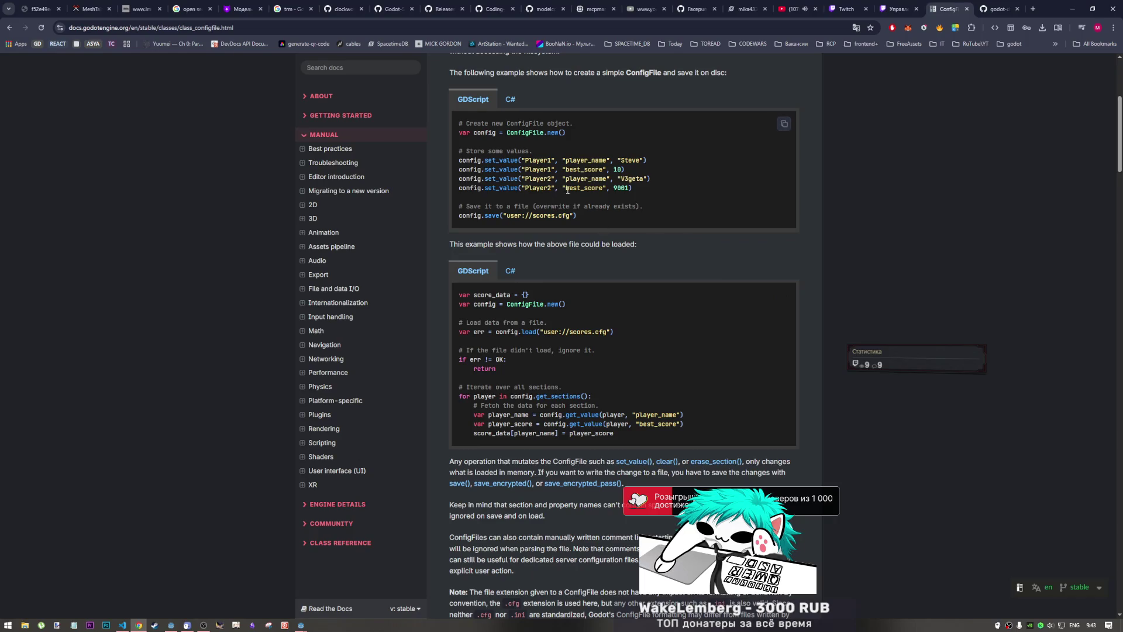
double_click(532, 160)
drag(522, 160, 555, 161)
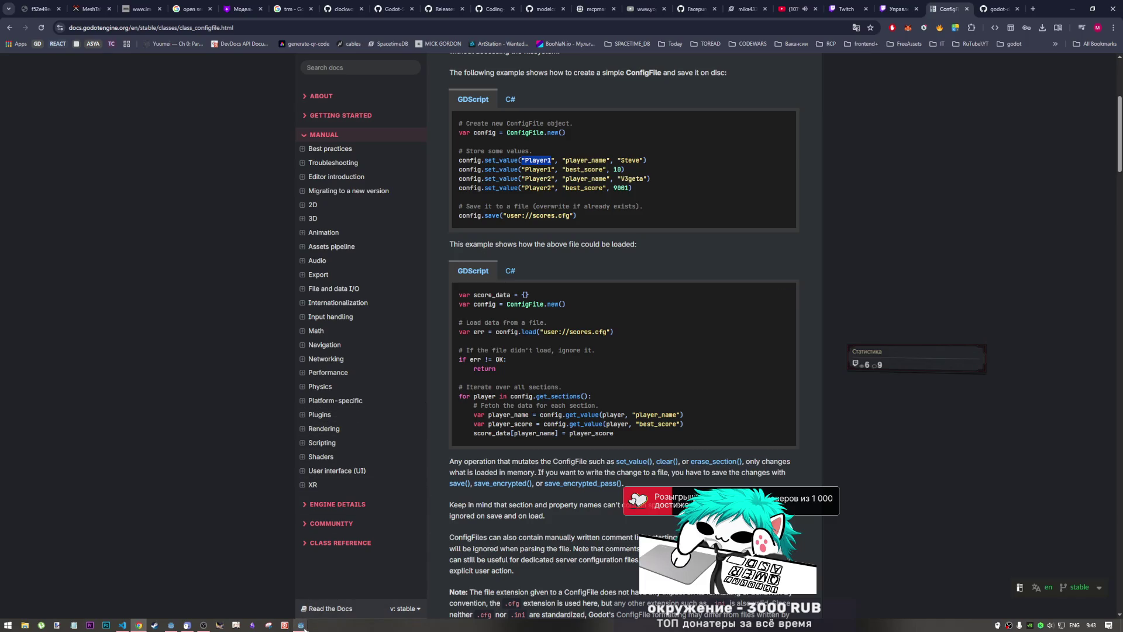
Compare with the Godot editor, then return to the docs and scroll down to the Methods table
mouse_move(302, 626)
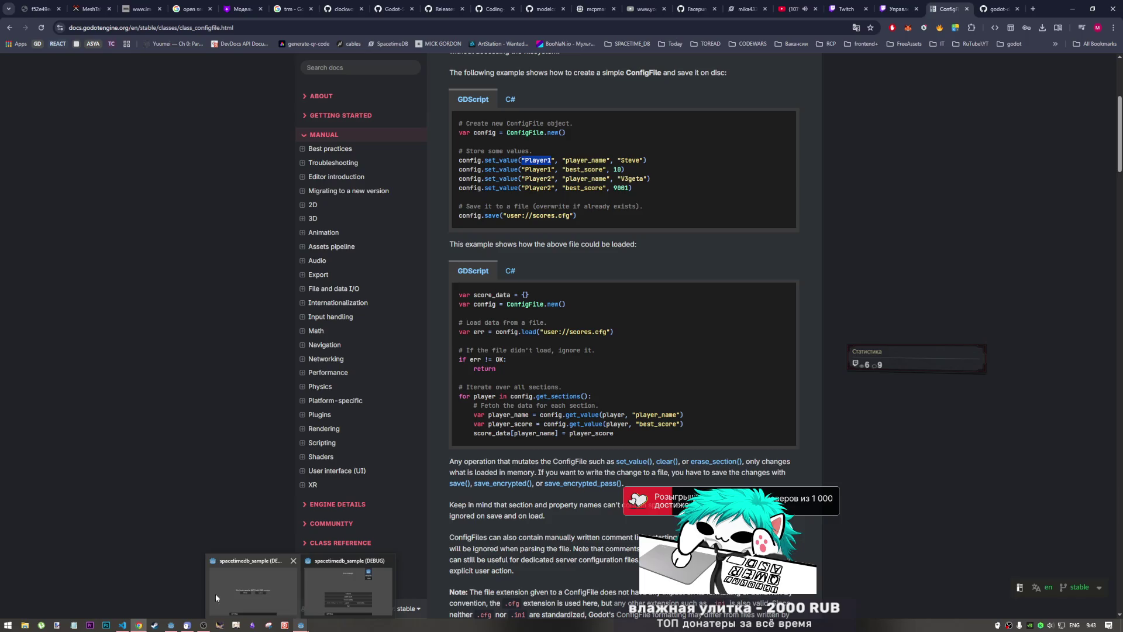
click(173, 593)
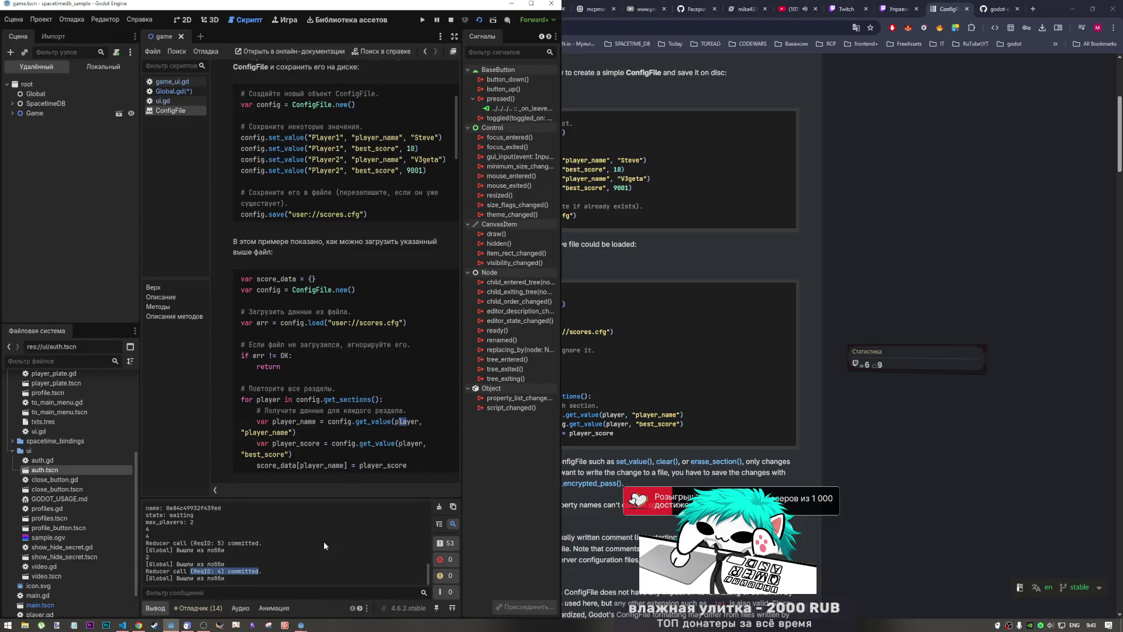
click(704, 317)
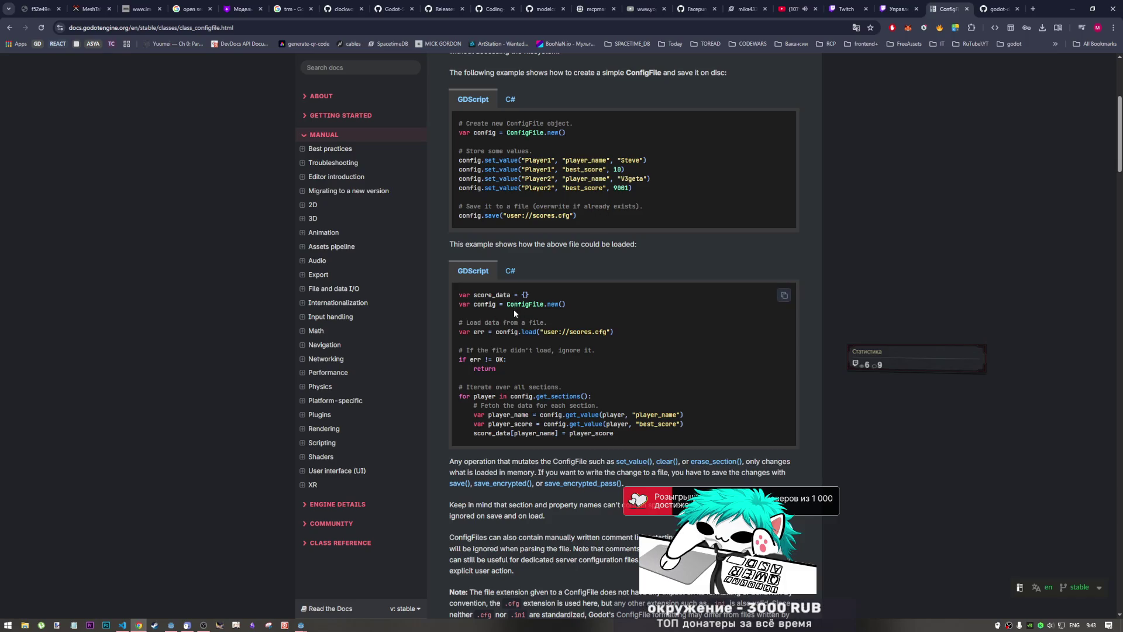
scroll(636, 574, down, 7)
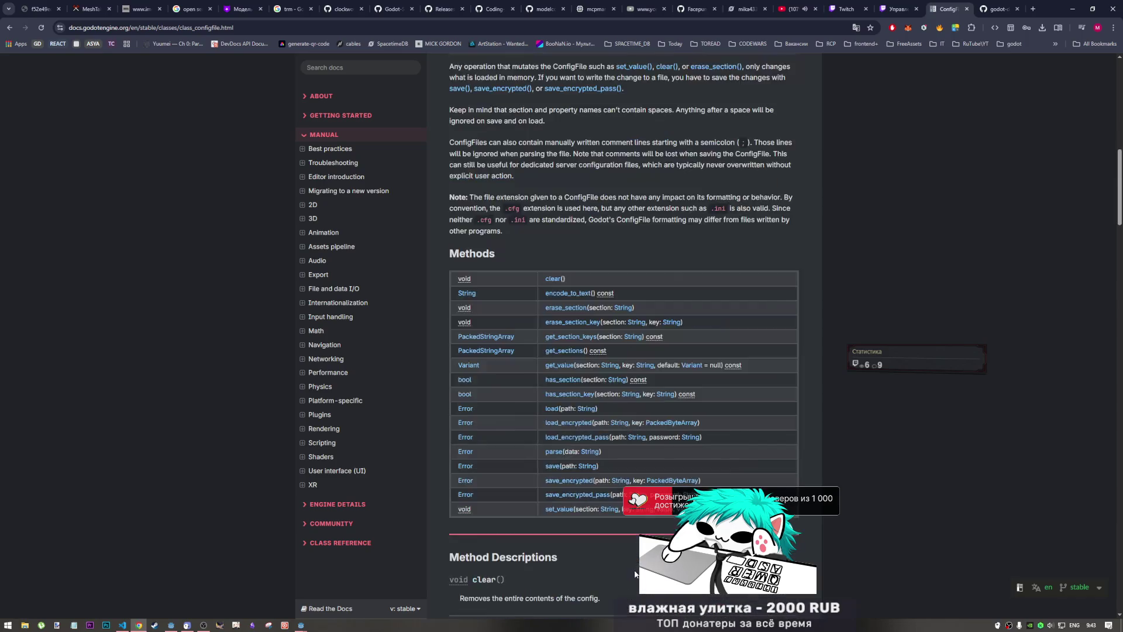
Scroll down to the user comment and highlight SectionType.LEGAL in its first set_value line
scroll(635, 574, down, 6)
drag(1120, 217, 1117, 500)
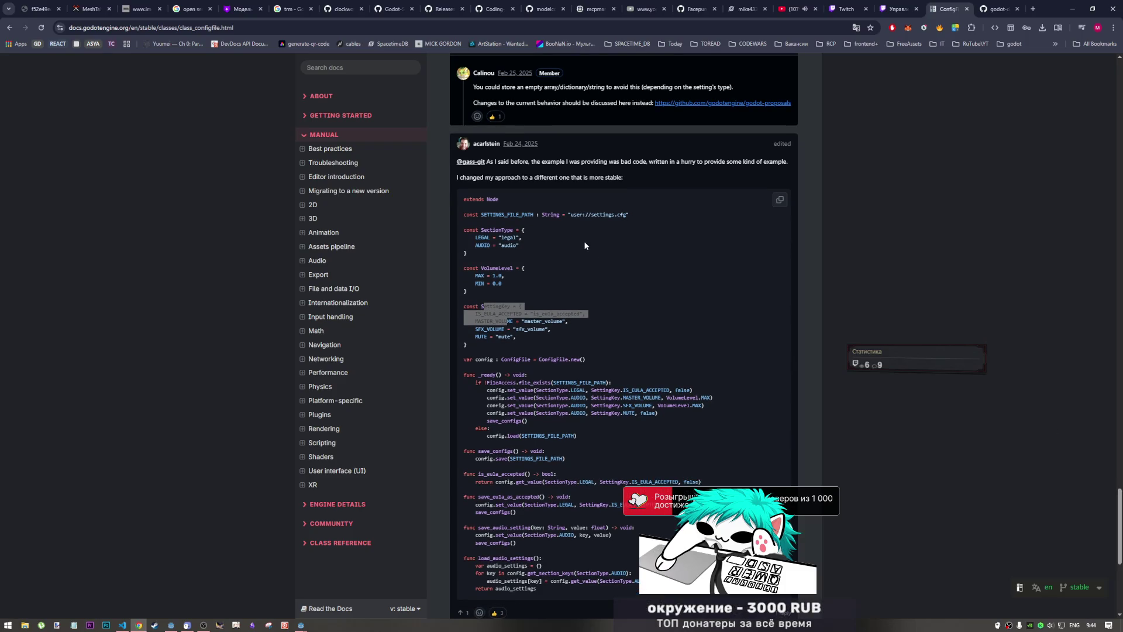
click(515, 308)
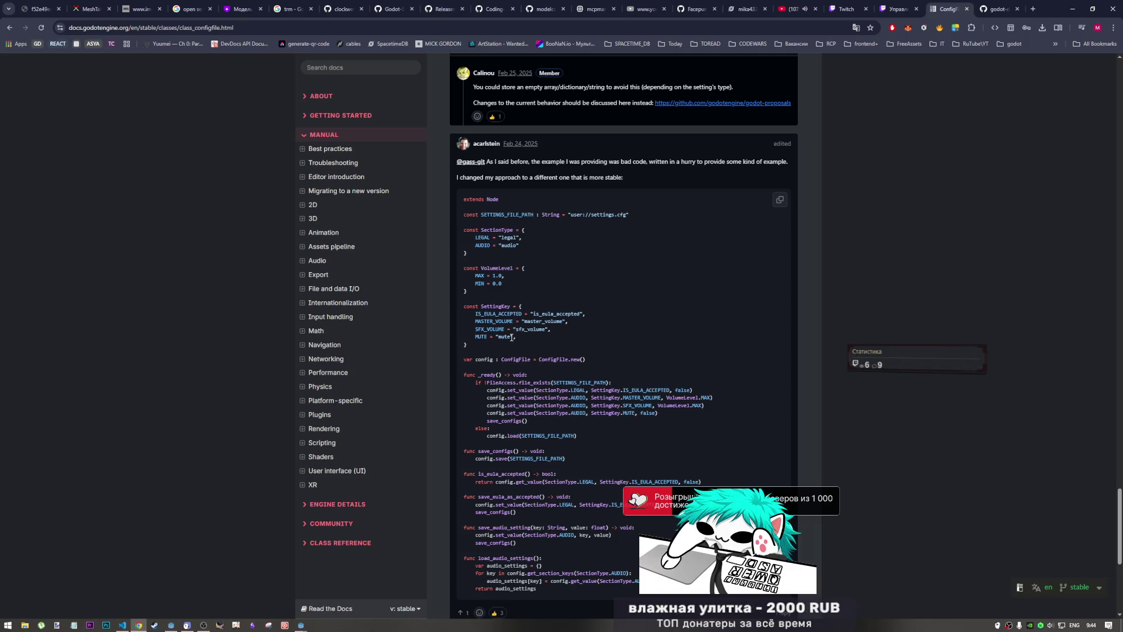
mouse_move(585, 390)
mouse_down()
mouse_move(525, 392)
mouse_move(548, 391)
mouse_move(536, 393)
mouse_up()
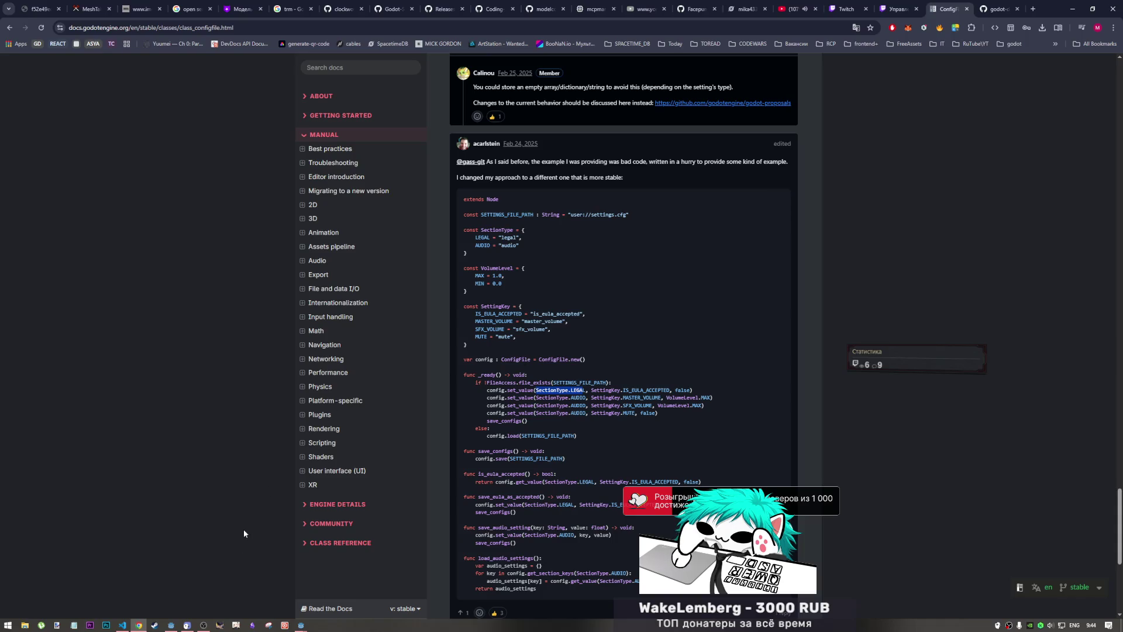
Select the top save example from ConfigFile.new() to save, then return via VS Code to the Godot editor
scroll(796, 357, up, 20)
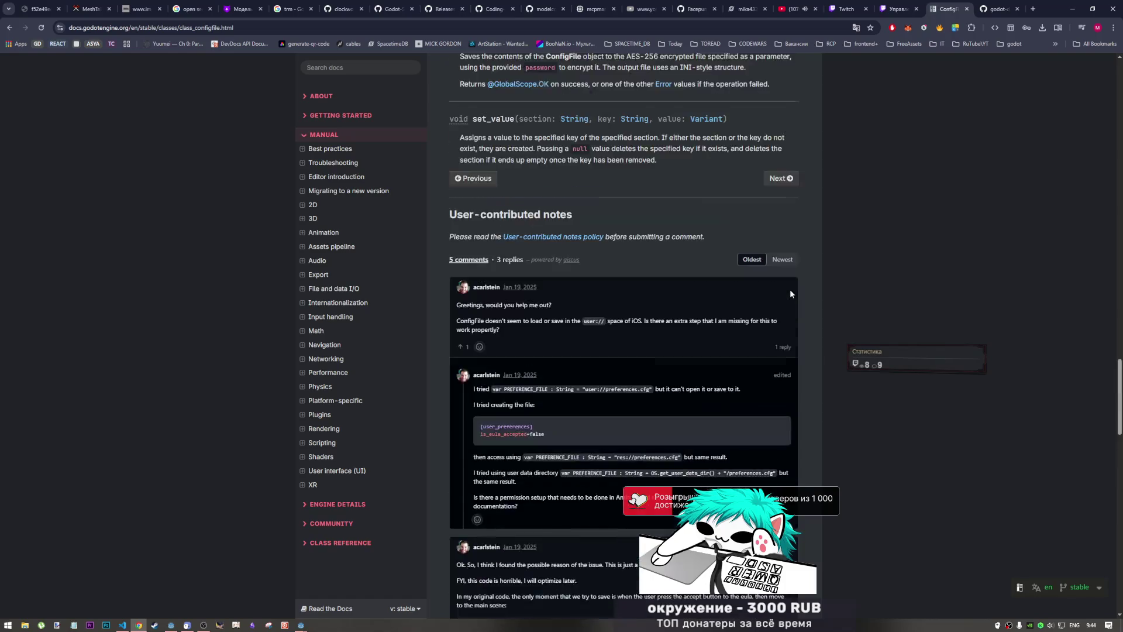
scroll(1106, 428, up, 15)
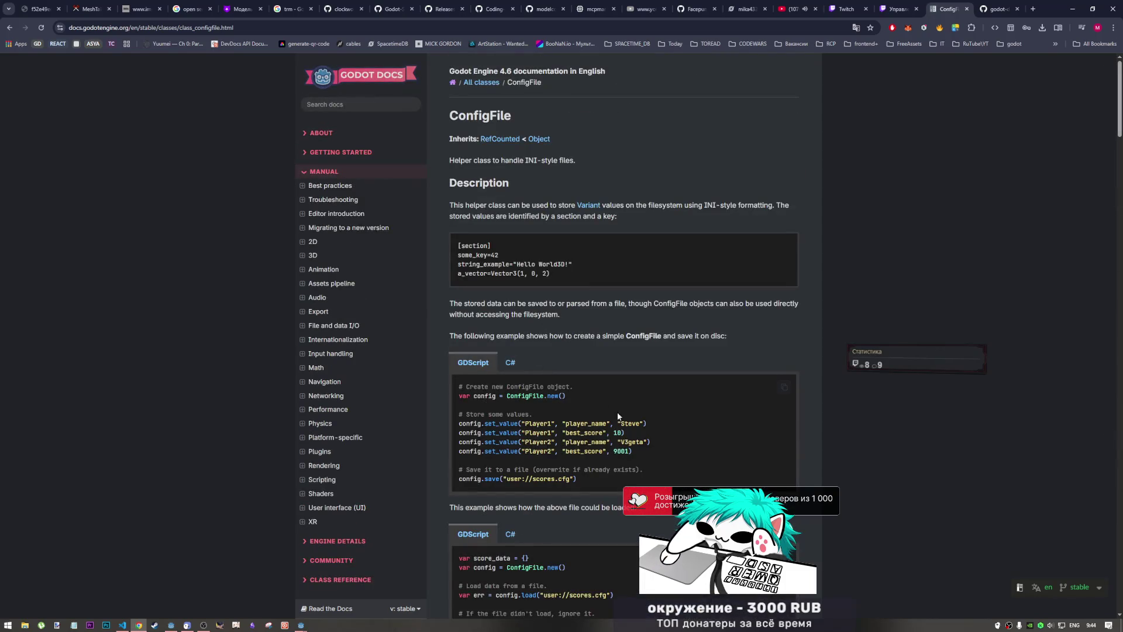
mouse_move(549, 493)
mouse_down()
mouse_move(498, 440)
mouse_move(410, 396)
mouse_move(452, 395)
mouse_up()
key(ctrl+c)
click(123, 625)
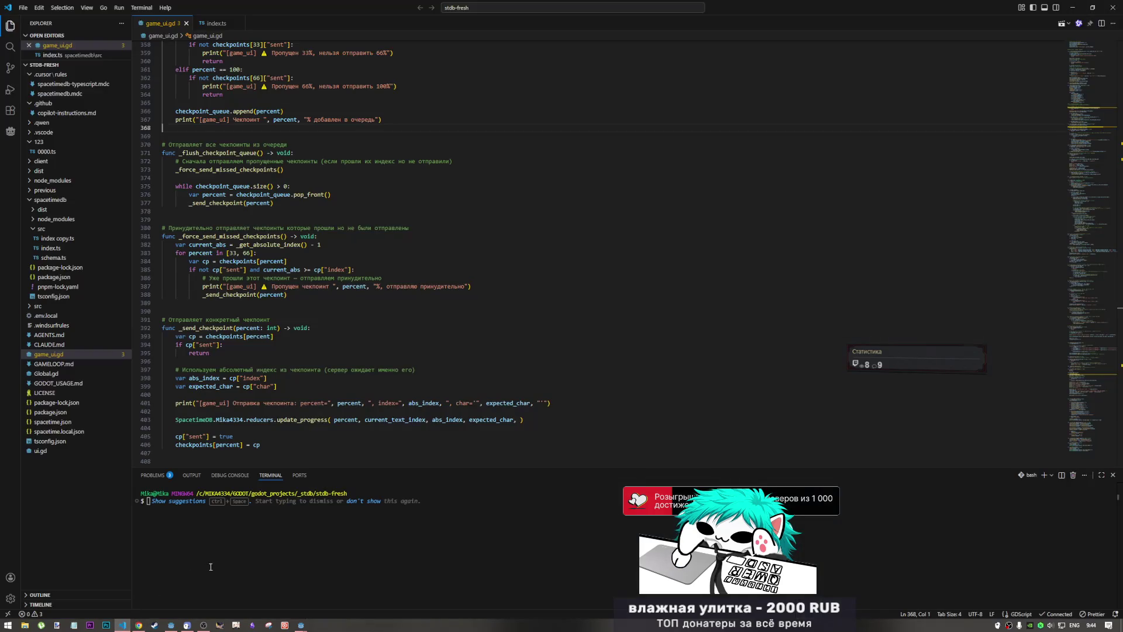
click(141, 625)
click(172, 626)
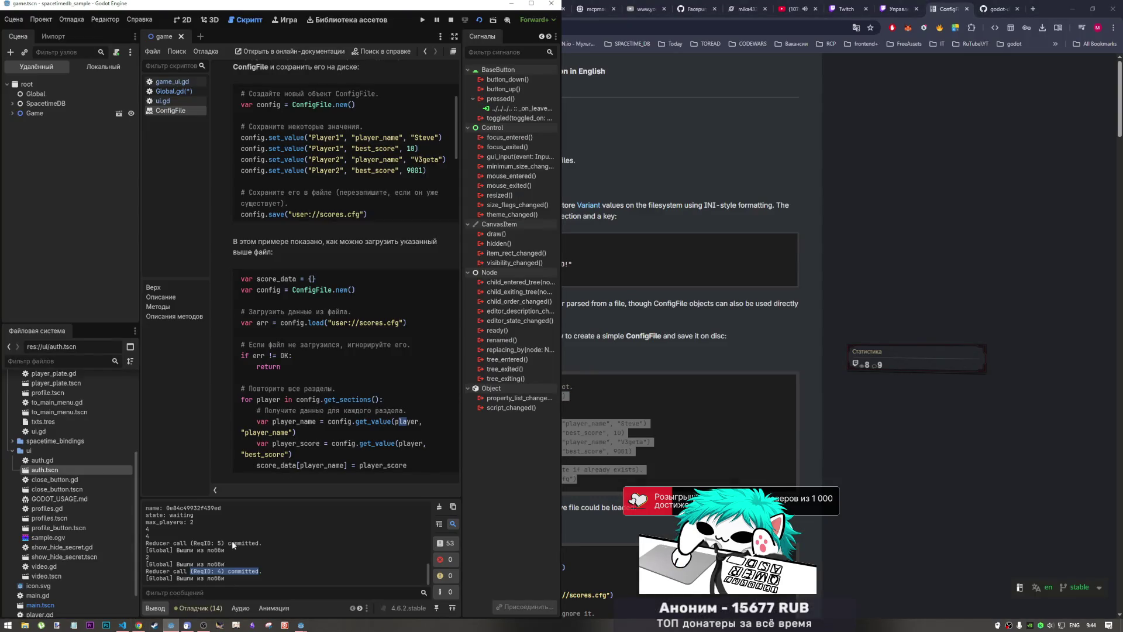
Paste the ConfigFile save example at the end of Global.gd
mouse_move(301, 625)
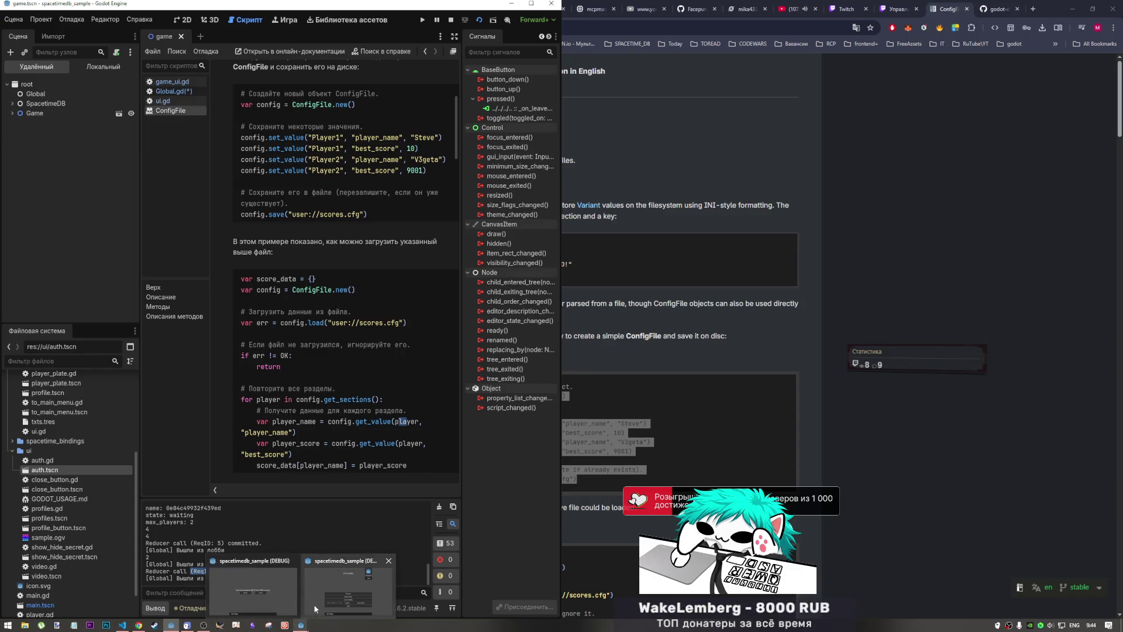
click(286, 600)
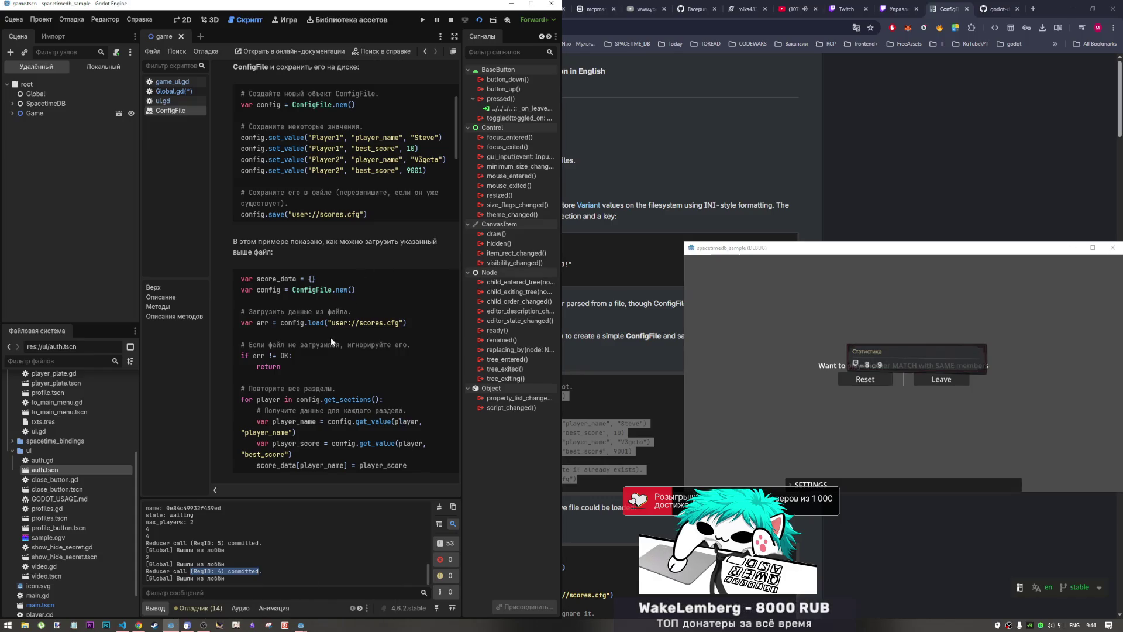
scroll(331, 336, up, 10)
click(166, 92)
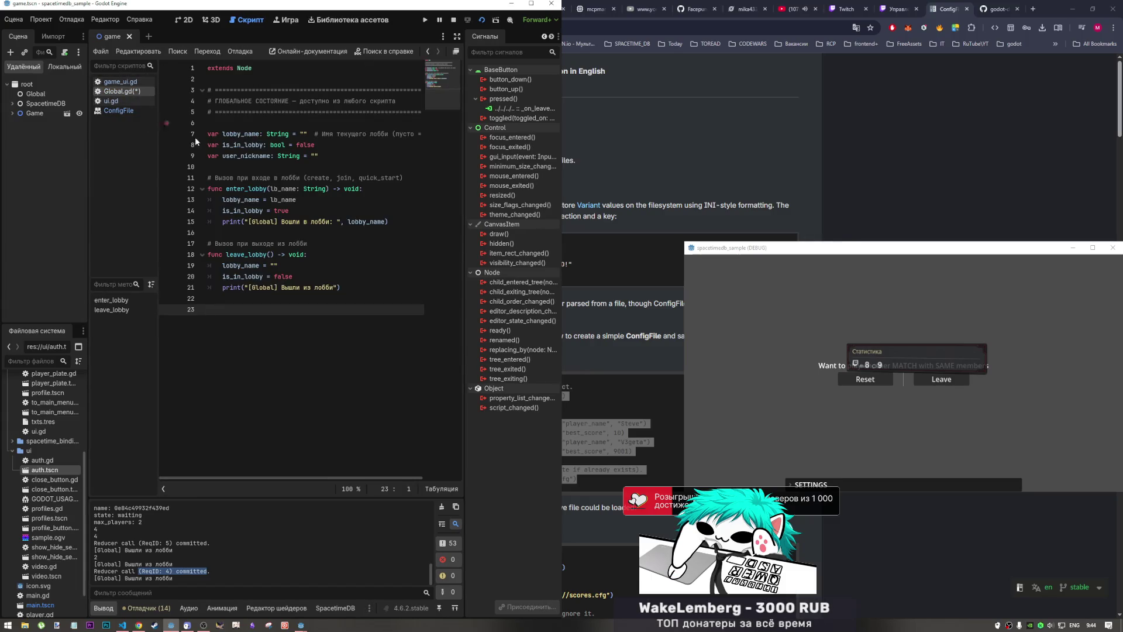
click(117, 82)
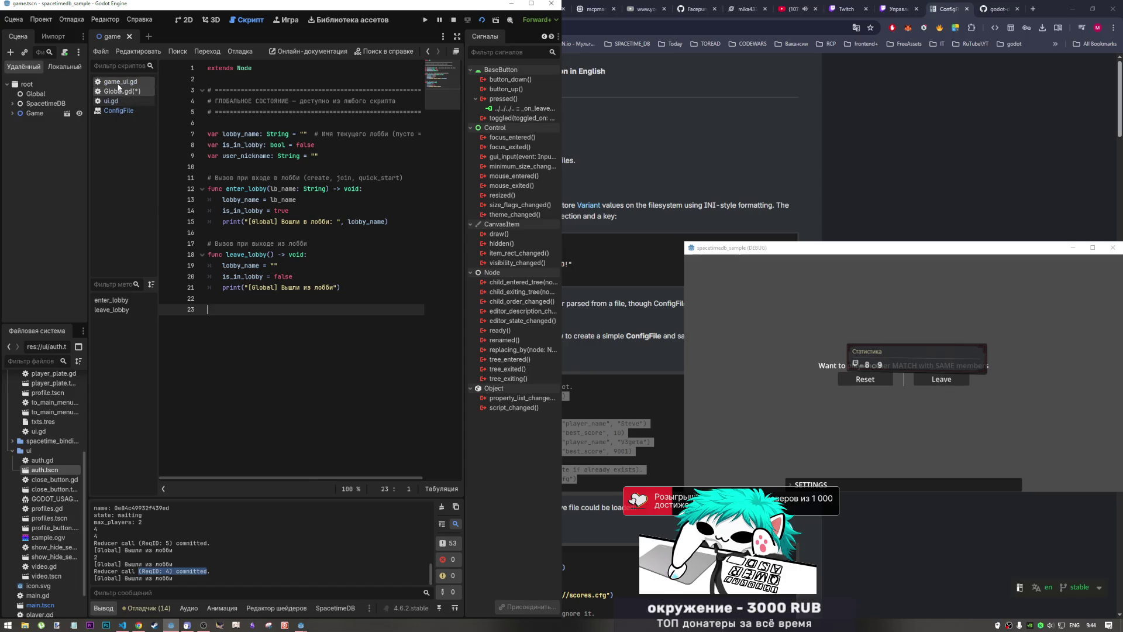
click(114, 100)
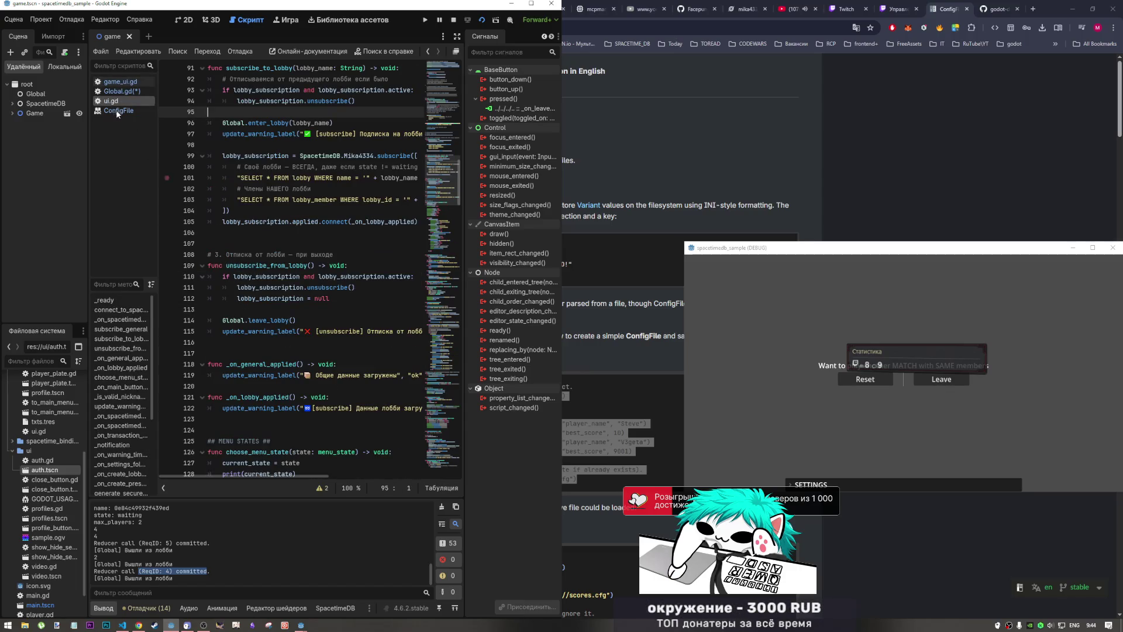
click(121, 91)
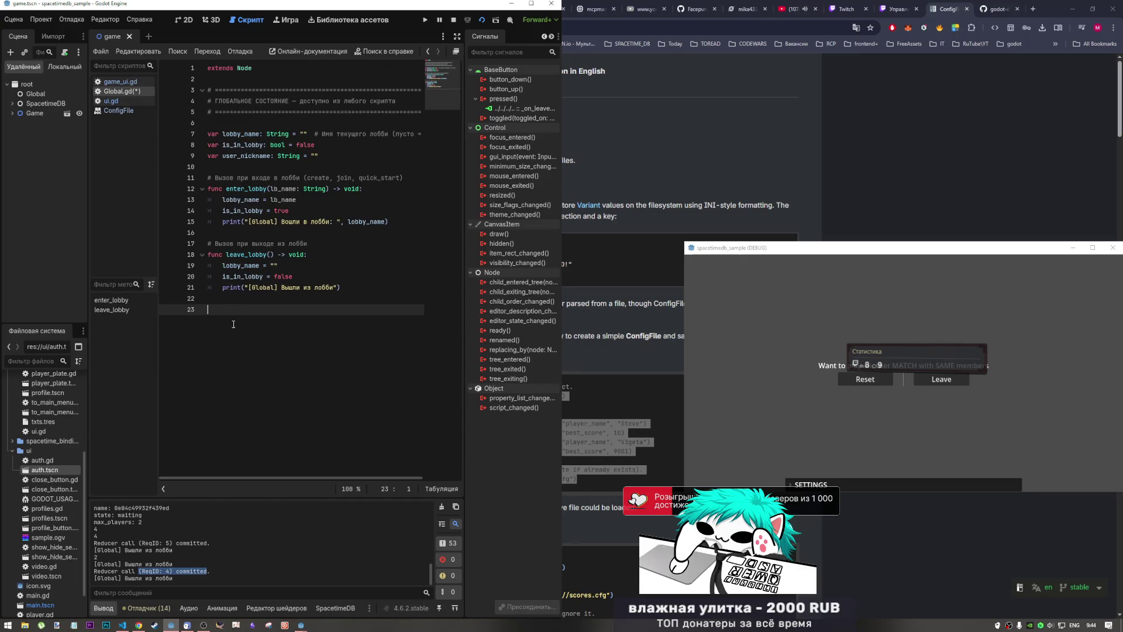
key(ctrl+v)
Move var config = ConfigFile.new() up among the top variable declarations
click(244, 308)
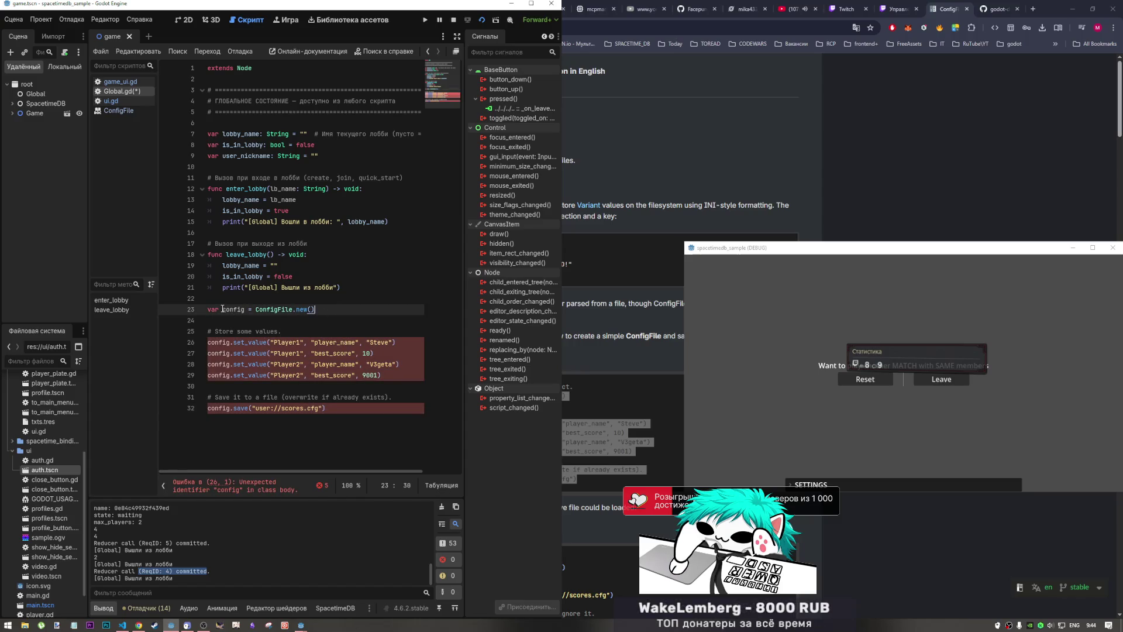
key(shift+Home)
key(BackSpace)
click(228, 167)
key(ctrl+v)
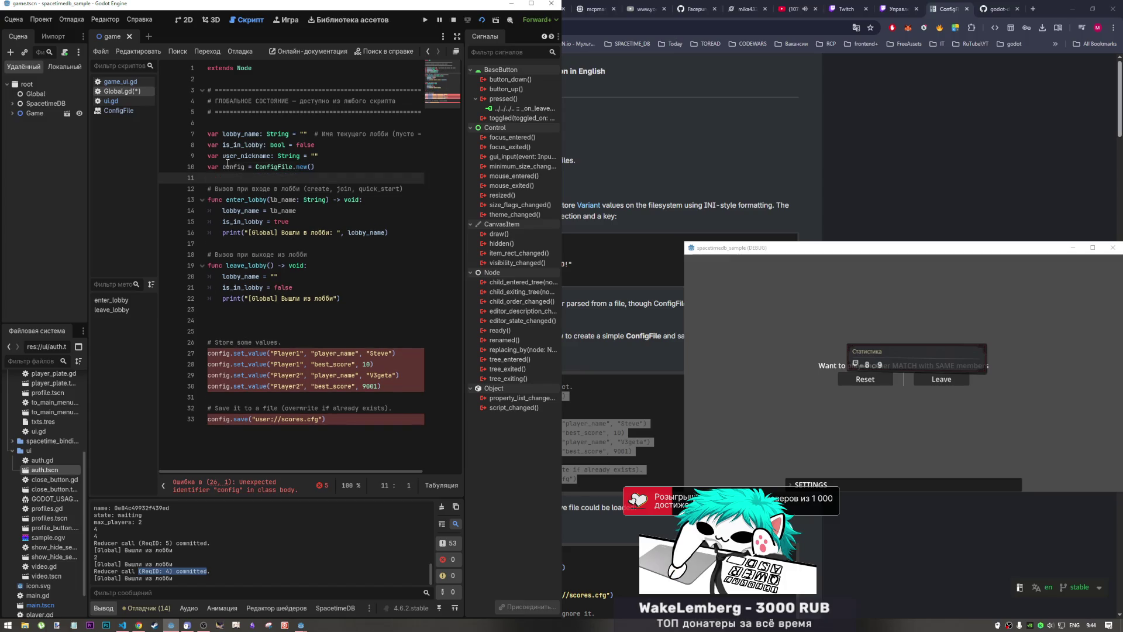
Rename the first set_value section from "Player1" to "USER"
click(302, 354)
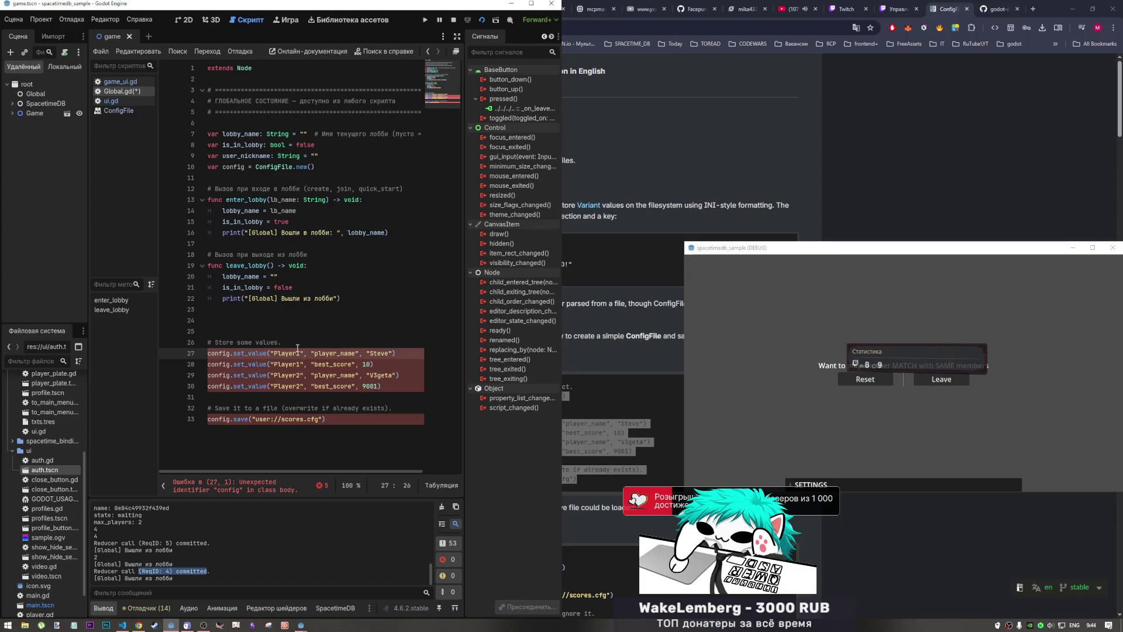
key(Right)
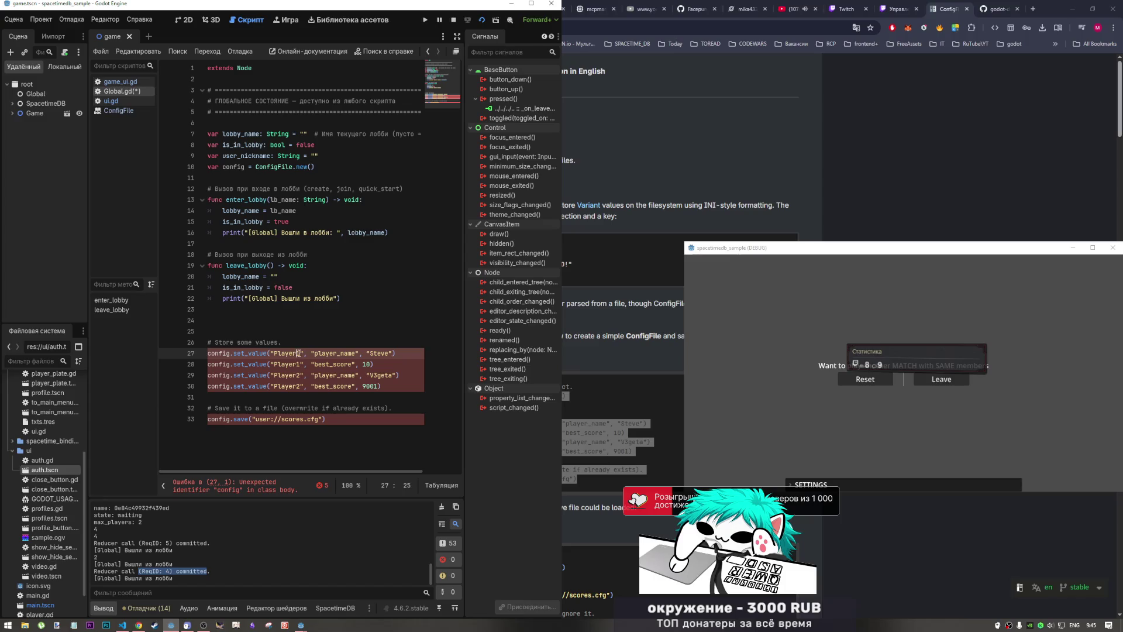
drag(303, 353, 270, 353)
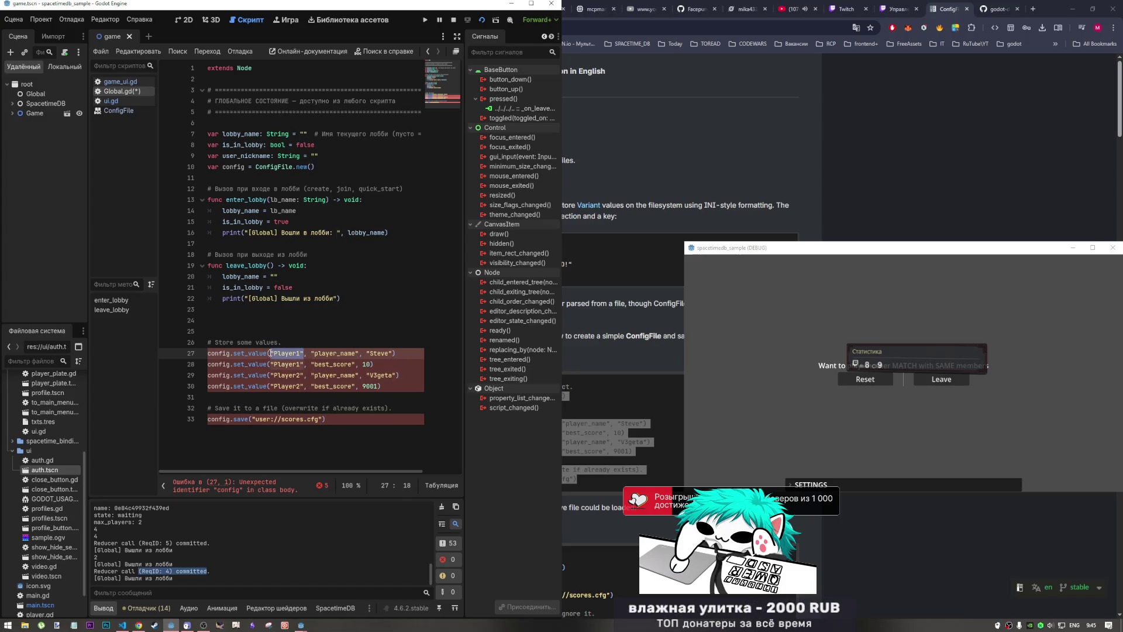
key(Right)
key(Left)
key(Left)
shift+click(270, 353)
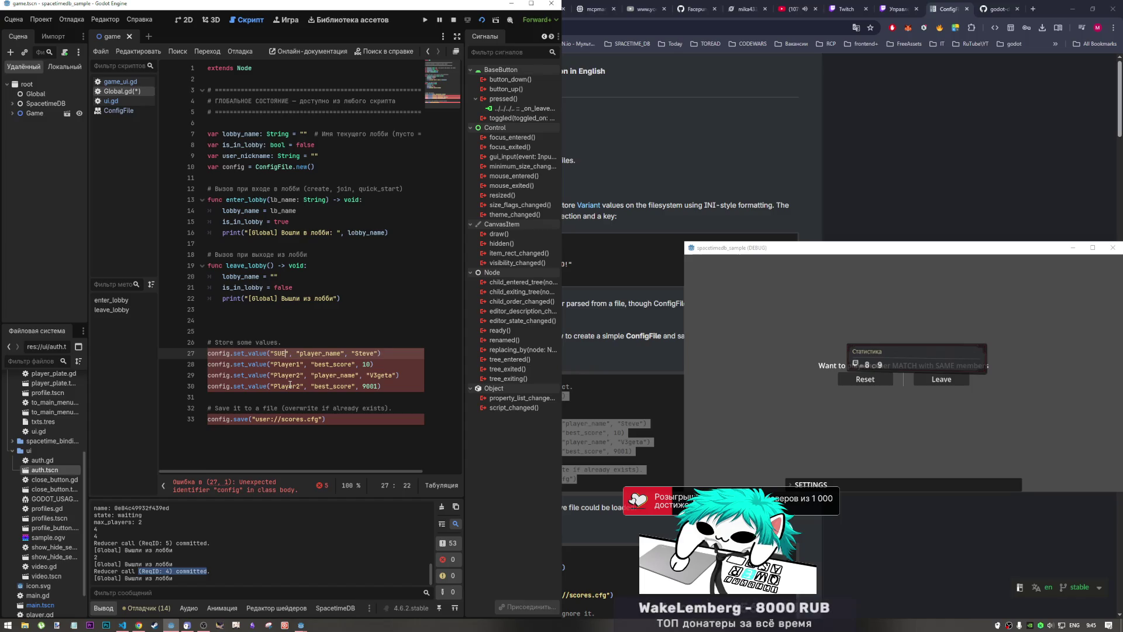
key(BackSpace)
text(USEr)
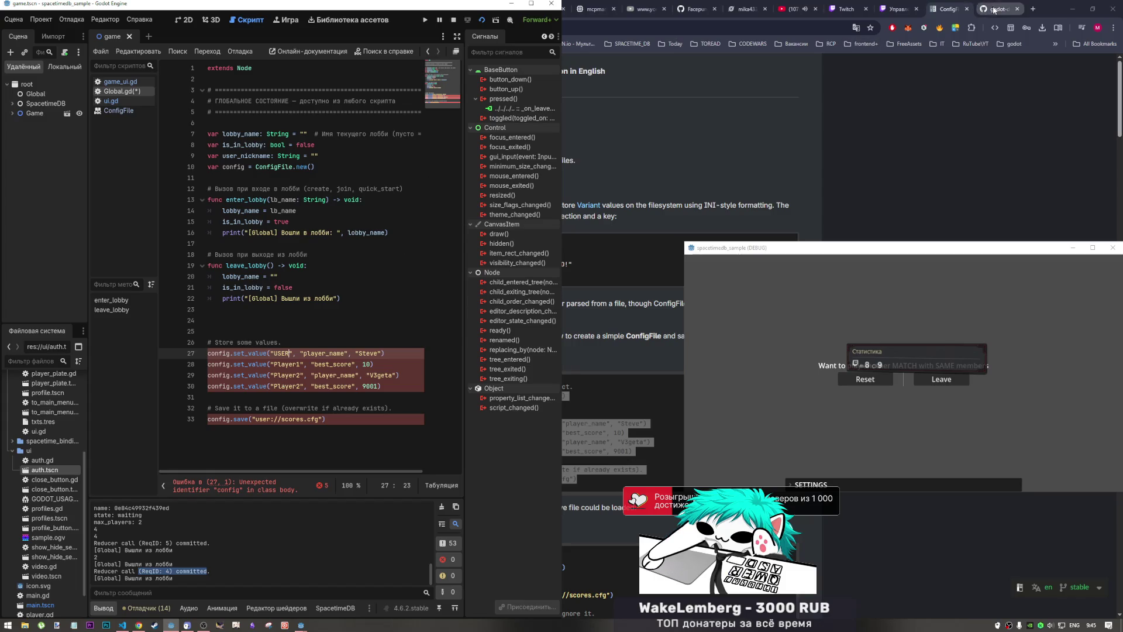
Copy the sample INI [section] block from the ConfigFile docs page and return to Godot
click(729, 108)
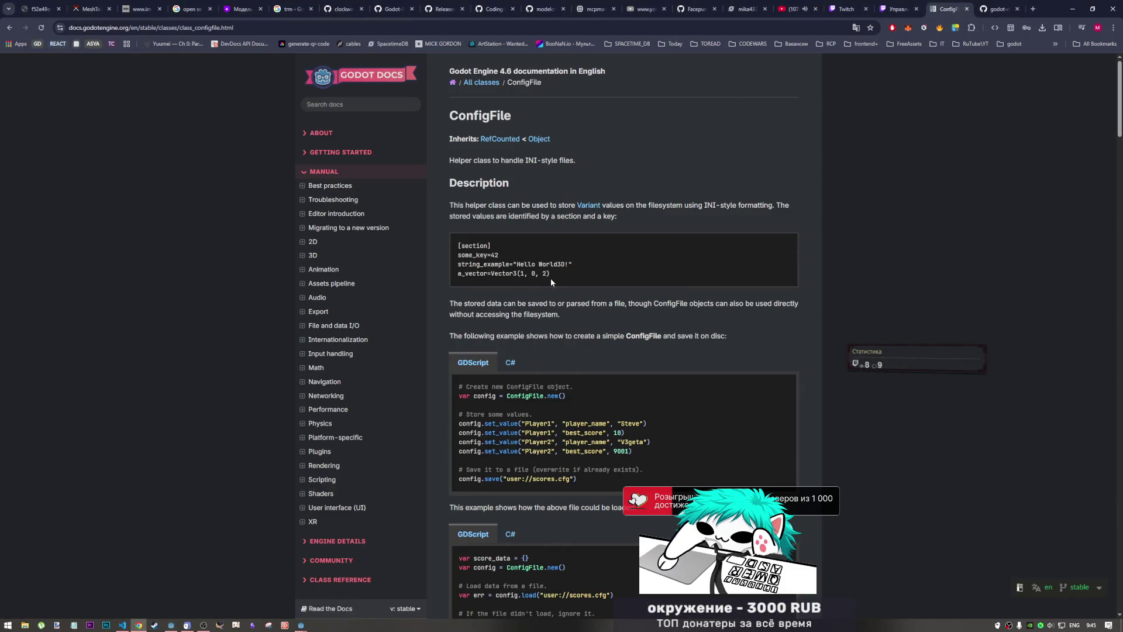
drag(557, 276, 443, 245)
key(ctrl+c)
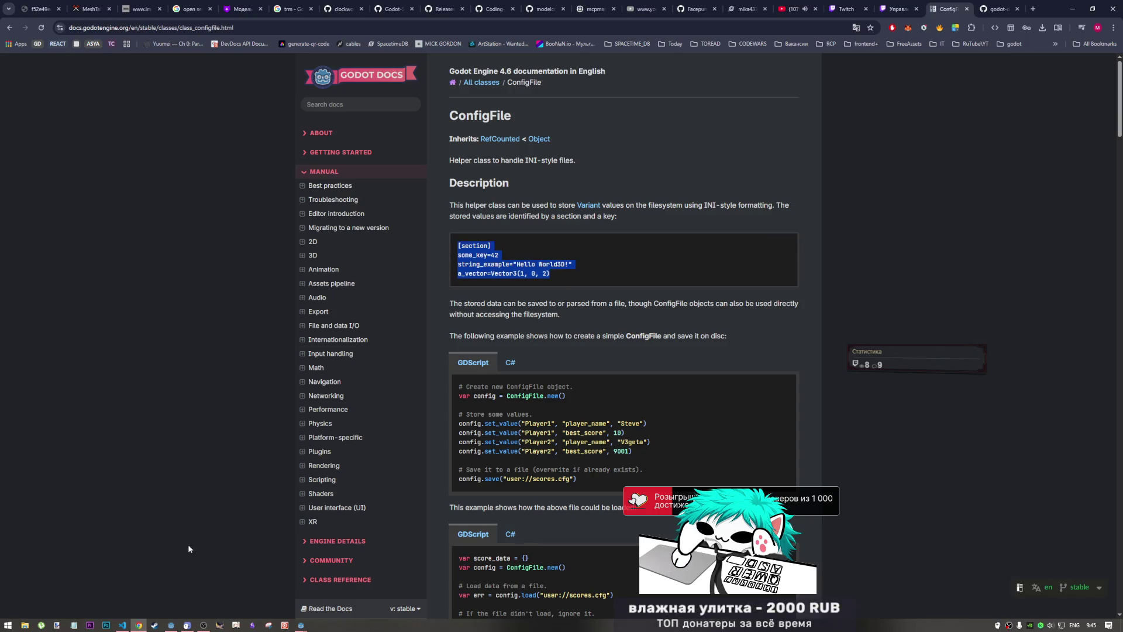
click(130, 625)
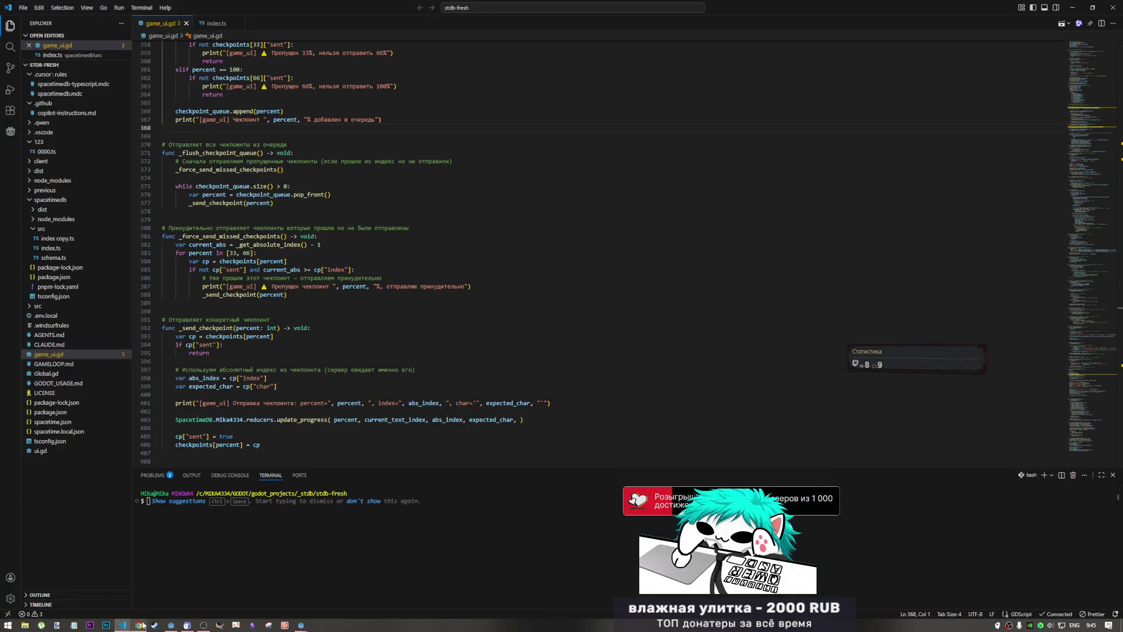
click(139, 625)
click(191, 626)
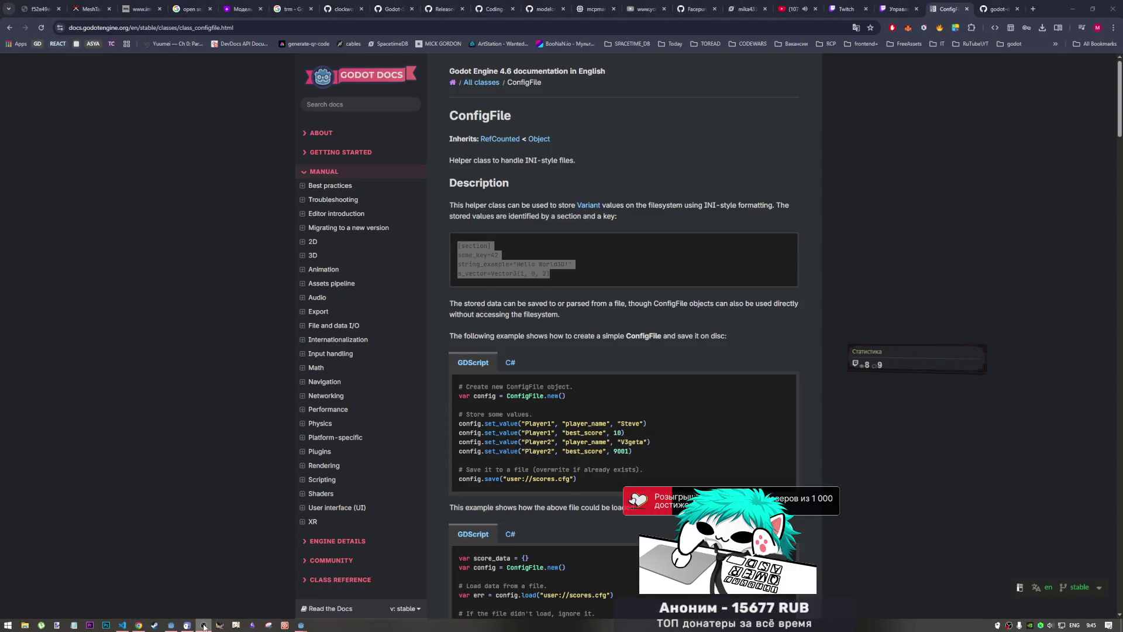
click(171, 625)
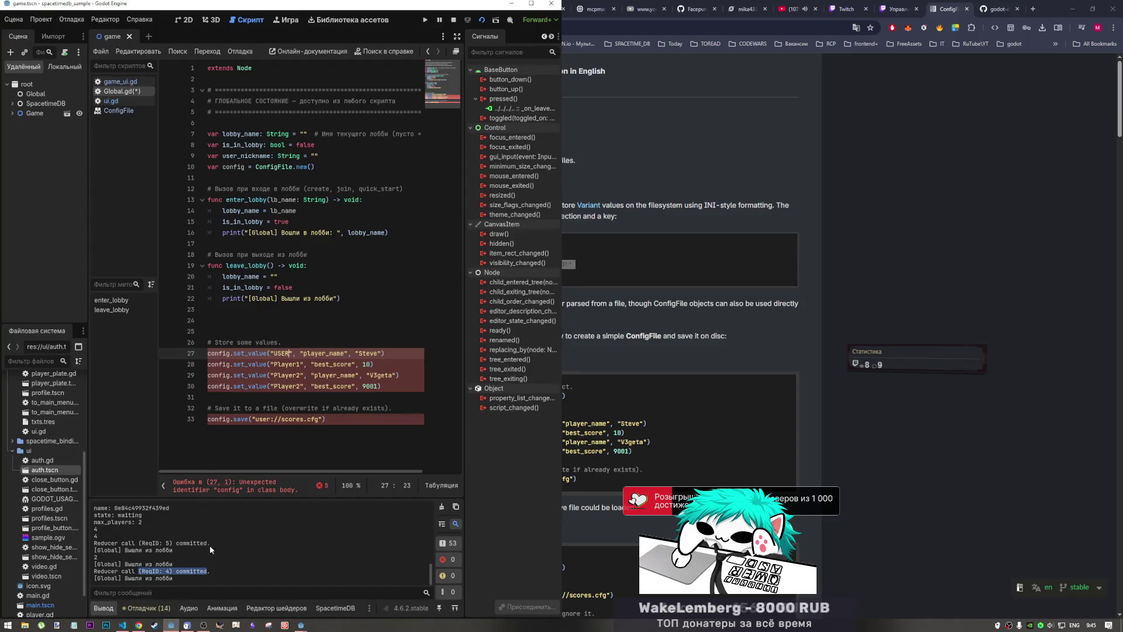
Paste the INI sample above '# Store some values' and comment it out with Ctrl+K
click(302, 409)
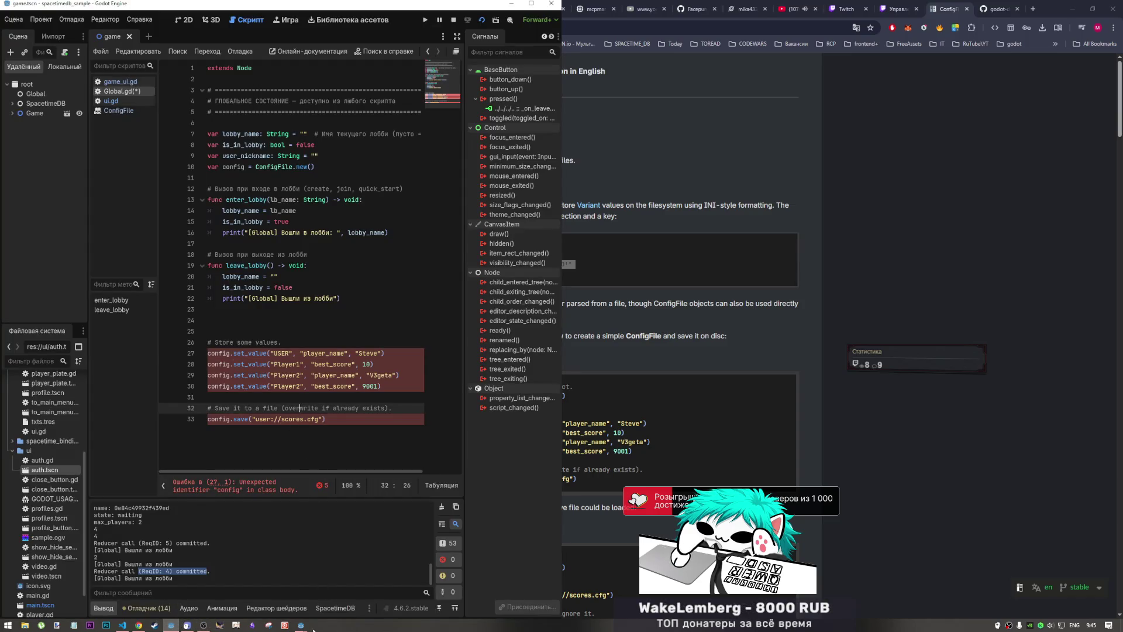
mouse_move(301, 625)
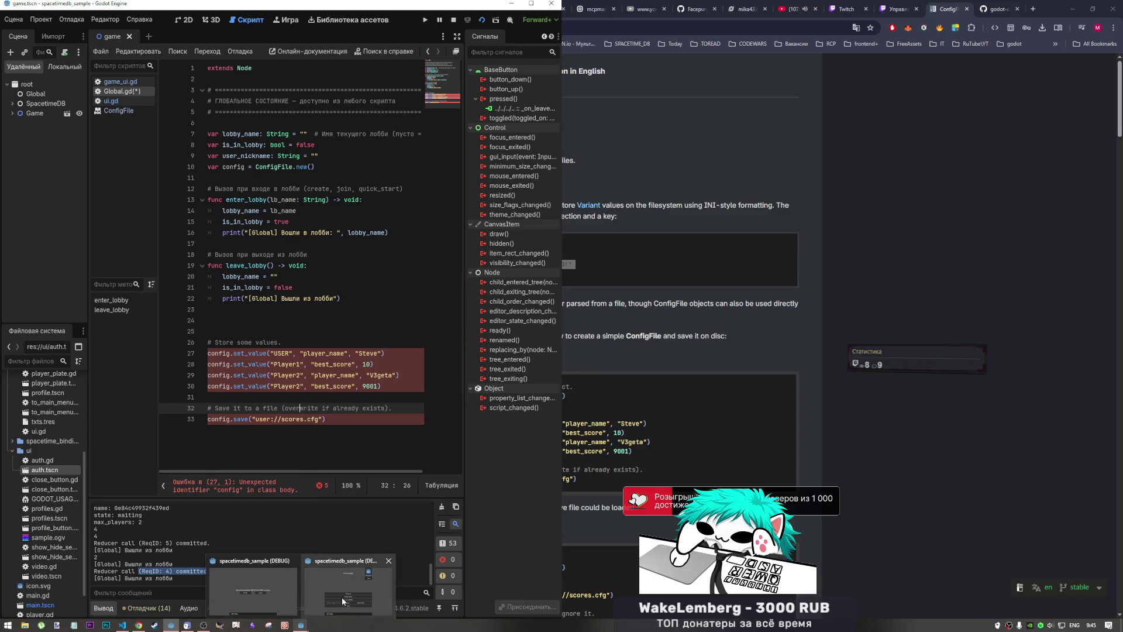
click(345, 601)
click(339, 343)
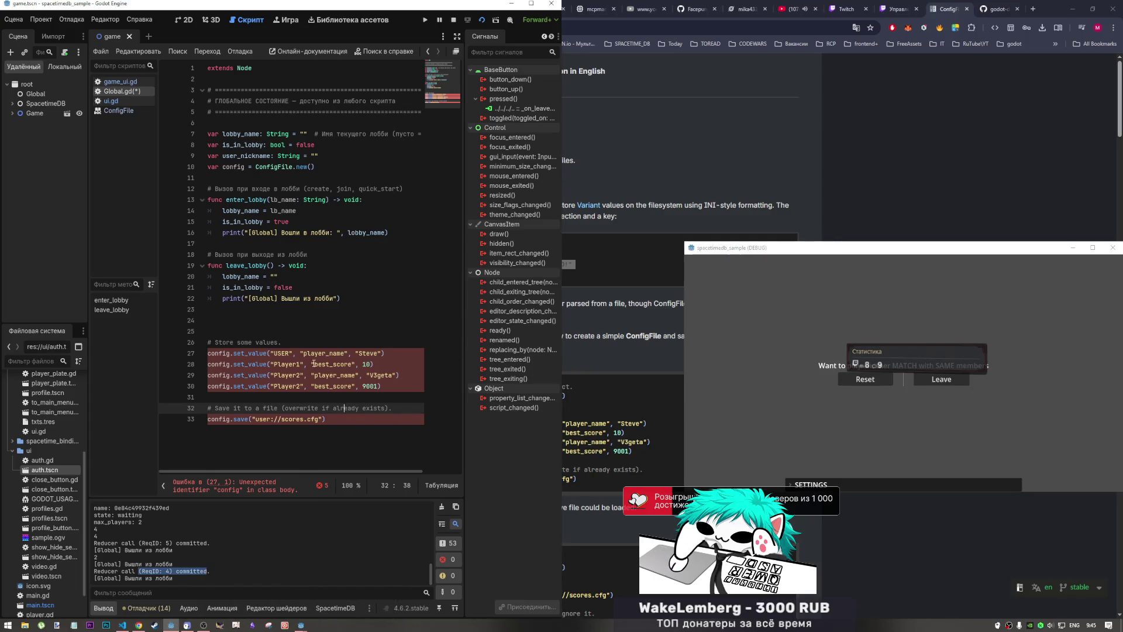
key(Return)
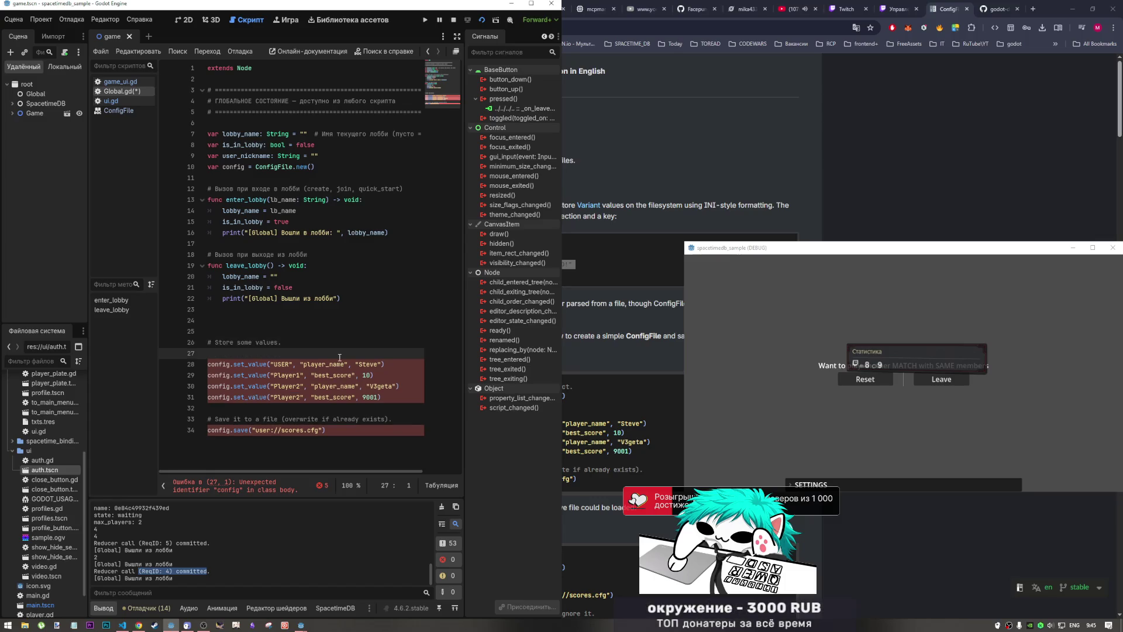
key(Up)
key(Up)
key(Up)
key(Return)
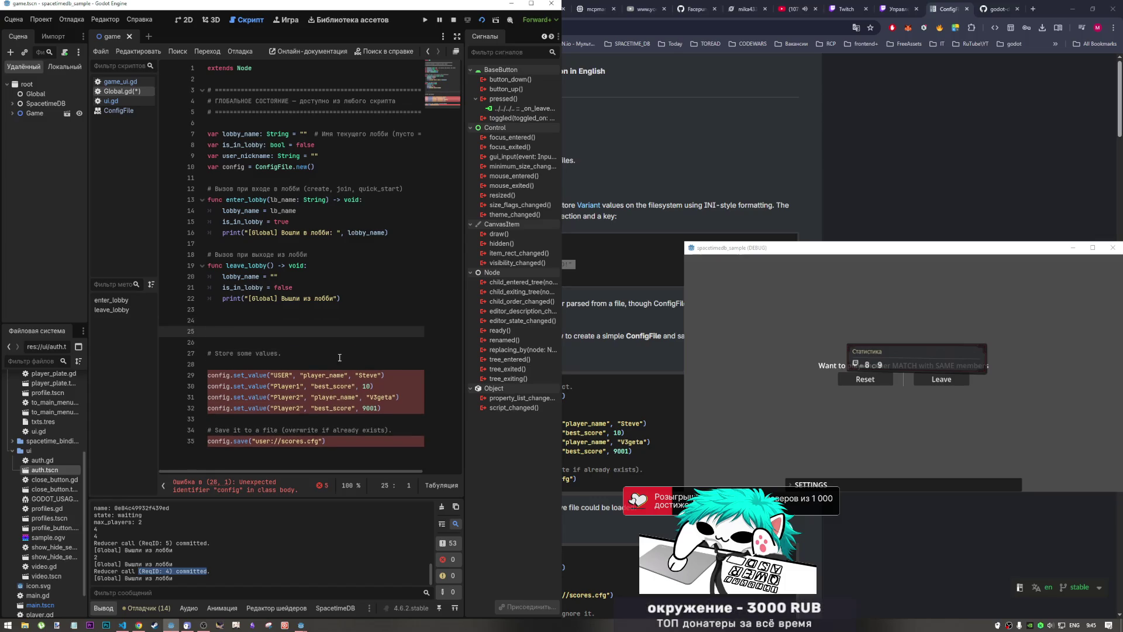
key(ctrl+v)
key(Up)
key(Up)
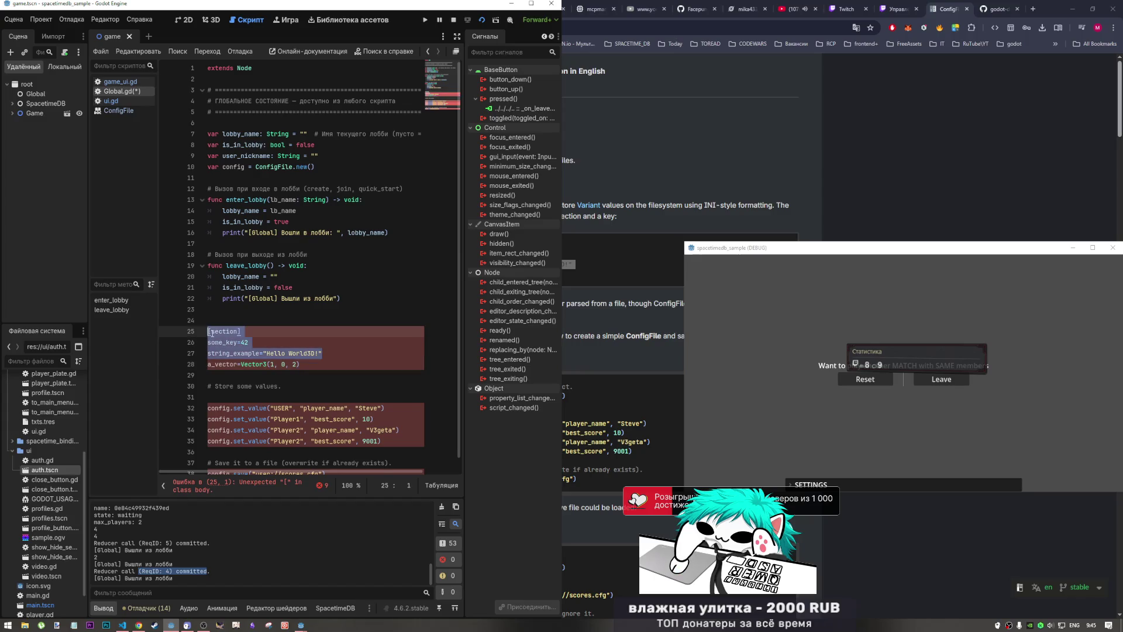
drag(307, 367, 230, 332)
key(ctrl+k)
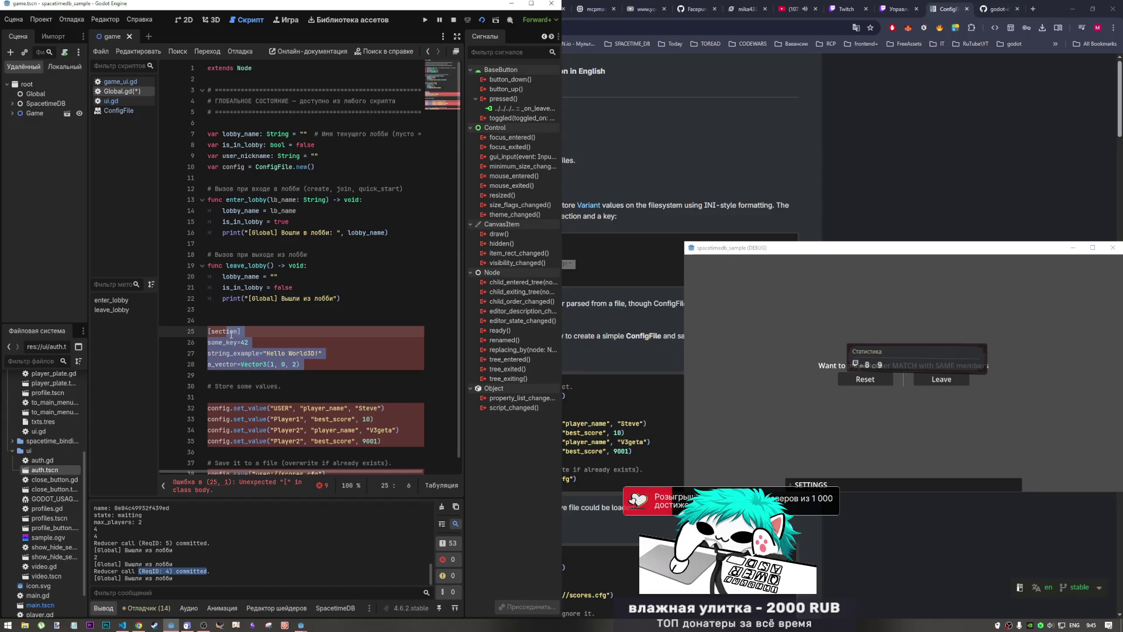
click(255, 379)
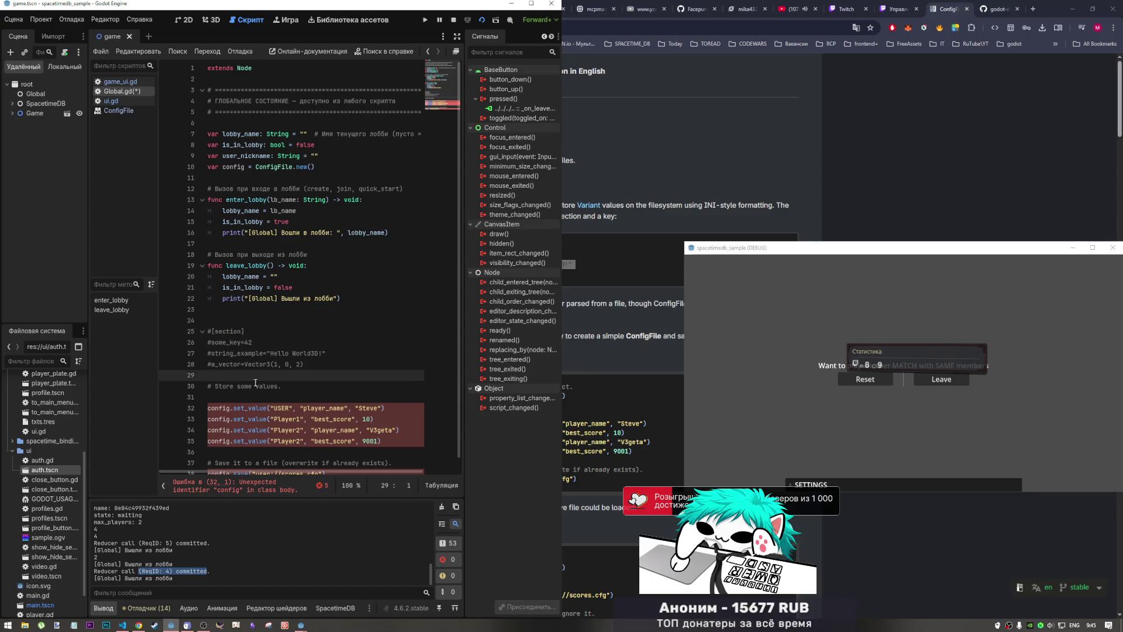
Set the USER entry's key to user_nickname and its value to the user_nickname variable
click(316, 409)
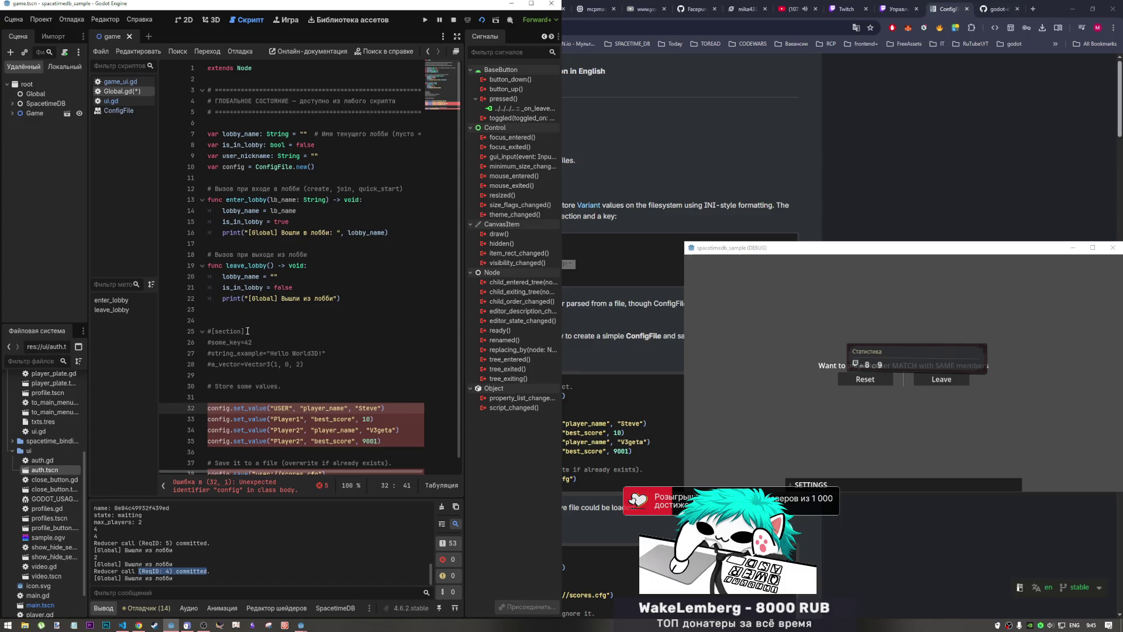
drag(247, 331, 201, 328)
drag(293, 408, 265, 407)
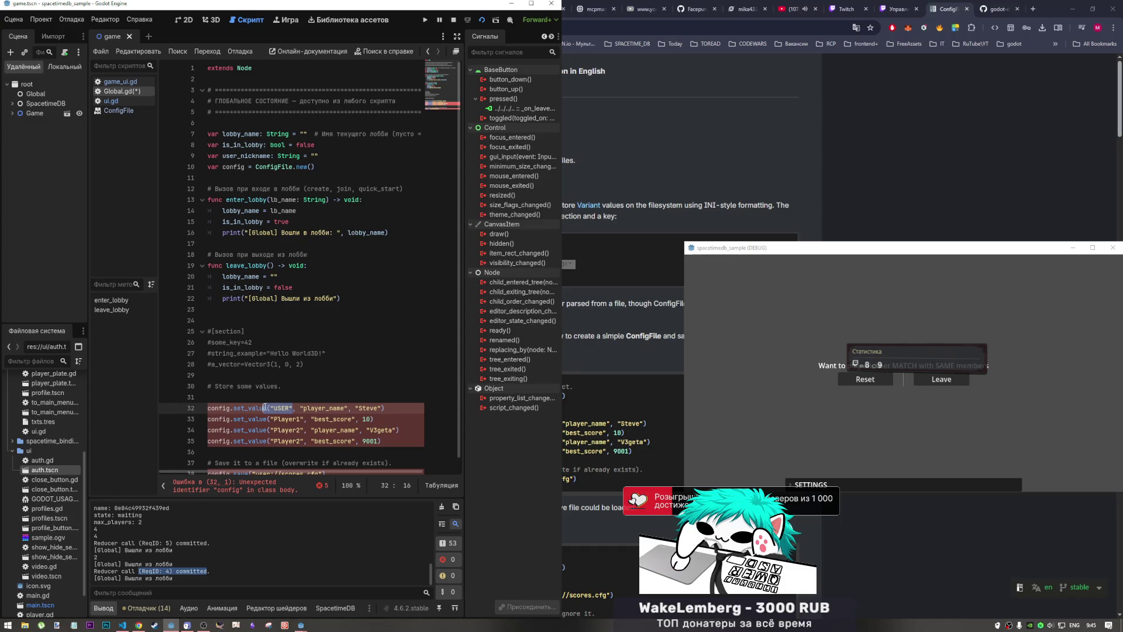
click(320, 408)
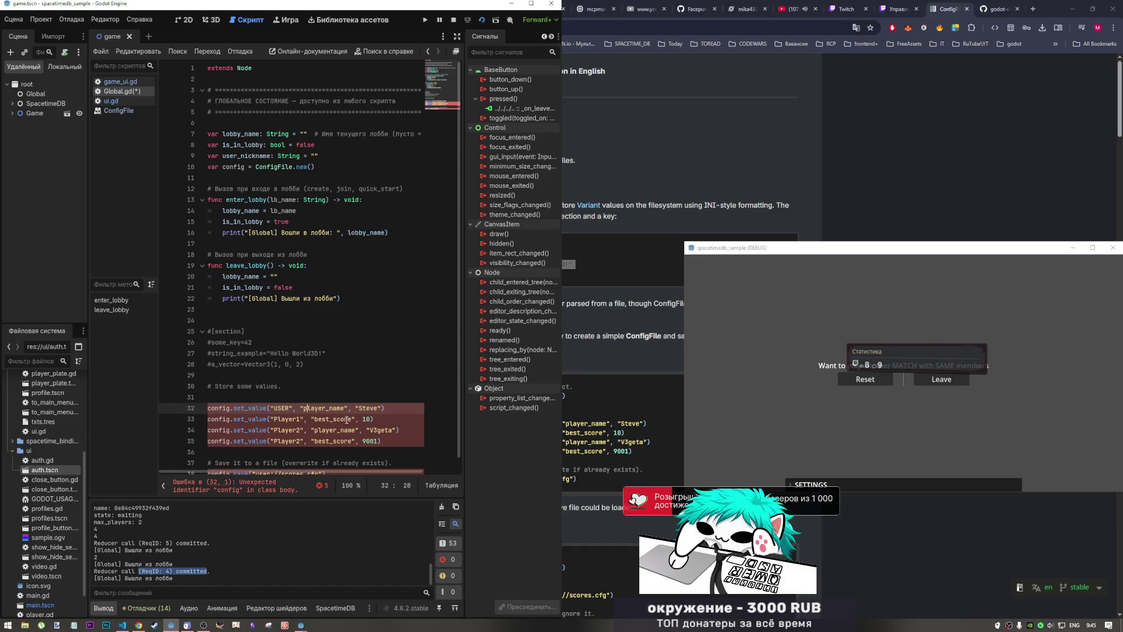
drag(345, 408, 304, 407)
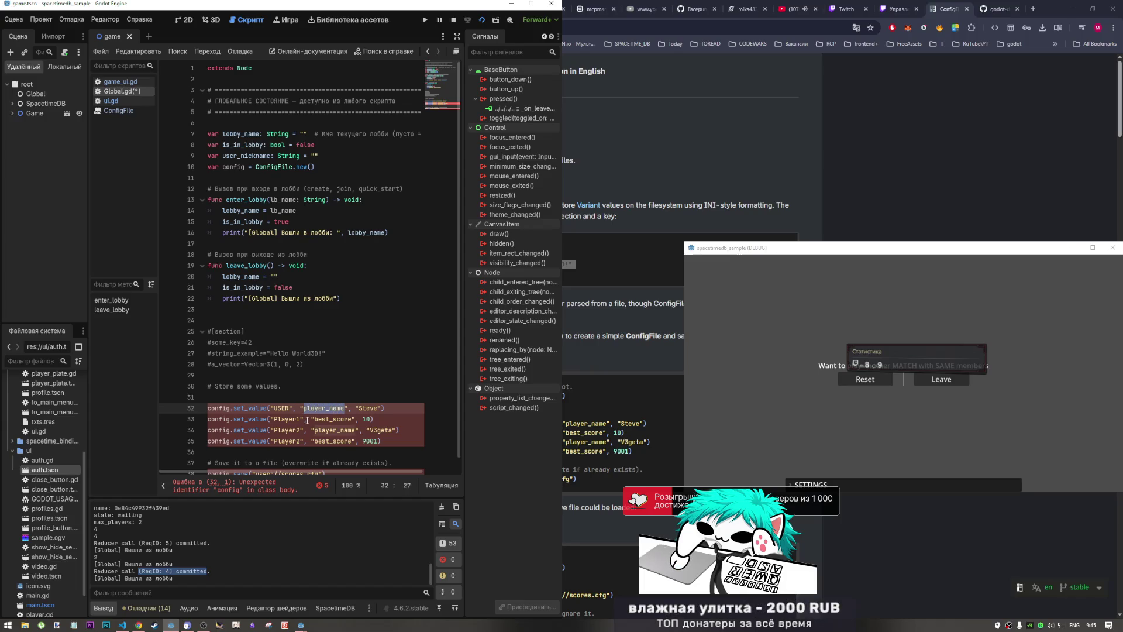
double_click(268, 156)
key(ctrl+c)
double_click(328, 408)
key(ctrl+v)
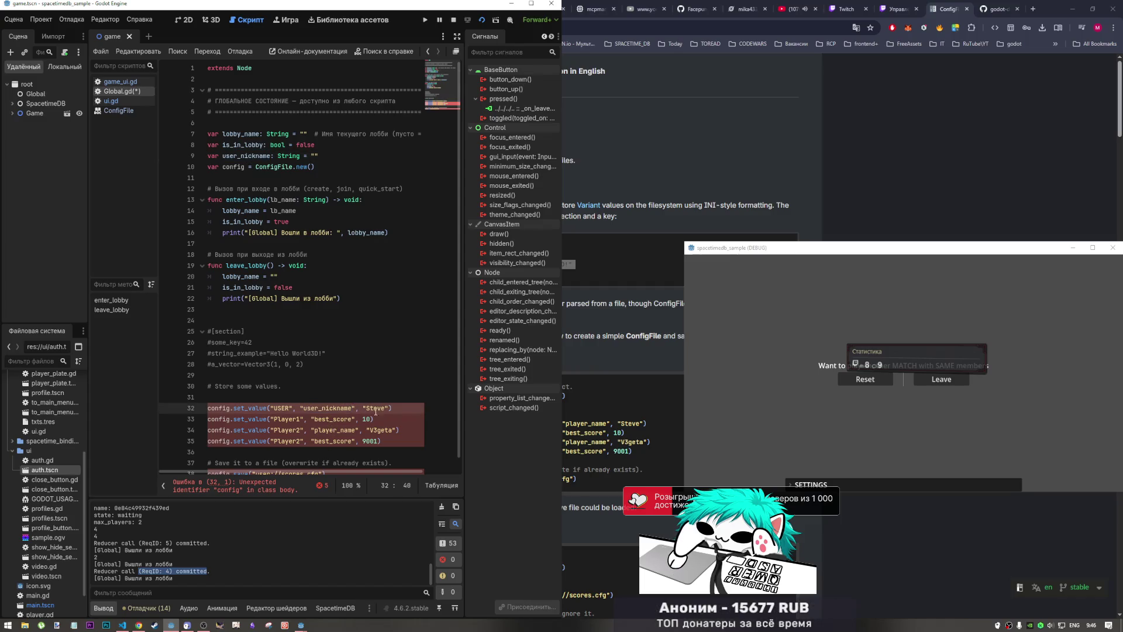
drag(388, 408, 363, 407)
key(ctrl+v)
Delete the remaining Player1 and Player2 set_value lines
click(355, 419)
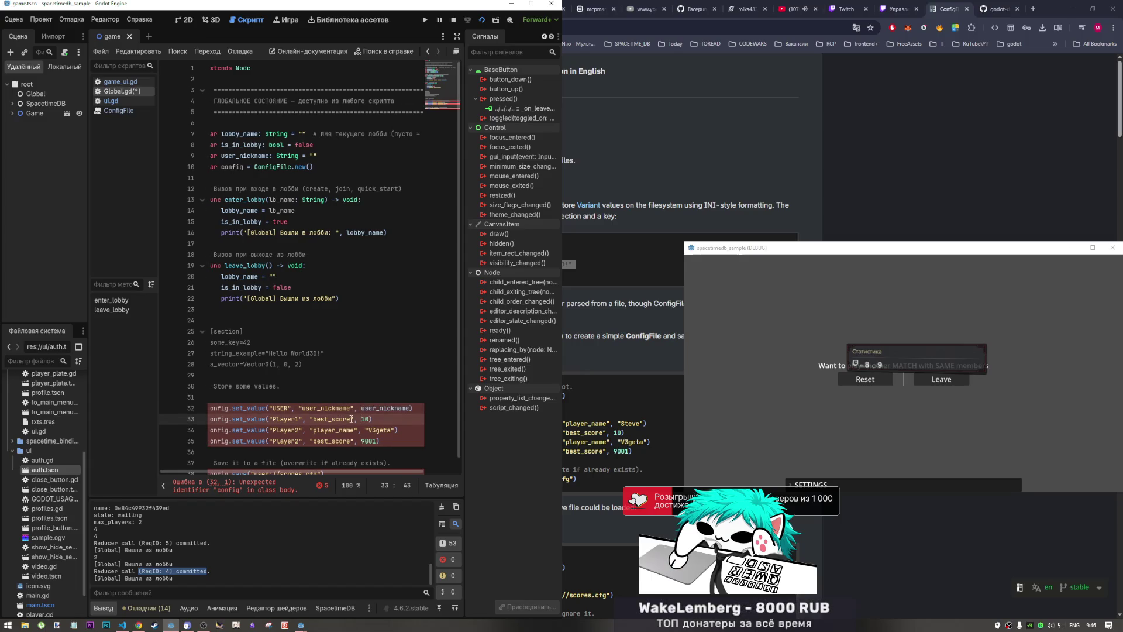
drag(394, 442, 158, 414)
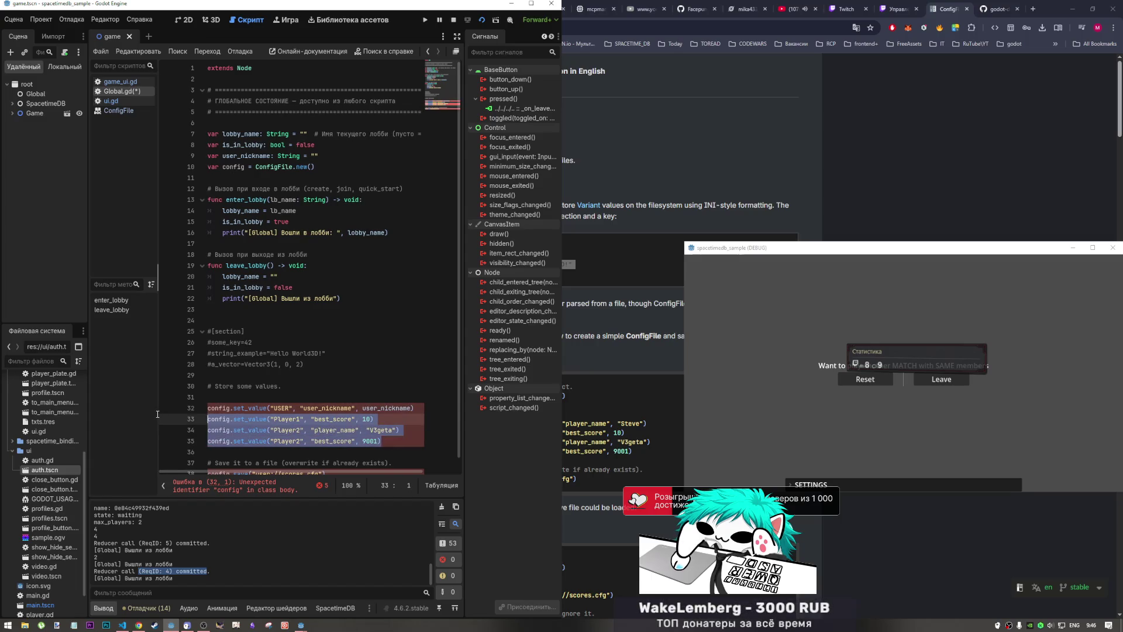
key(Delete)
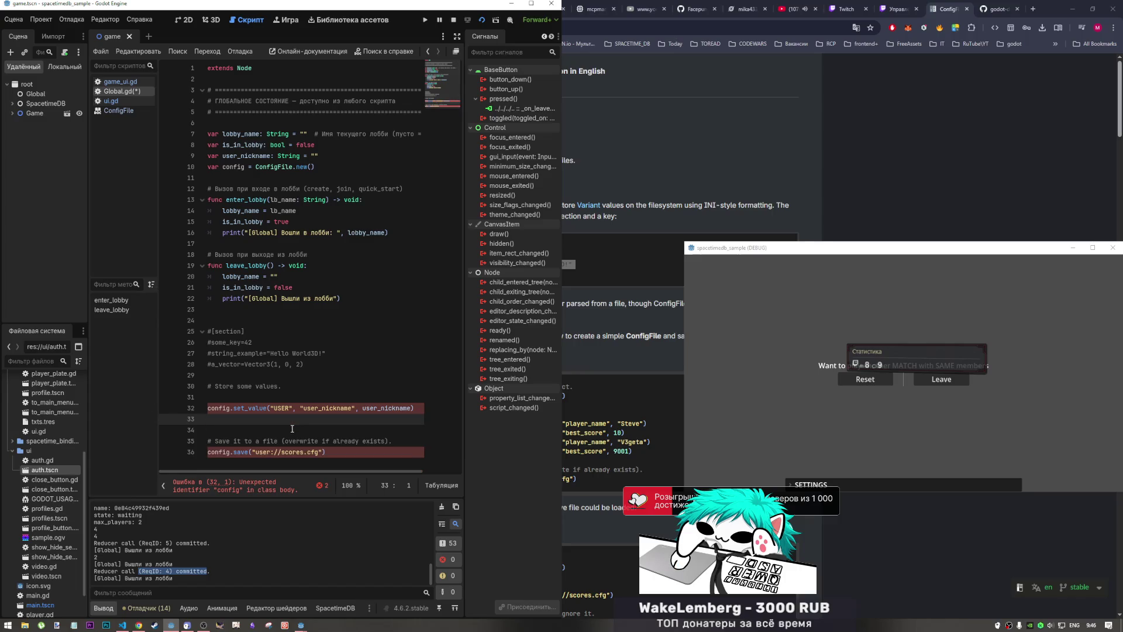
Select the load-from-file example code on the ConfigFile docs page
key(alt+Tab)
scroll(440, 390, down, 3)
mouse_move(497, 413)
mouse_down()
mouse_move(440, 391)
mouse_move(443, 371)
mouse_up()
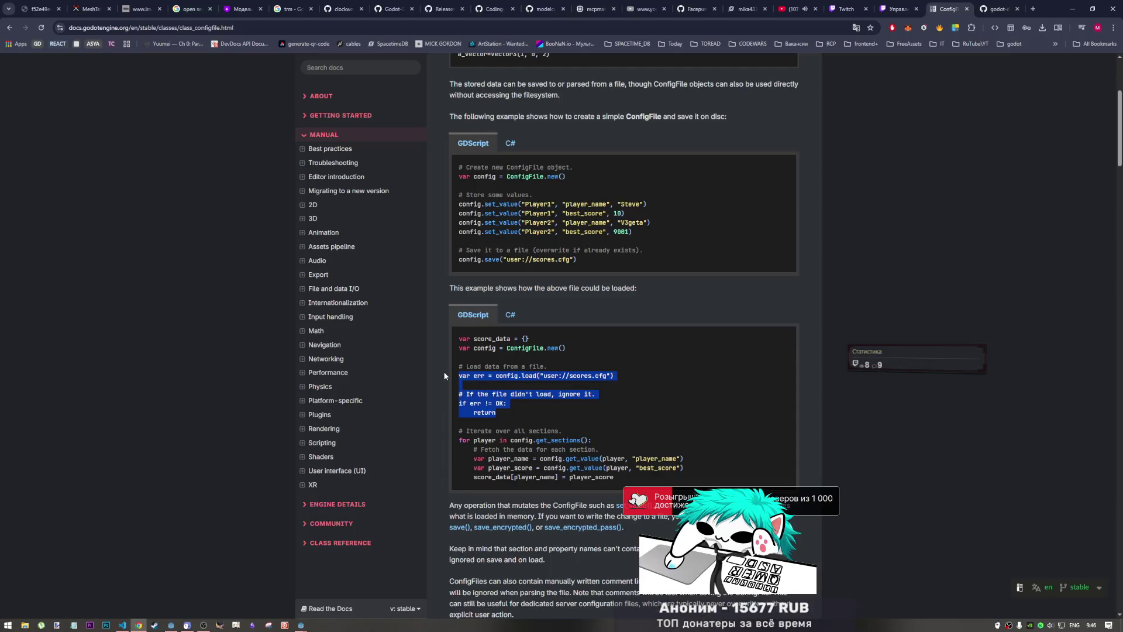
Copy the ConfigFile load example and return to Global.gd in the Godot editor
click(122, 625)
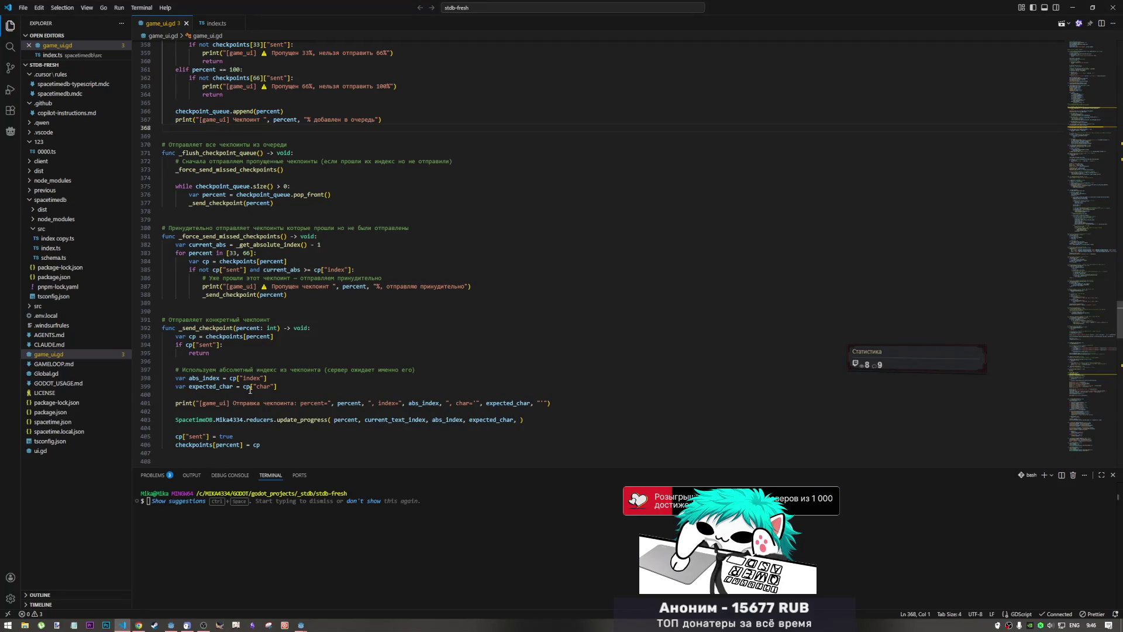
click(139, 624)
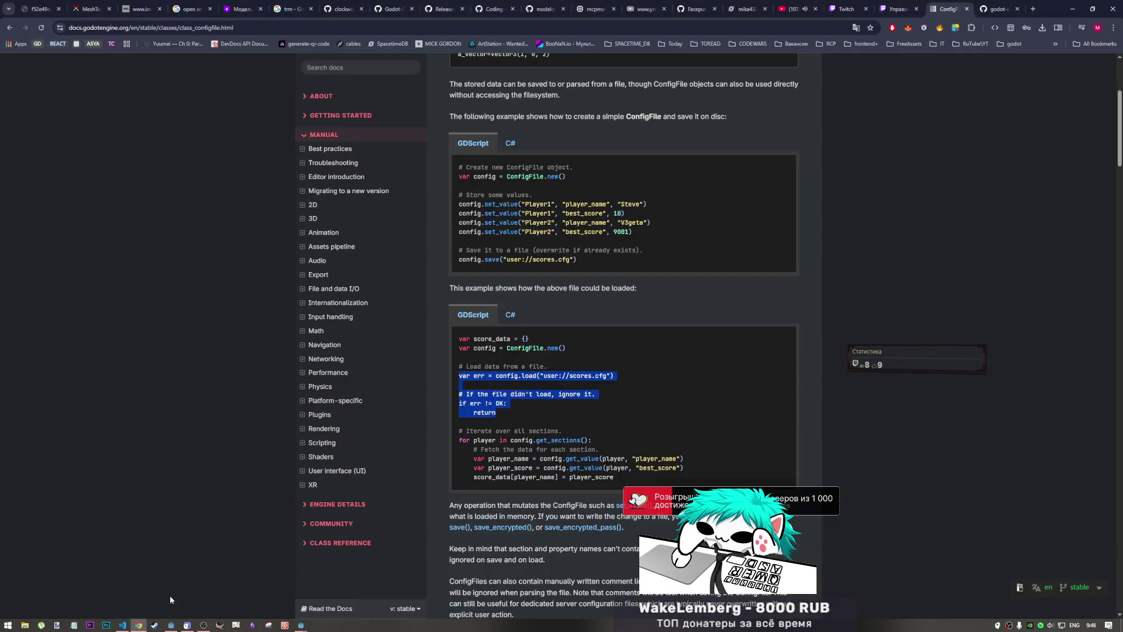
click(301, 624)
mouse_move(301, 625)
click(262, 588)
click(174, 626)
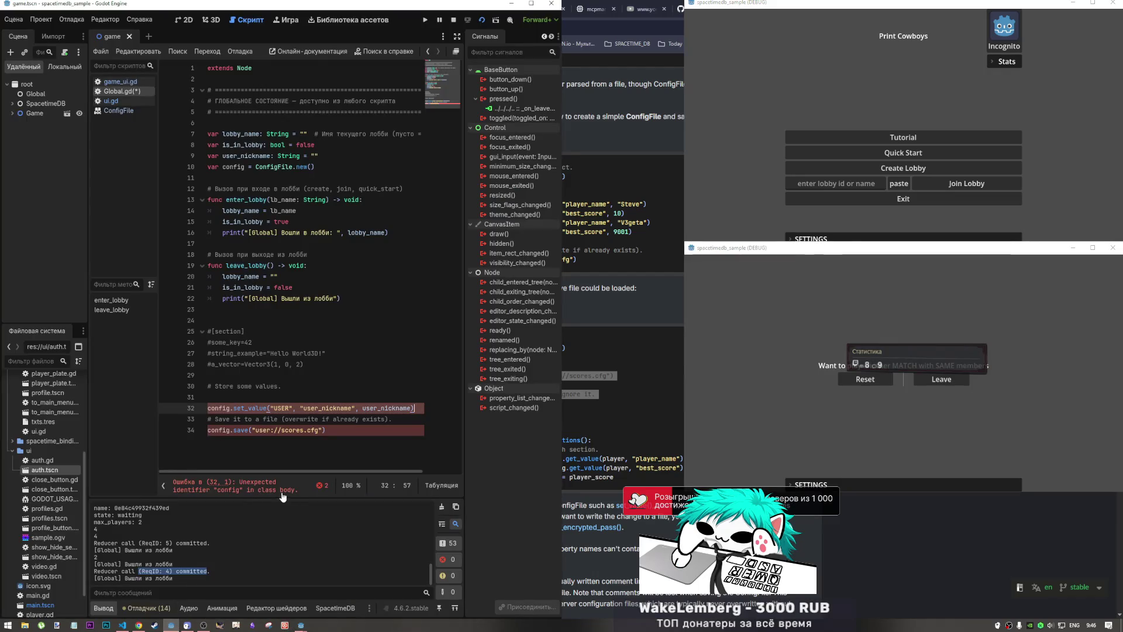
Paste the load and error-check code below the config.save line
click(296, 430)
key(End)
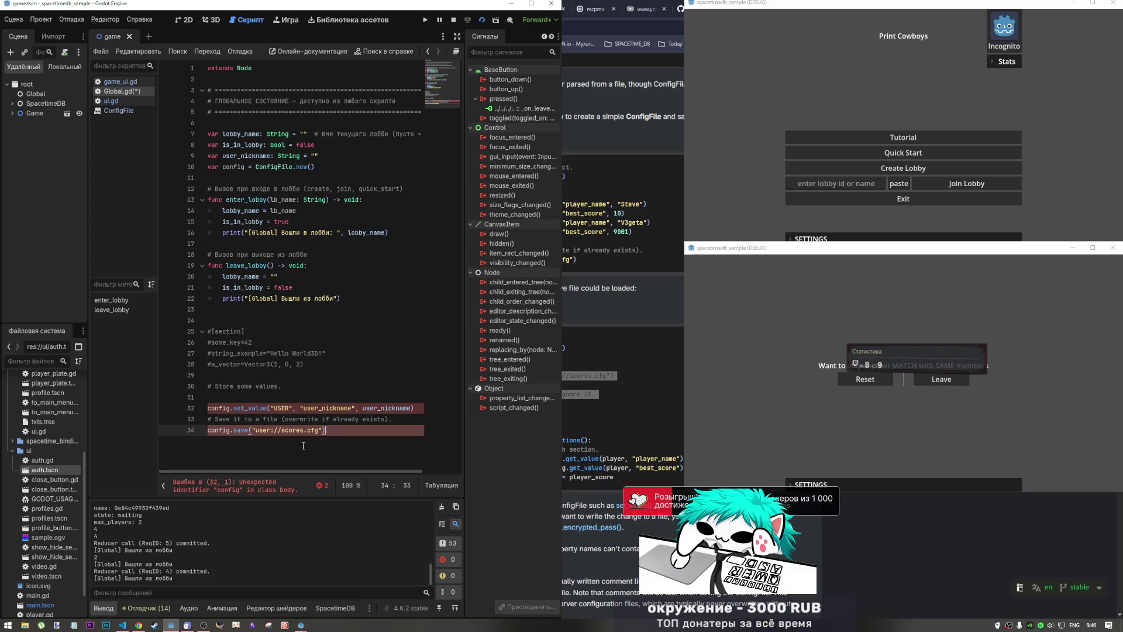
key(Return)
key(ctrl+v)
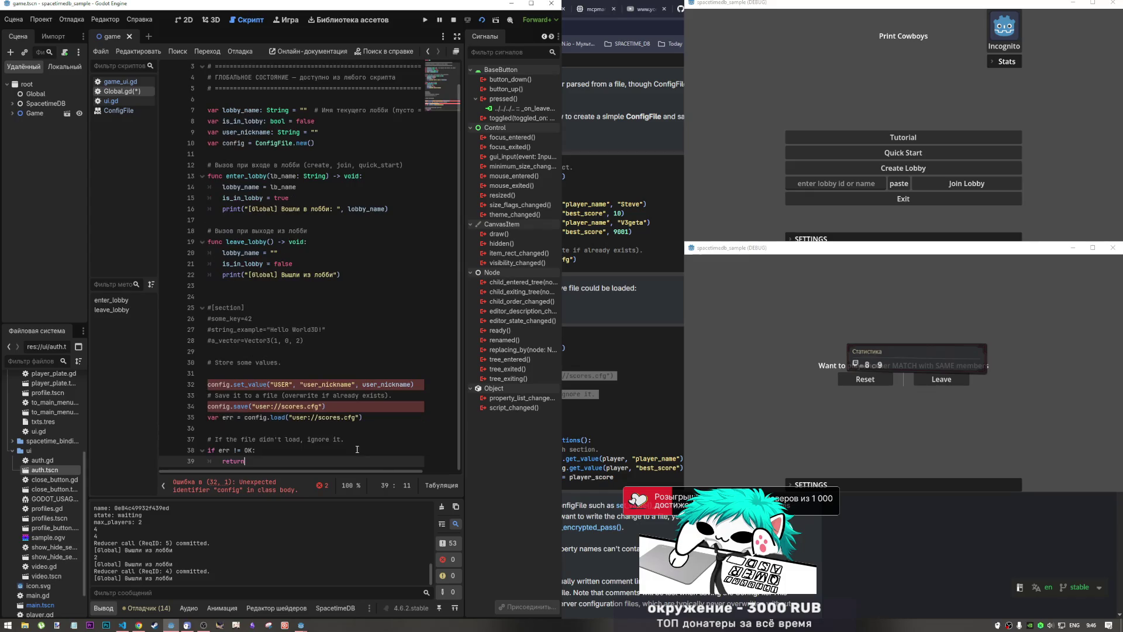
Add func _ready() -> void and indent the save/load block under it
click(257, 374)
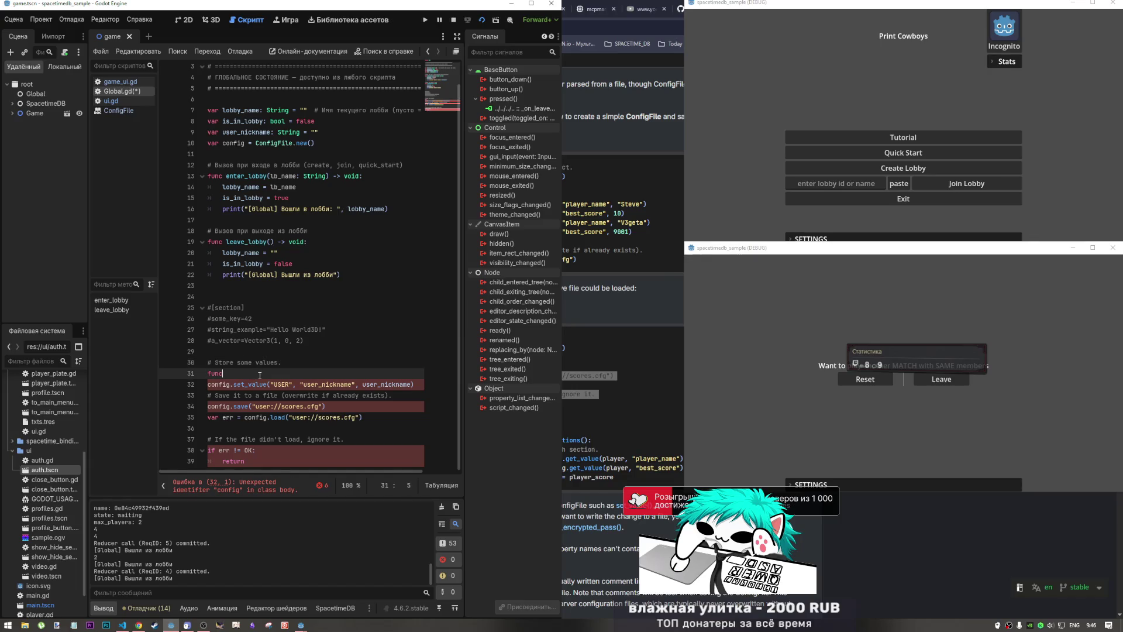
text(_ready() -> void:)
key(Return)
drag(251, 386, 246, 463)
key(Tab)
click(351, 414)
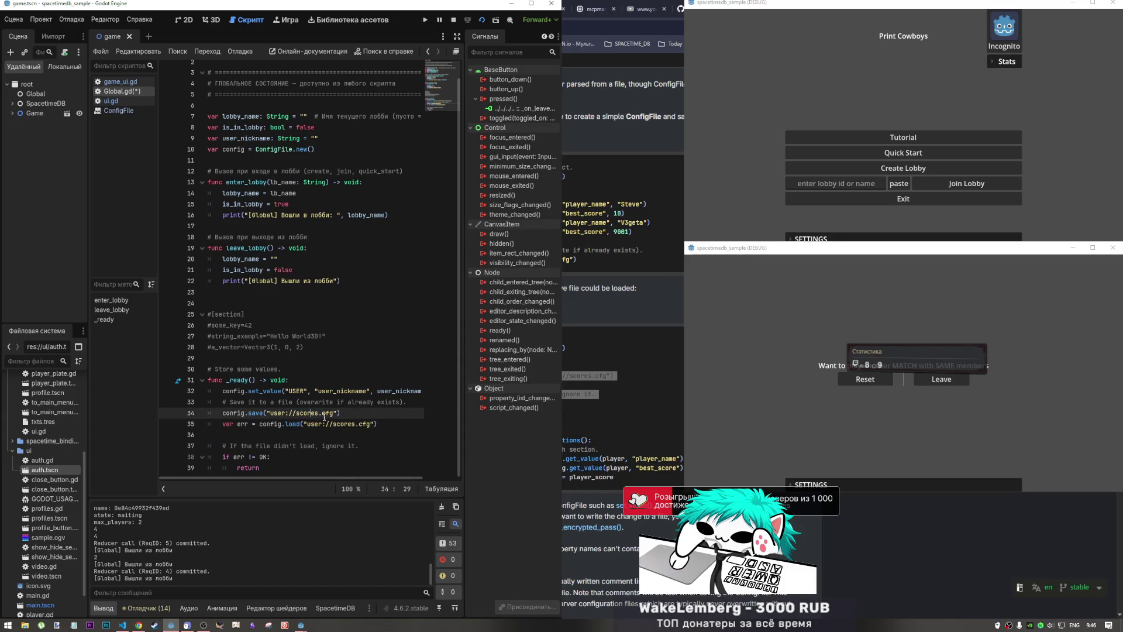
Change the config file path from scores.cfg to user://user.cfg
drag(320, 413, 296, 413)
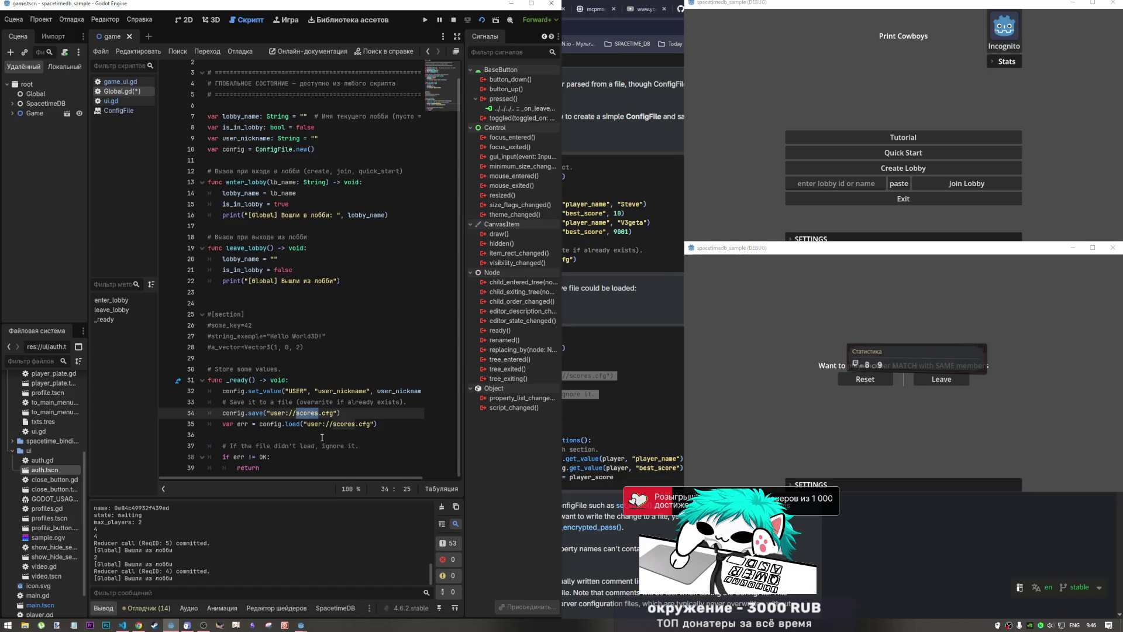
text(main_)
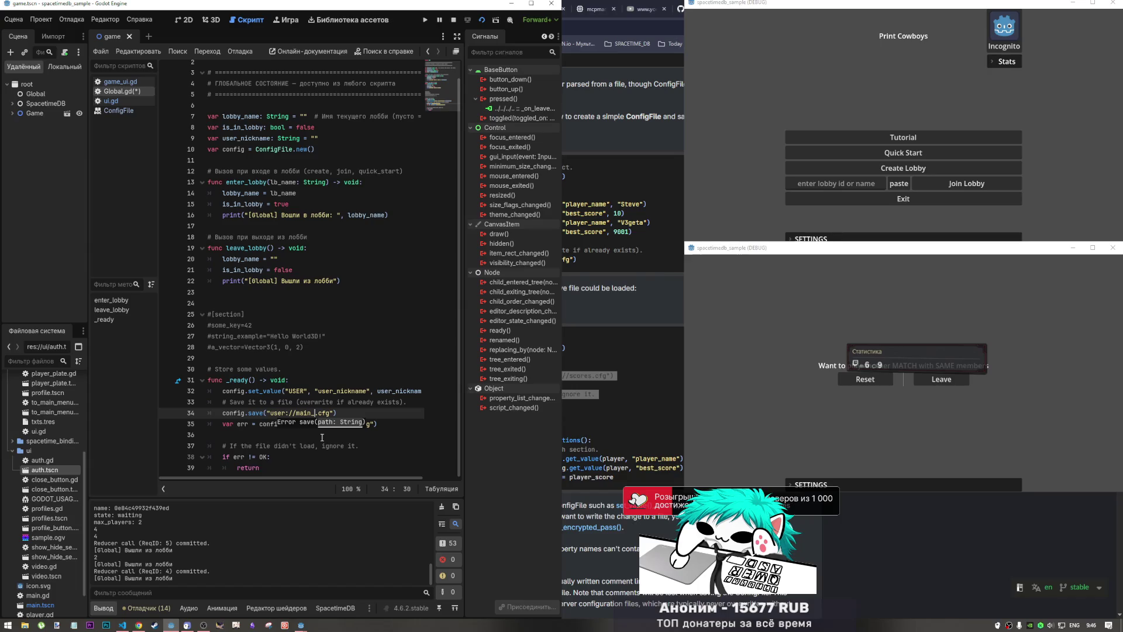
key(BackSpace)
key(BackSpace)
key(BackSpace)
text(use)
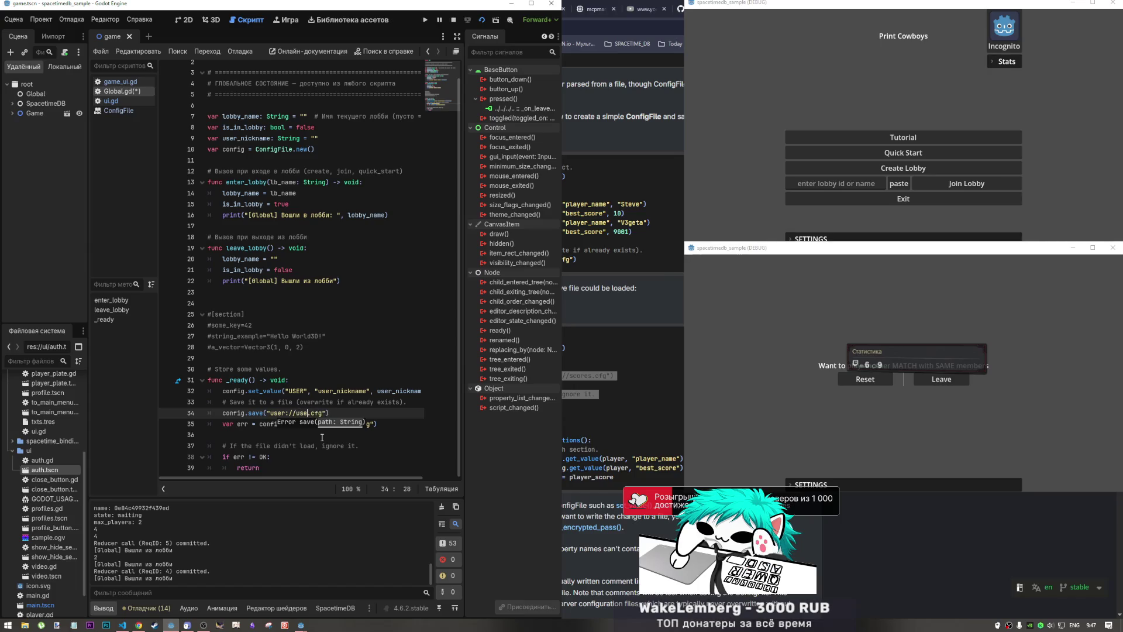
text(r)
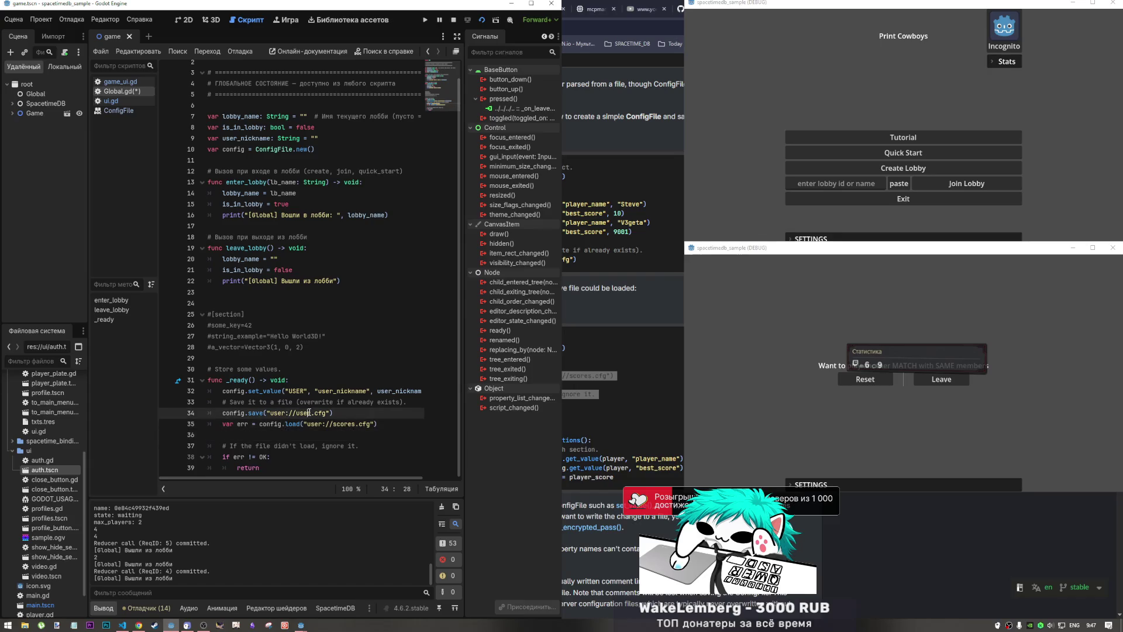
double_click(349, 424)
text(user)
click(309, 412)
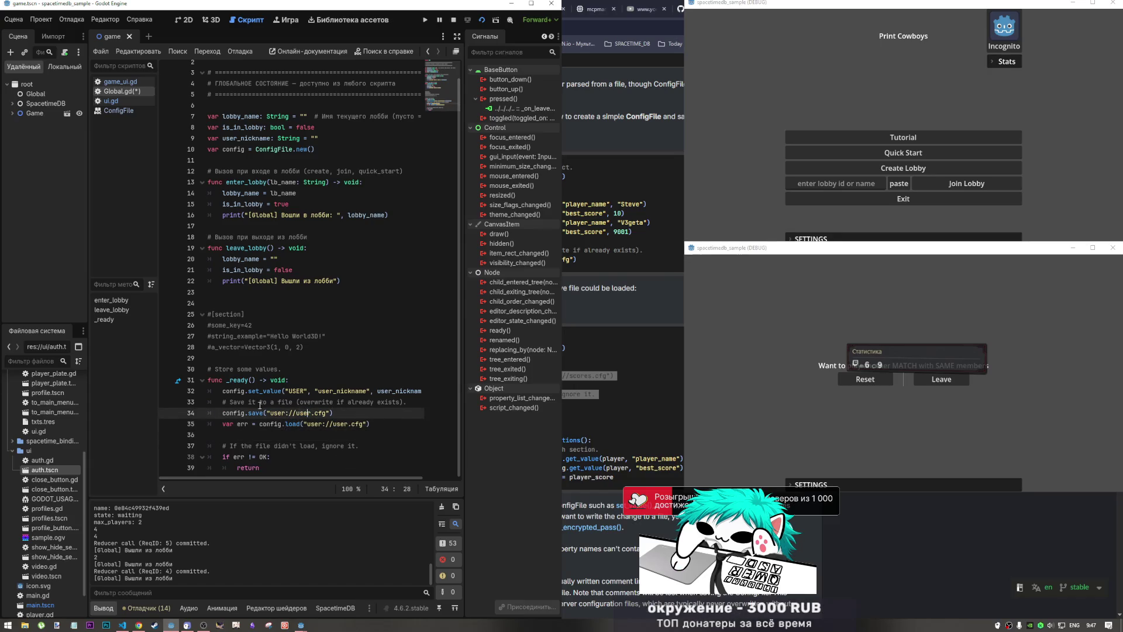
key(Up)
key(Up)
key(Up)
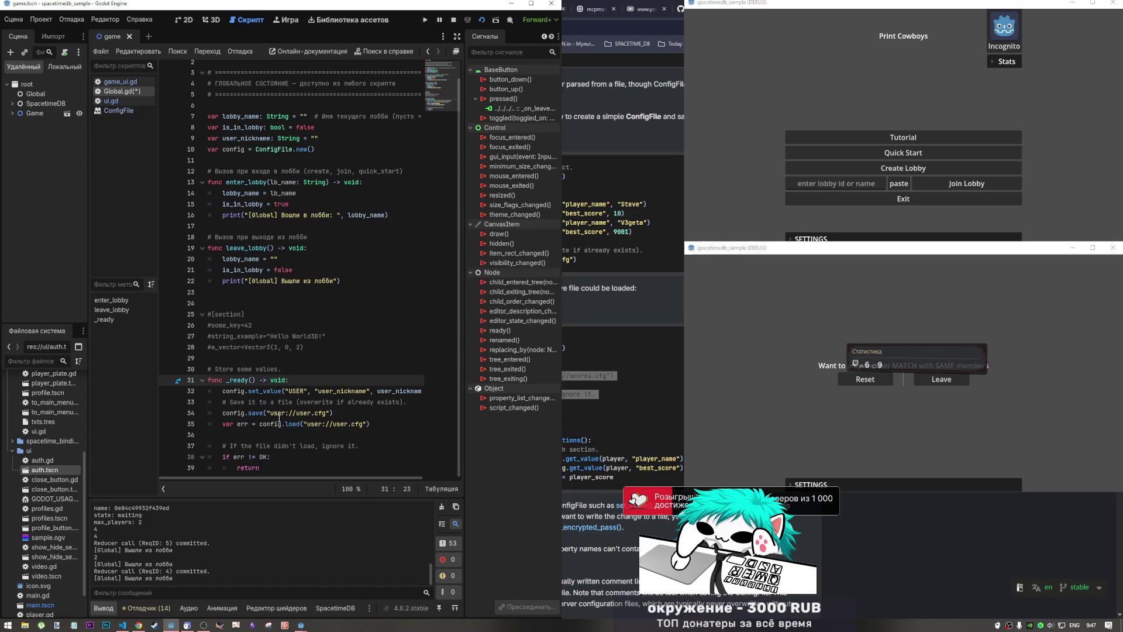
click(261, 424)
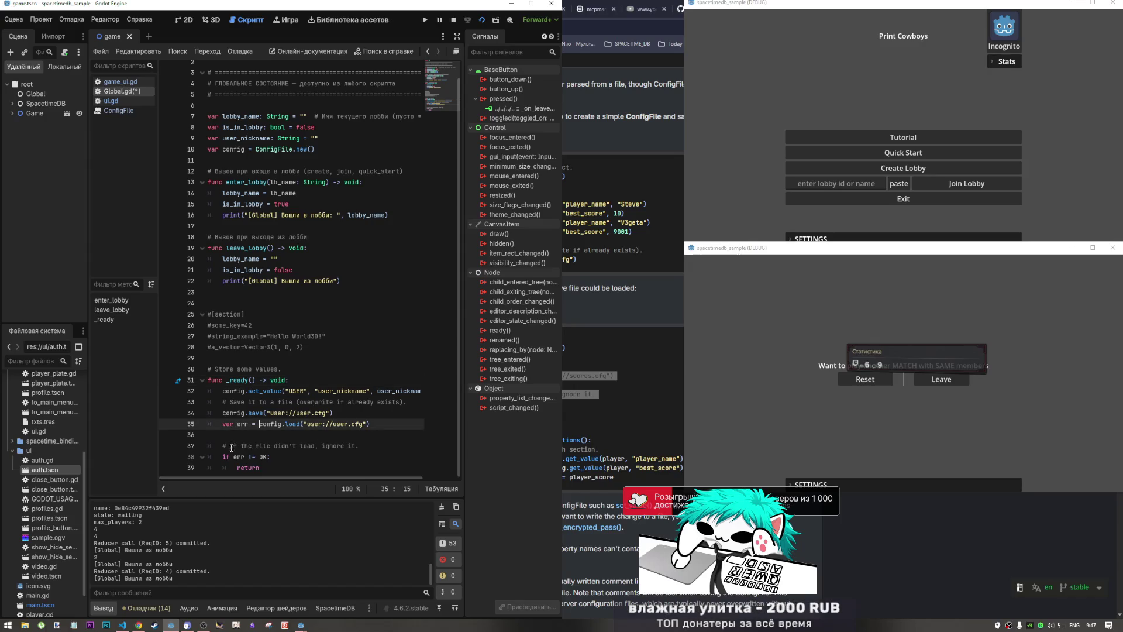
click(292, 468)
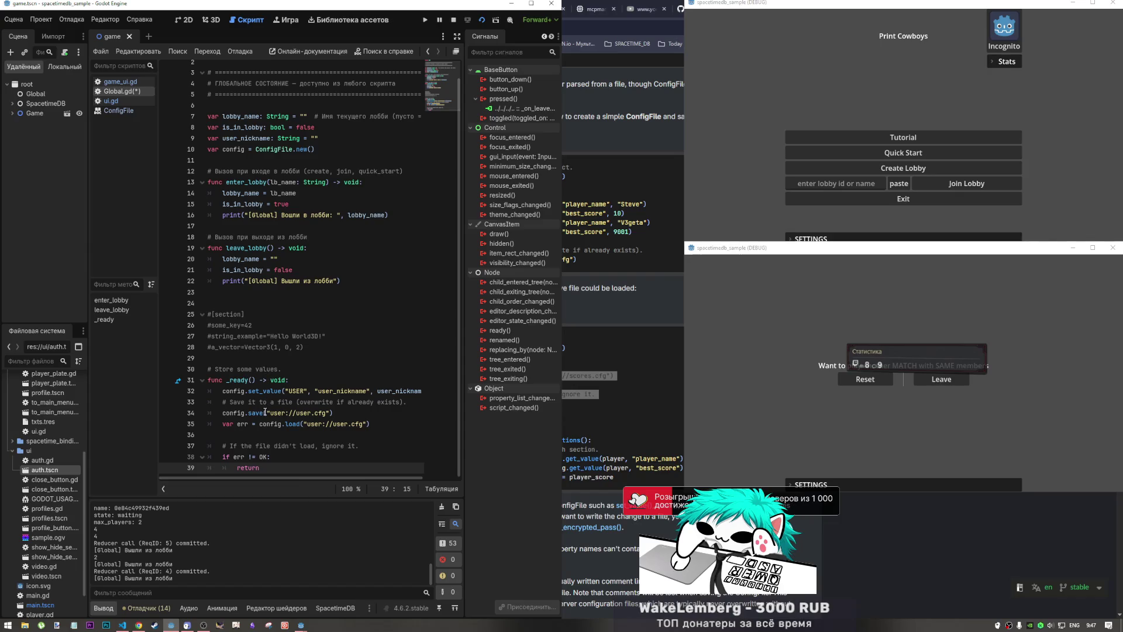
Delete the config.set_value line and its comment from _ready()
drag(221, 391, 454, 397)
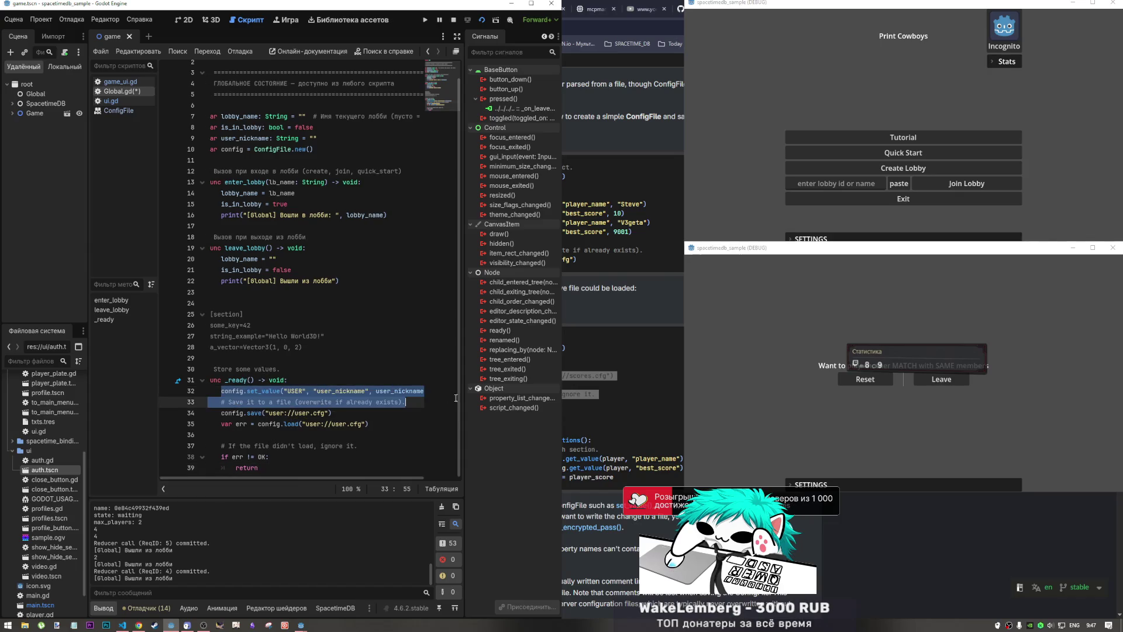
key(shift+Up)
key(BackSpace)
click(270, 358)
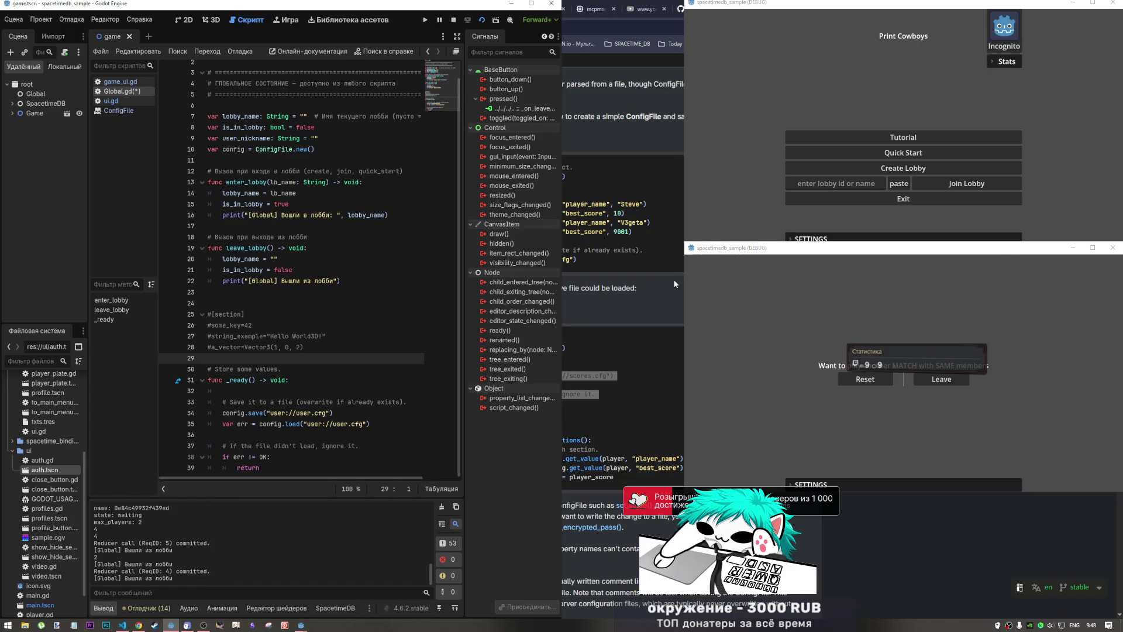
click(138, 625)
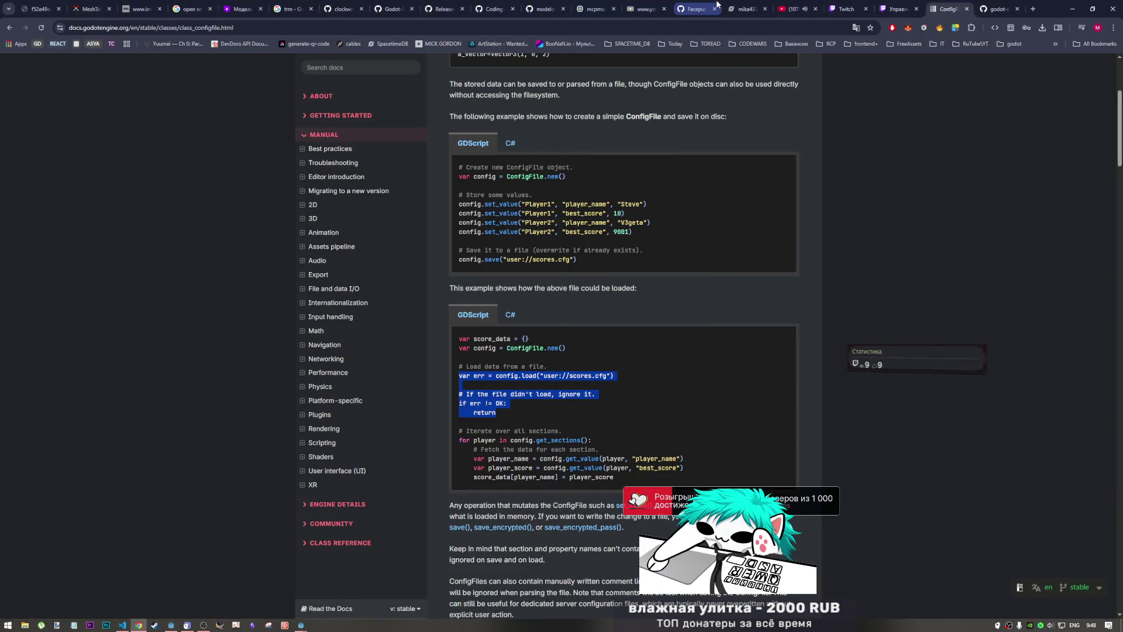
Confirm SpacetimeDB's lobby_member and lobby tables both show 0 rows, then return to Godot
click(744, 9)
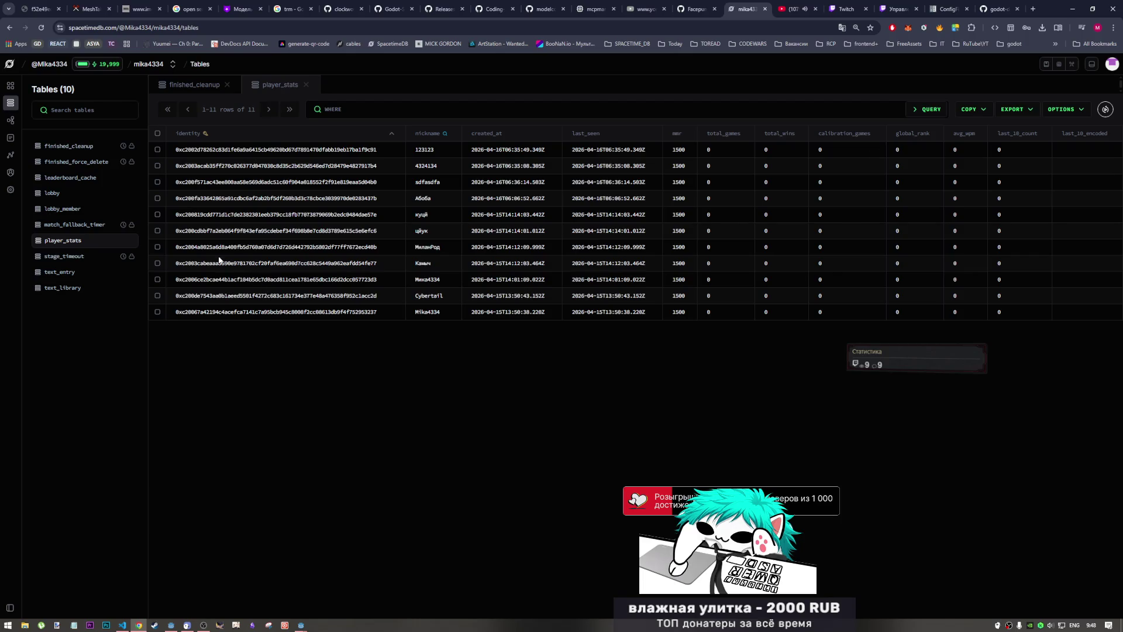
click(61, 211)
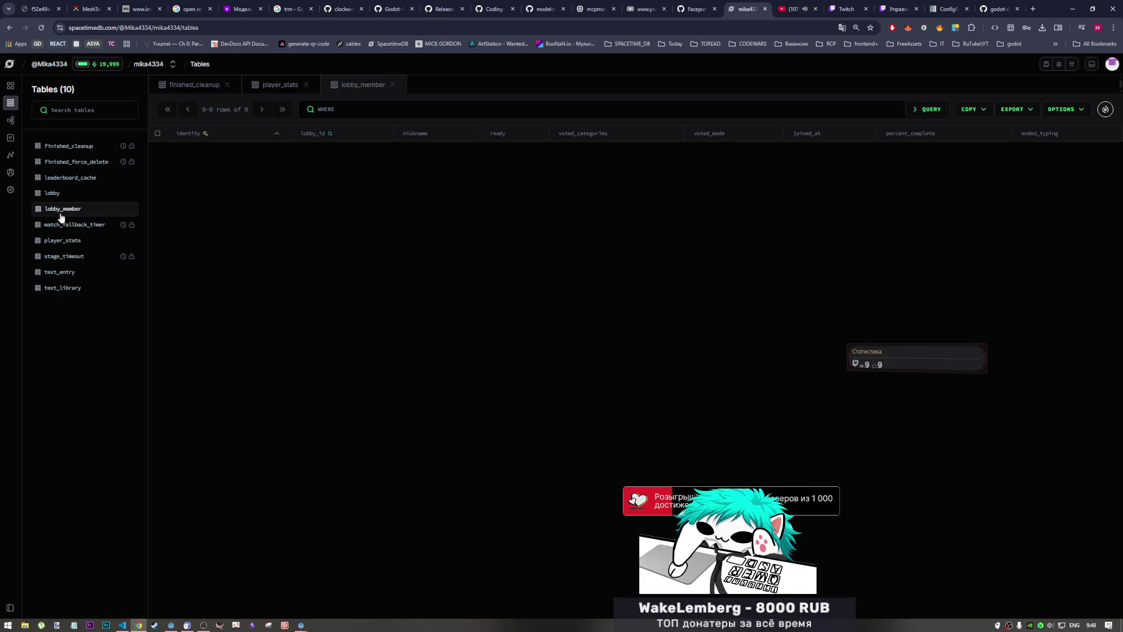
click(53, 193)
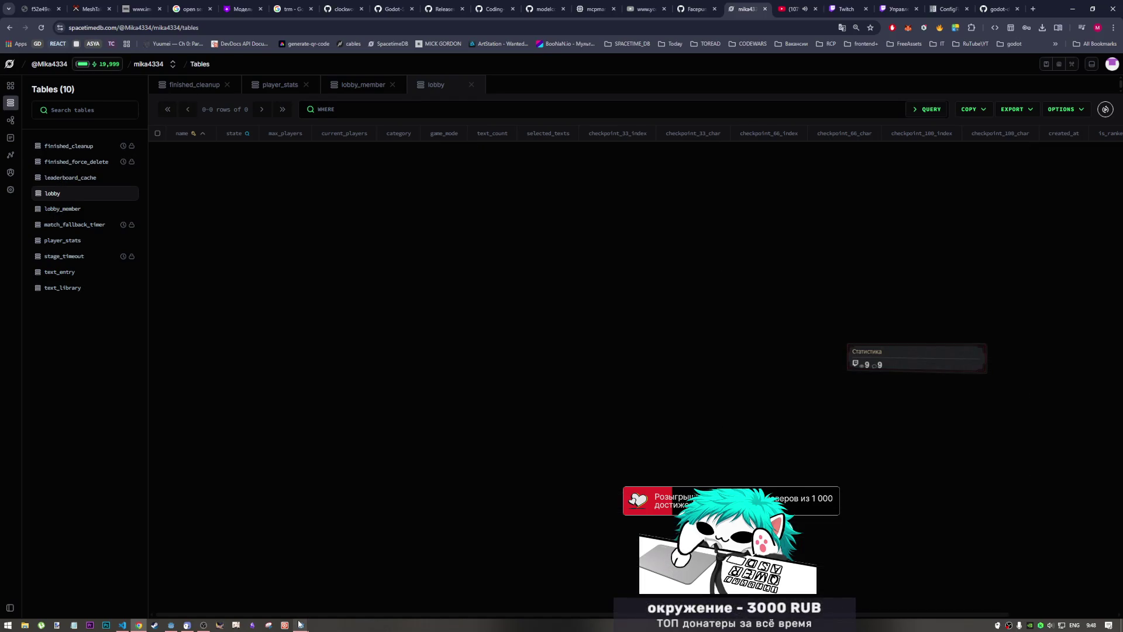
mouse_move(301, 625)
click(270, 586)
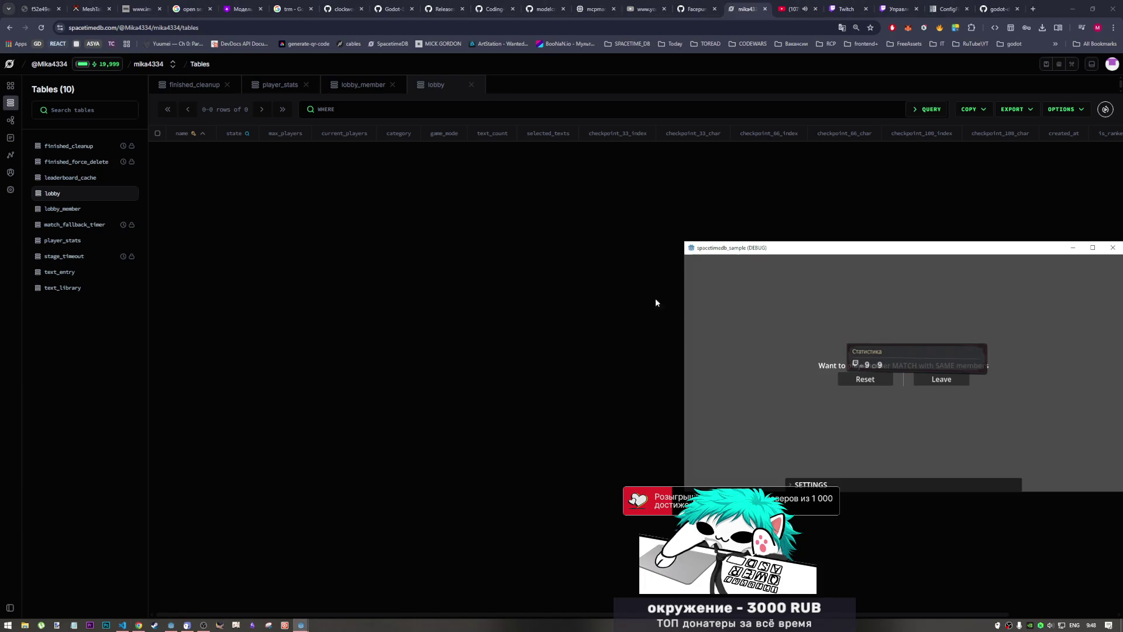
click(177, 626)
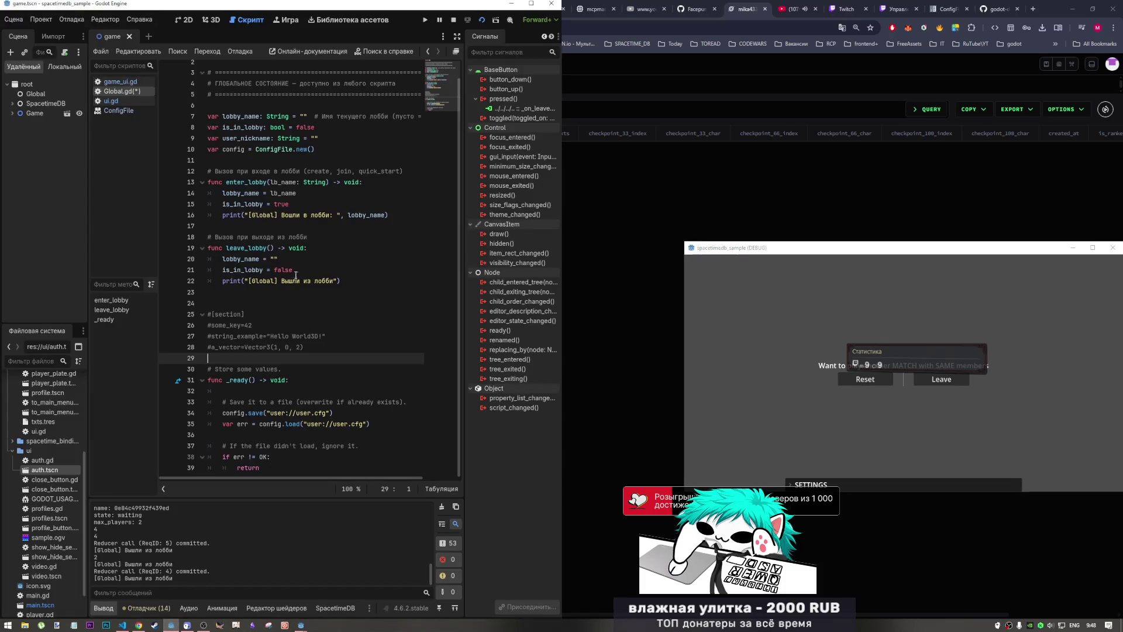
Open ui.gd, widen the window and shrink the left dock, then scroll to choose_menu_state
click(108, 102)
scroll(418, 236, down, 3)
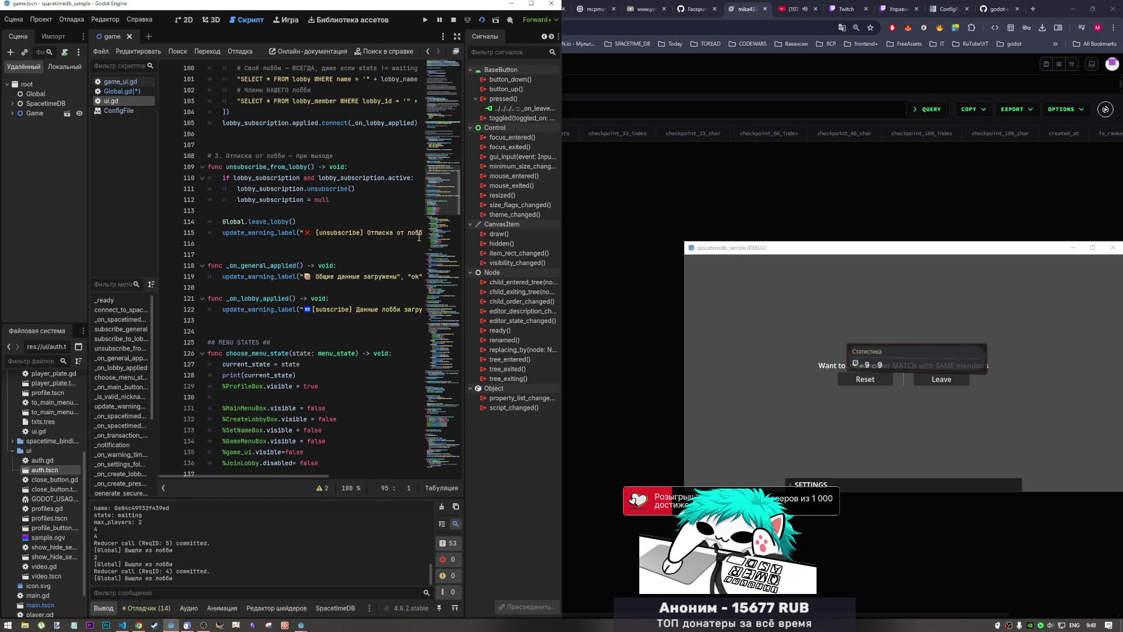
drag(562, 234, 643, 234)
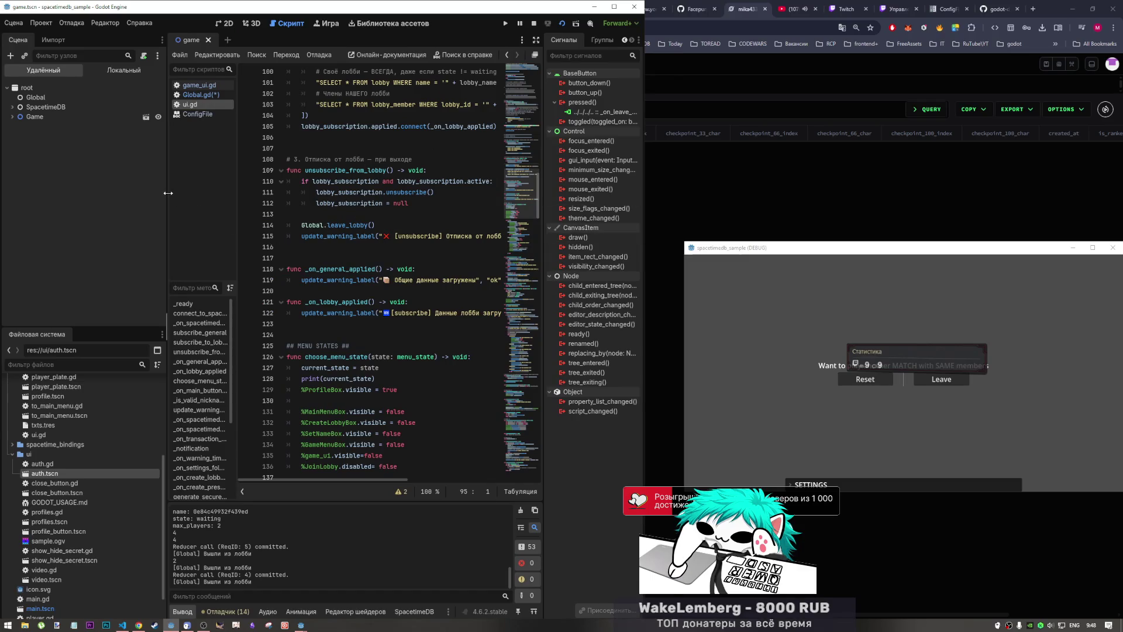
drag(167, 222, 96, 222)
click(419, 227)
drag(528, 251, 525, 194)
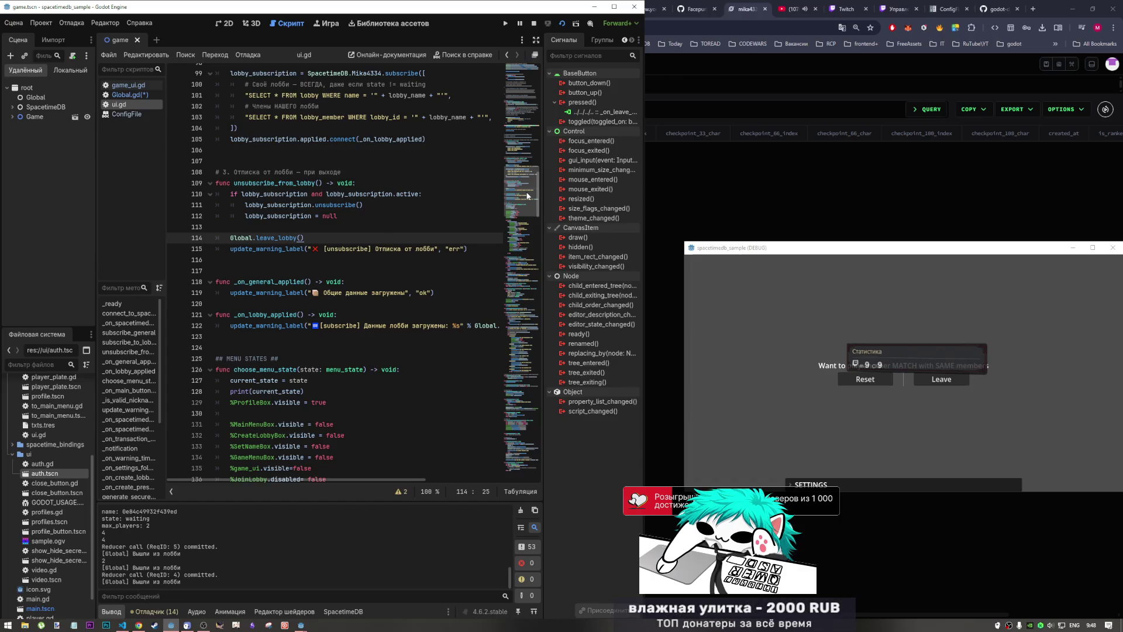
scroll(269, 165, down, 5)
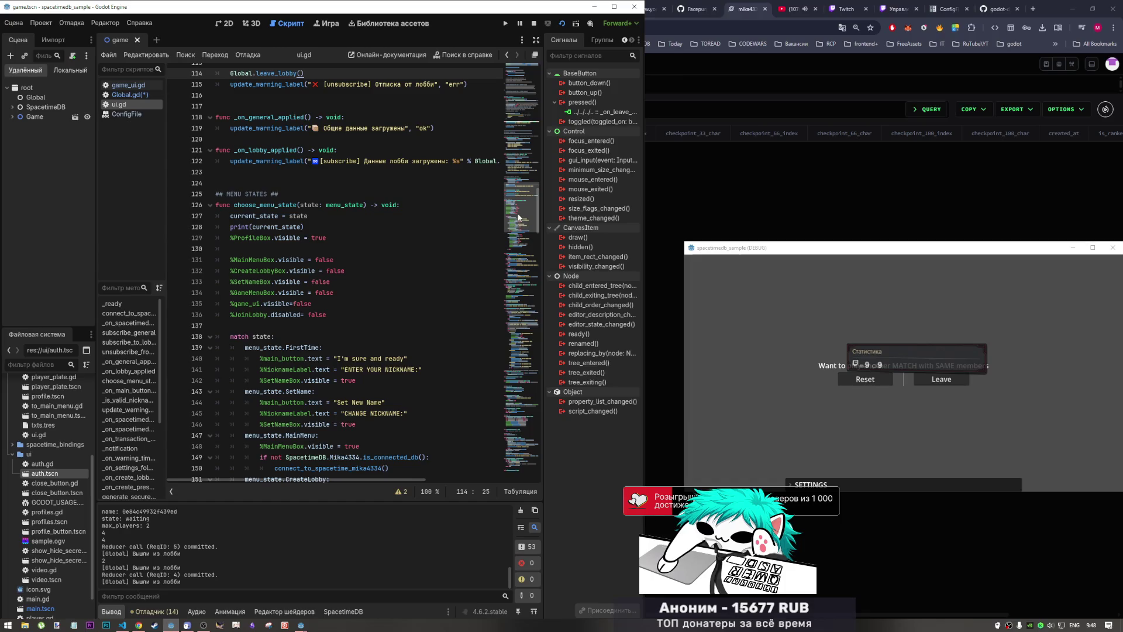
drag(184, 574, 146, 575)
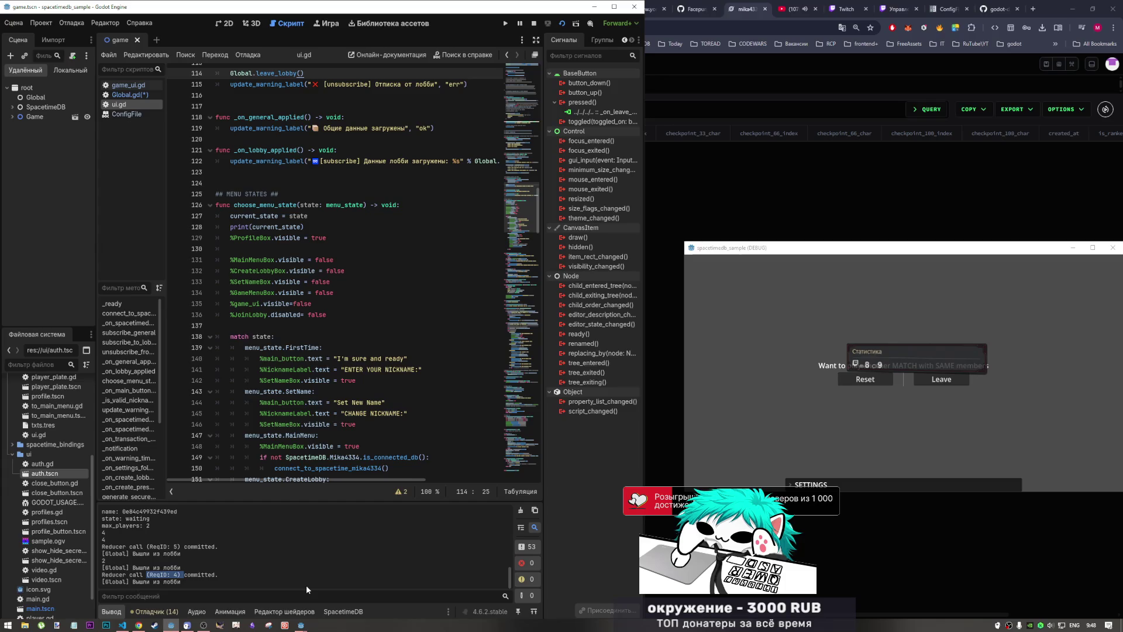
scroll(343, 411, up, 2)
scroll(342, 412, down, 9)
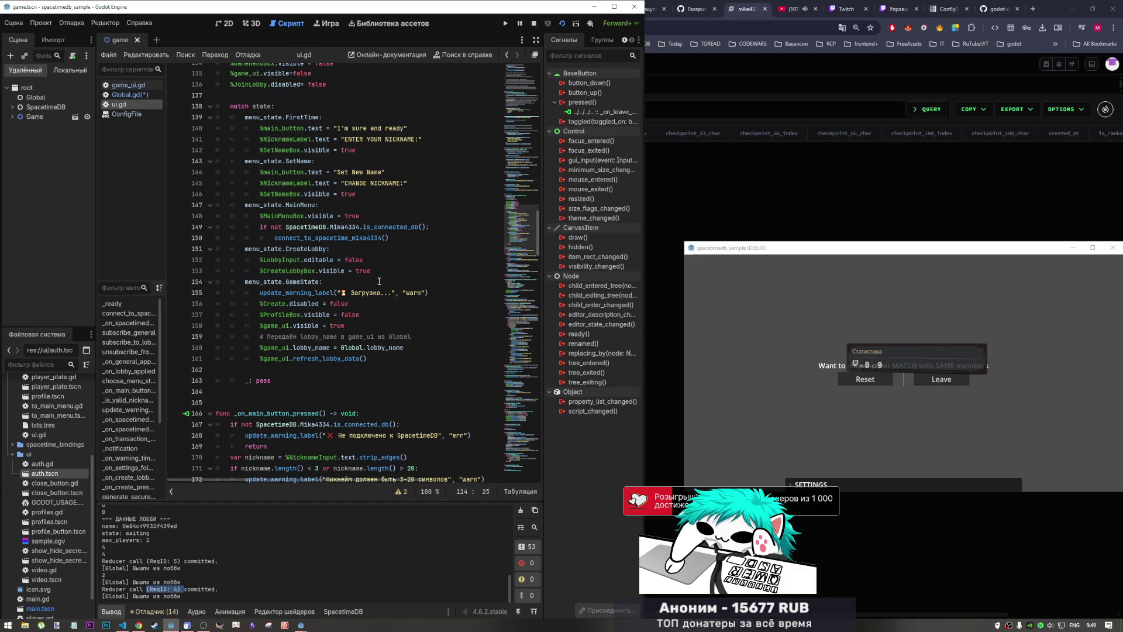
Search ui.gd for 'leave_' and review the leave_lobby case returning to MainMenu
double_click(392, 349)
key(ctrl+f)
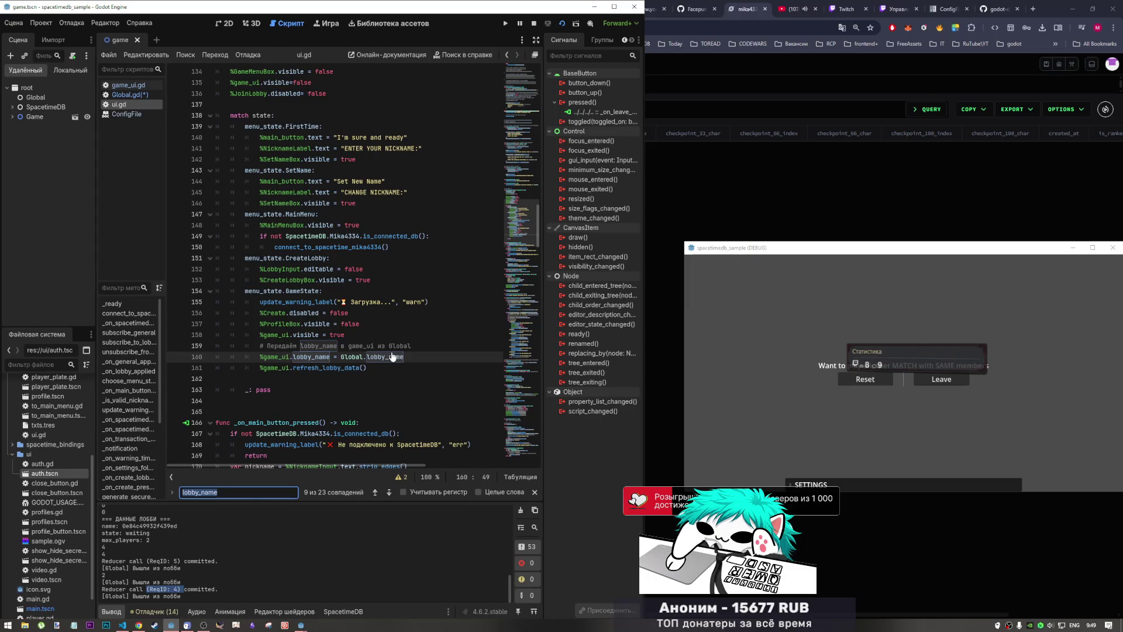
text(leave)_)
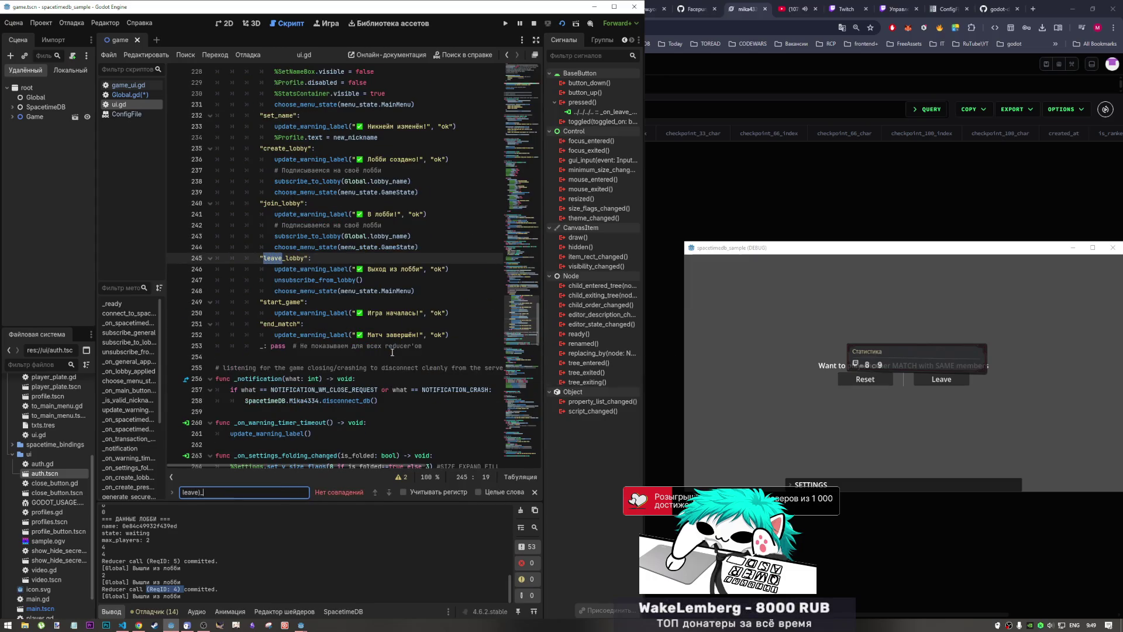
key(BackSpace)
text(_)
click(267, 259)
drag(267, 259, 318, 258)
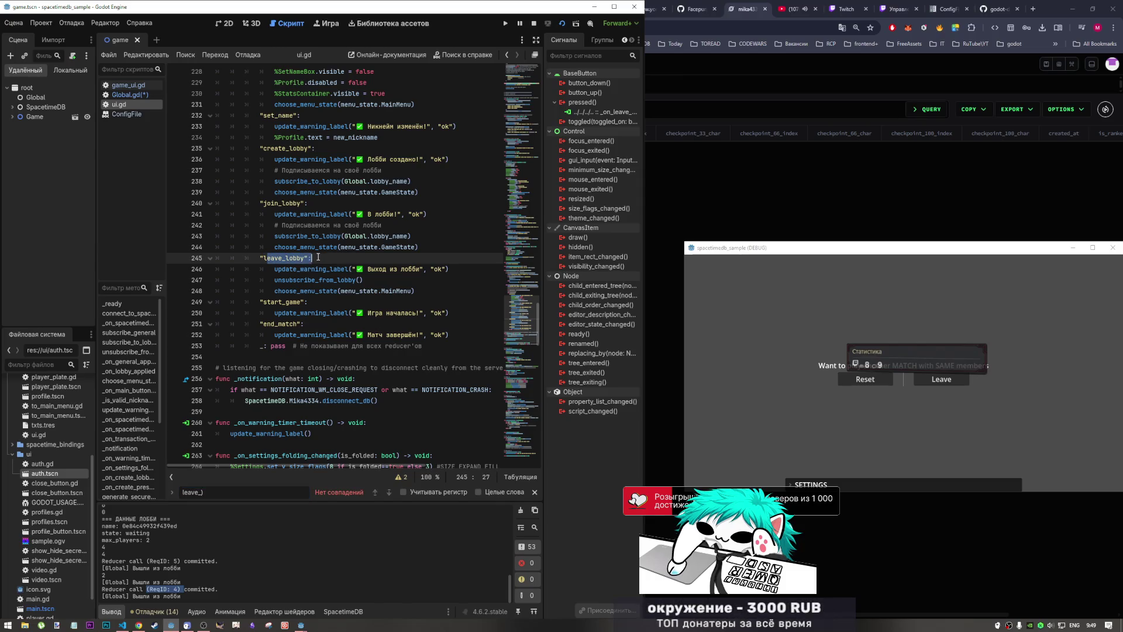
drag(356, 291, 416, 293)
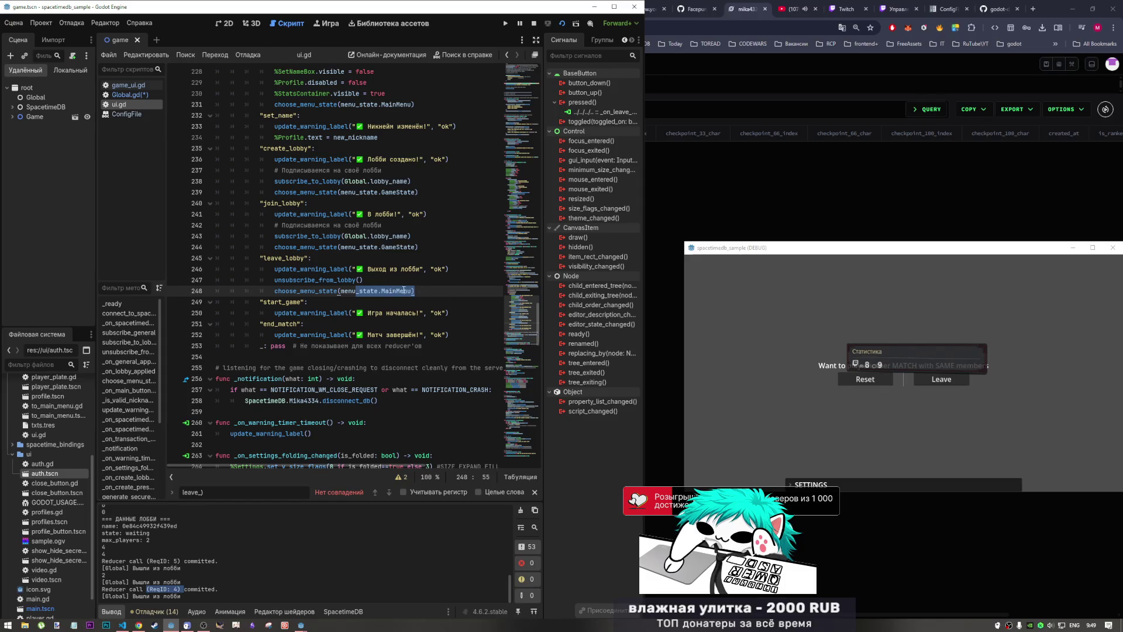
Jump to the unsubscribe_from_lobby definition at line 109
scroll(449, 295, down, 1)
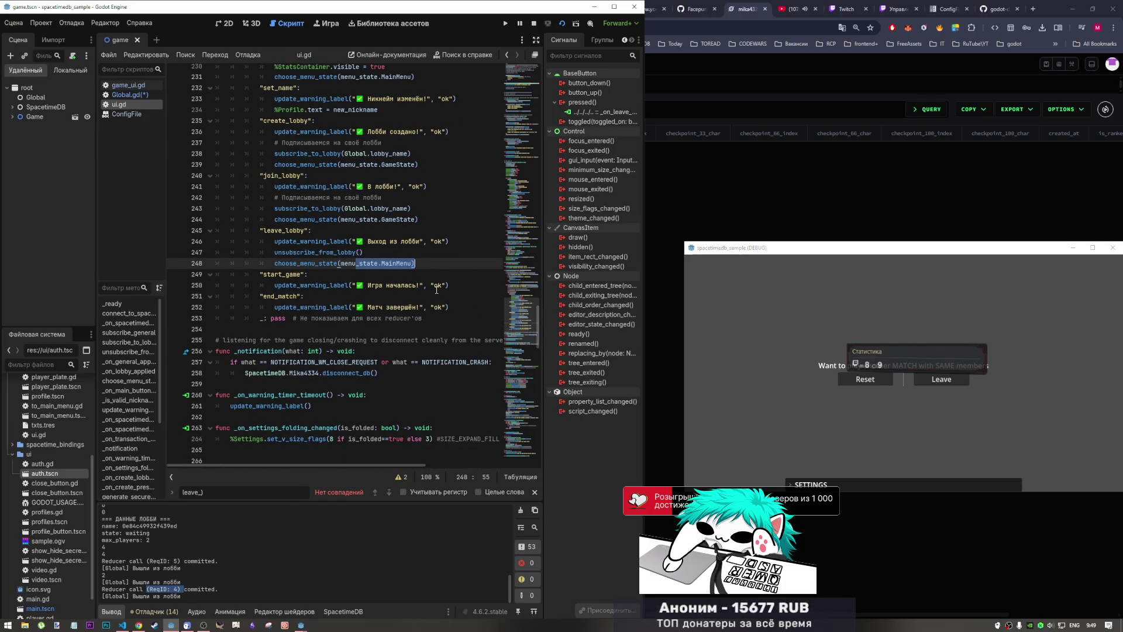
click(350, 252)
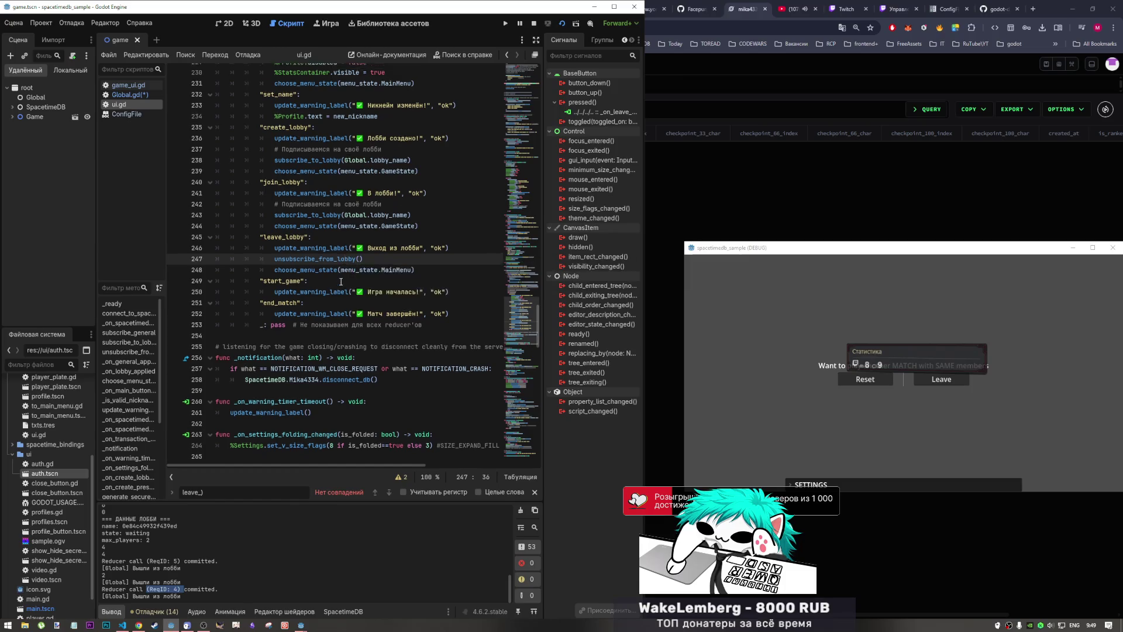
scroll(294, 251, up, 7)
scroll(294, 252, down, 6)
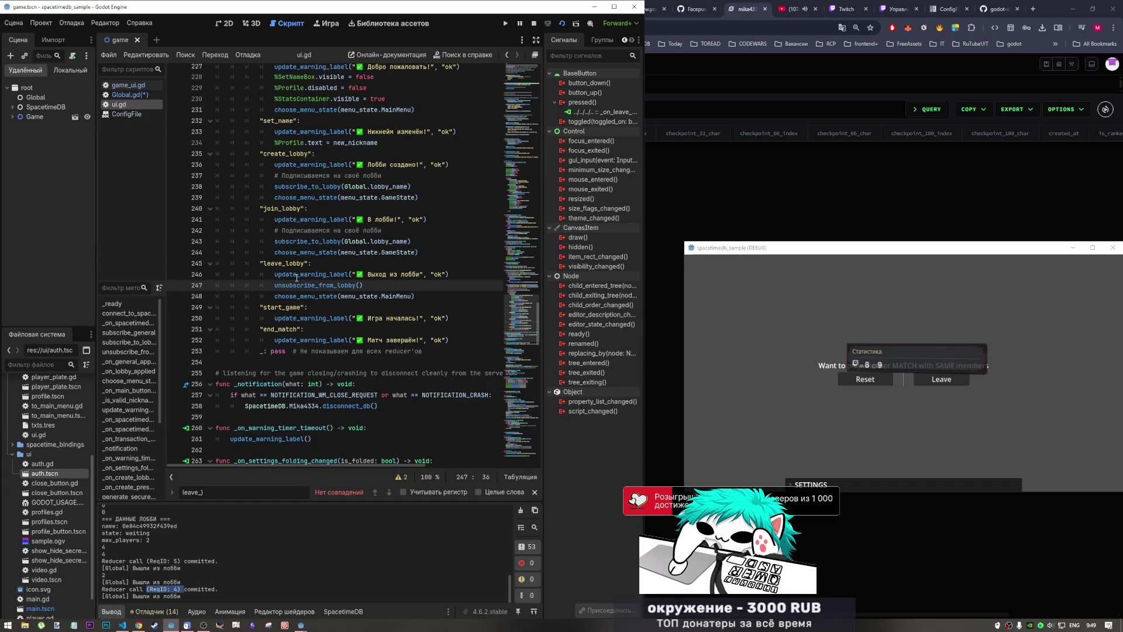
scroll(296, 286, down, 4)
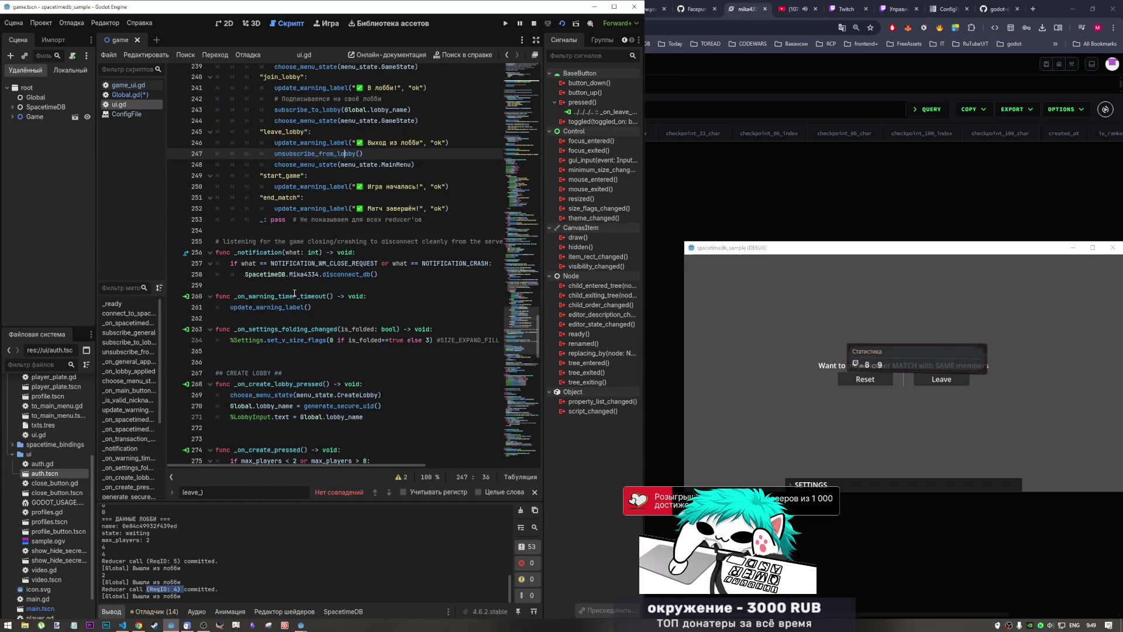
scroll(294, 293, down, 10)
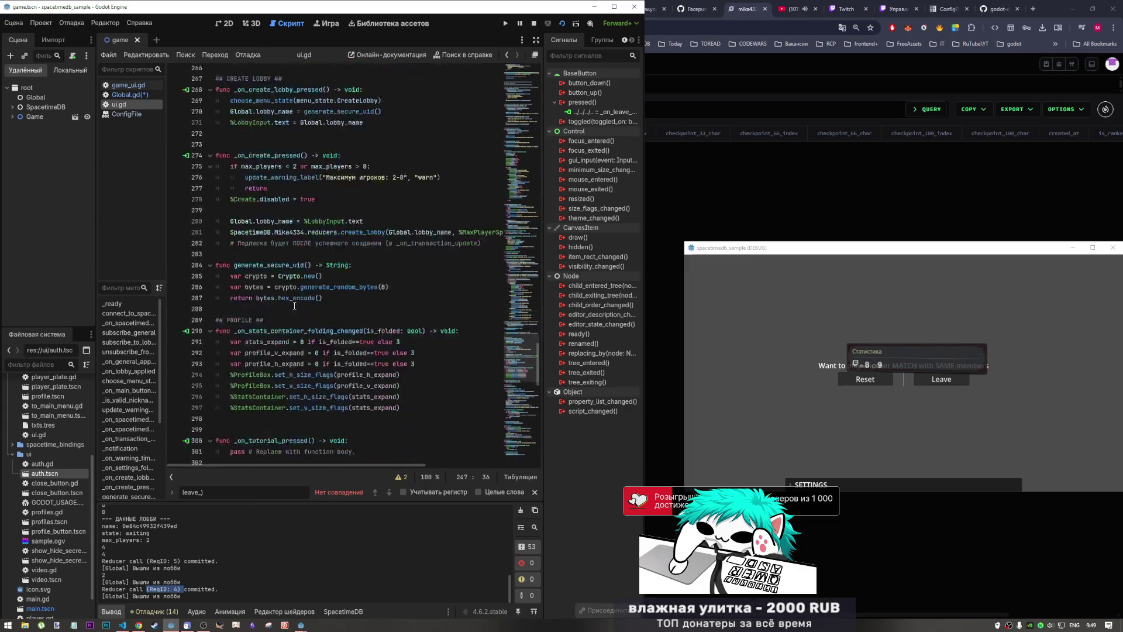
scroll(324, 313, up, 14)
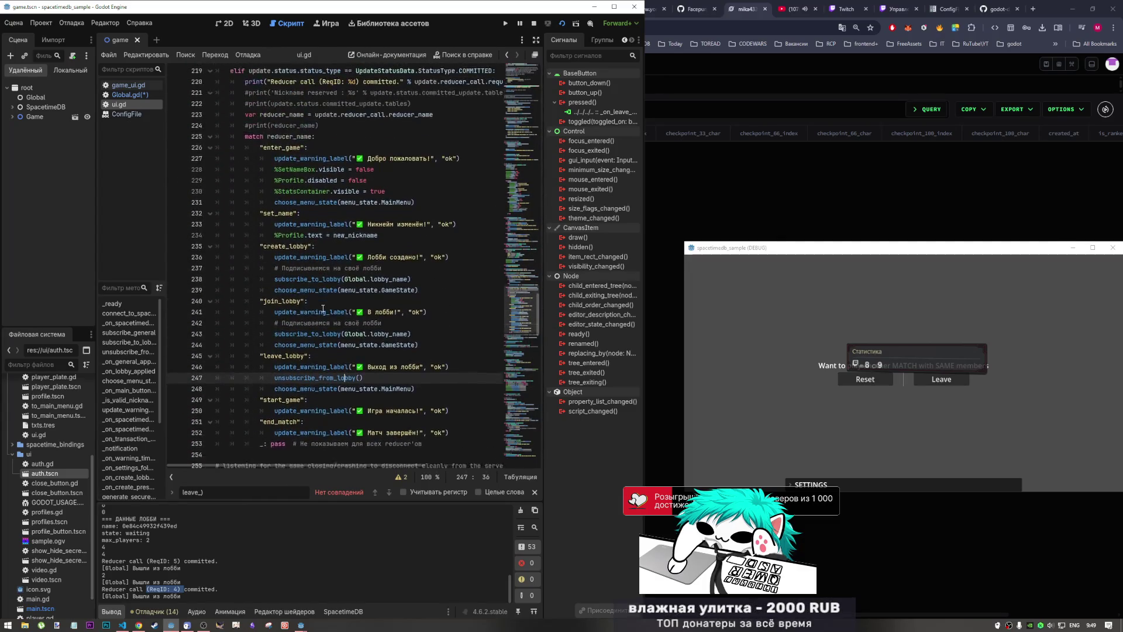
ctrl+click(320, 286)
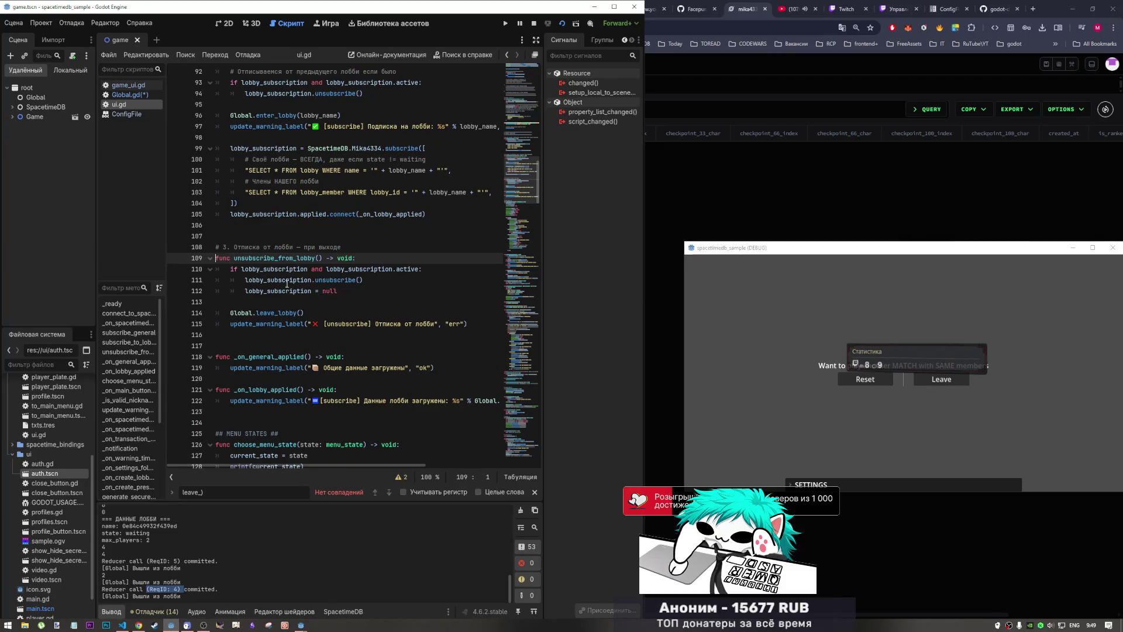
drag(264, 269, 342, 283)
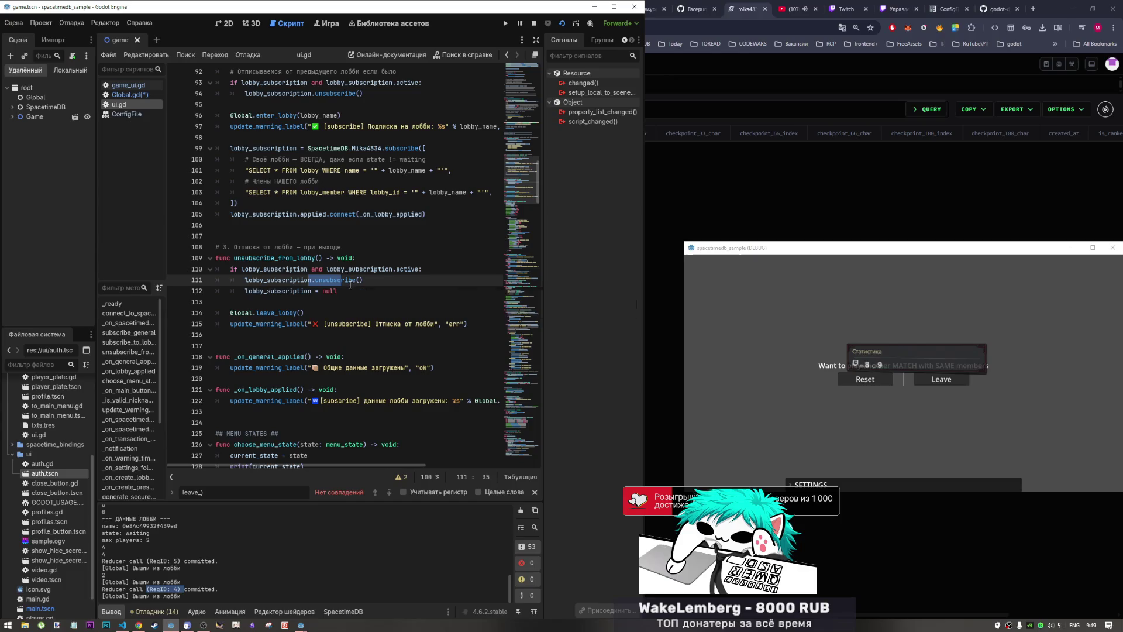
scroll(342, 305, down, 1)
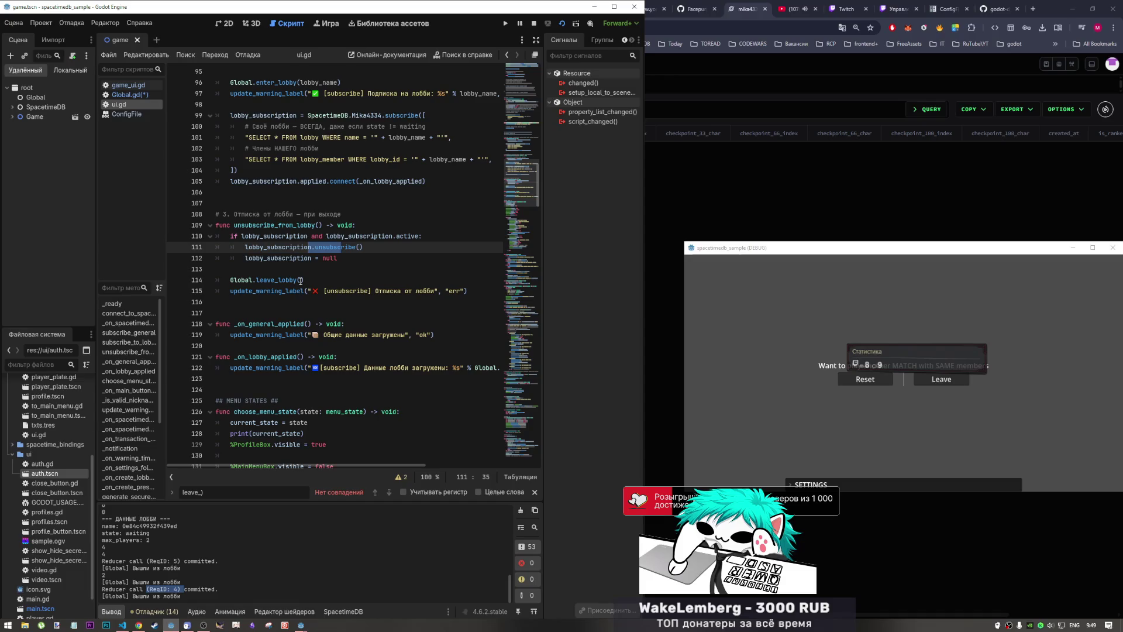
click(301, 280)
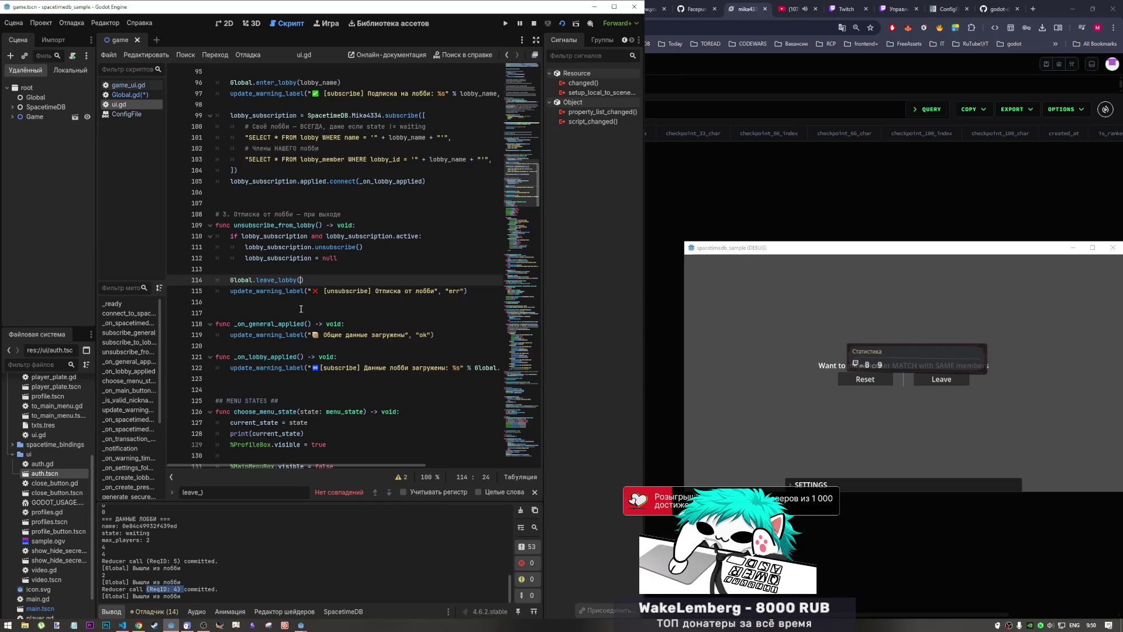
click(131, 86)
click(120, 104)
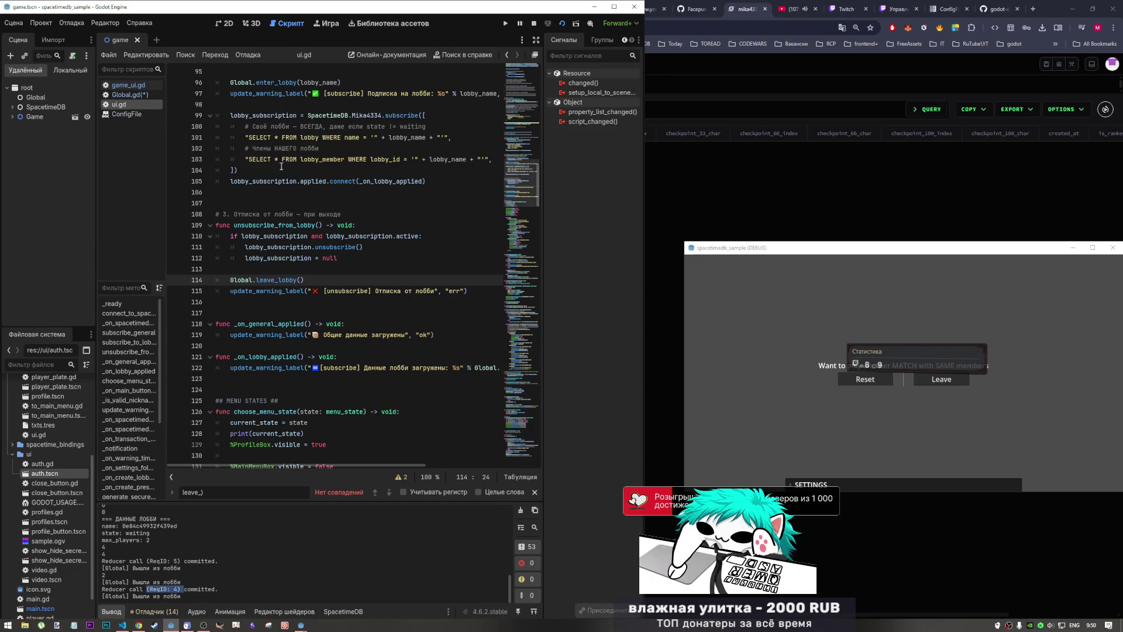
click(277, 302)
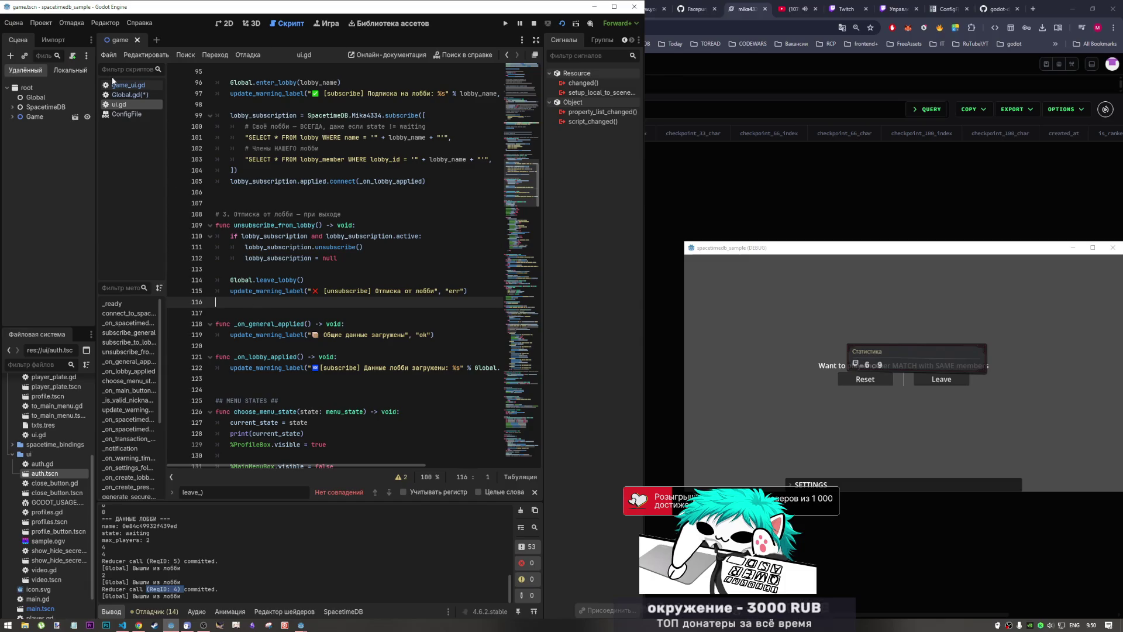
Copy the leave_lobby reducer call from game_ui.gd's _on_leave_pressed, then return to ui.gd
click(131, 86)
scroll(328, 227, down, 9)
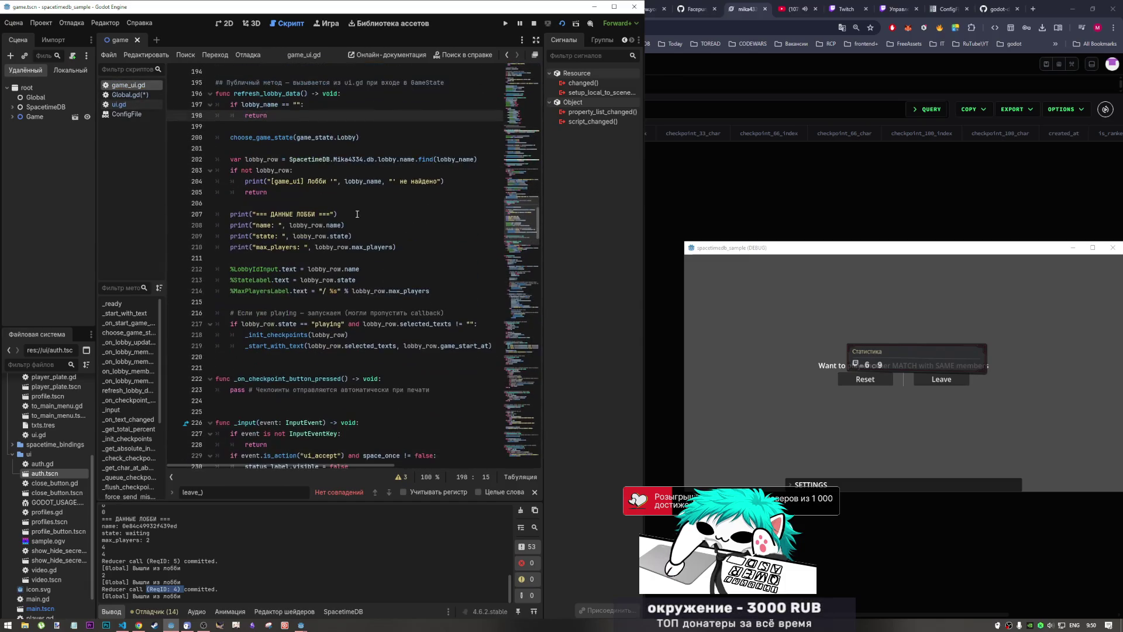
scroll(329, 227, down, 3)
scroll(355, 291, up, 5)
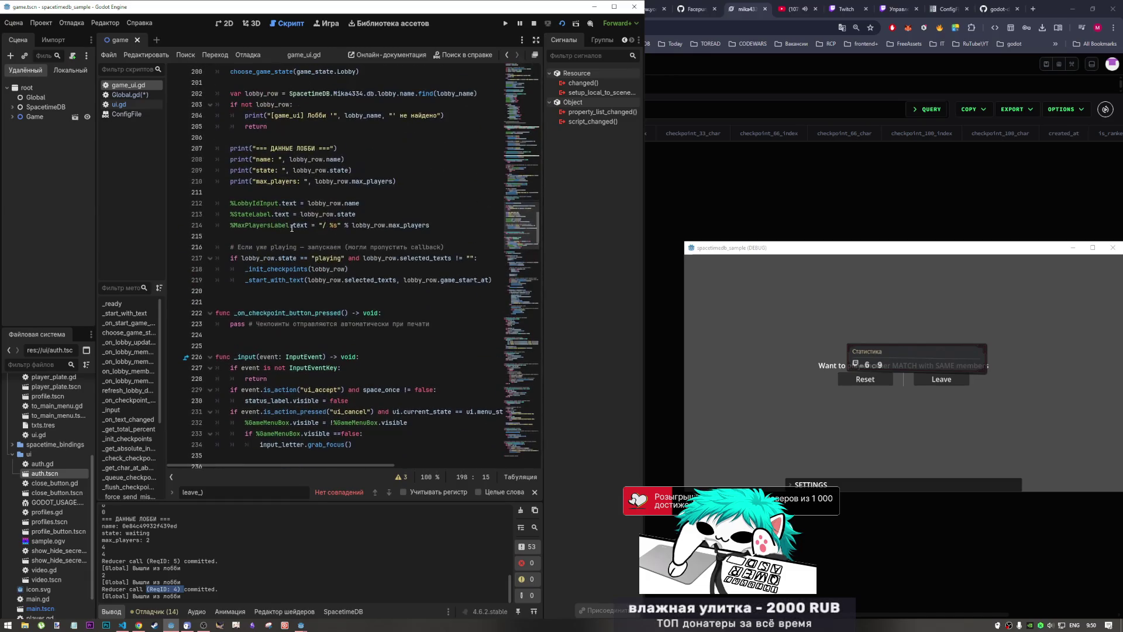
scroll(355, 291, up, 2)
scroll(355, 291, down, 2)
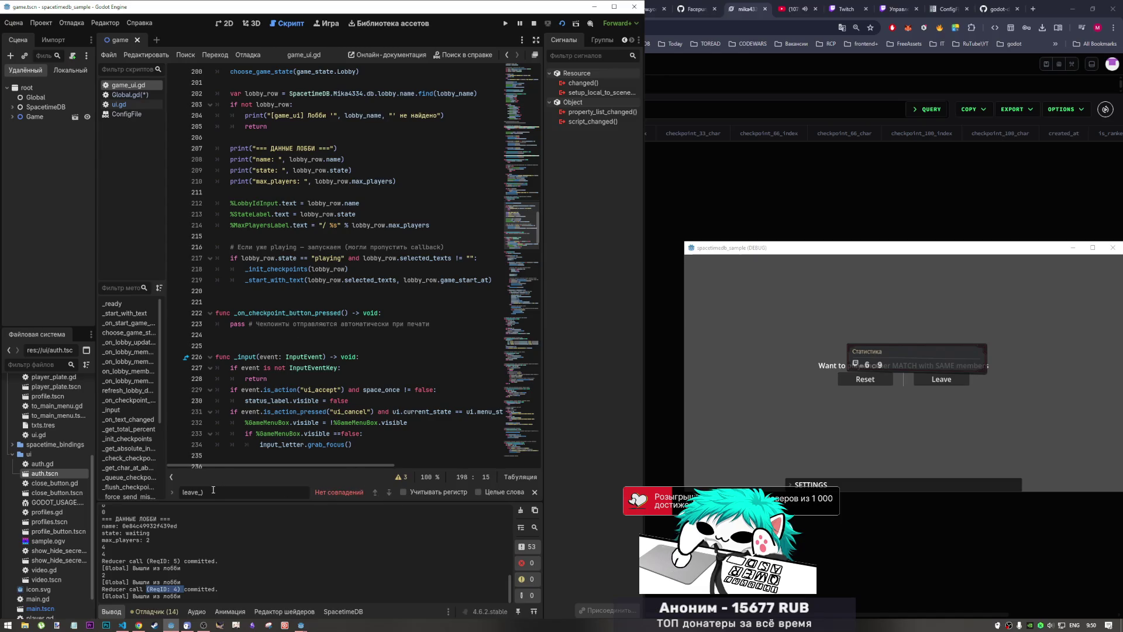
key(BackSpace)
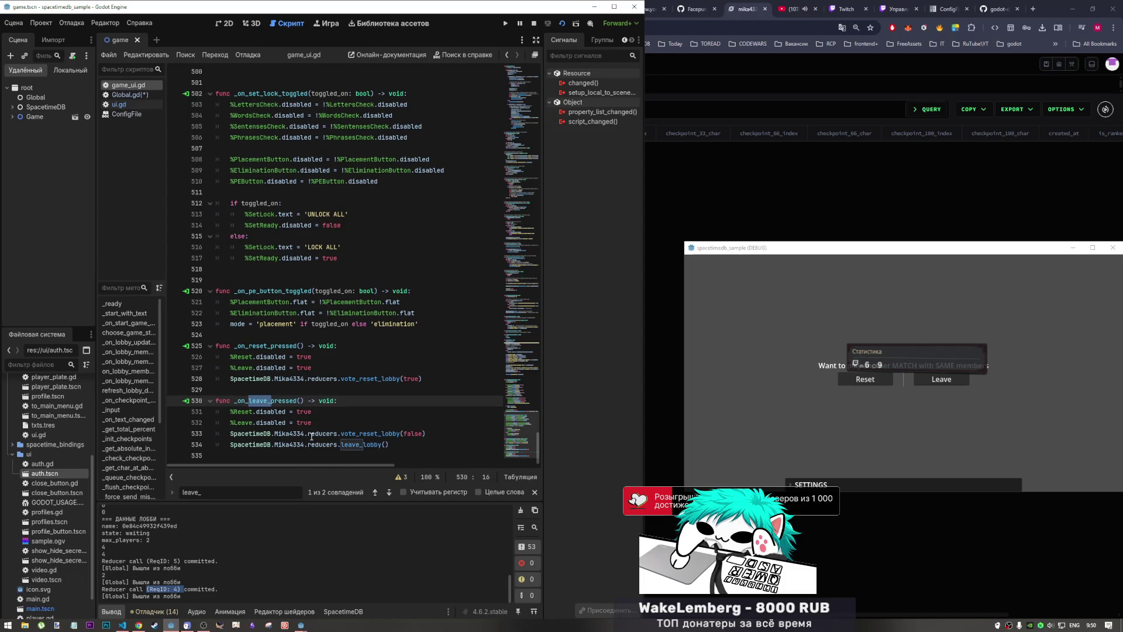
click(229, 444)
drag(230, 444, 415, 445)
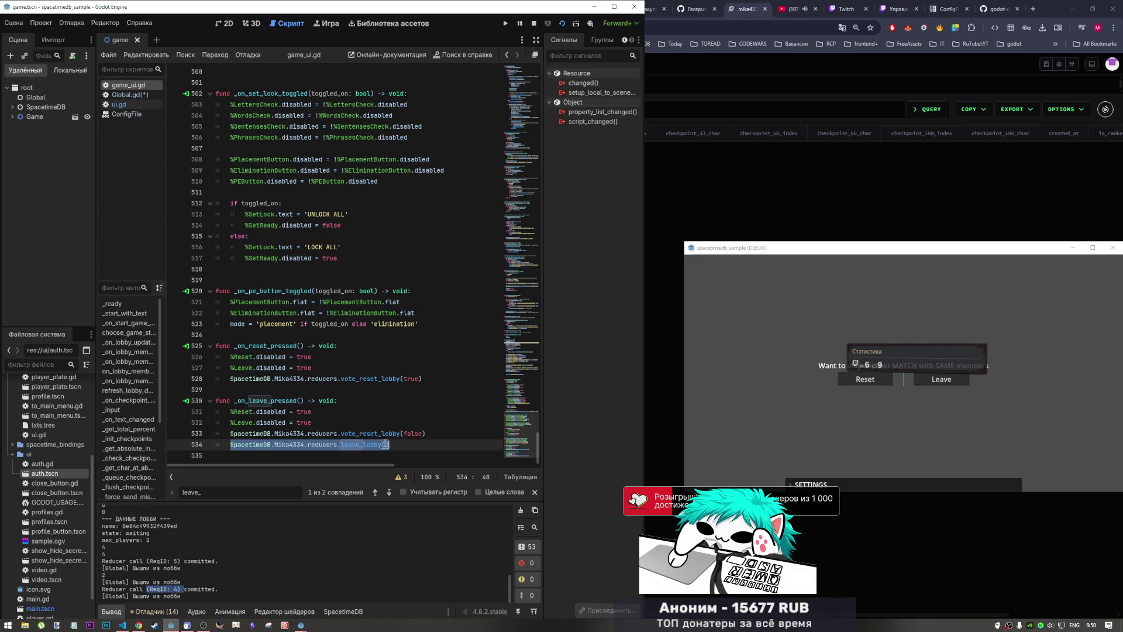
click(128, 104)
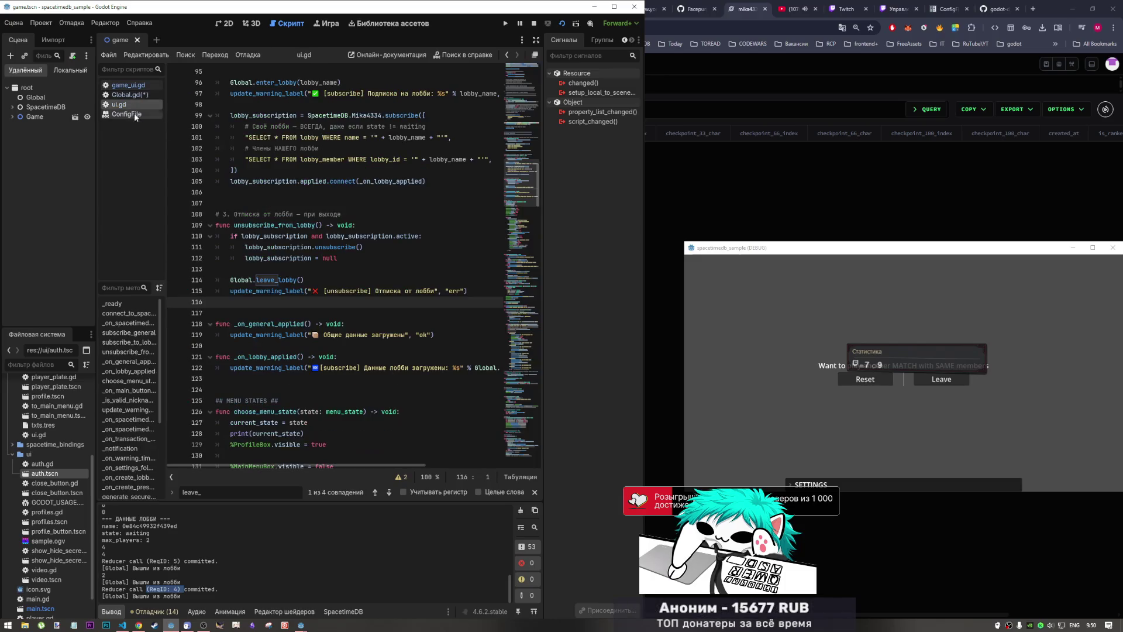
Paste the leave_lobby reducer call on line 116 inside unsubscribe_from_lobby, then open Global.gd
click(287, 302)
text(SpacetimeDB.Mika4334.reducers.leave_lobby())
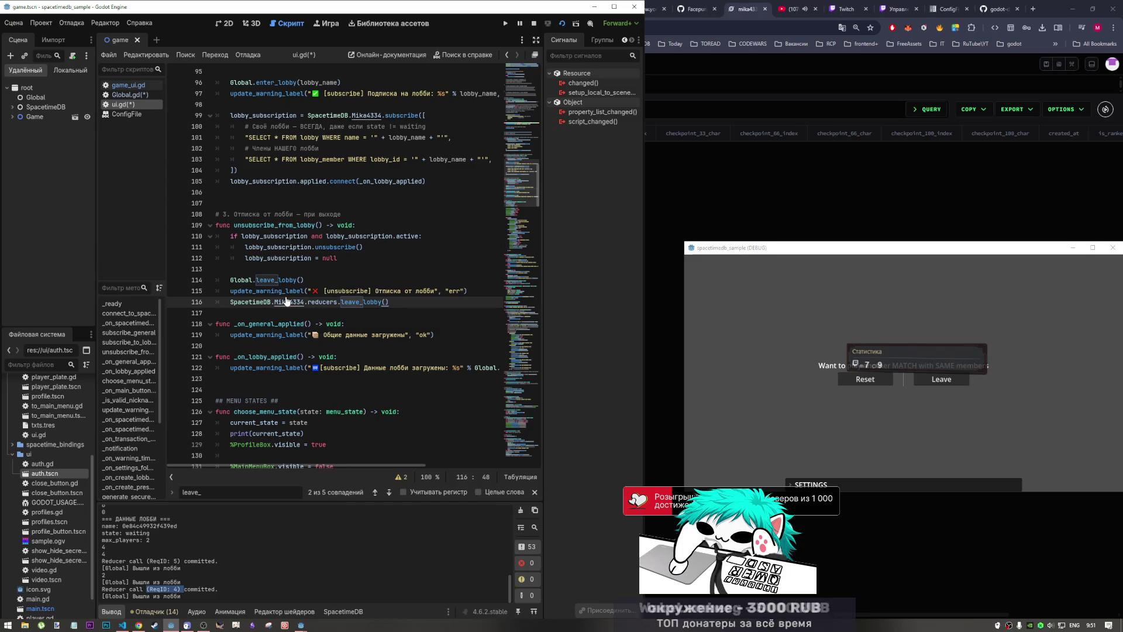
key(shift+Home)
key(BackSpace)
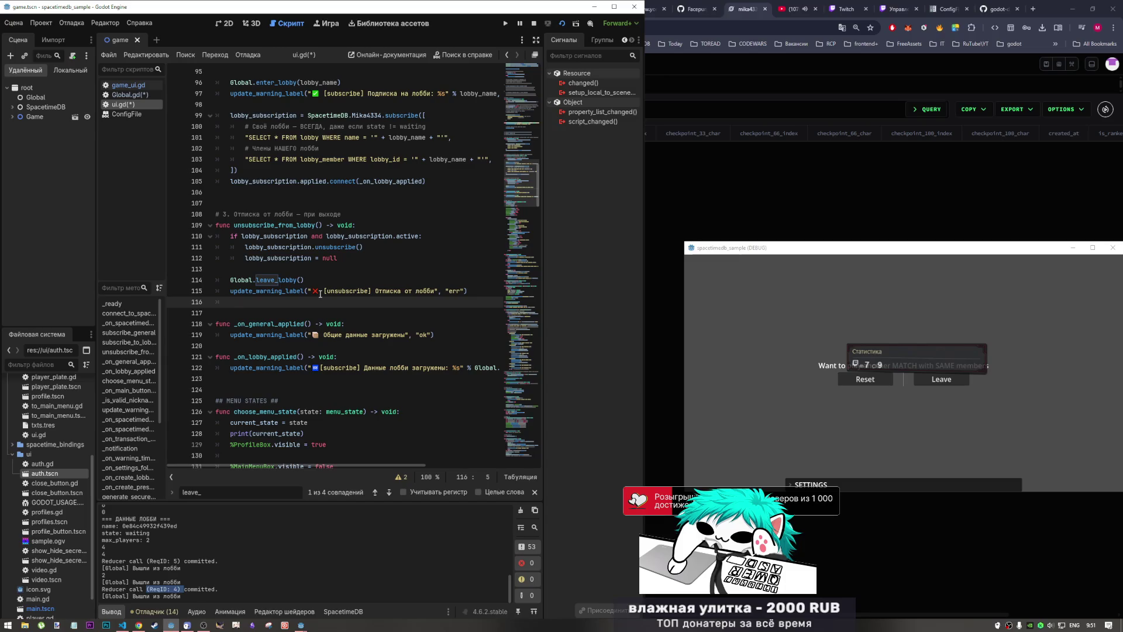
key(ctrl+z)
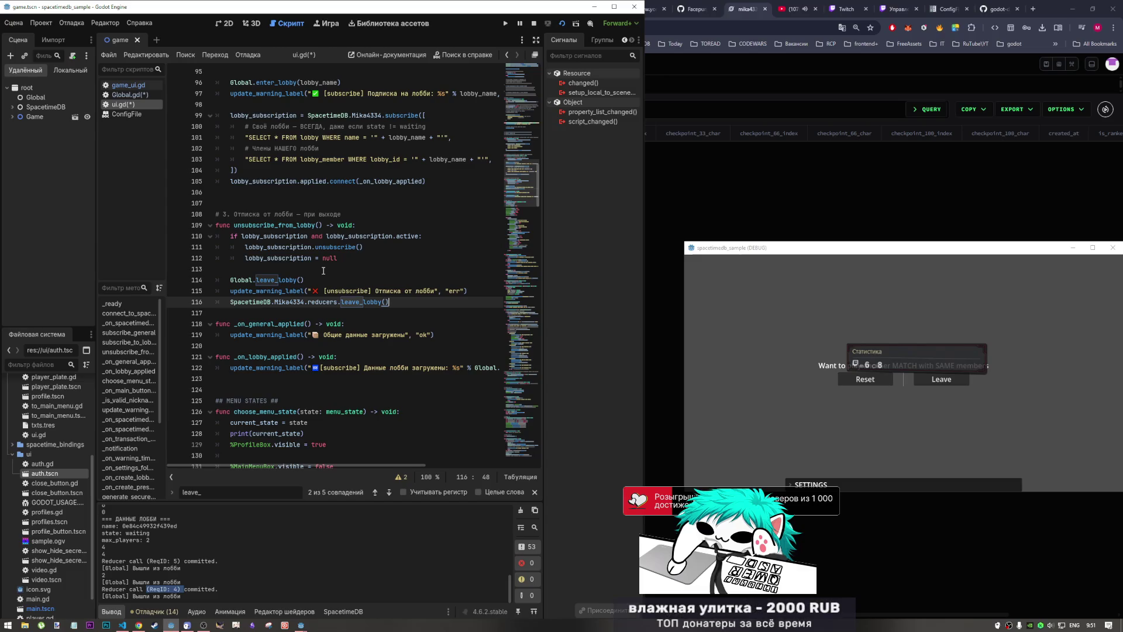
click(129, 94)
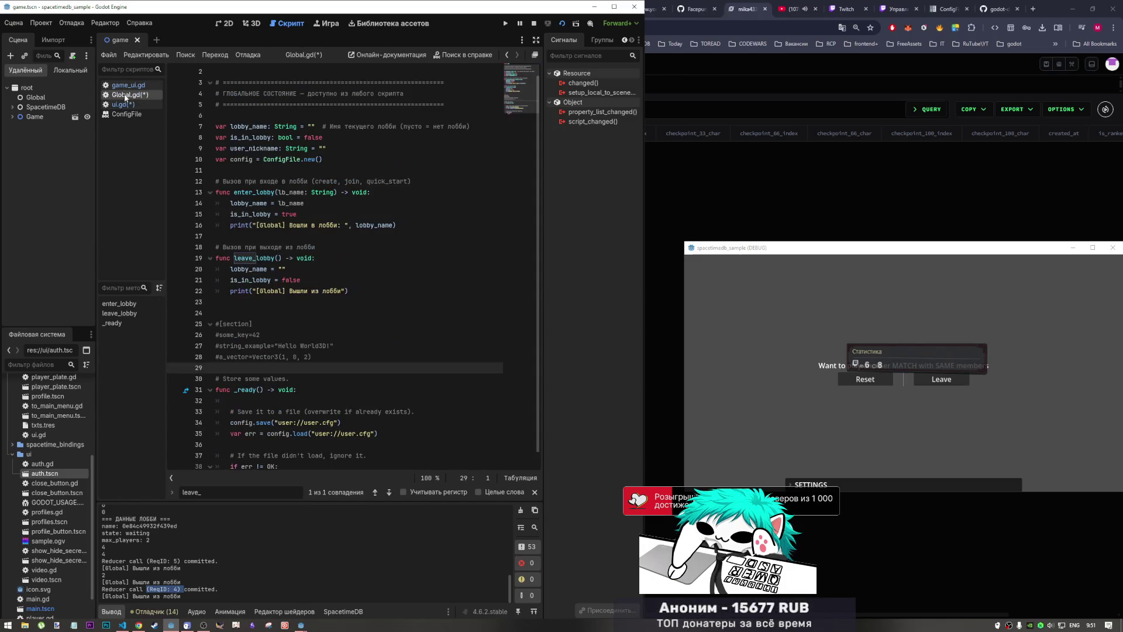
Comment out the config-file _ready function on lines 31–39 of Global.gd
scroll(280, 457, down, 1)
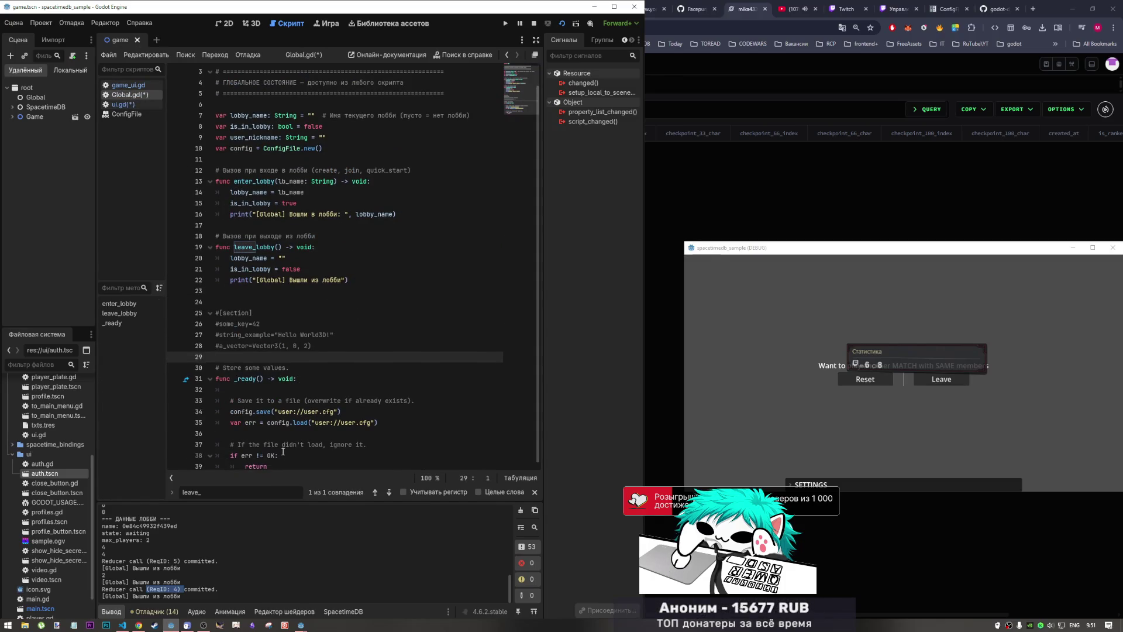
drag(283, 465, 246, 382)
key(ctrl+k)
scroll(246, 382, up, 1)
Save all scripts, return to ui.gd, and restart the running game
drag(293, 170, 253, 159)
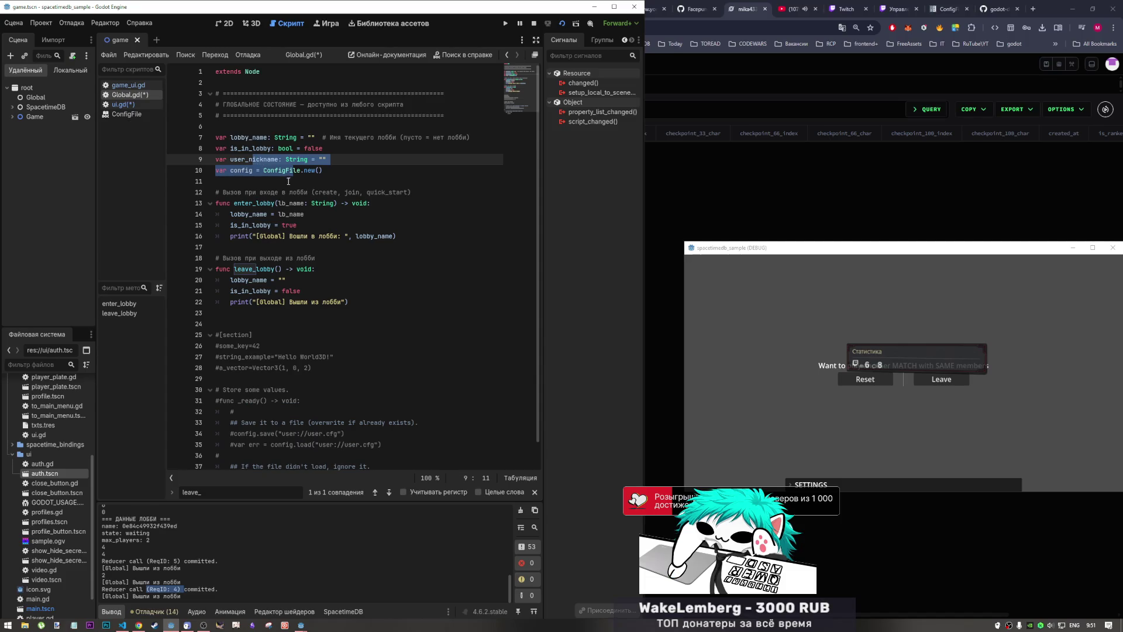
key(ctrl+s)
click(122, 105)
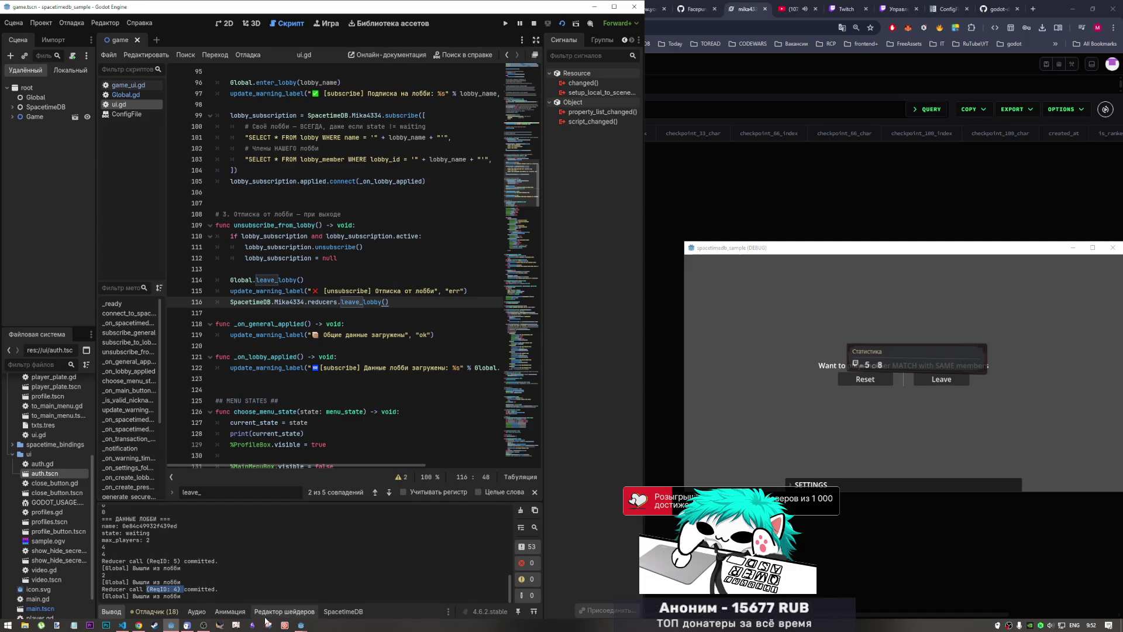
click(560, 23)
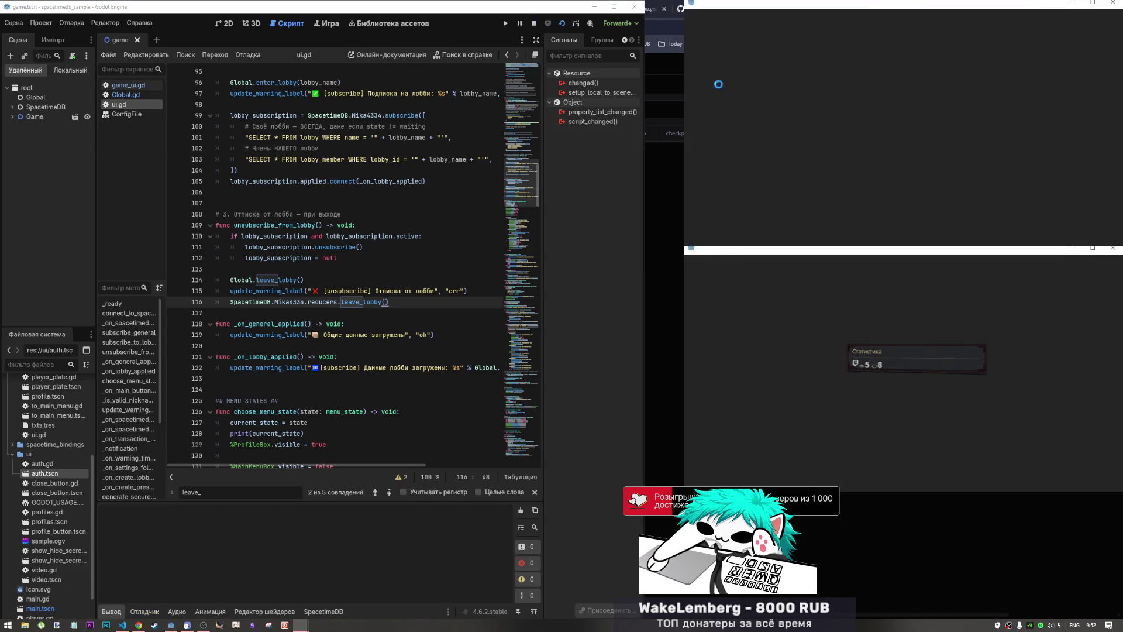
Enter the nickname 'wqerwqerwqer' in the game and go to the lobby creation screen
click(840, 126)
text(wqerwqerwqer)
click(896, 142)
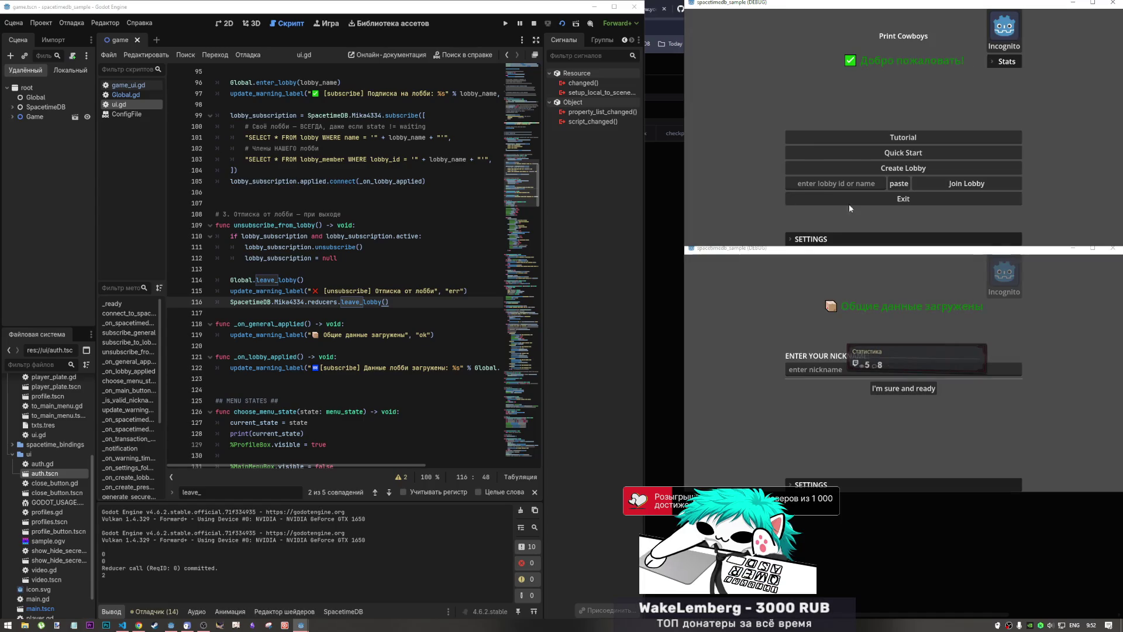
click(901, 168)
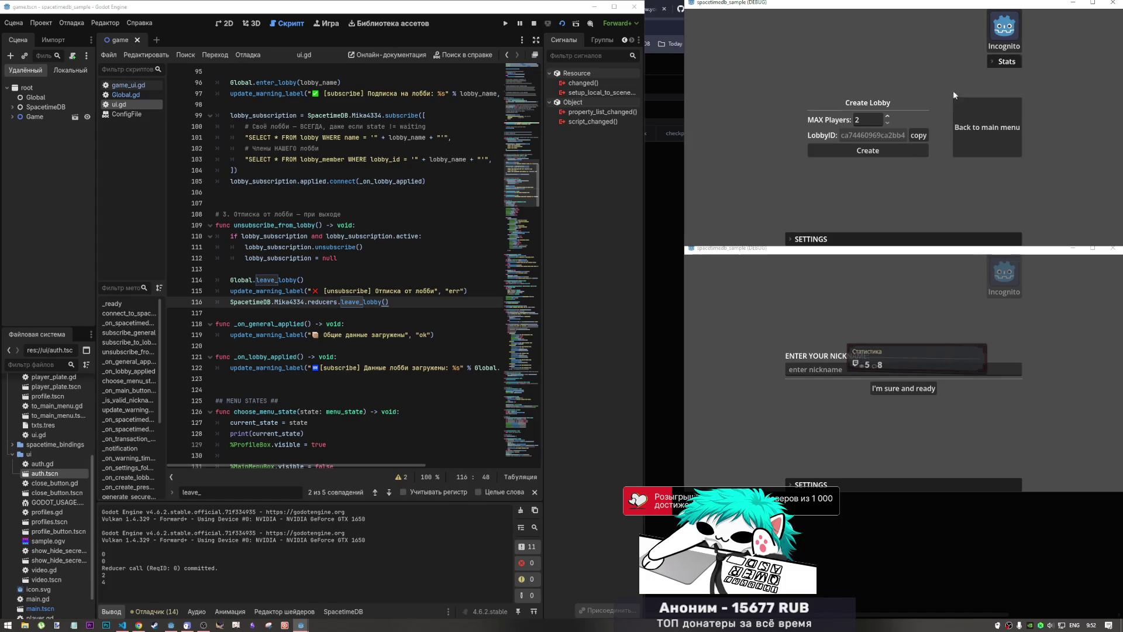
Copy the generated lobby ID, create the lobby, and bring the second game window forward
click(924, 137)
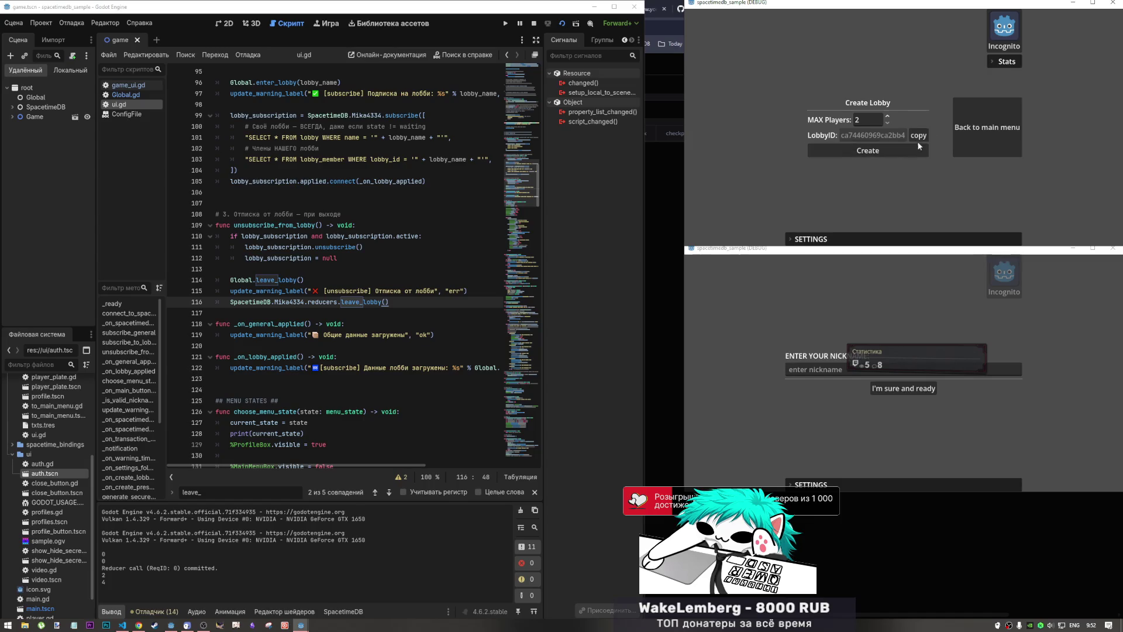
click(917, 152)
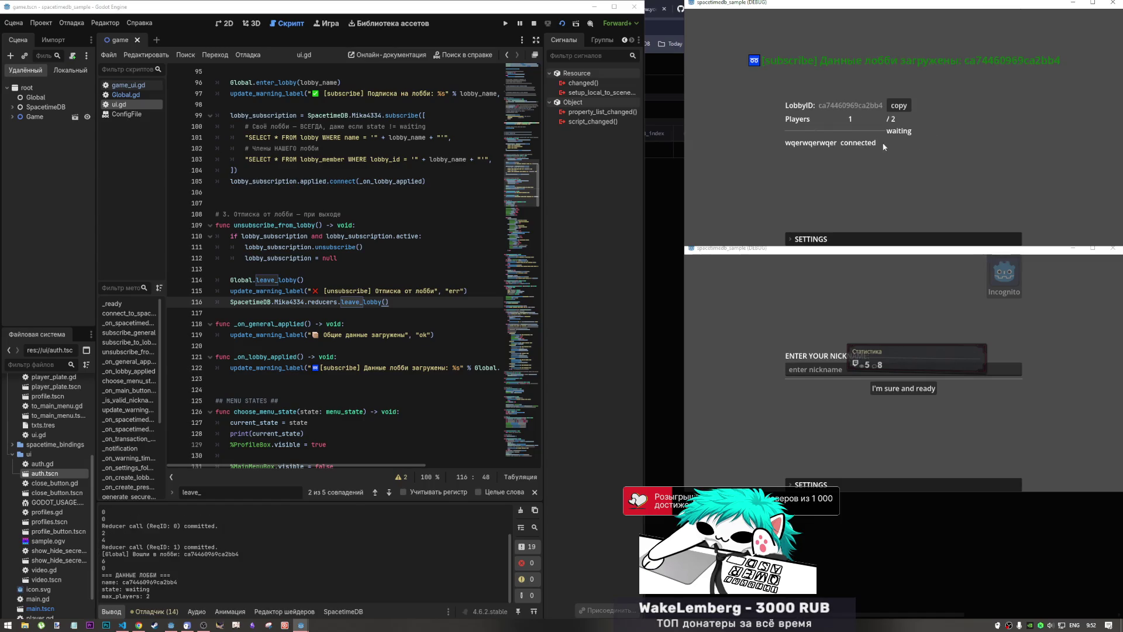
click(694, 287)
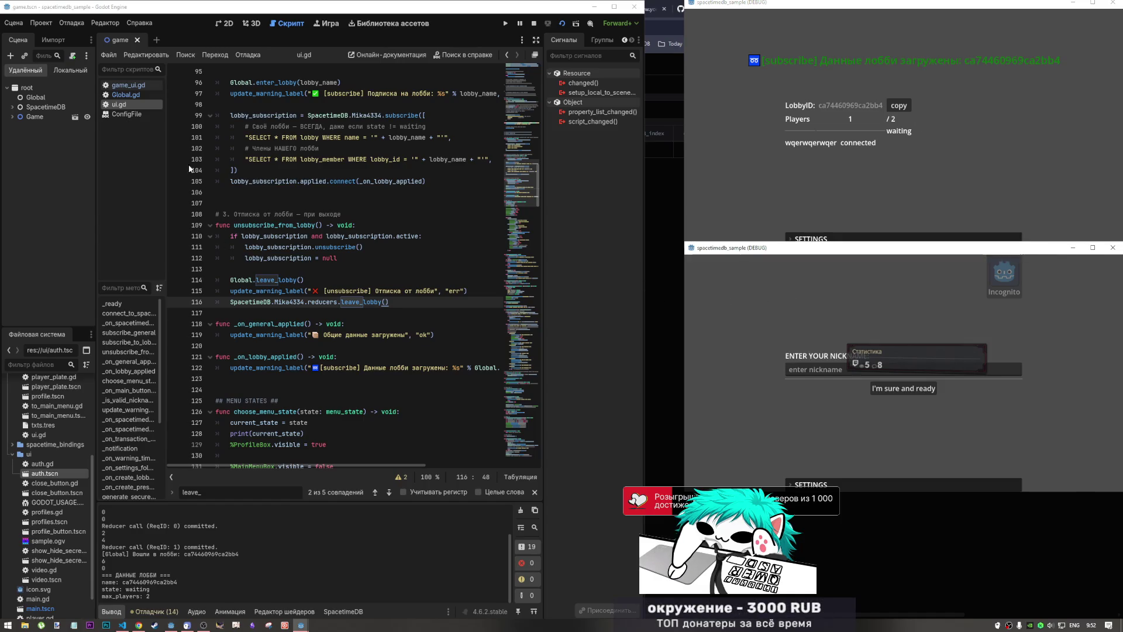
scroll(315, 192, up, 20)
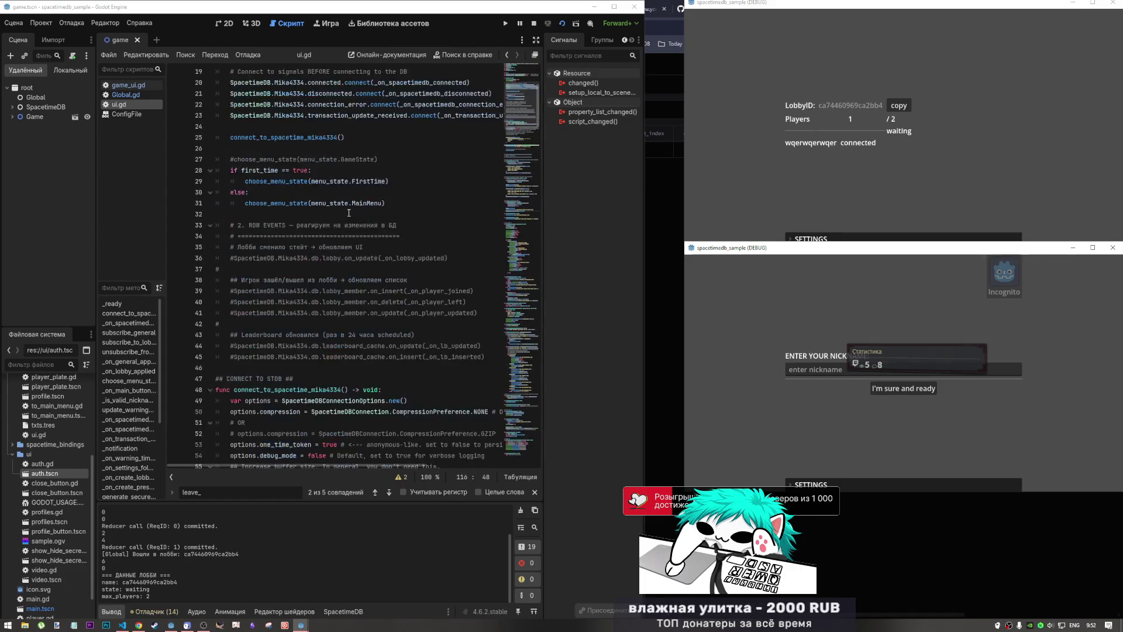
Search ui.gd for new_nickname and follow its uses down to the match reducer_name handlers
scroll(349, 212, up, 4)
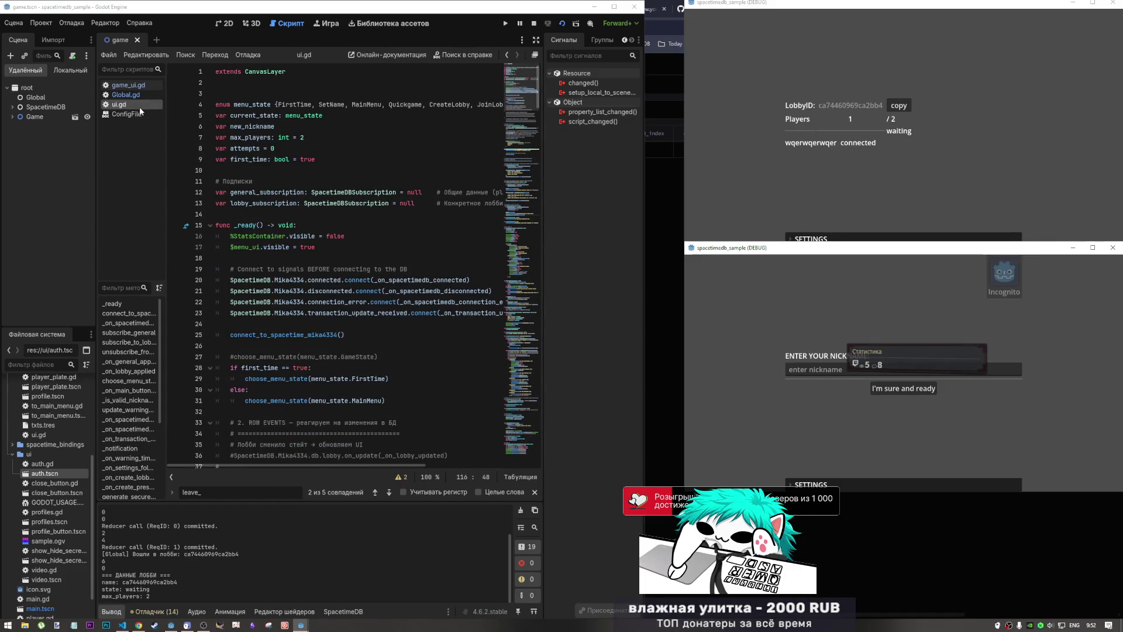
double_click(268, 128)
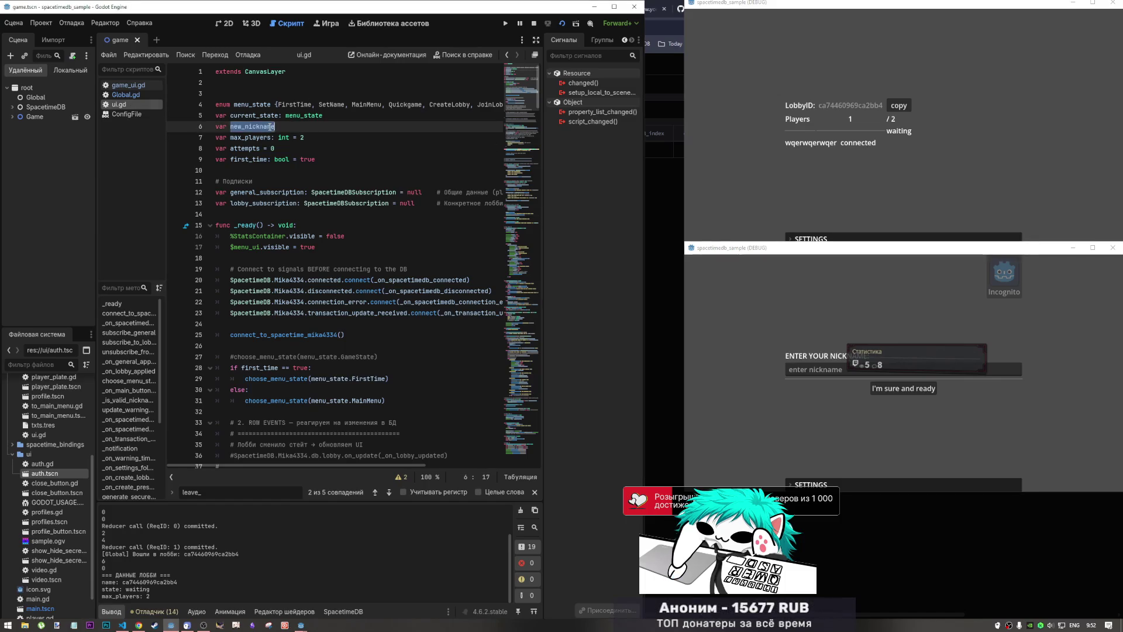
key(ctrl+f)
click(389, 493)
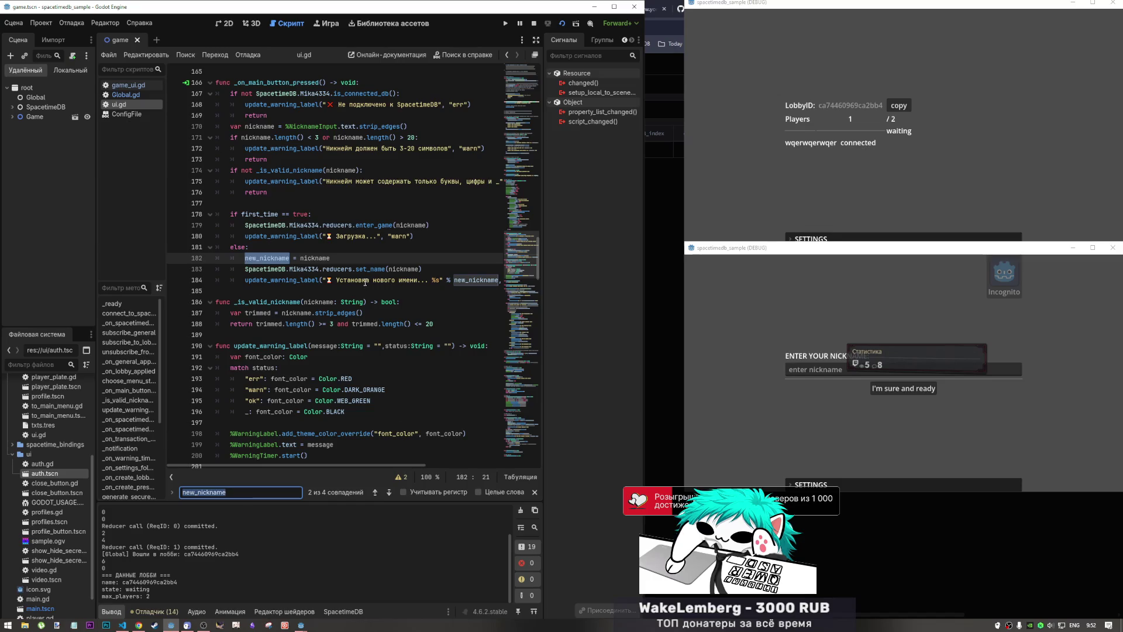
scroll(365, 283, down, 2)
scroll(365, 284, up, 2)
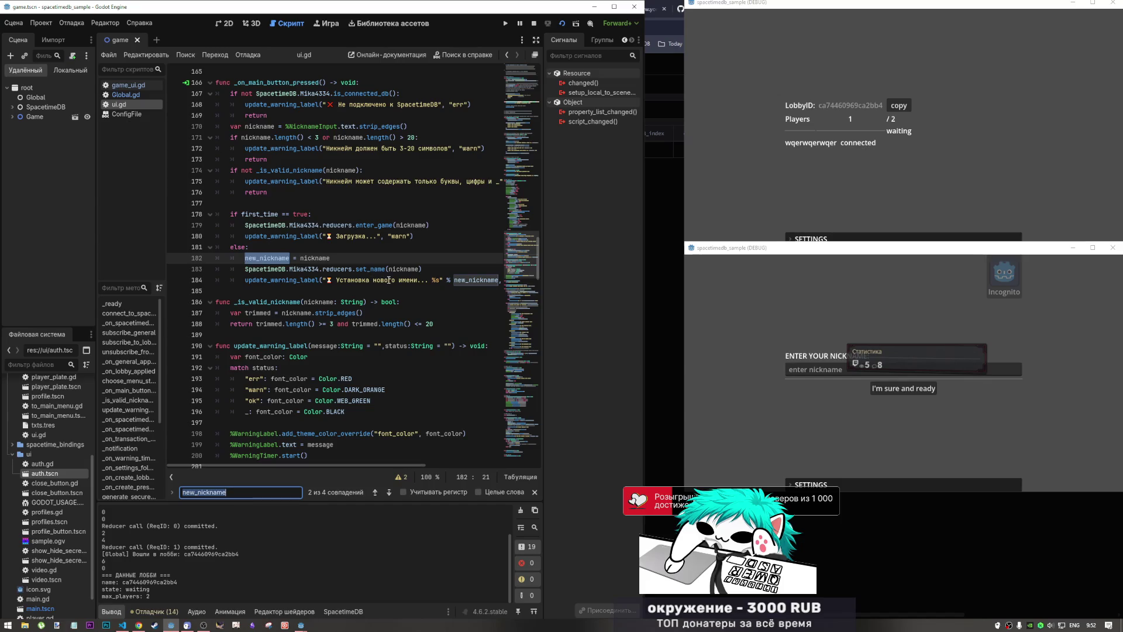
drag(410, 281, 256, 281)
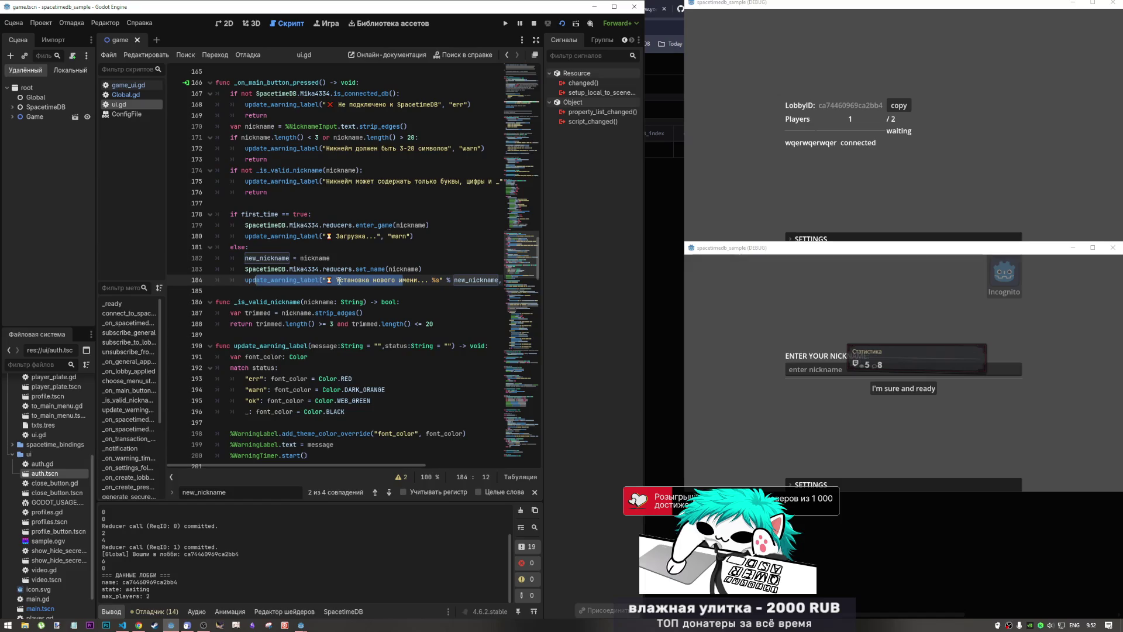
scroll(340, 284, down, 1)
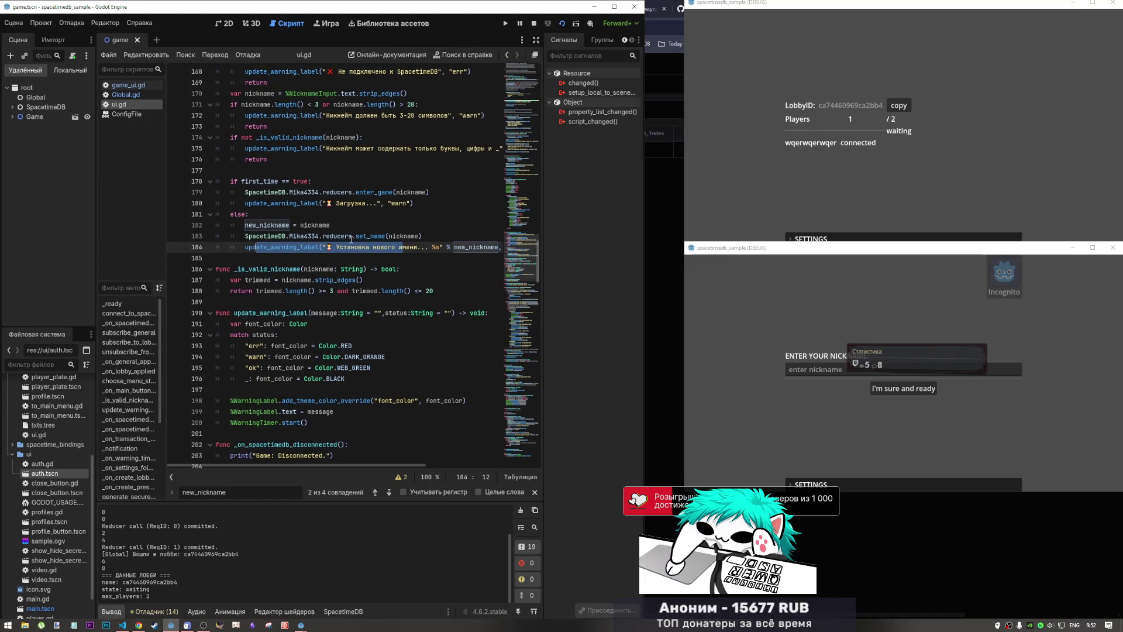
mouse_move(513, 234)
mouse_down()
mouse_move(525, 183)
mouse_move(524, 310)
mouse_up()
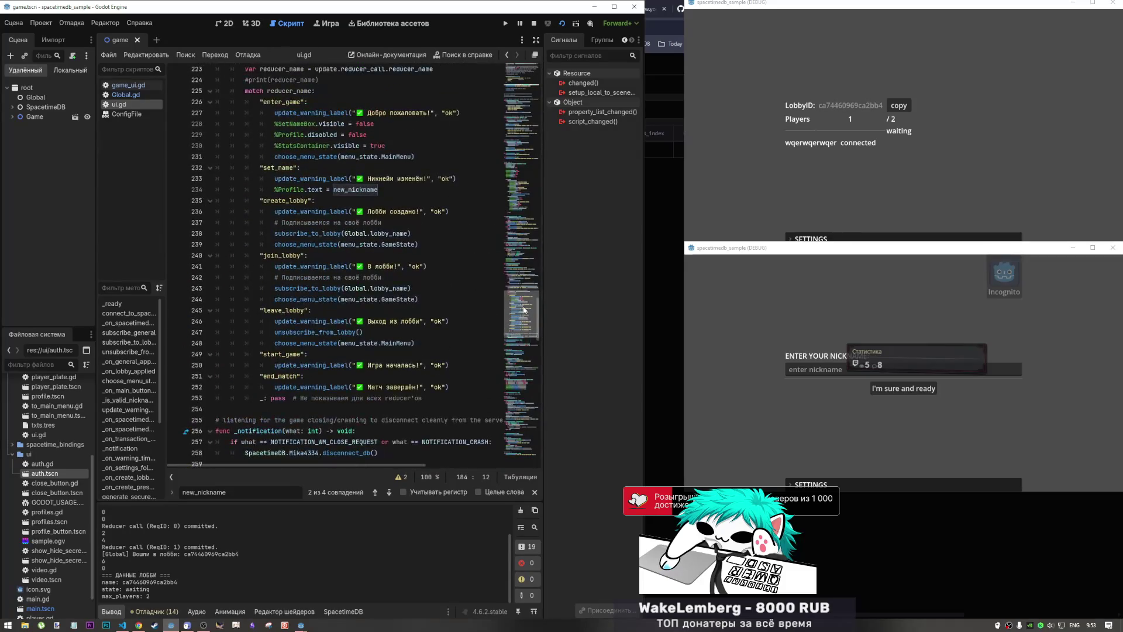
Review the enter_game handler's SetNameBox visibility and Profile disabled lines
click(363, 179)
scroll(363, 187, up, 2)
click(319, 189)
click(393, 212)
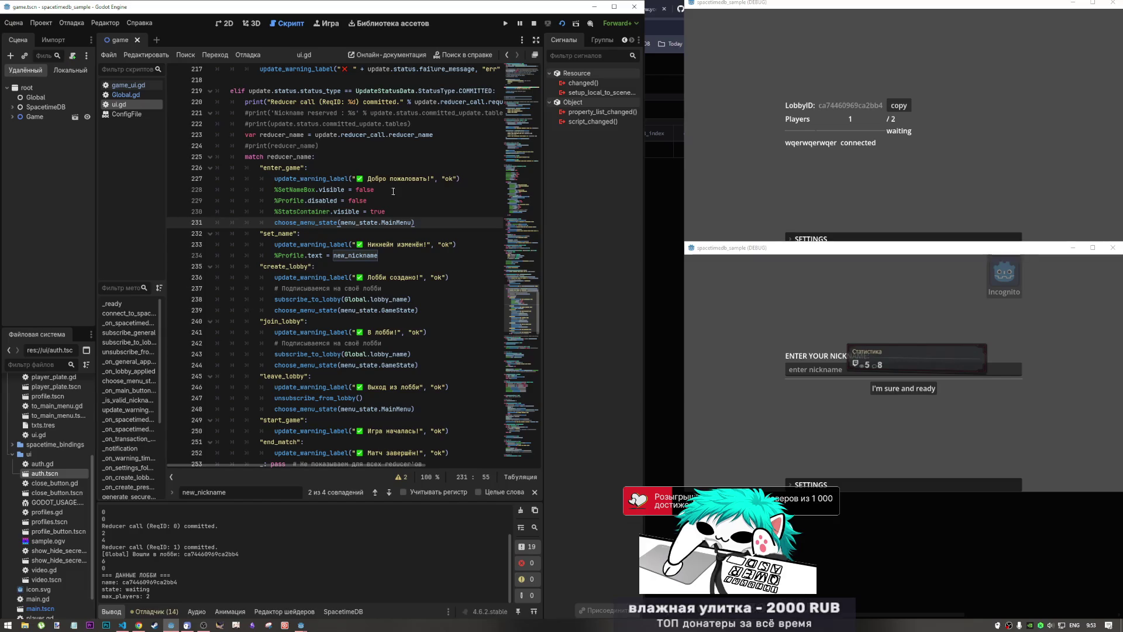
drag(300, 190, 330, 190)
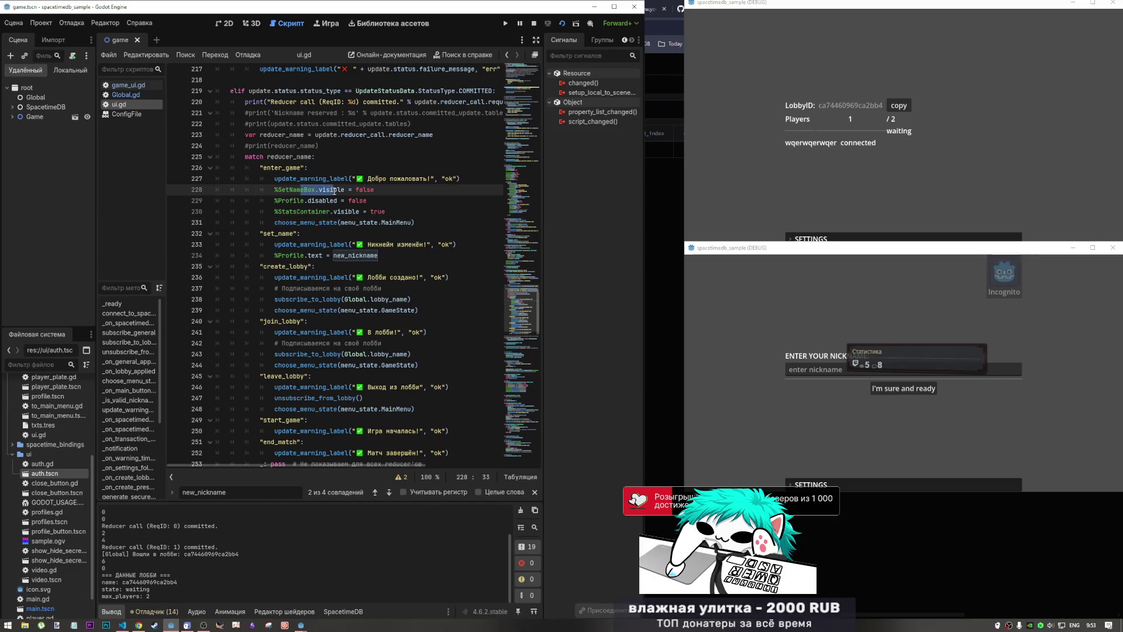
drag(304, 201, 357, 201)
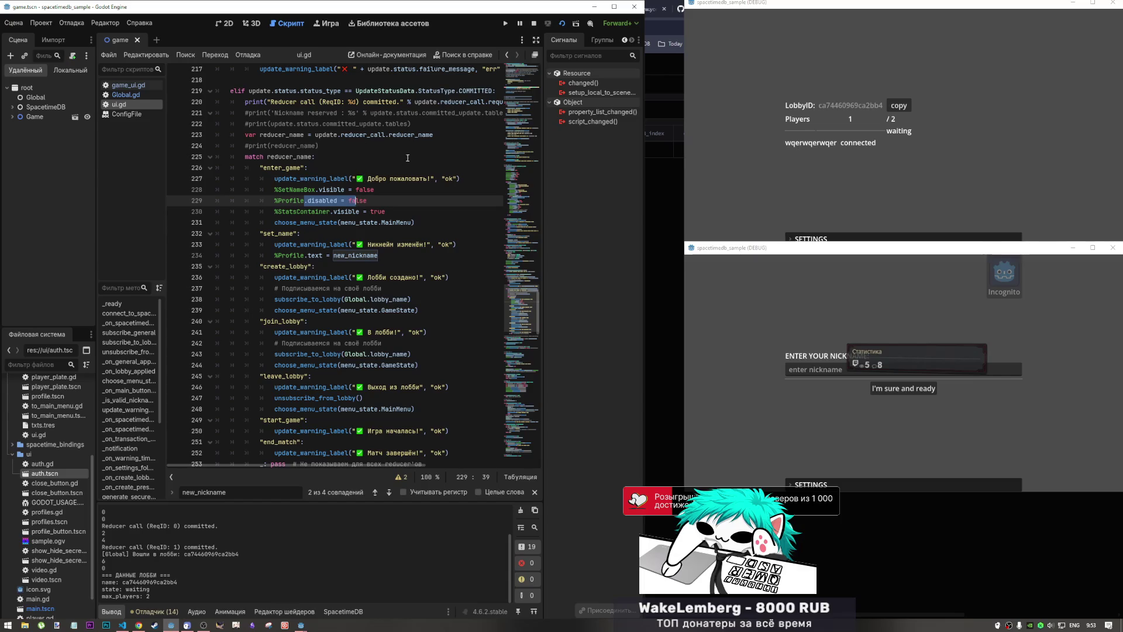
drag(521, 310, 517, 76)
Find new_nickname and select the '%Profile.text = new_nickname' line in set_name
click(272, 126)
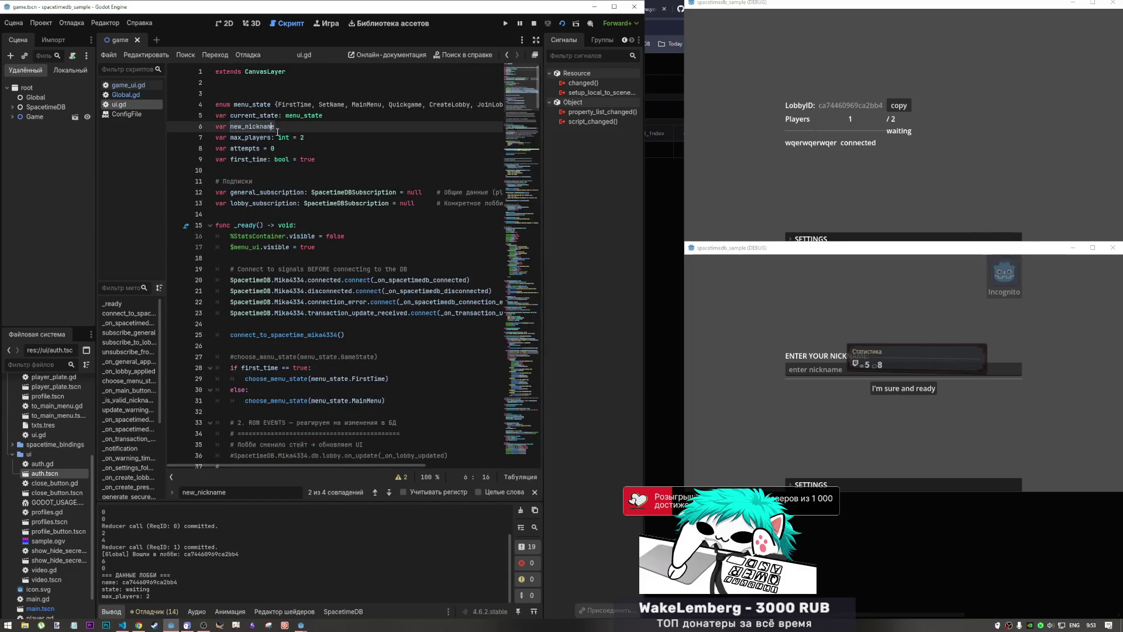
double_click(273, 126)
key(ctrl+f)
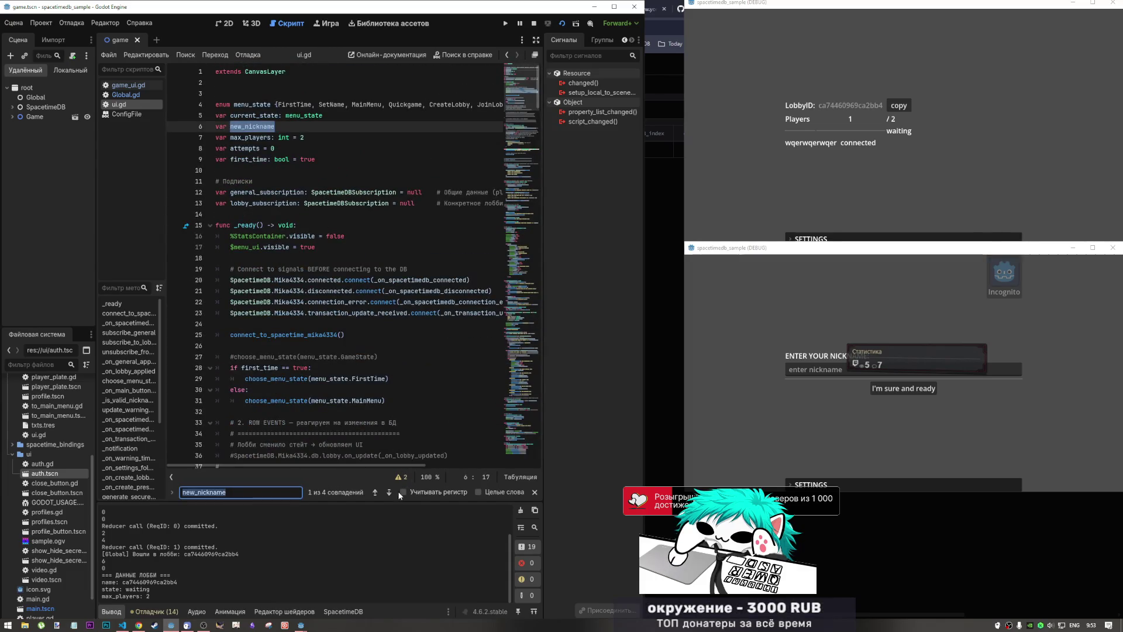
click(375, 492)
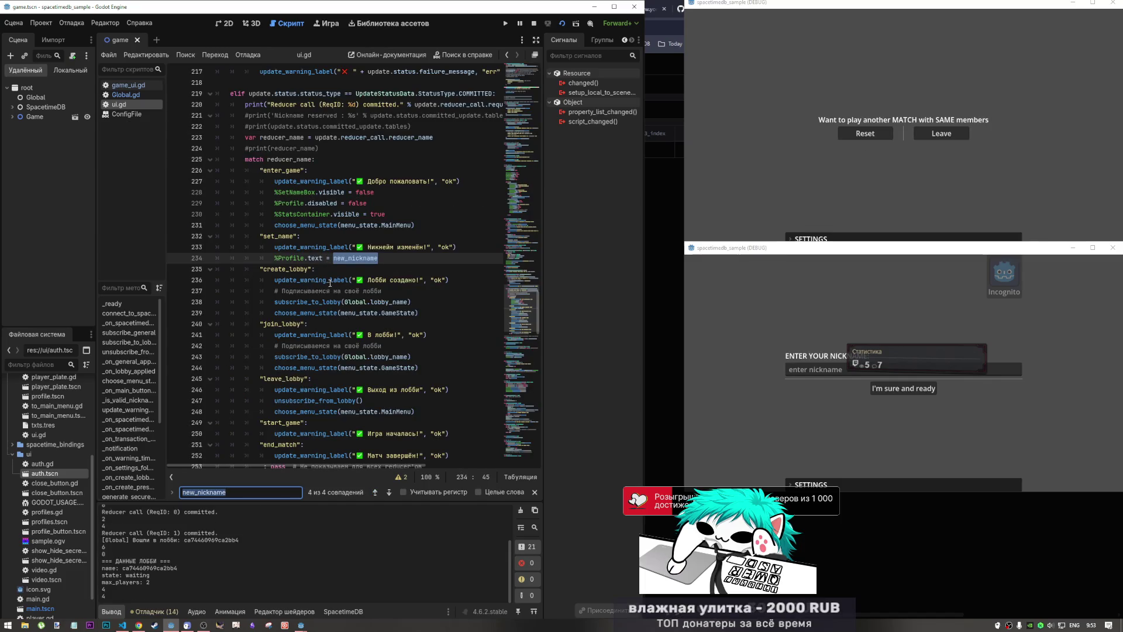
drag(387, 259, 275, 258)
key(ctrl+c)
Paste '%Profile.text = new_nickname' into the enter_game handler and save ui.gd
click(399, 210)
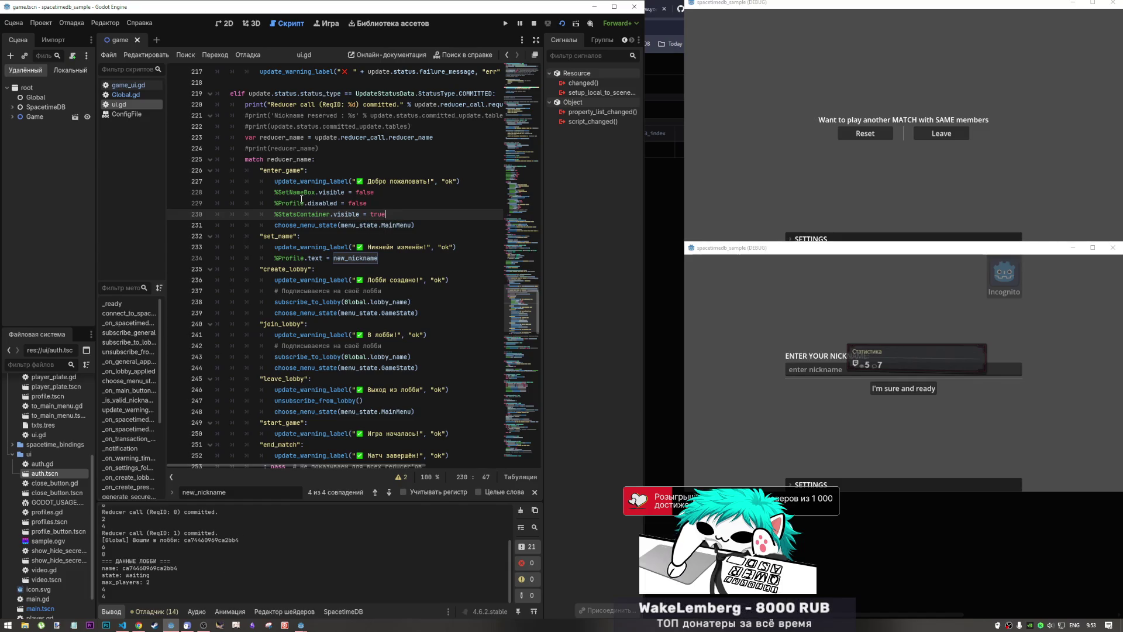
click(368, 203)
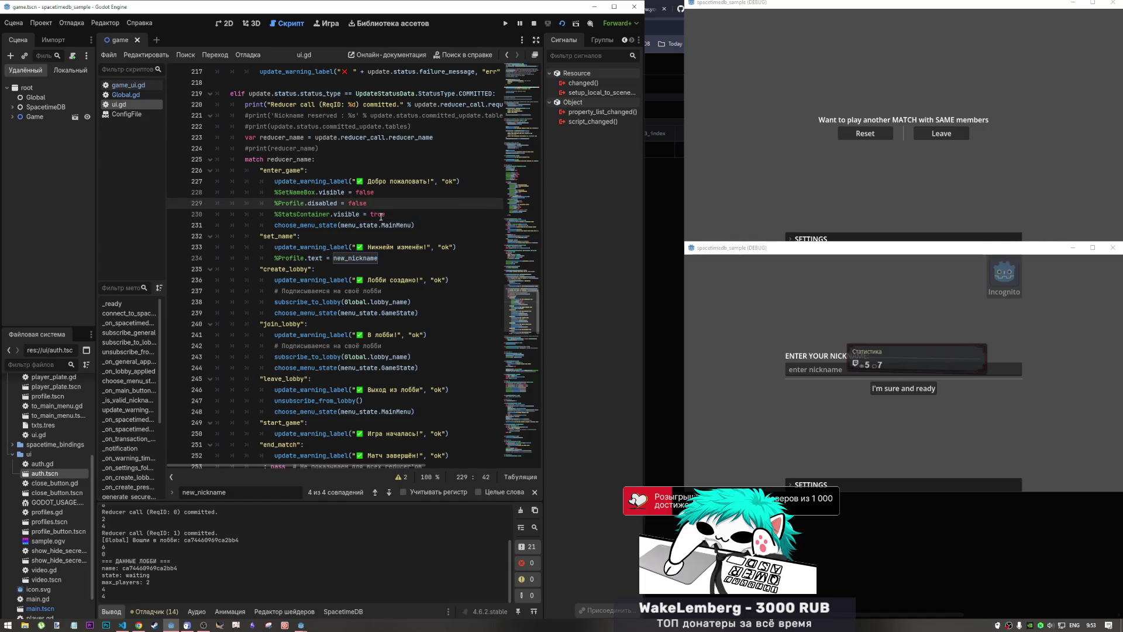
key(Return)
key(ctrl+v)
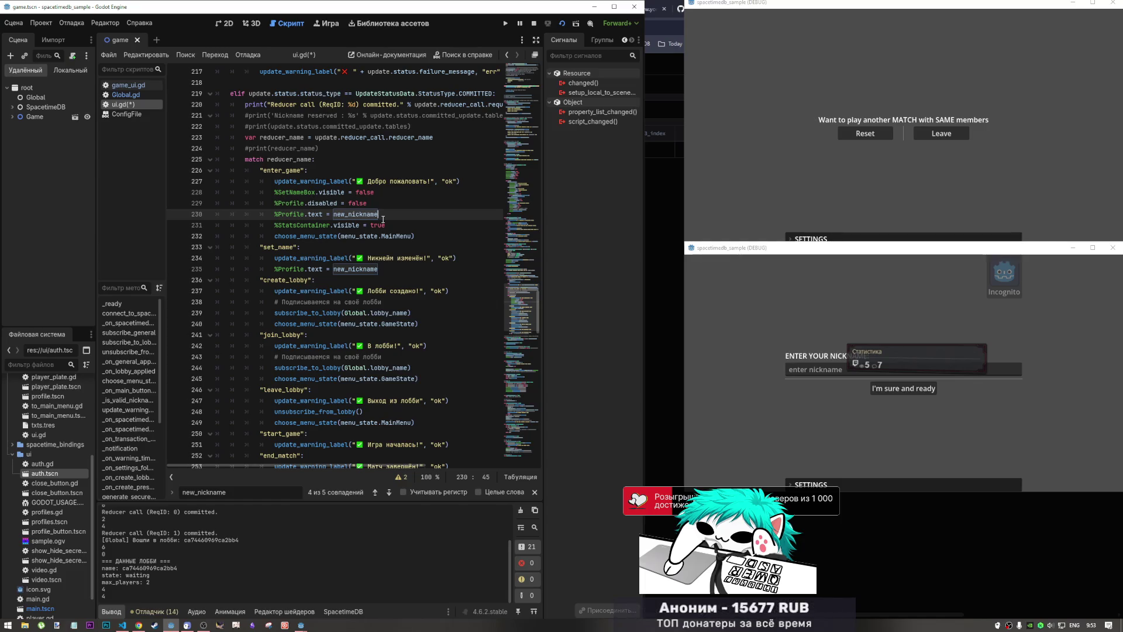
key(ctrl+s)
scroll(345, 249, up, 10)
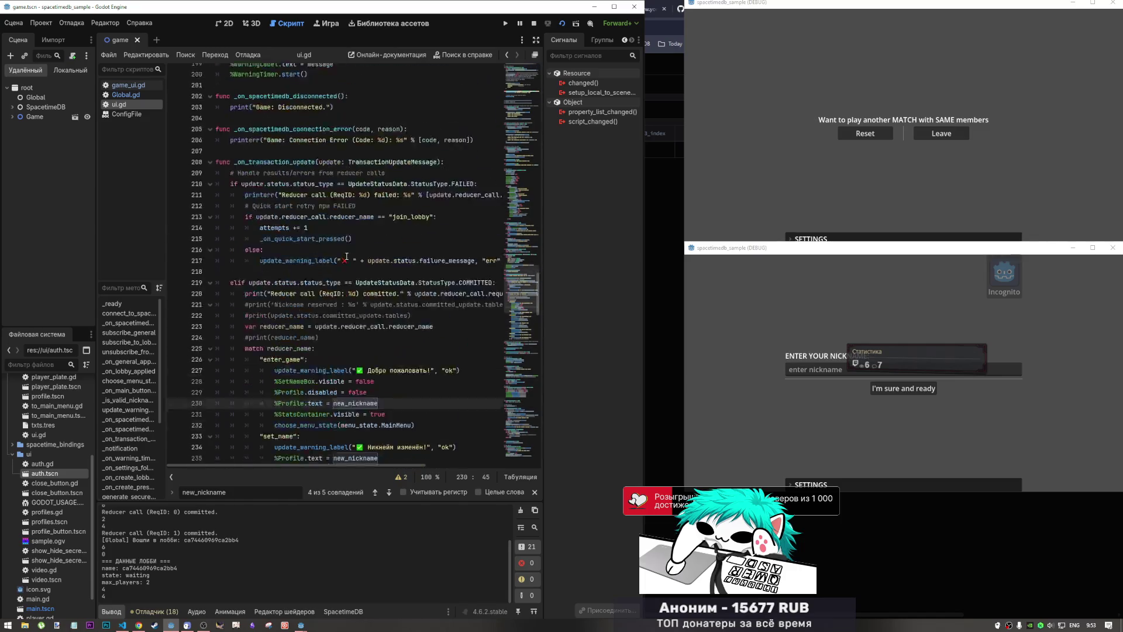
scroll(524, 350, down, 15)
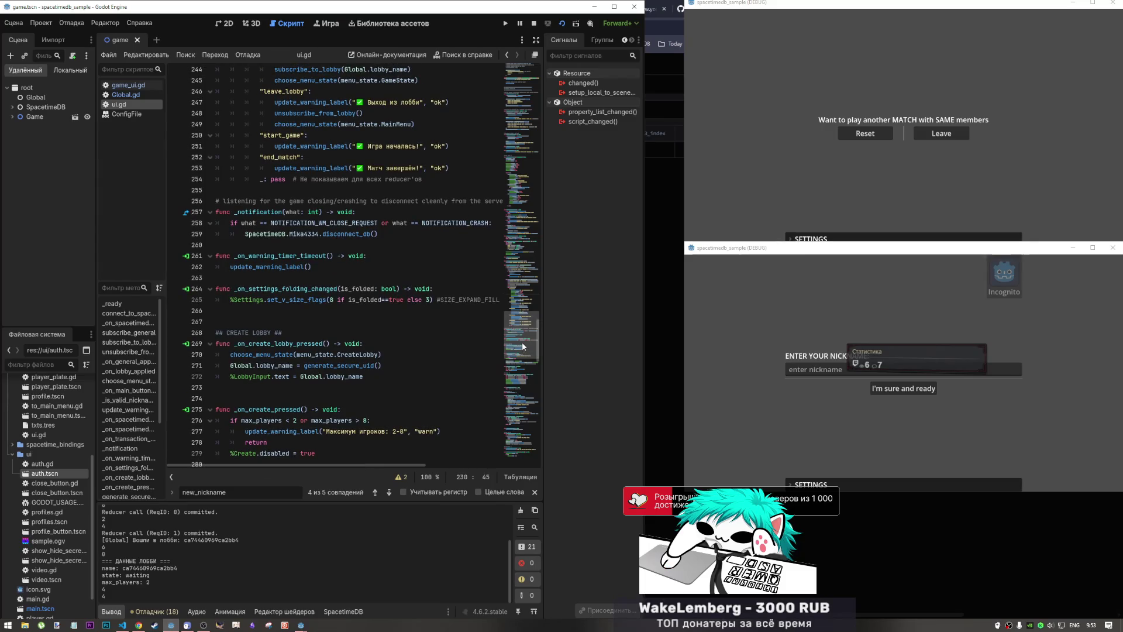
scroll(447, 353, down, 3)
scroll(447, 353, down, 19)
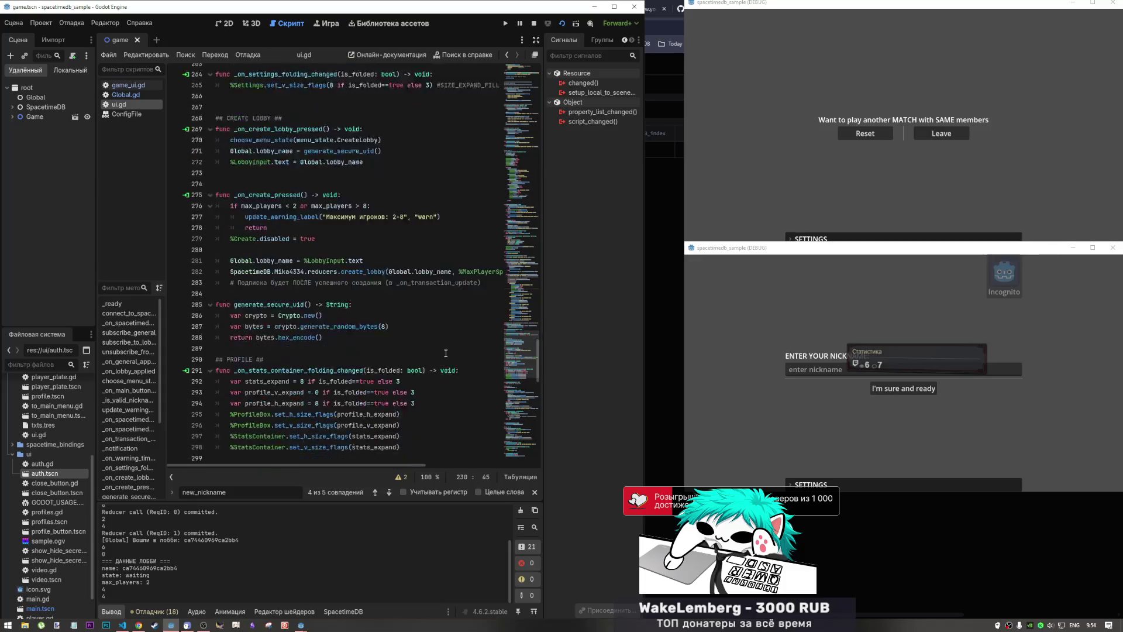
scroll(447, 330, up, 20)
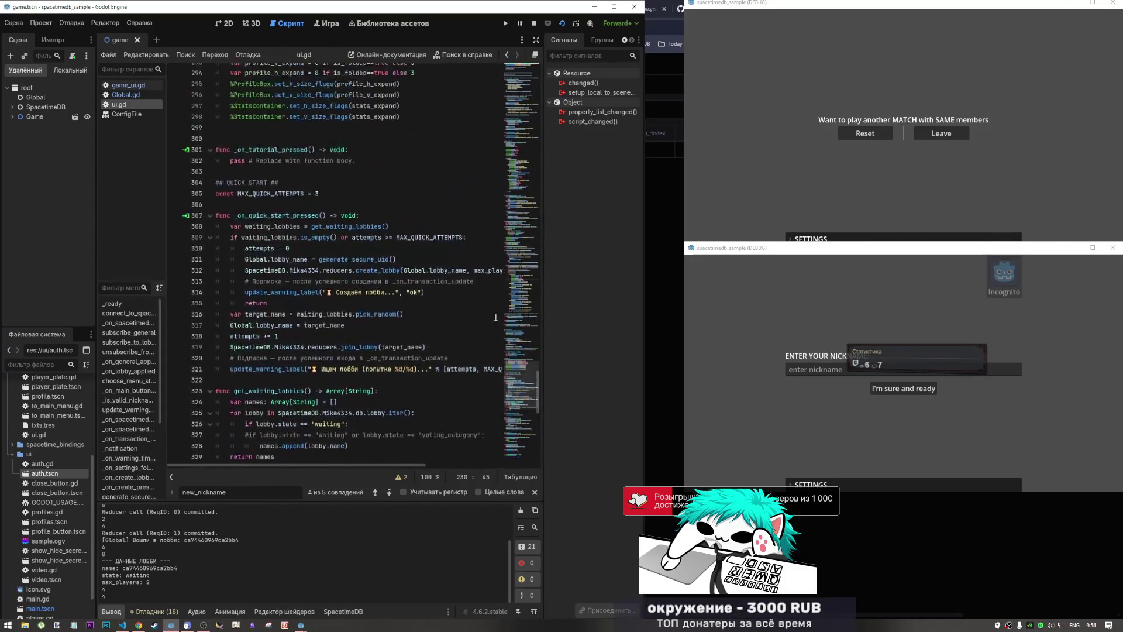
scroll(519, 306, up, 3)
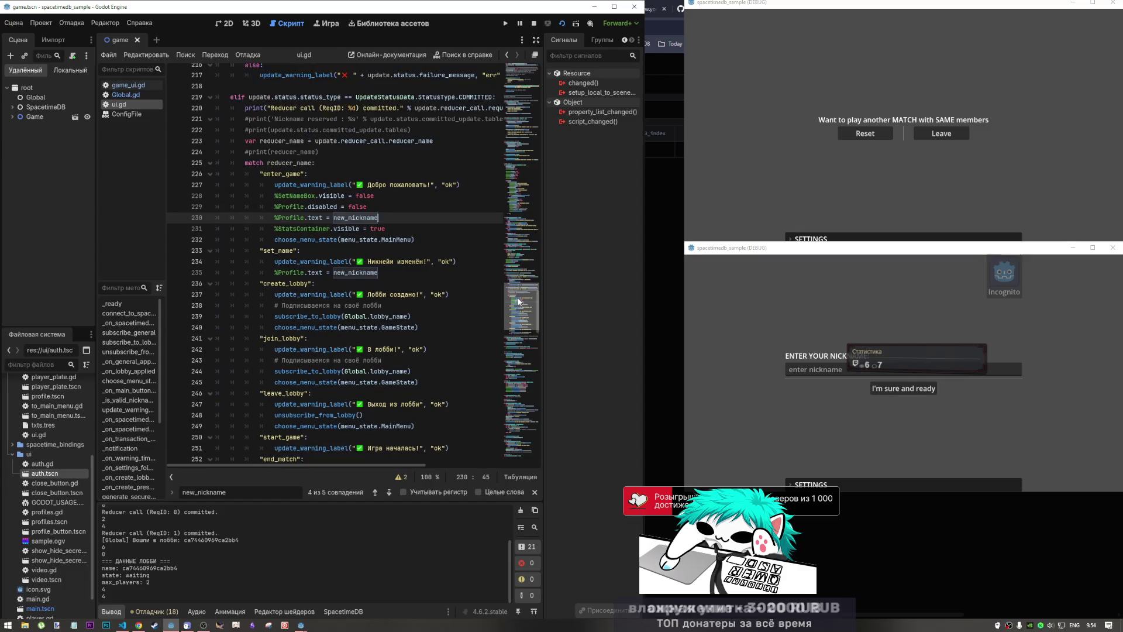
click(402, 213)
click(402, 213)
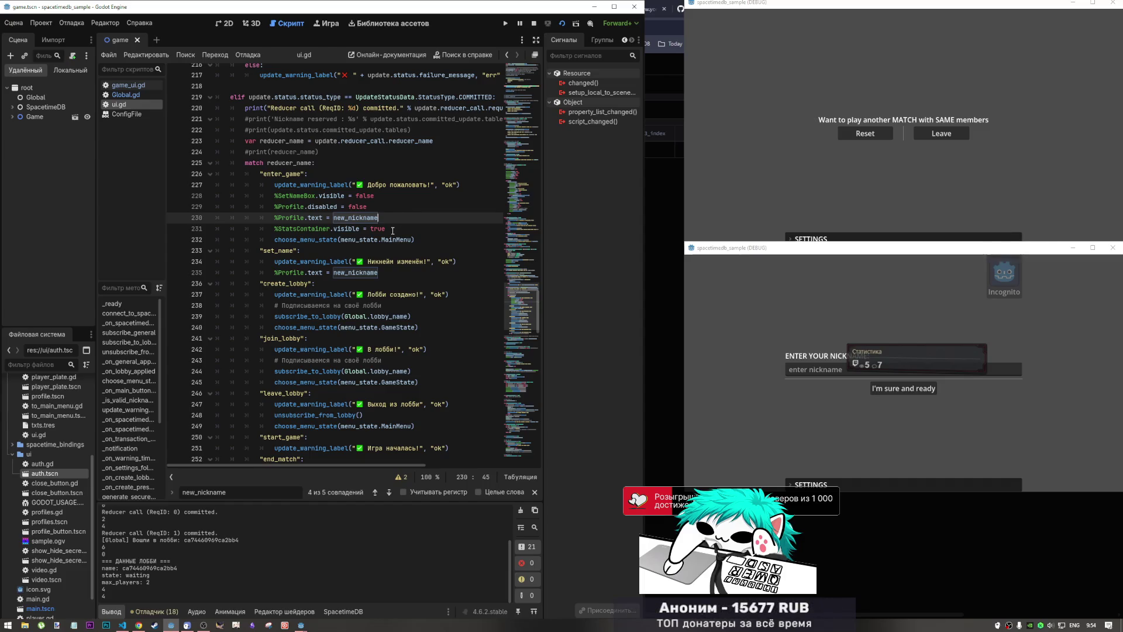
drag(517, 307, 520, 86)
click(127, 86)
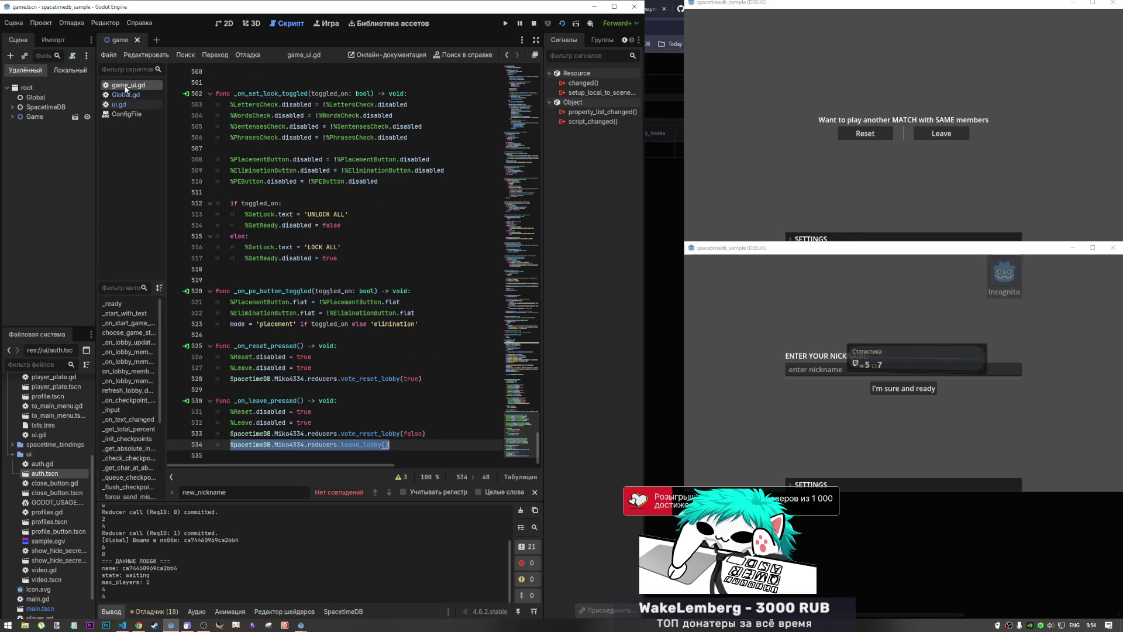
click(130, 96)
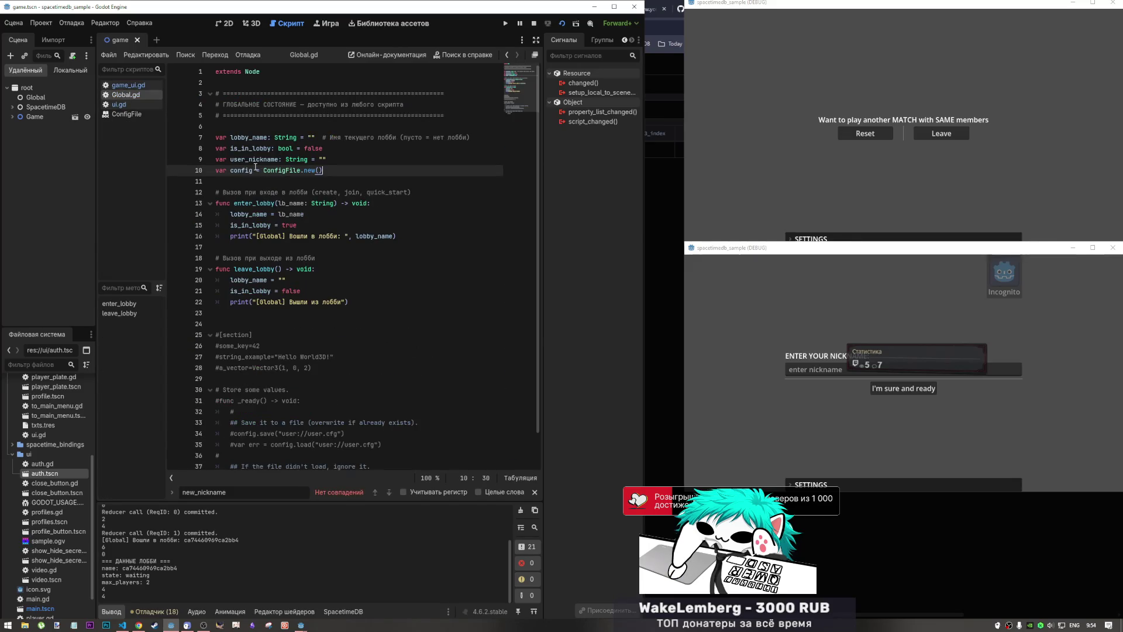
double_click(253, 159)
key(ctrl+c)
click(130, 104)
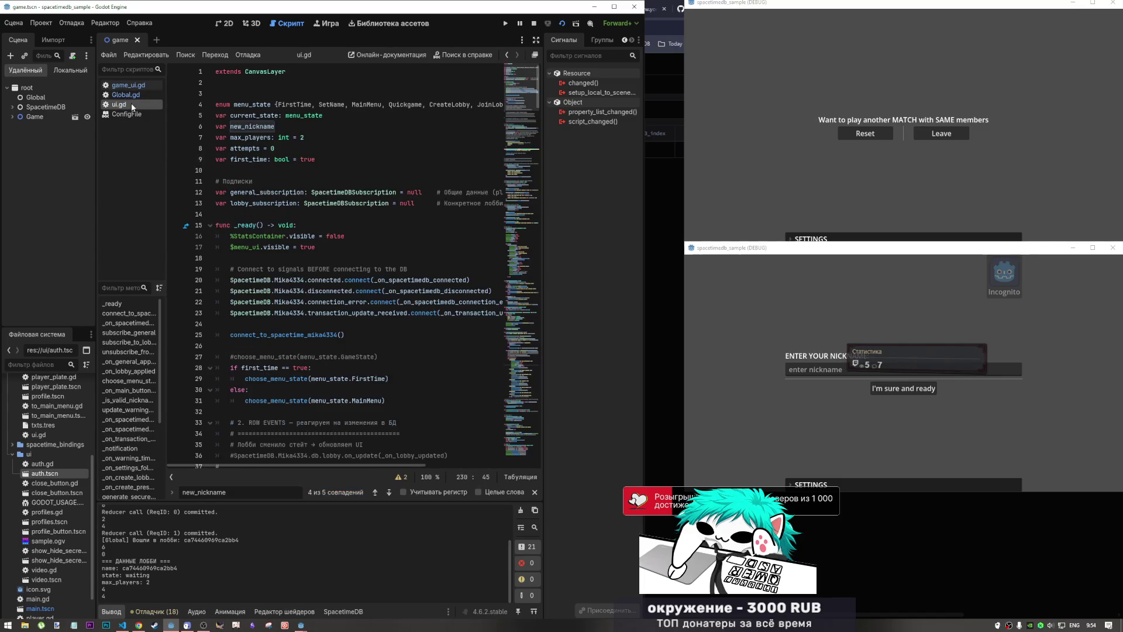
scroll(318, 302, down, 10)
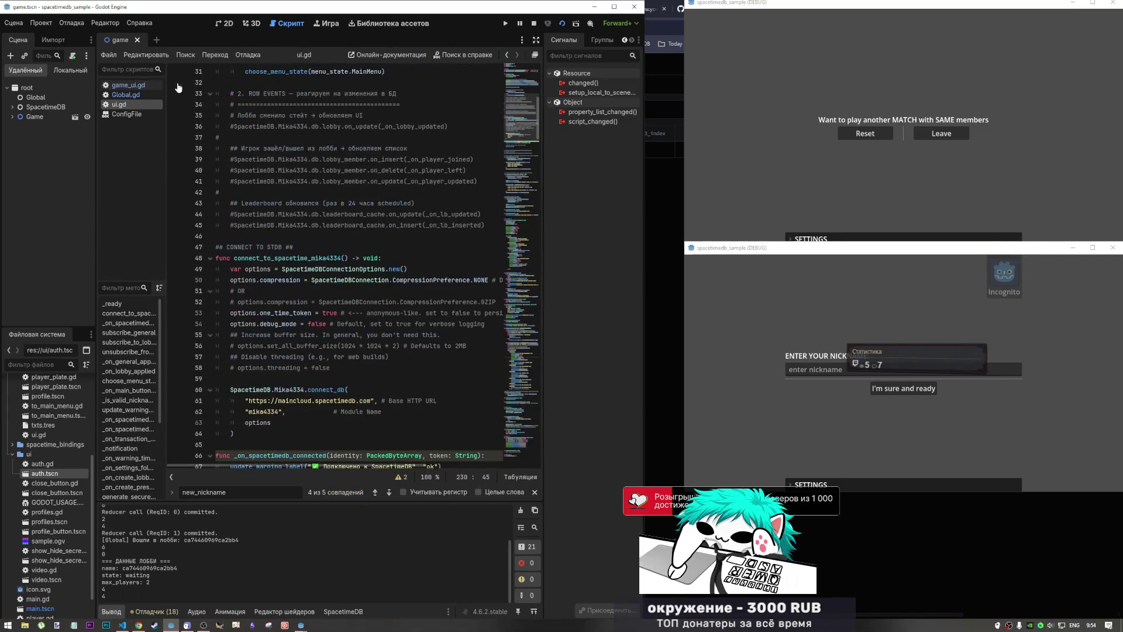
drag(524, 115, 525, 291)
scroll(387, 230, down, 5)
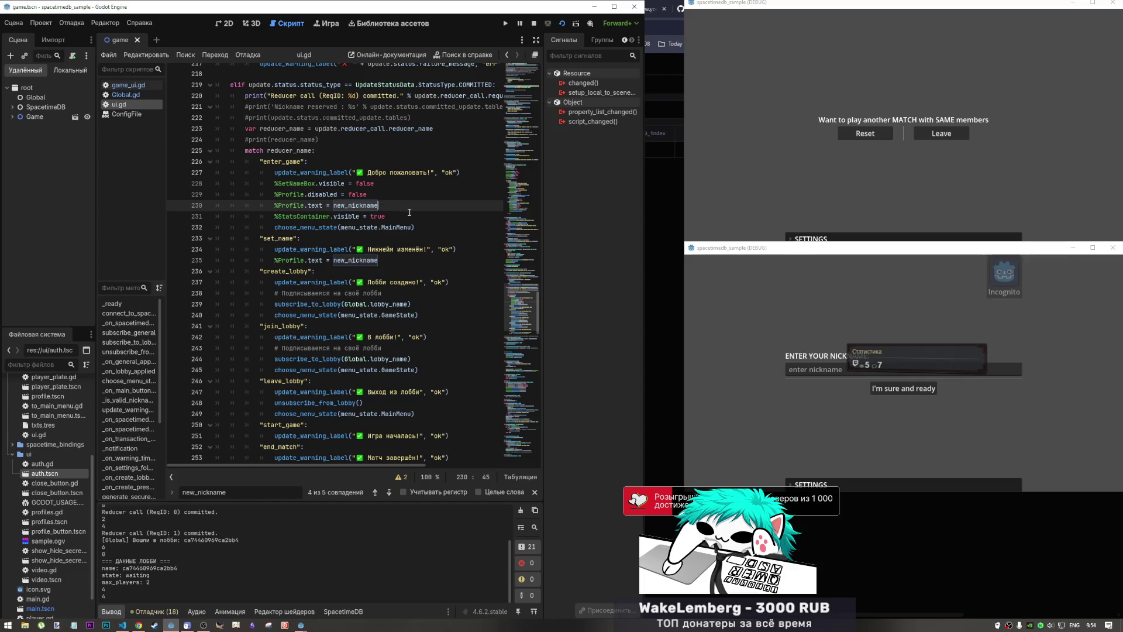
Write 'Global.user_nickname = new_nickname' on line 231 of the enter_game handler
key(ctrl+v)
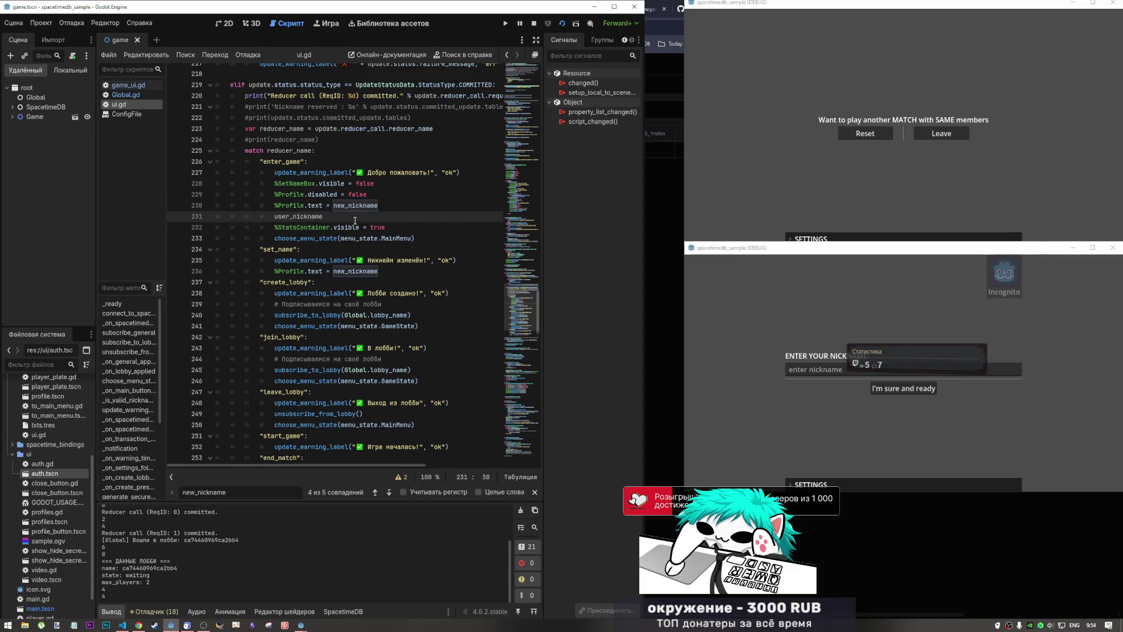
key(Home)
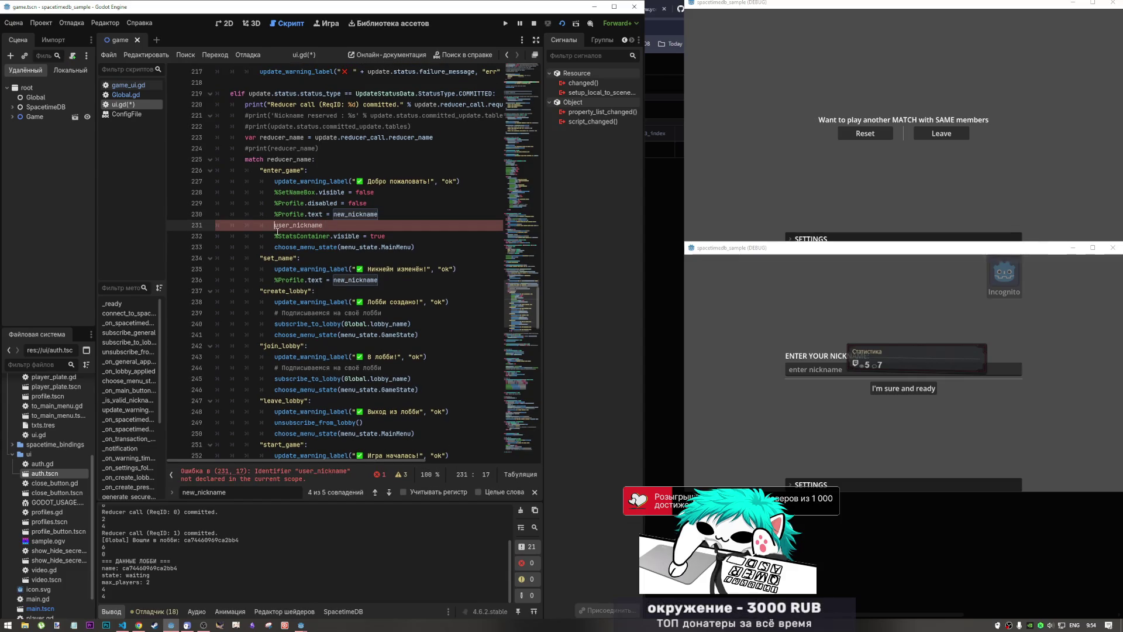
text(.)
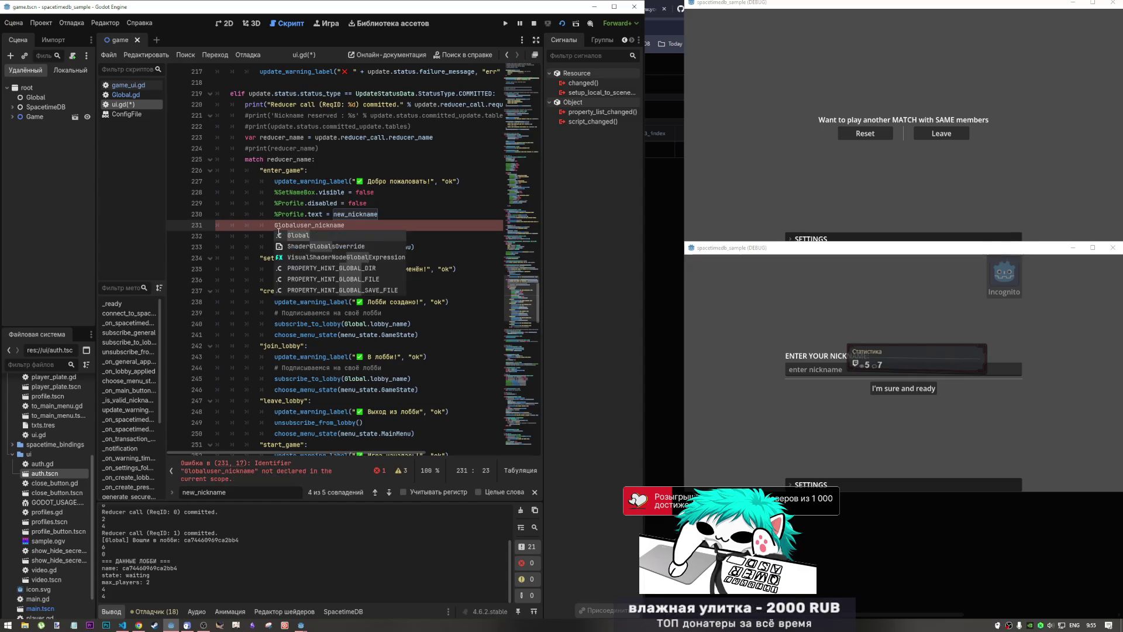
click(365, 224)
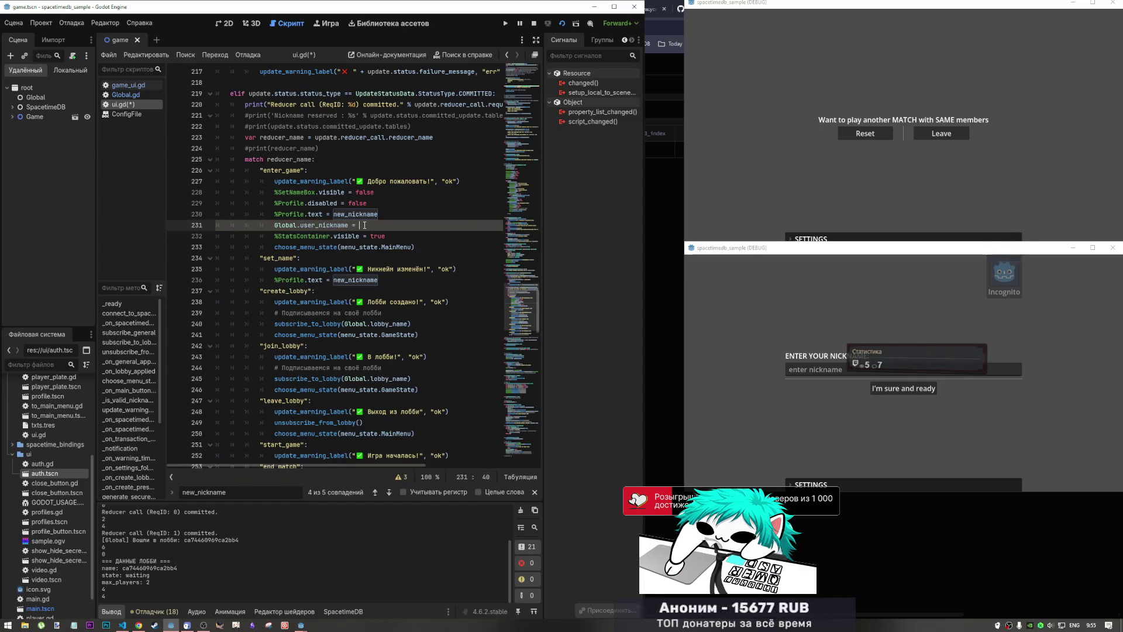
text(=)
click(303, 214)
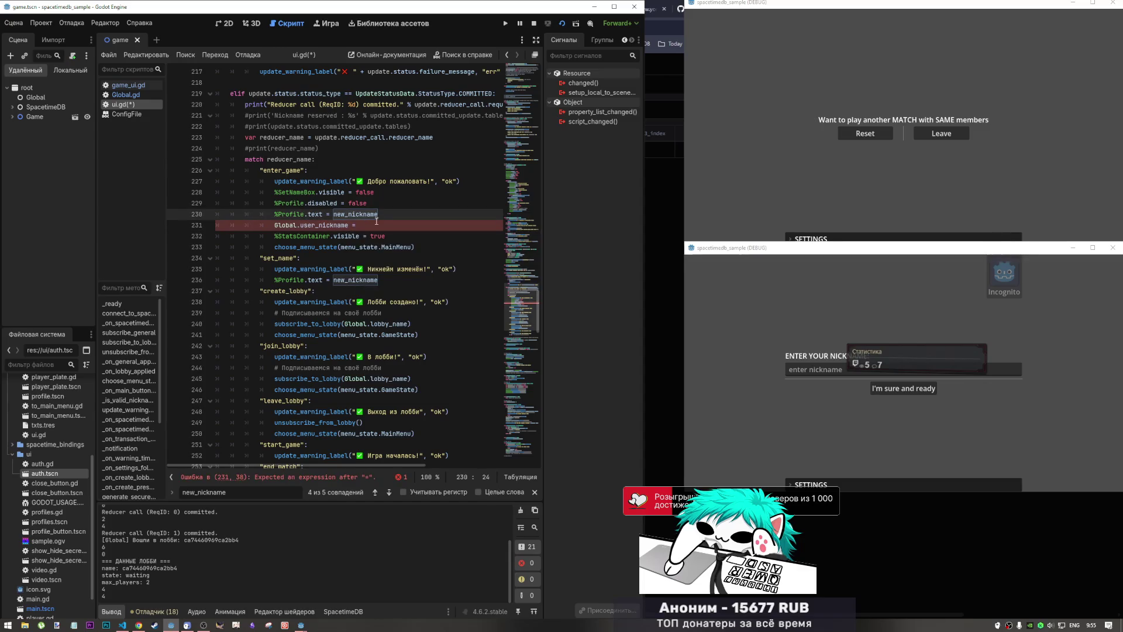
click(367, 228)
text(new_nickname)
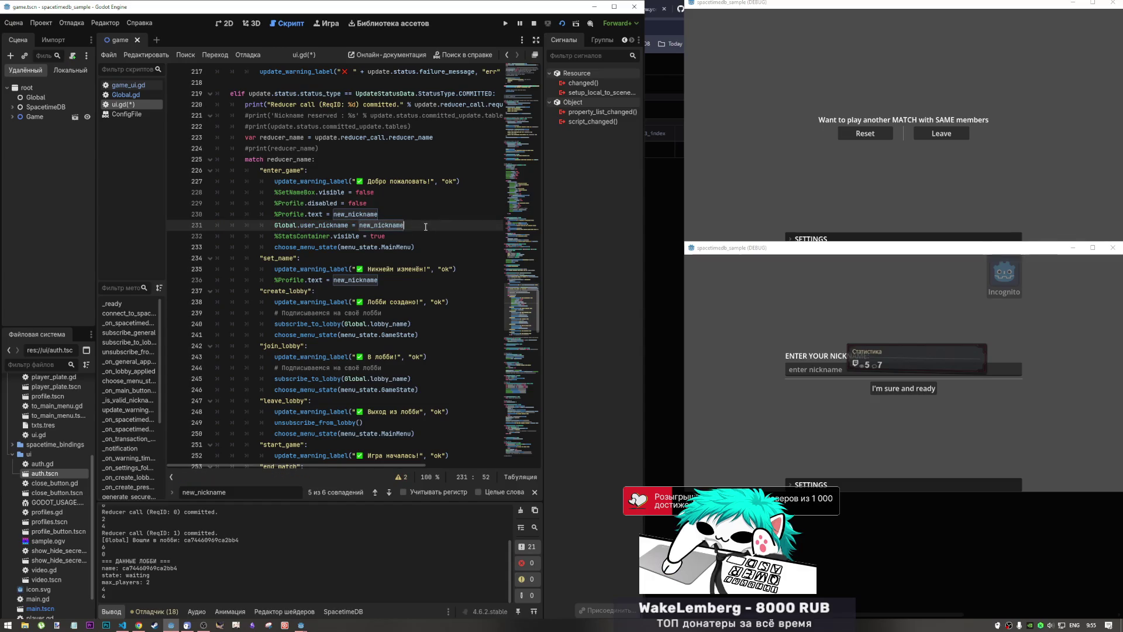
shift+click(318, 216)
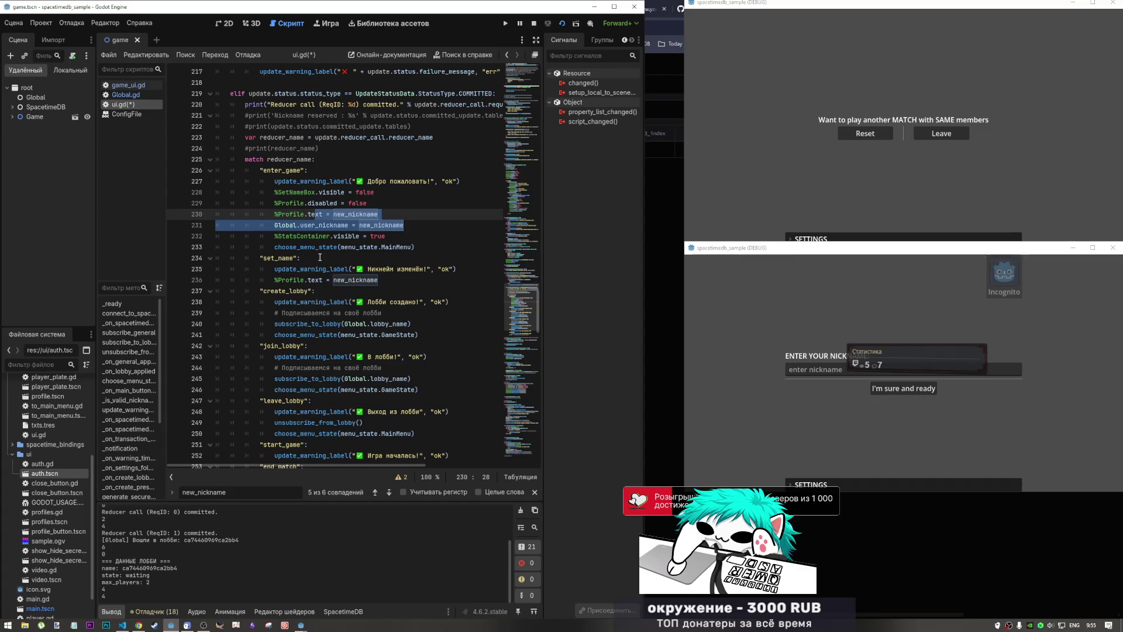
Check the user_nickname variable in Global.gd, then select 'Global' on line 231 of ui.gd
click(125, 96)
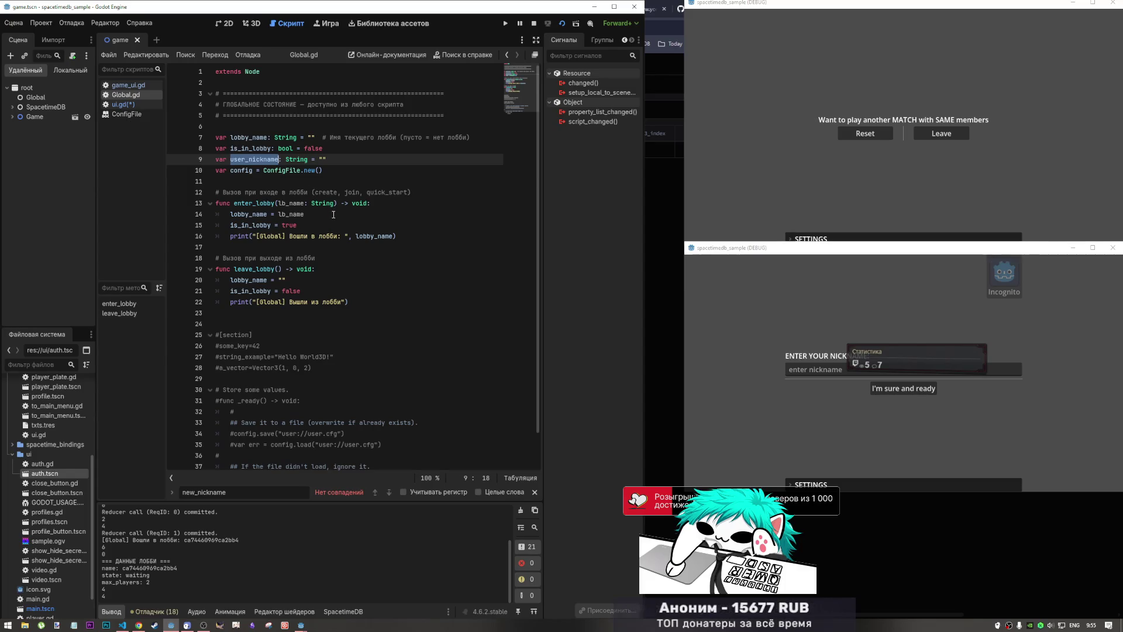
click(122, 105)
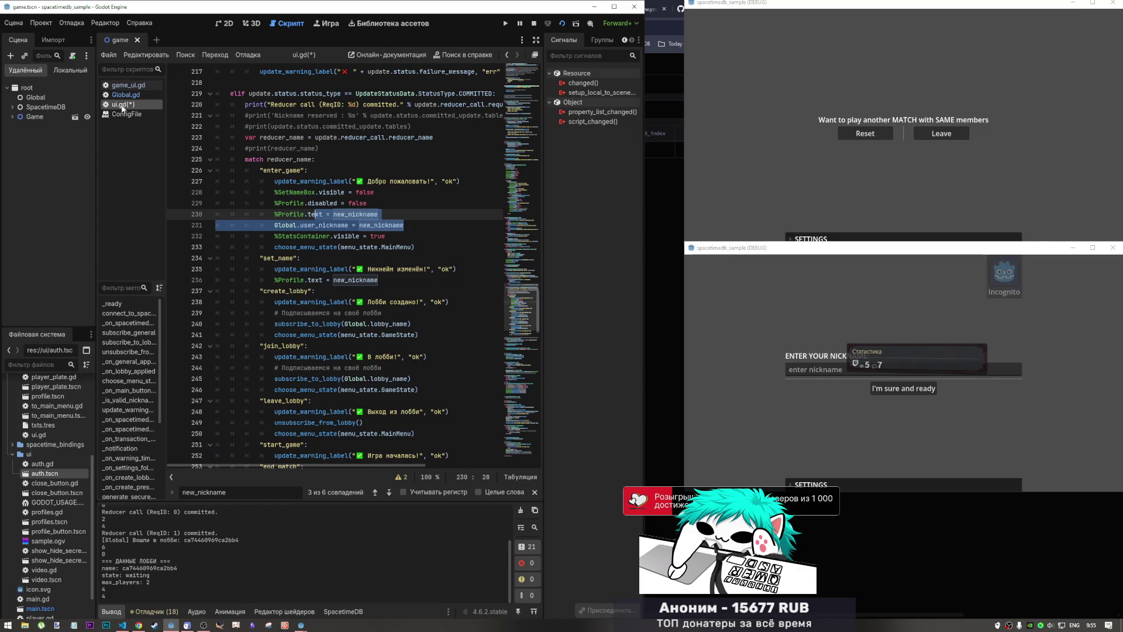
click(132, 95)
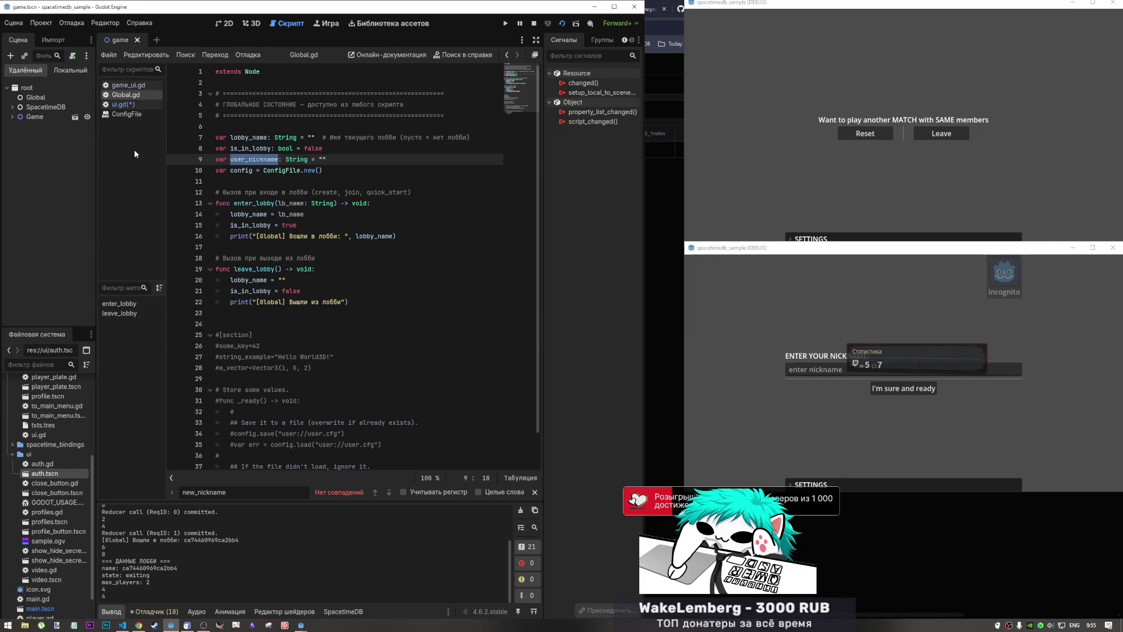
click(131, 104)
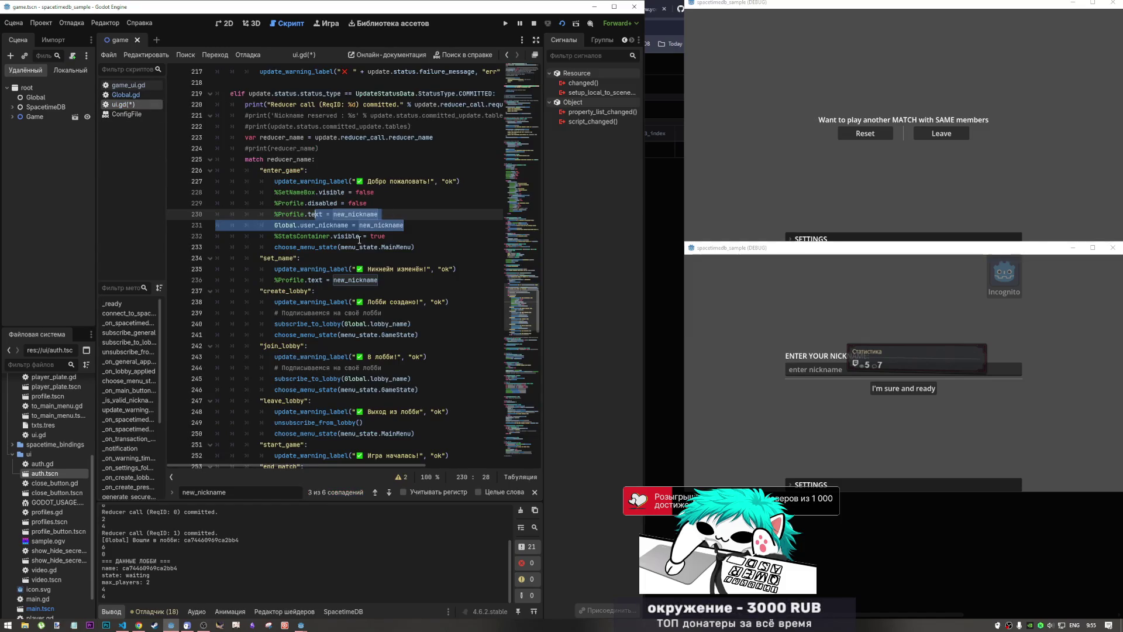
click(300, 225)
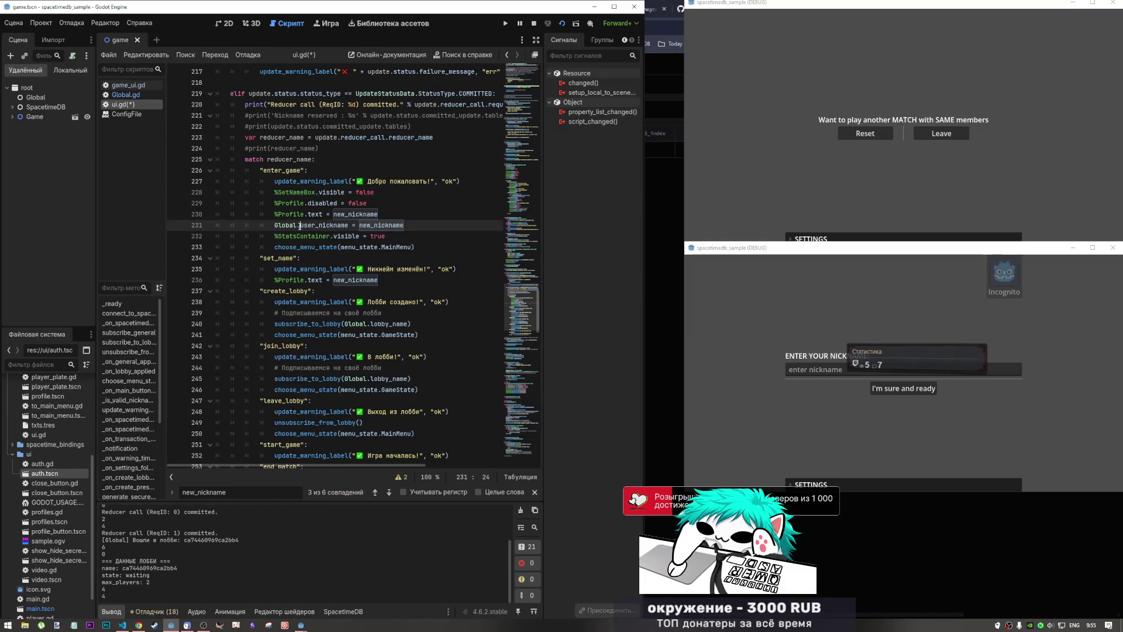
drag(297, 225, 276, 225)
Step through the Global matches in ui.gd (lines 231, 273, 312) down to lobby_name on line 318
key(ctrl+f)
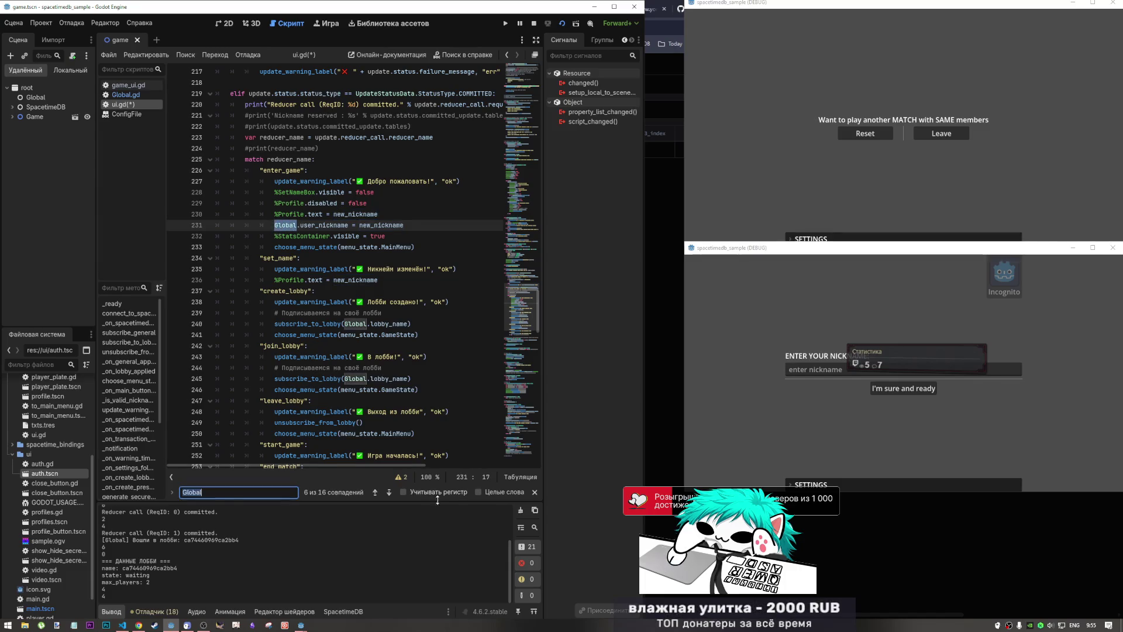
click(392, 494)
click(389, 493)
click(375, 492)
click(375, 492)
click(375, 492)
click(389, 492)
click(389, 492)
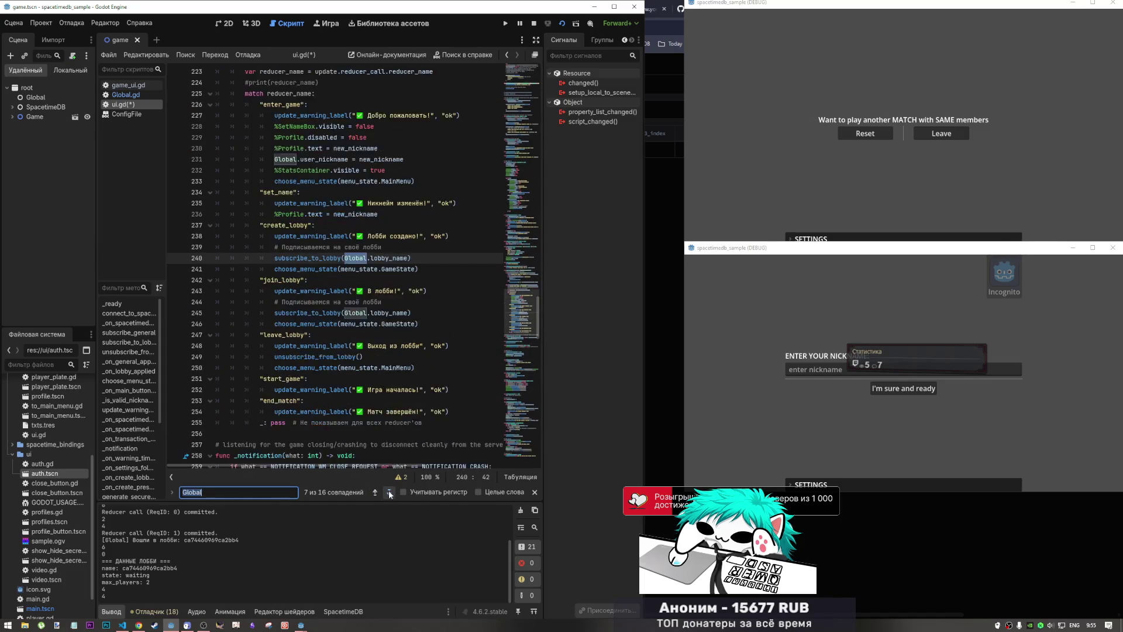
click(389, 492)
click(389, 492)
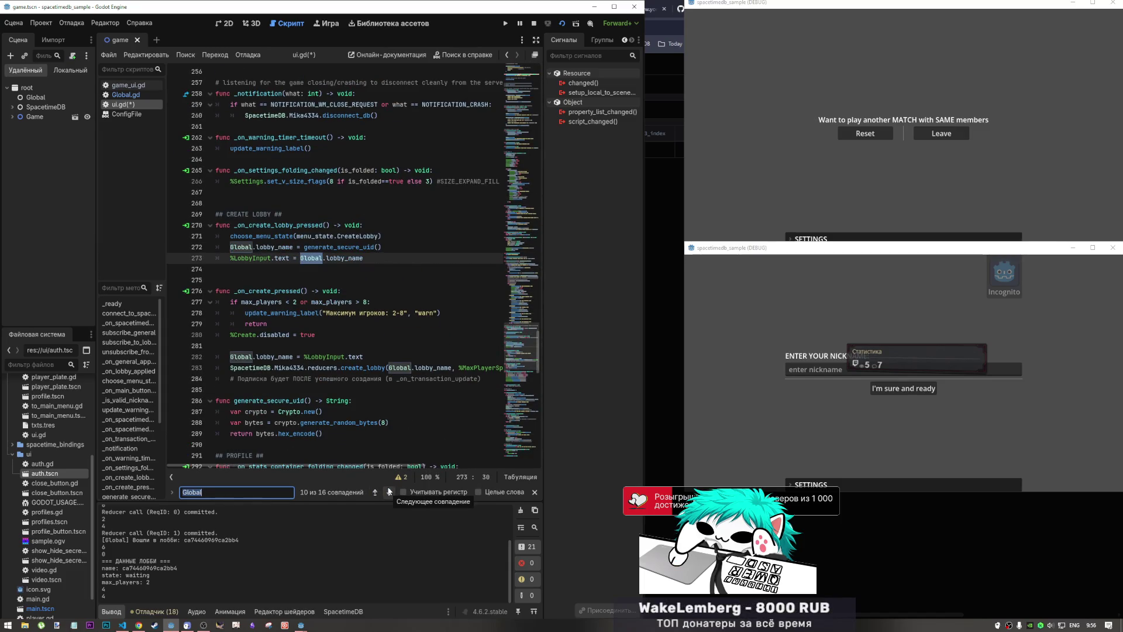
click(389, 492)
click(389, 492)
click(389, 492)
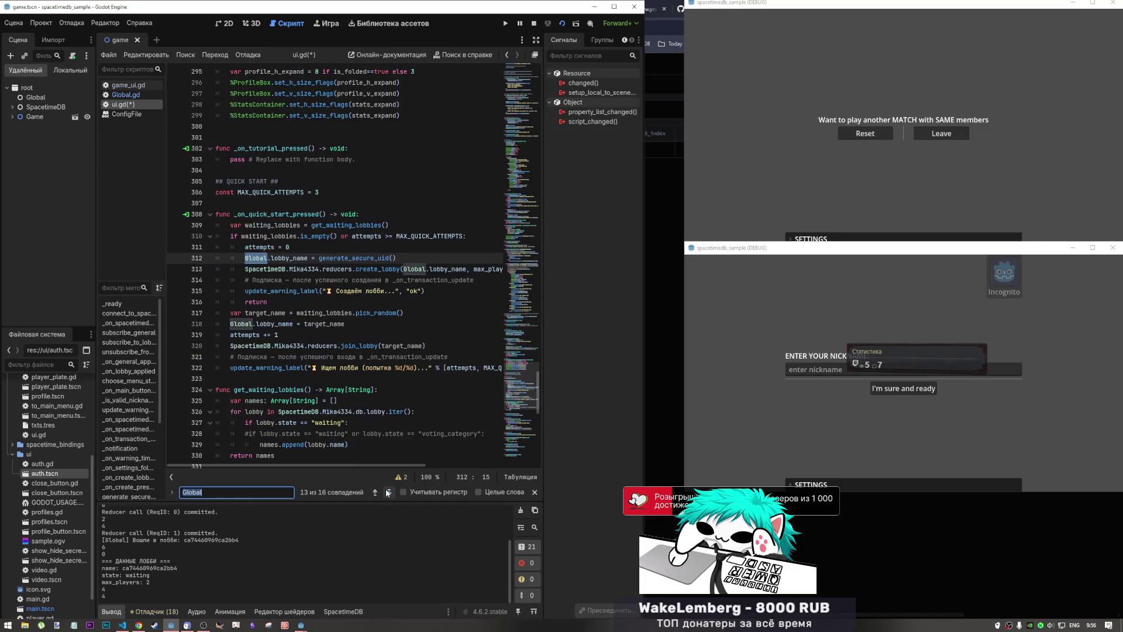
click(388, 492)
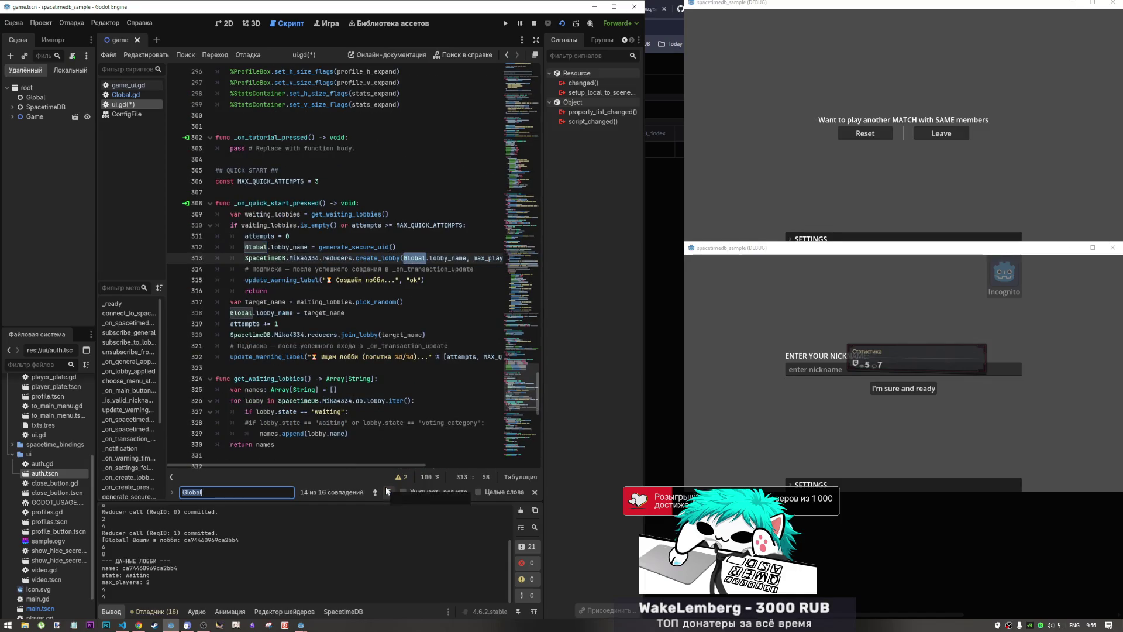
click(388, 492)
double_click(273, 258)
Step through the lobby_name matches in ui.gd (lines 97, 101, 122, 313, 339, 343)
key(ctrl+f)
click(389, 492)
click(389, 492)
click(389, 492)
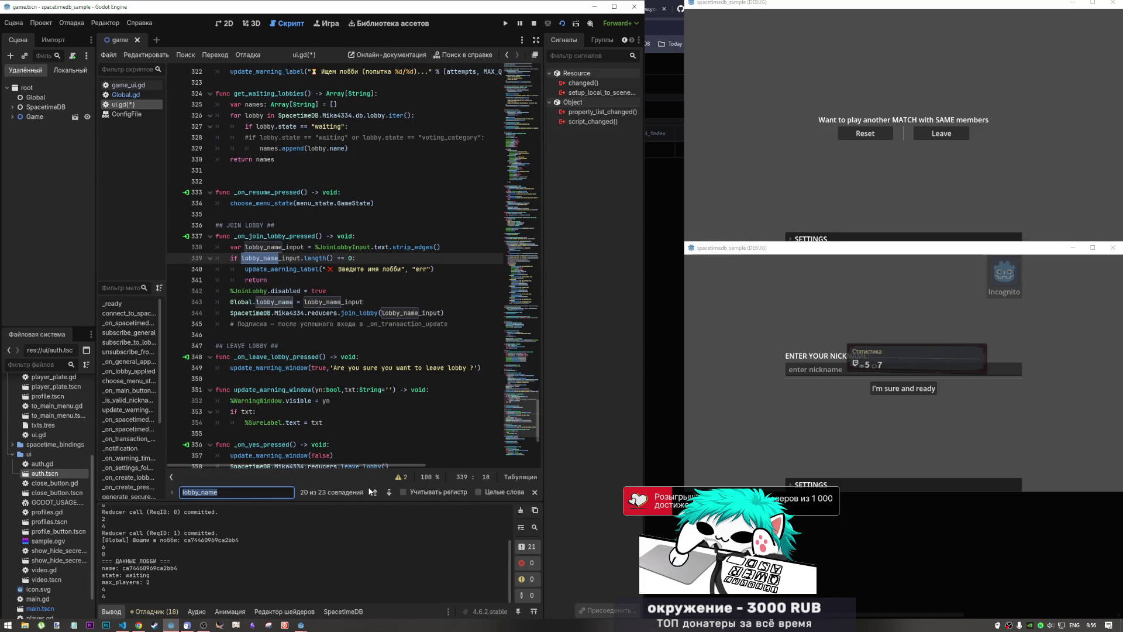
click(390, 492)
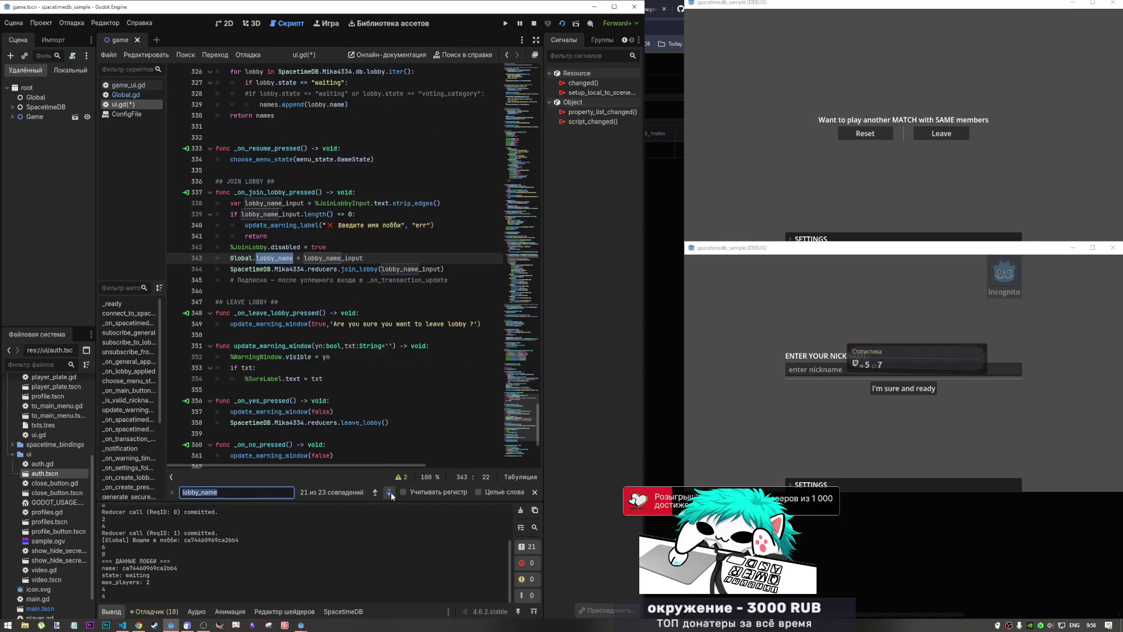
click(391, 492)
click(391, 492)
click(391, 492)
click(391, 492)
click(390, 492)
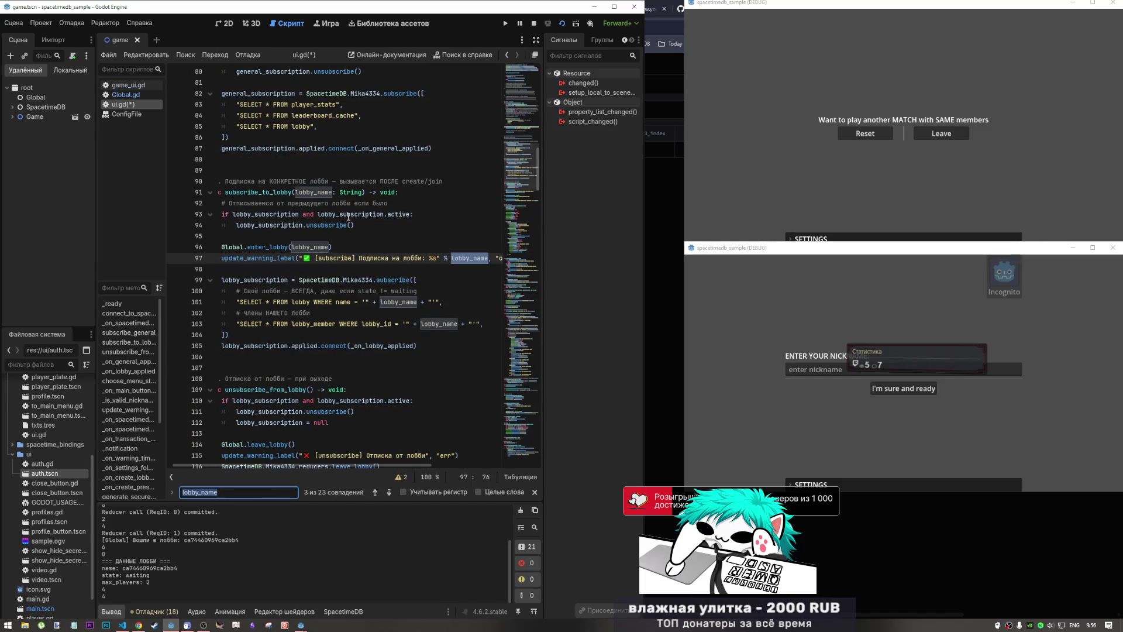
click(390, 492)
click(390, 493)
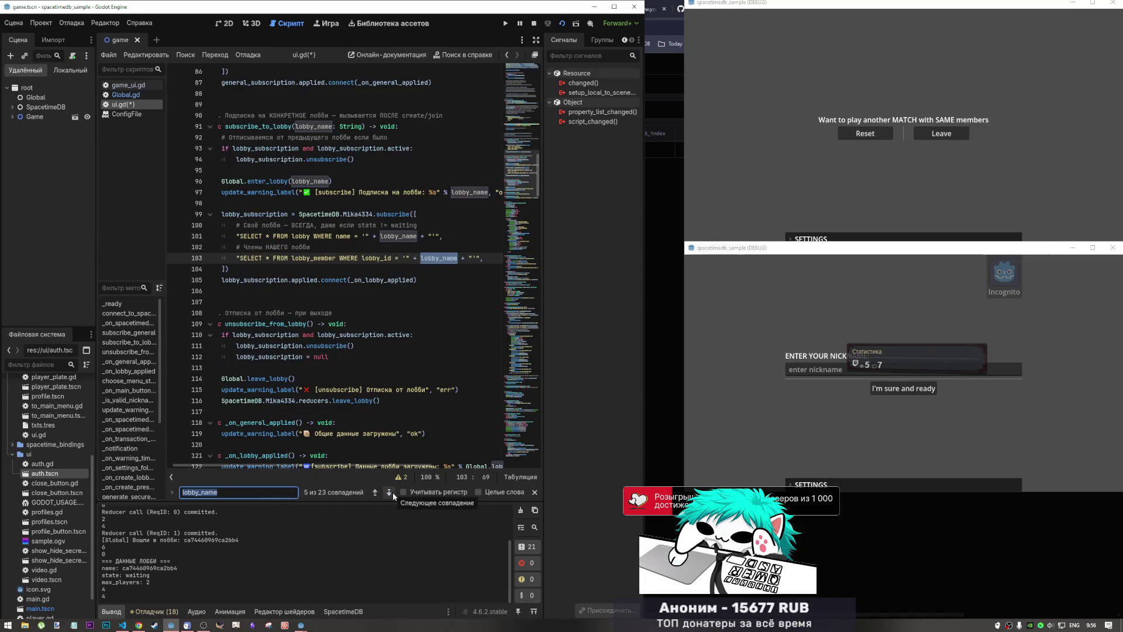
click(390, 493)
click(375, 493)
click(375, 492)
click(375, 492)
click(375, 493)
click(375, 492)
click(375, 492)
click(375, 493)
click(375, 492)
click(375, 492)
click(375, 493)
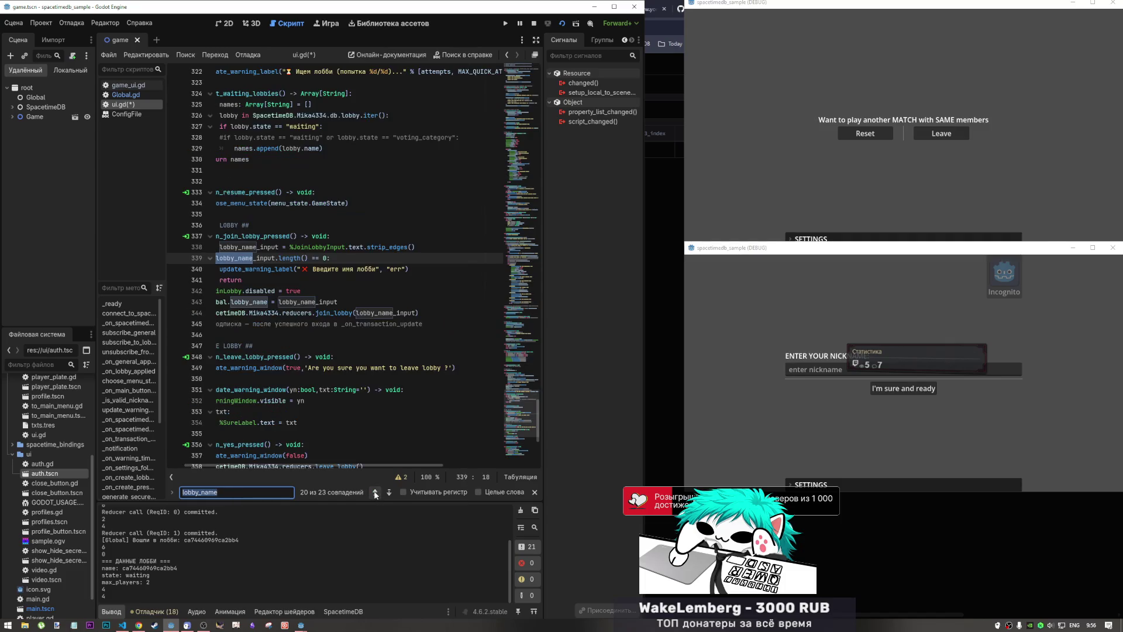
click(375, 492)
Move back to the reducer handler block around lines 238–240
scroll(394, 270, up, 20)
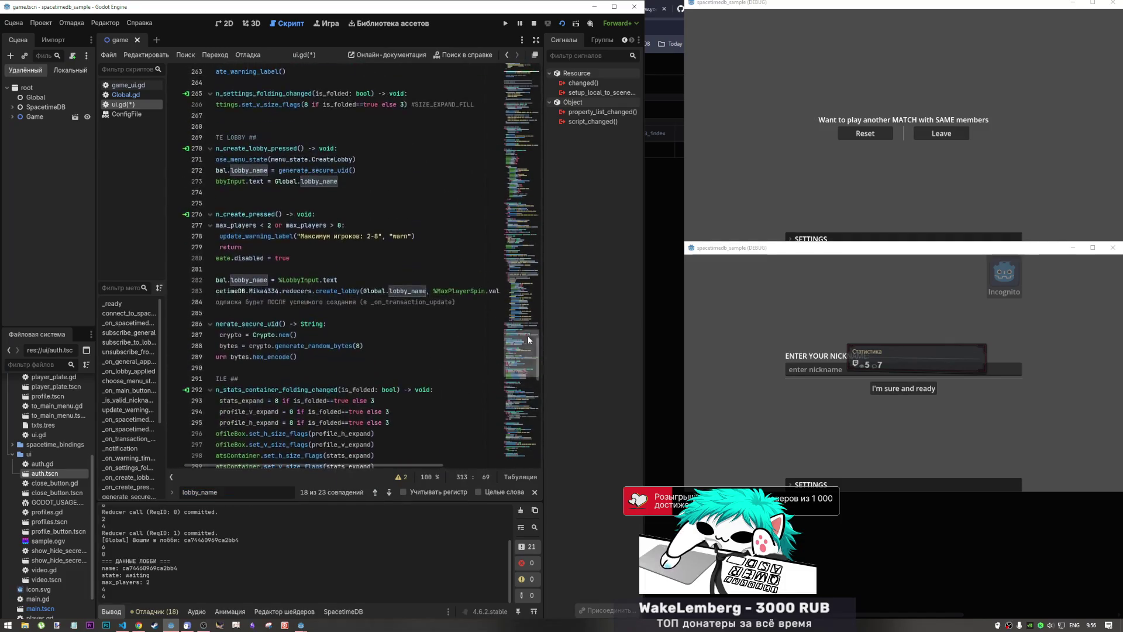
drag(522, 223, 516, 264)
scroll(515, 261, down, 15)
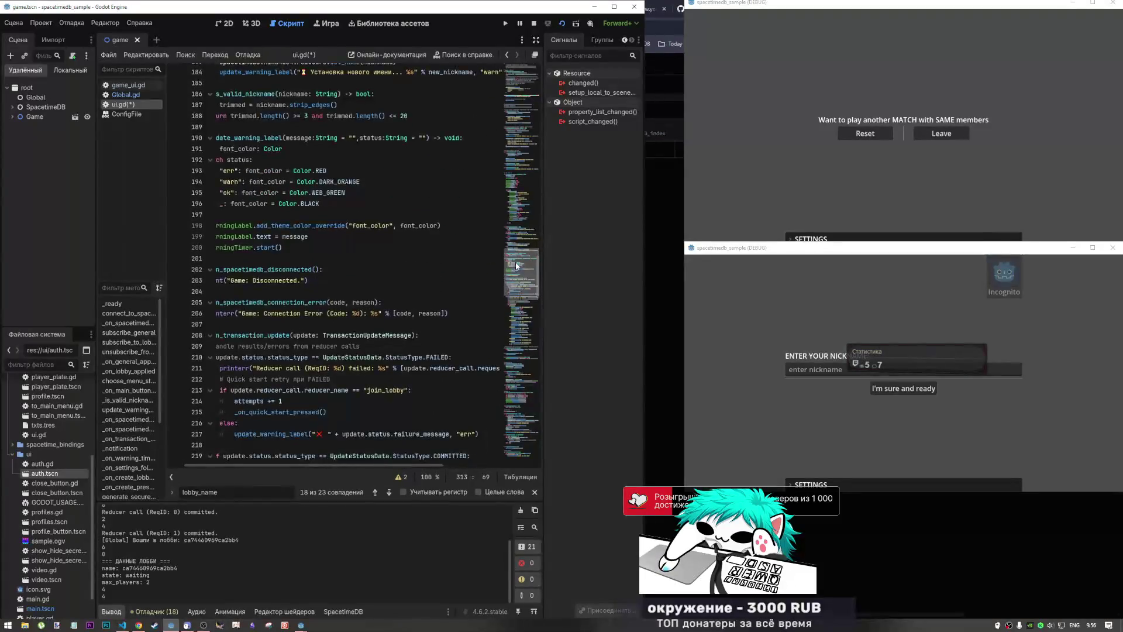
click(386, 272)
key(Up)
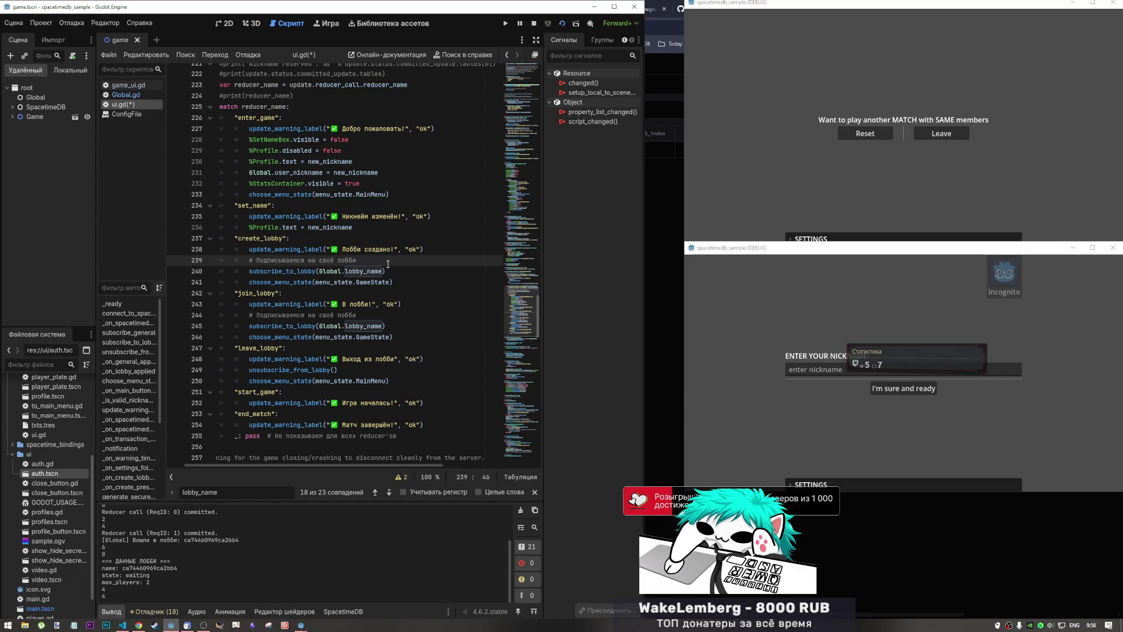
Save ui.gd with the nickname handling changes and switch to the SpacetimeDB tables page
click(382, 250)
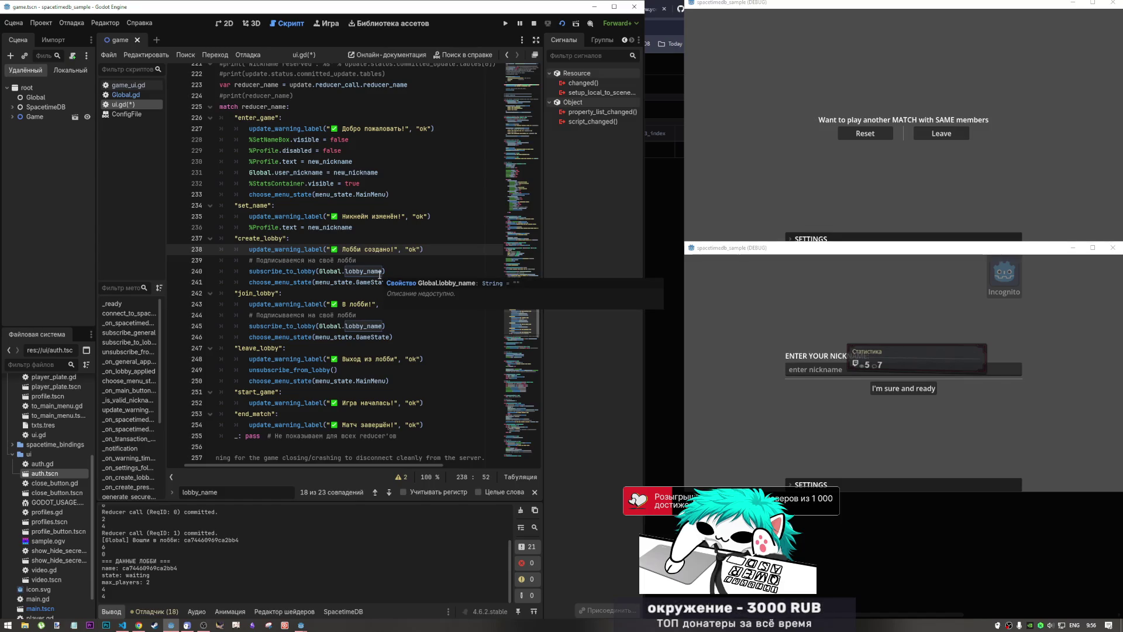
scroll(368, 281, up, 1)
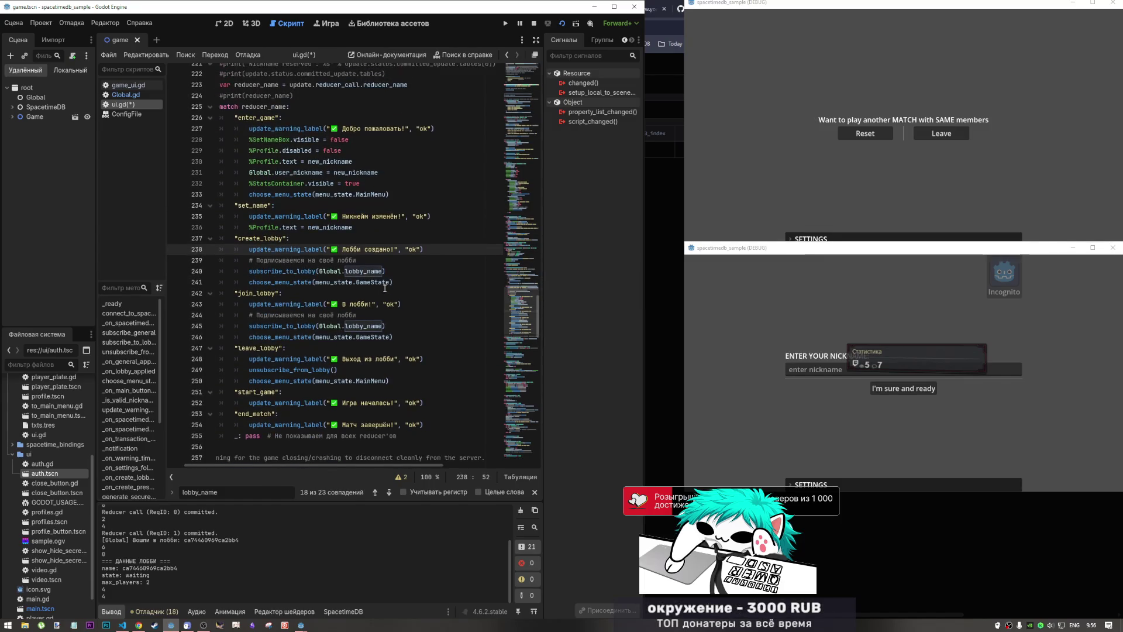
scroll(383, 289, up, 1)
scroll(381, 291, down, 1)
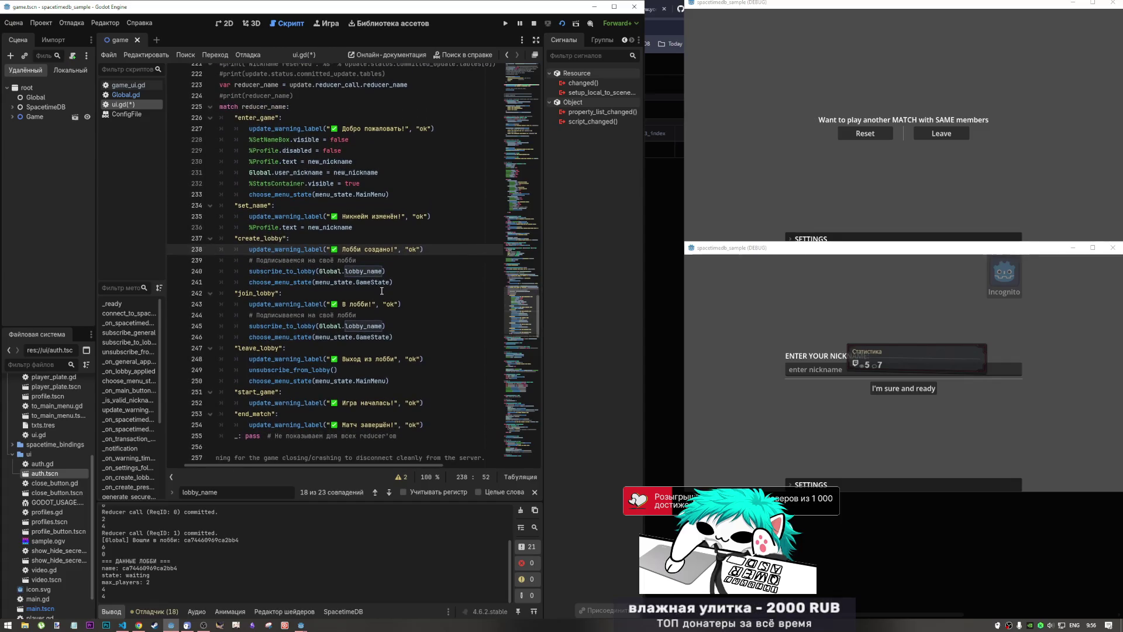
scroll(381, 291, up, 2)
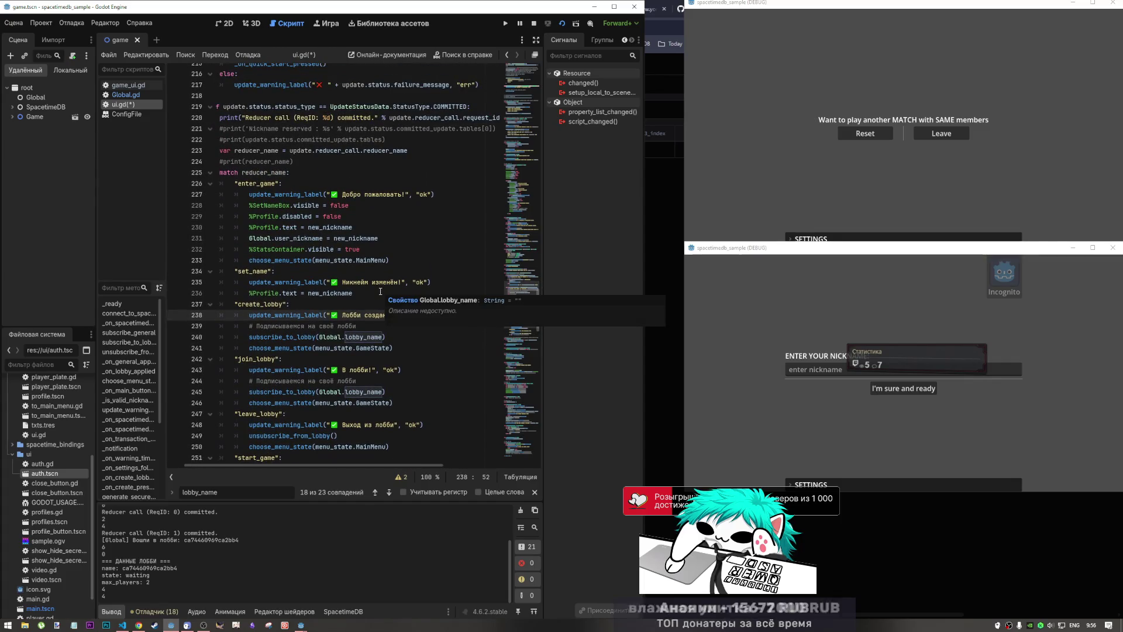
key(ctrl+s)
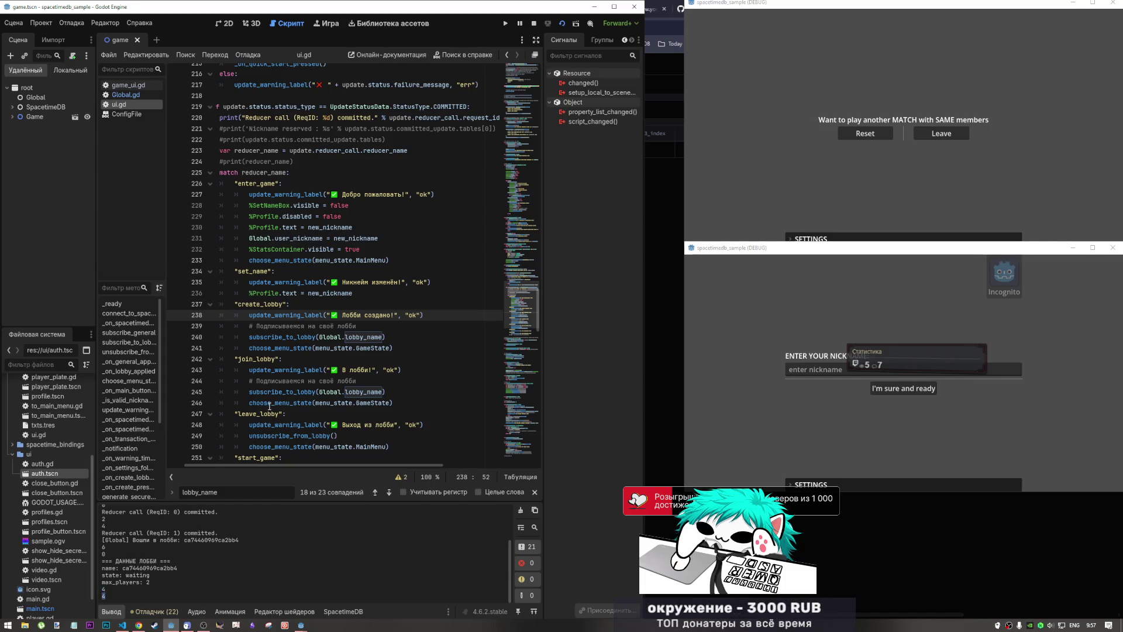
mouse_move(268, 408)
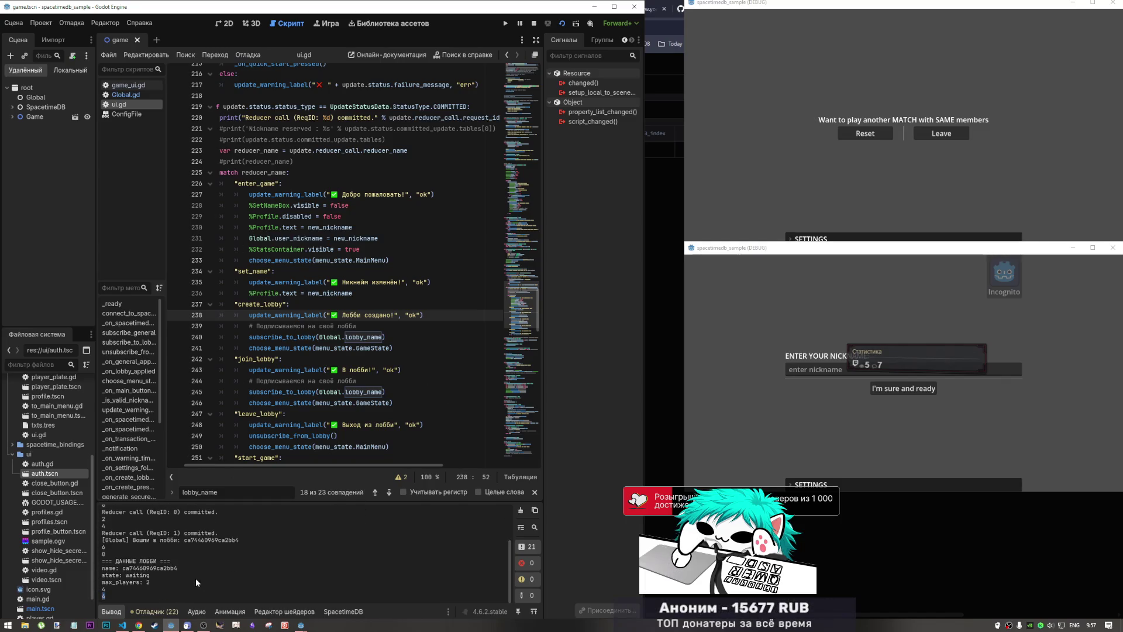
click(137, 625)
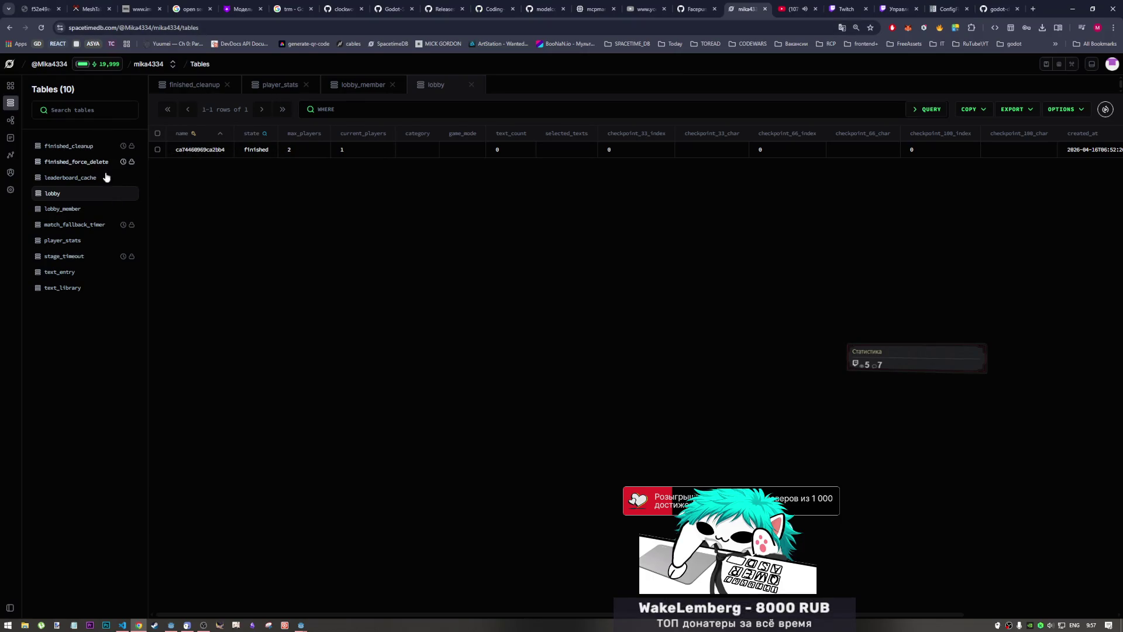
View the SpacetimeDB lobby table with its one finished lobby, then return to the Godot editor
click(122, 625)
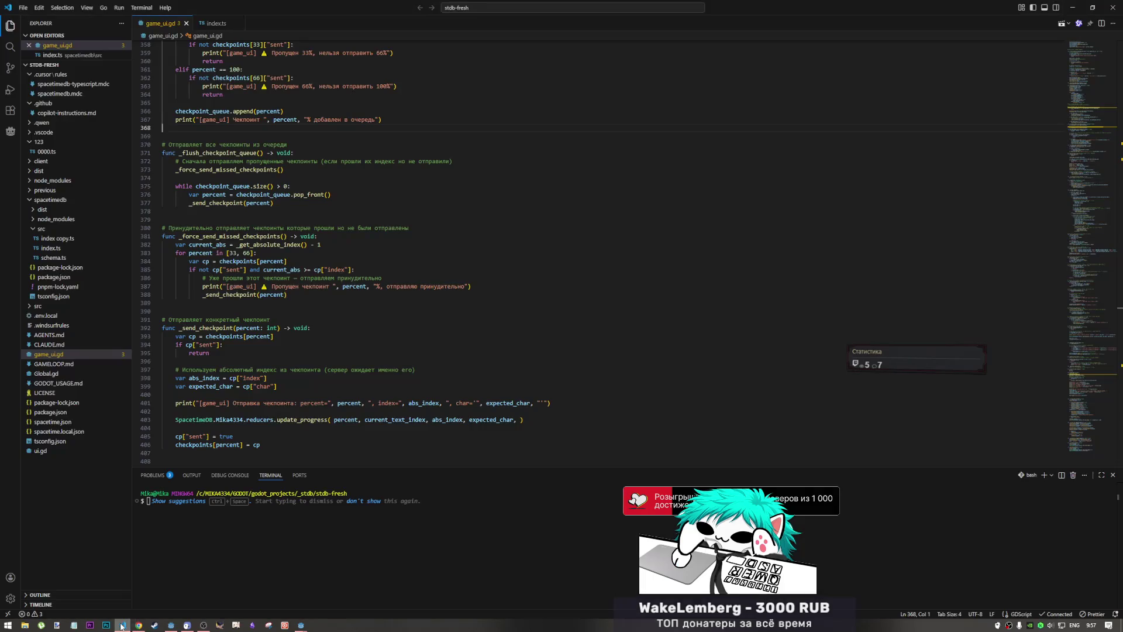
click(138, 625)
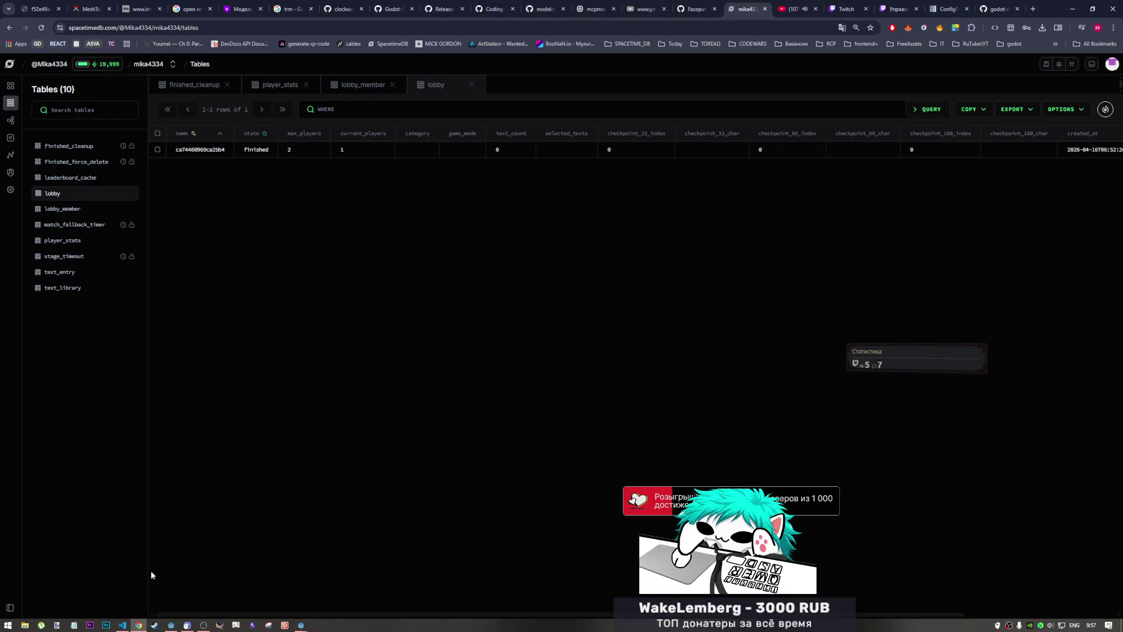
click(173, 626)
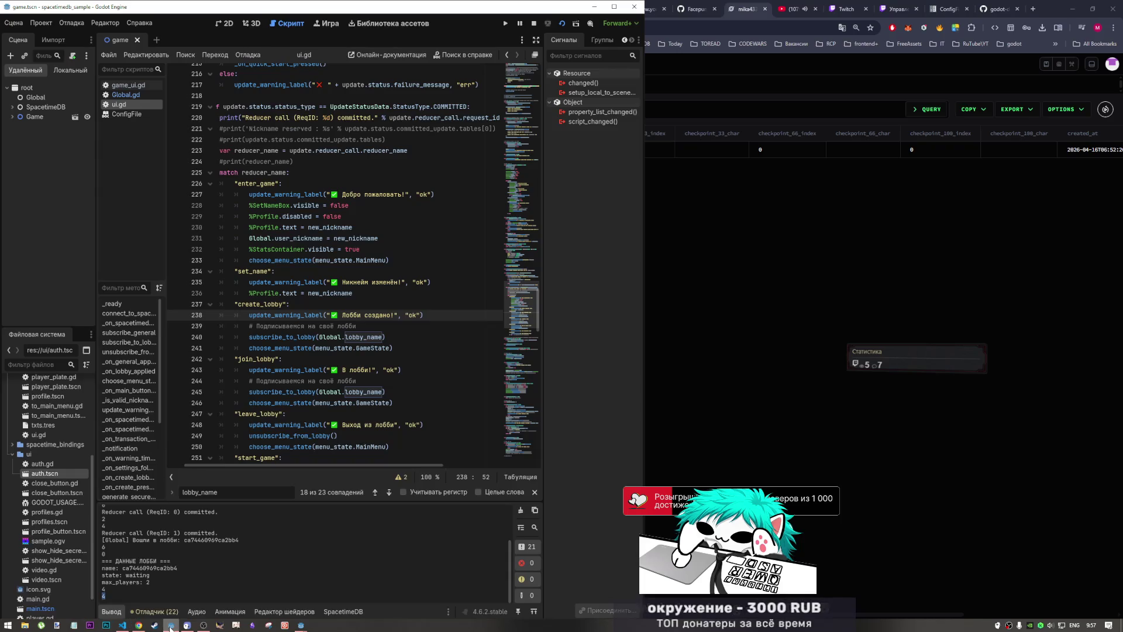
Locate the Global.user_nickname line in enter_game and stop the running game
click(320, 282)
scroll(321, 330, down, 2)
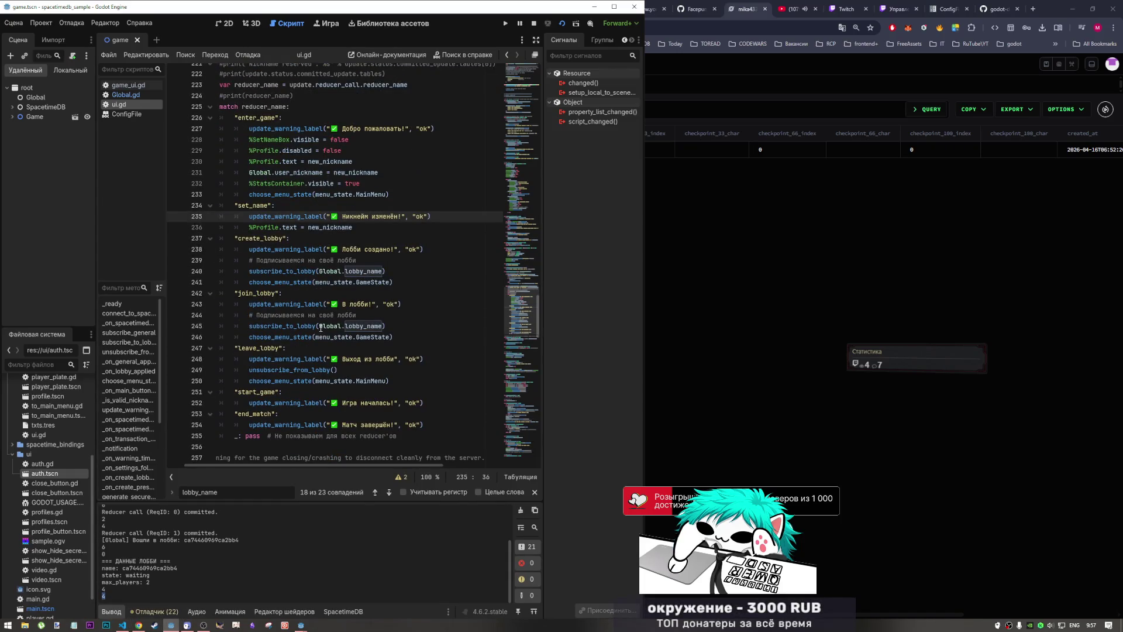
scroll(320, 328, up, 10)
scroll(336, 269, down, 9)
scroll(320, 267, down, 1)
click(331, 206)
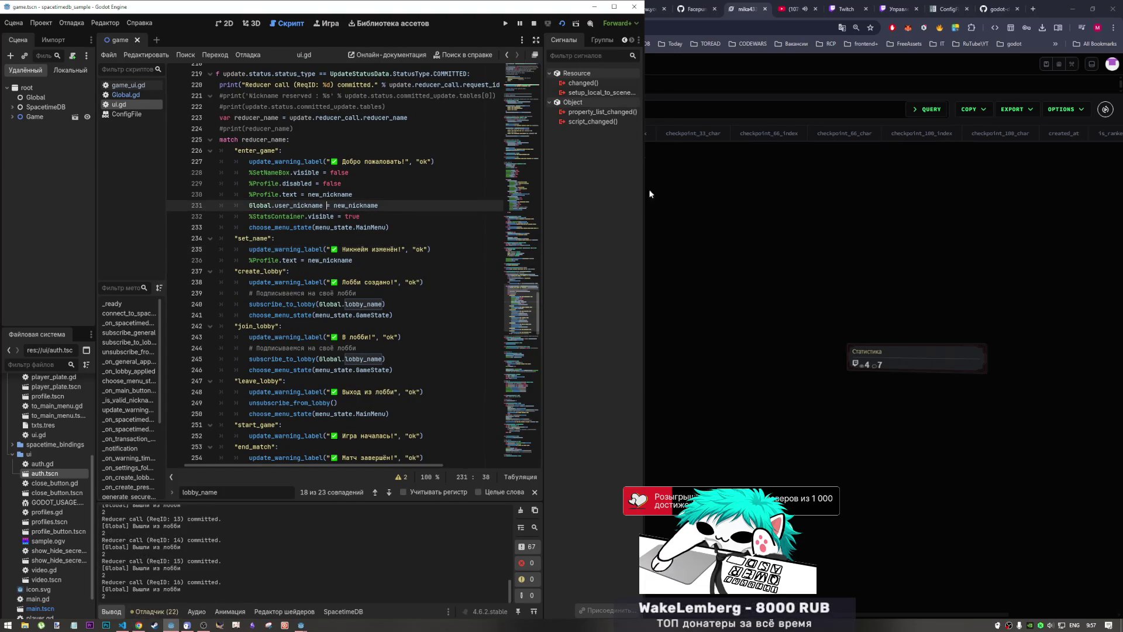
click(533, 23)
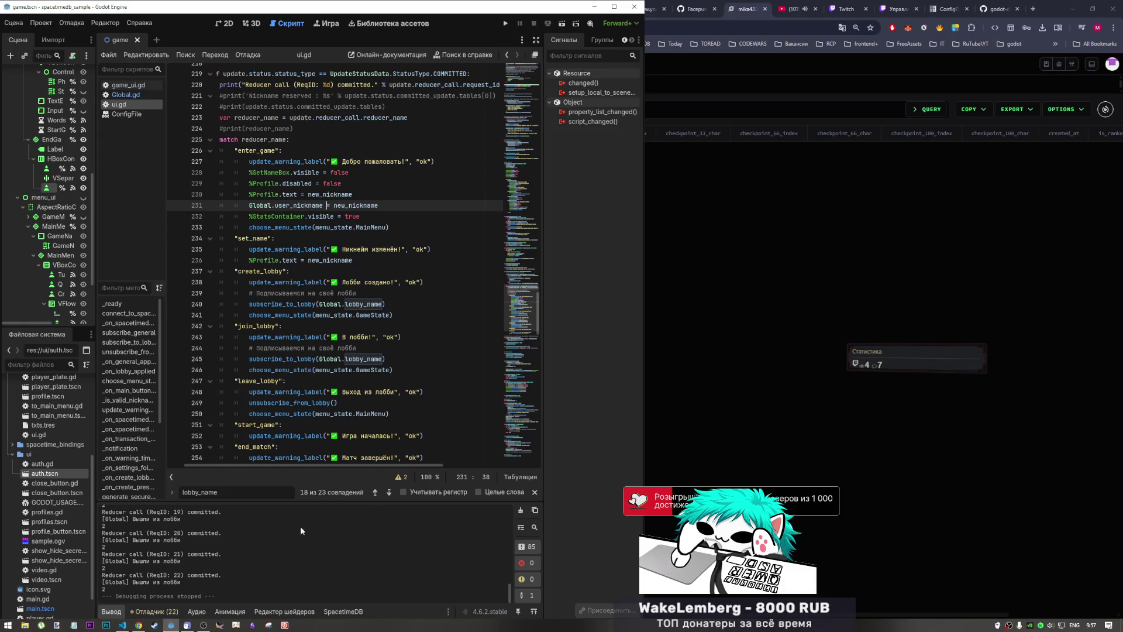
Open Global.gd, which declares user_nickname beside lobby_name
scroll(200, 565, up, 2)
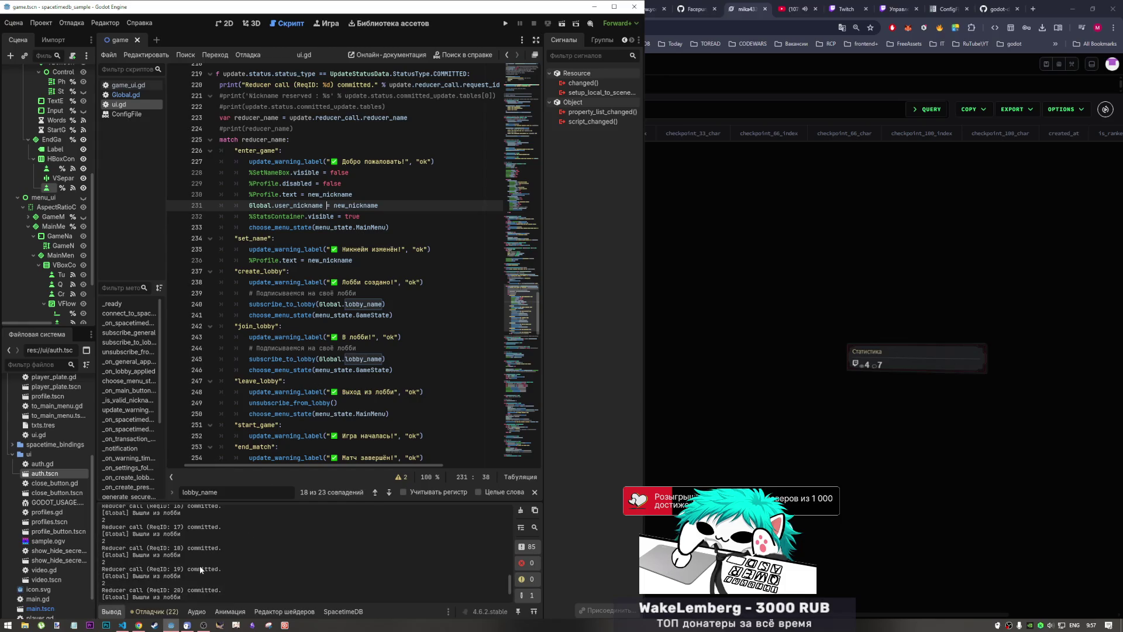
scroll(310, 408, down, 5)
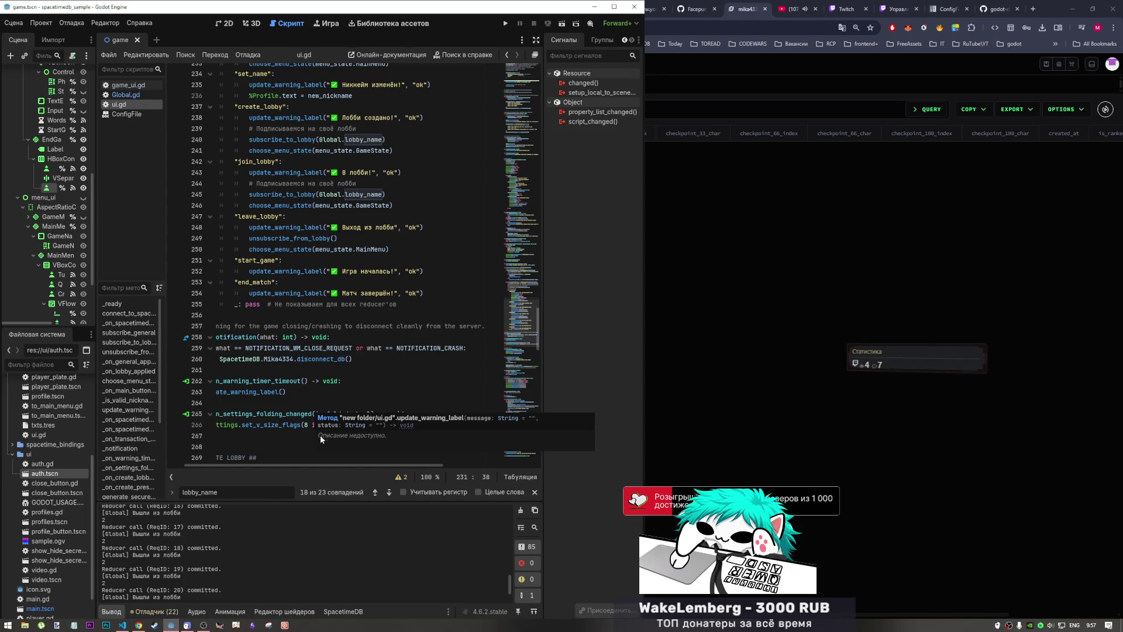
scroll(367, 227, up, 5)
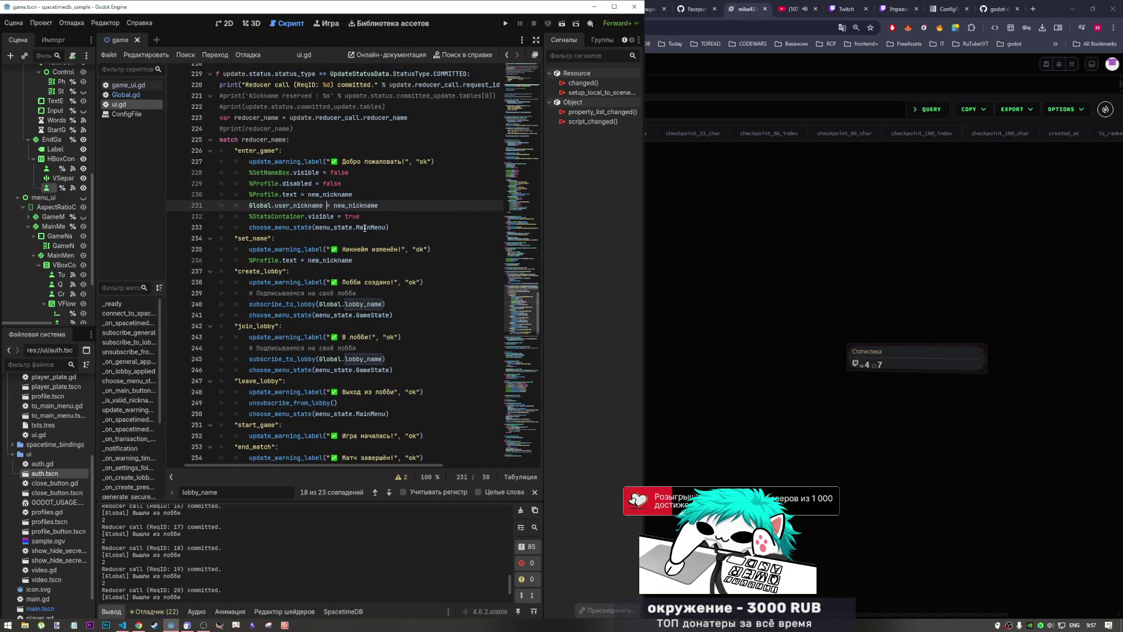
click(134, 95)
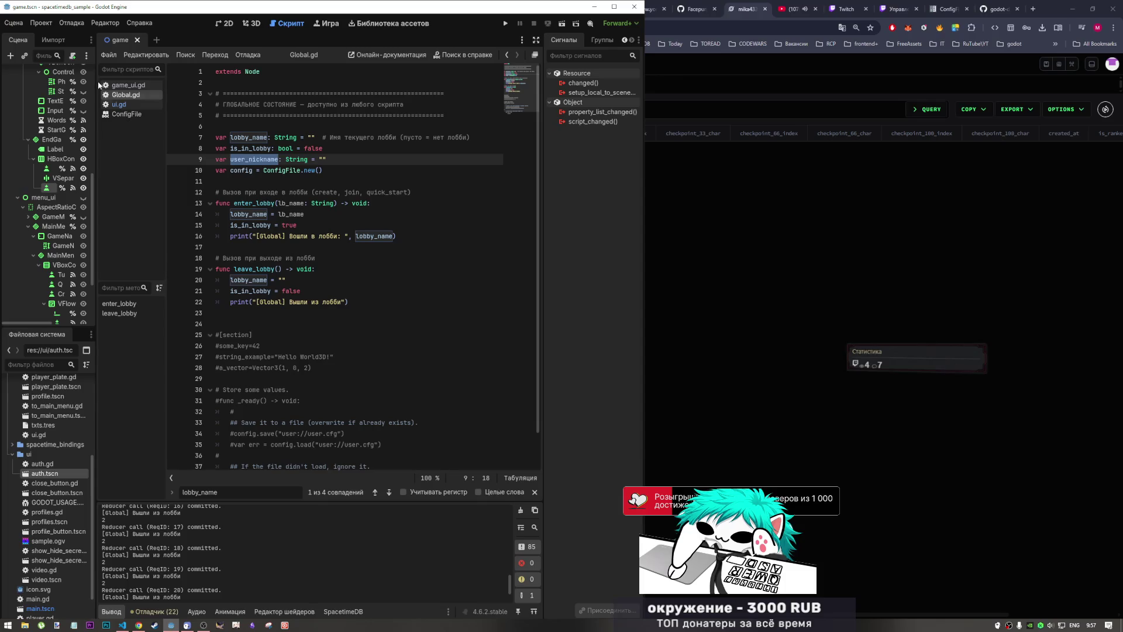
Glance at game_ui.gd twice, then come back to ui.gd's reducer_name match block
click(128, 85)
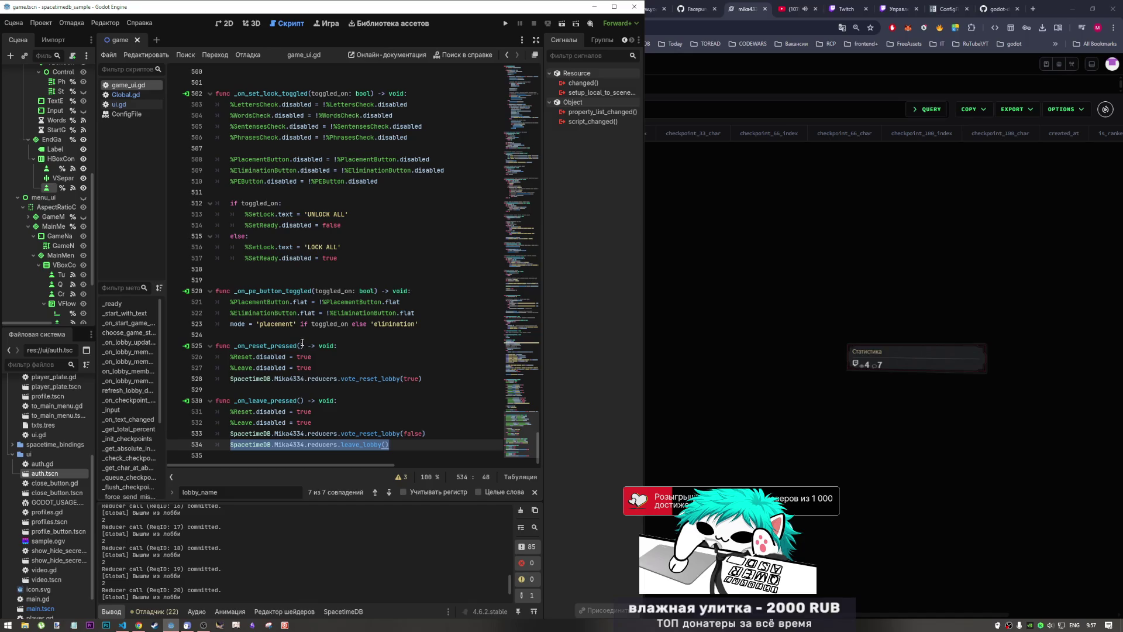
click(140, 105)
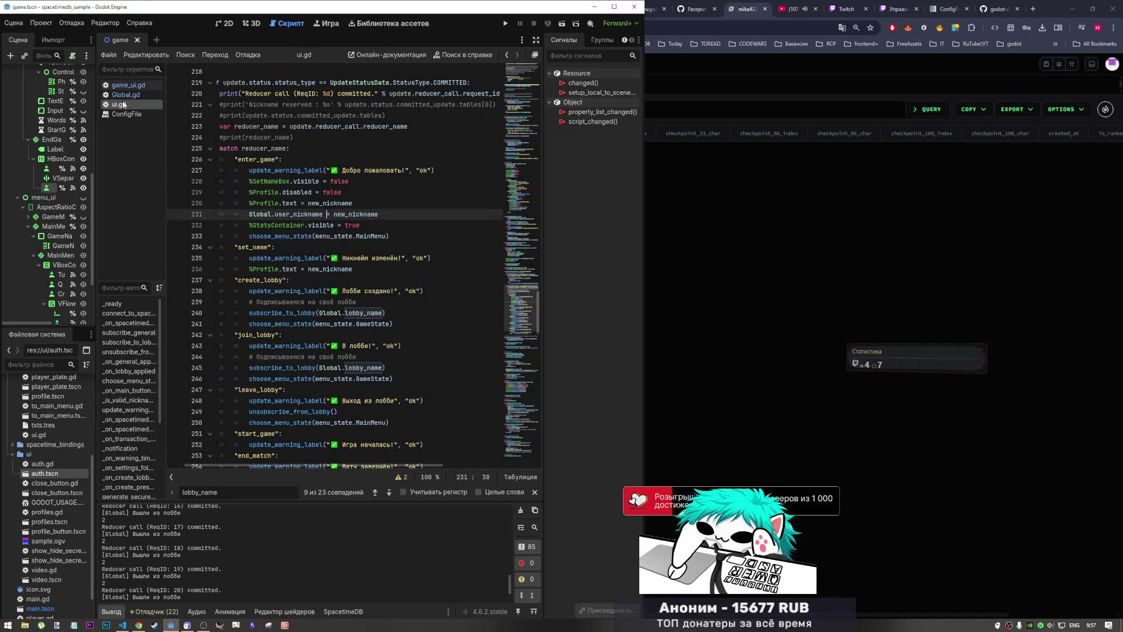
scroll(169, 566, up, 5)
scroll(172, 559, up, 6)
scroll(178, 551, down, 1)
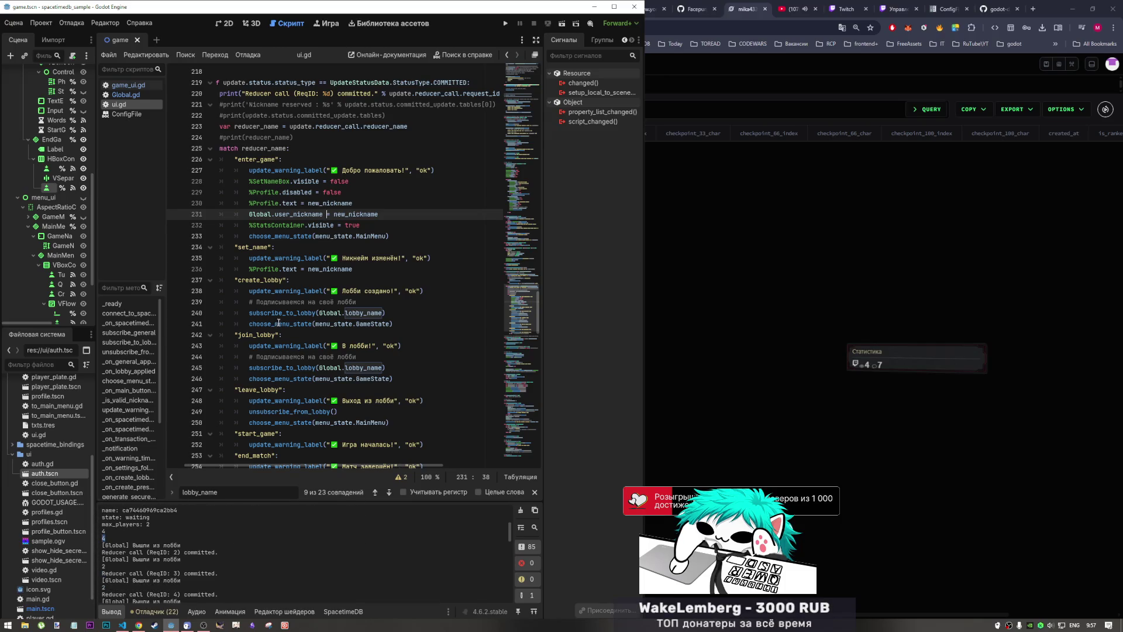
click(139, 86)
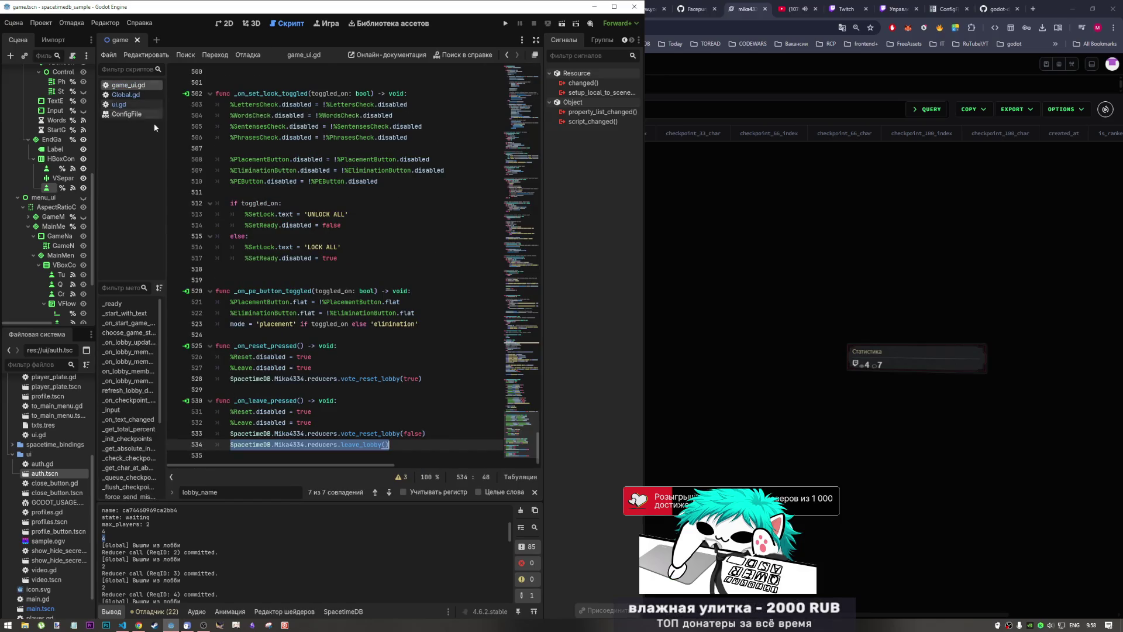
click(131, 106)
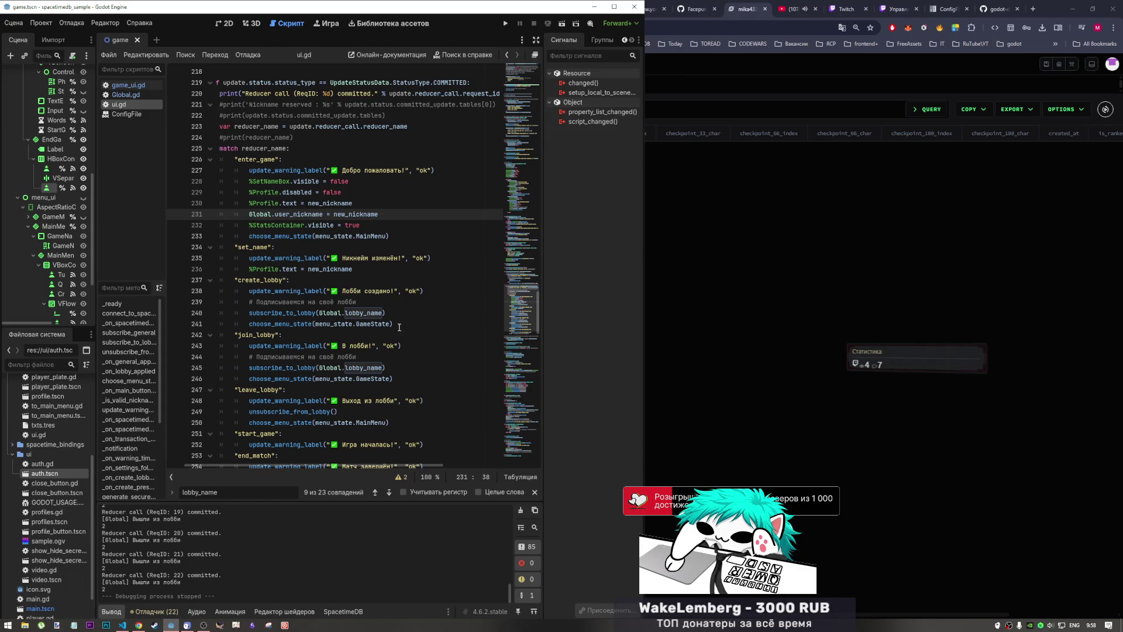
scroll(431, 328, down, 5)
Comment out enter_game's Profile text and Global.user_nickname lines (230–231)
scroll(431, 329, up, 4)
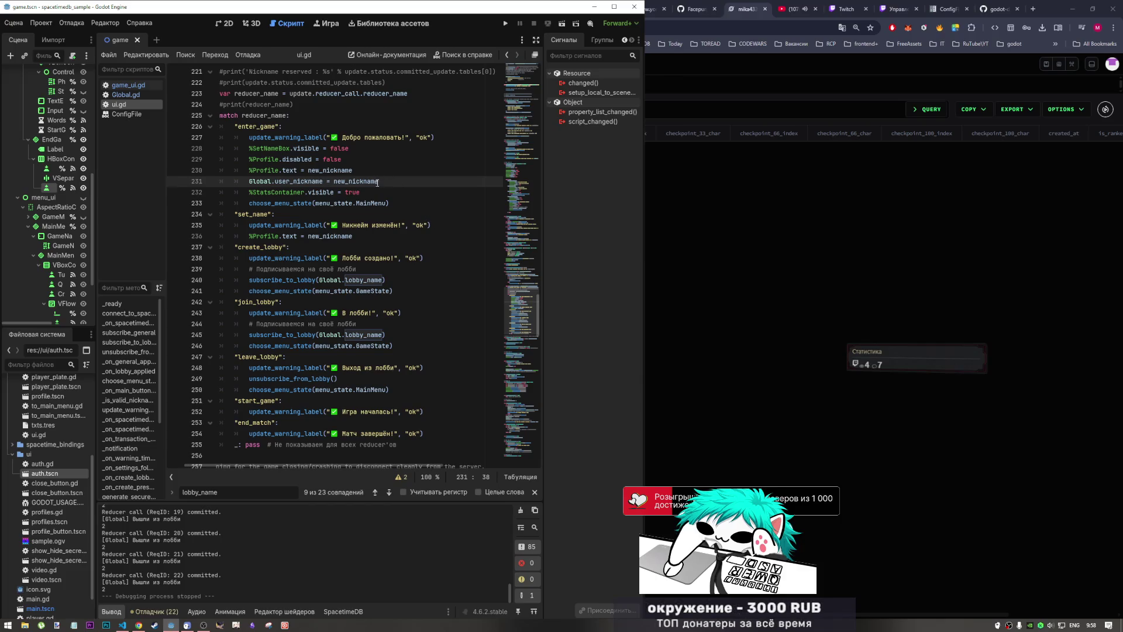
drag(377, 182, 303, 173)
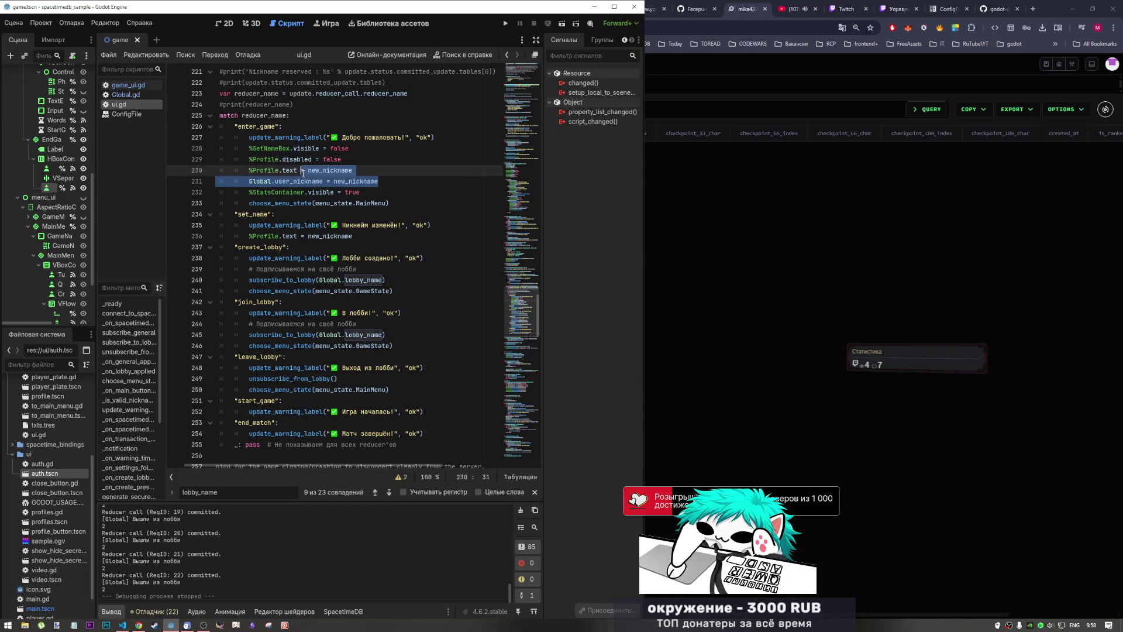
key(ctrl+k)
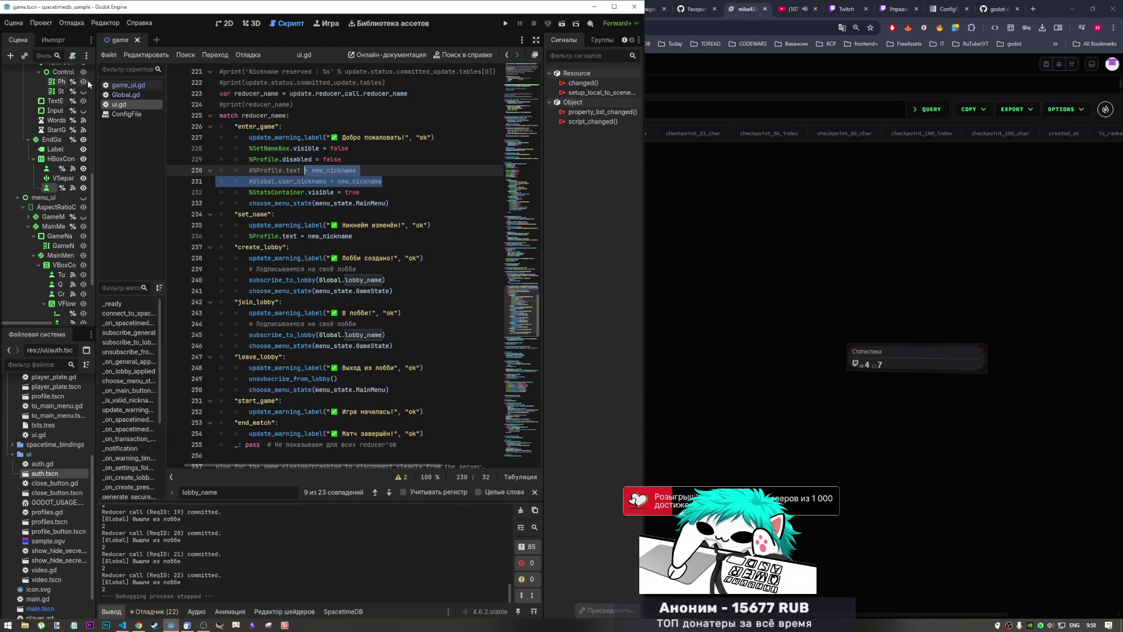
Copy the Global.user_nickname line into set_name, below its Profile line 236
drag(382, 182, 294, 181)
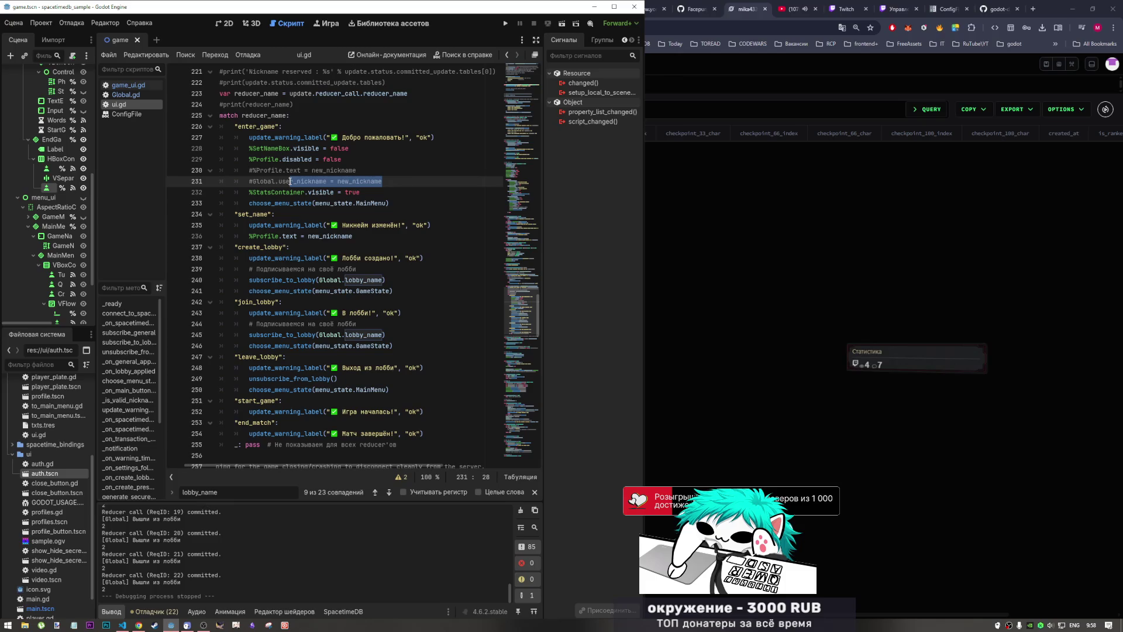
click(356, 236)
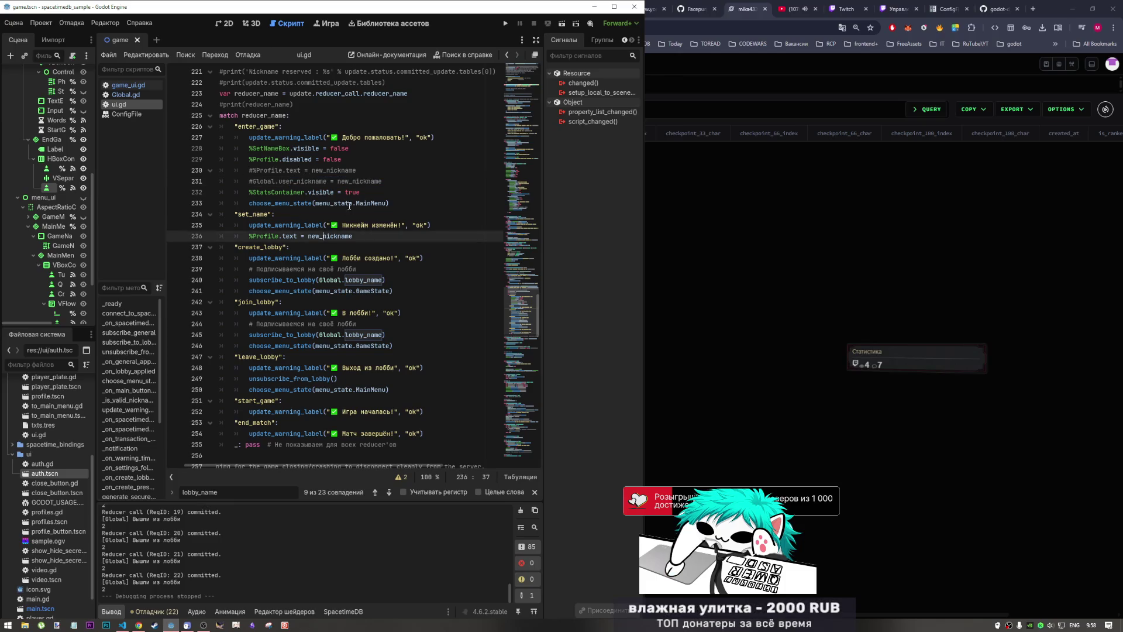
drag(358, 169, 287, 169)
drag(383, 181, 252, 181)
key(ctrl+c)
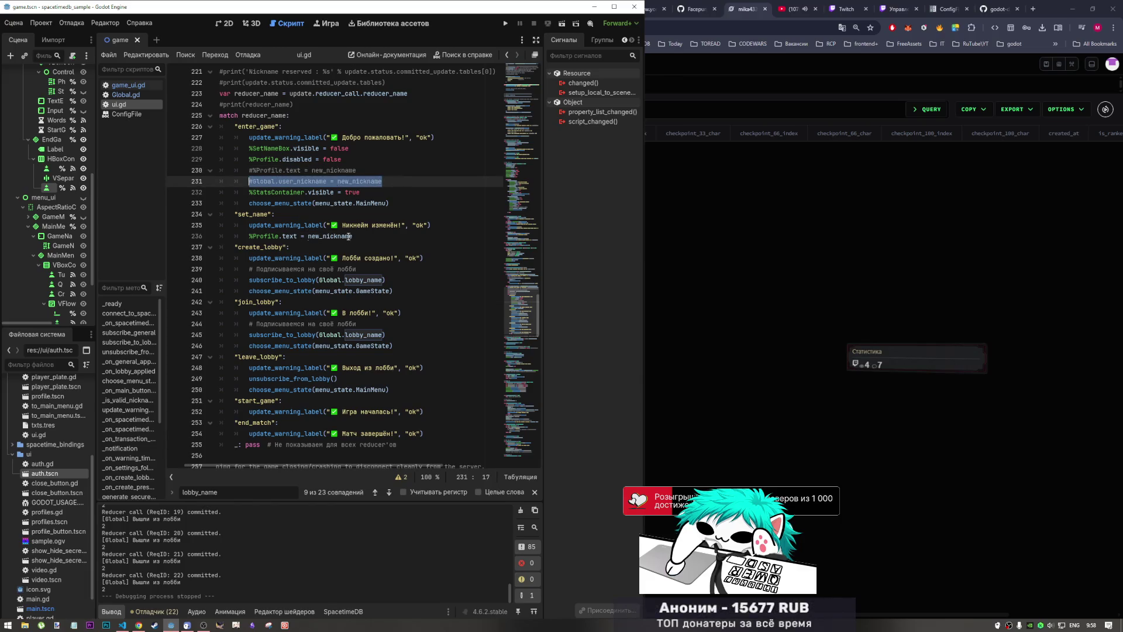
click(368, 236)
key(Return)
key(ctrl+v)
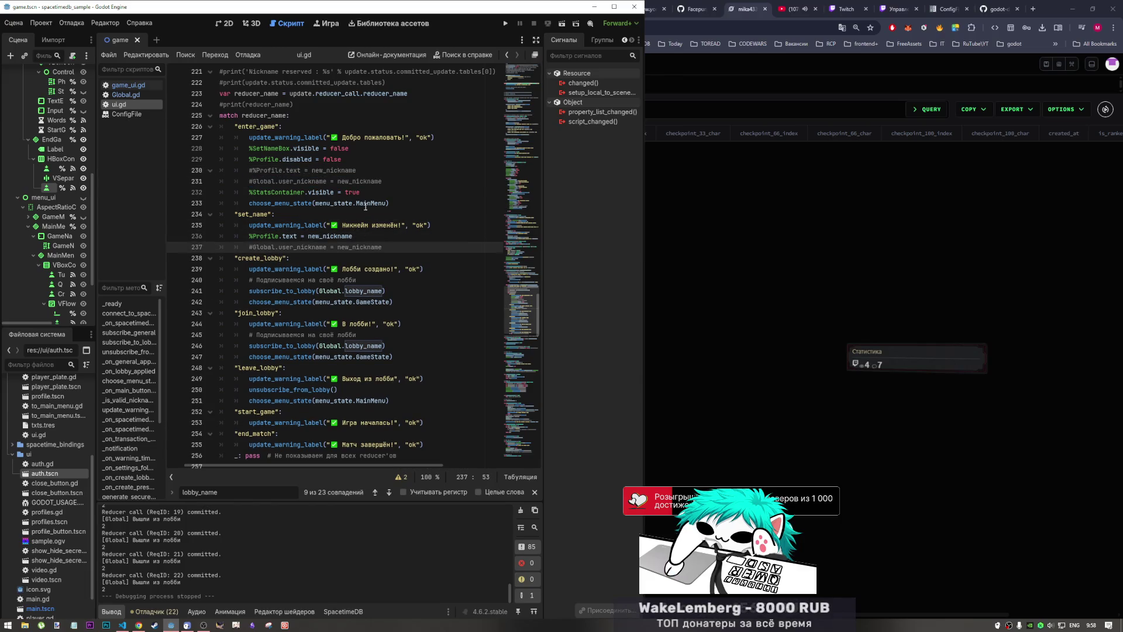
Uncomment enter_game's Profile line and set_name's new line 237, then save ui.gd
click(365, 174)
key(ctrl+k)
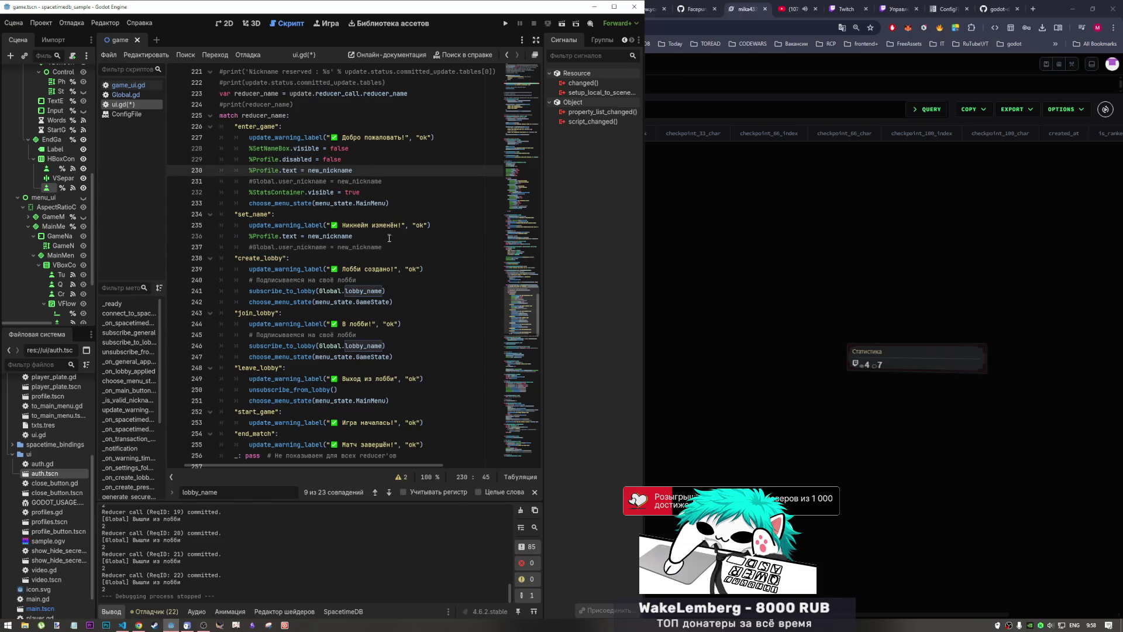
click(394, 249)
key(ctrl+k)
key(ctrl+s)
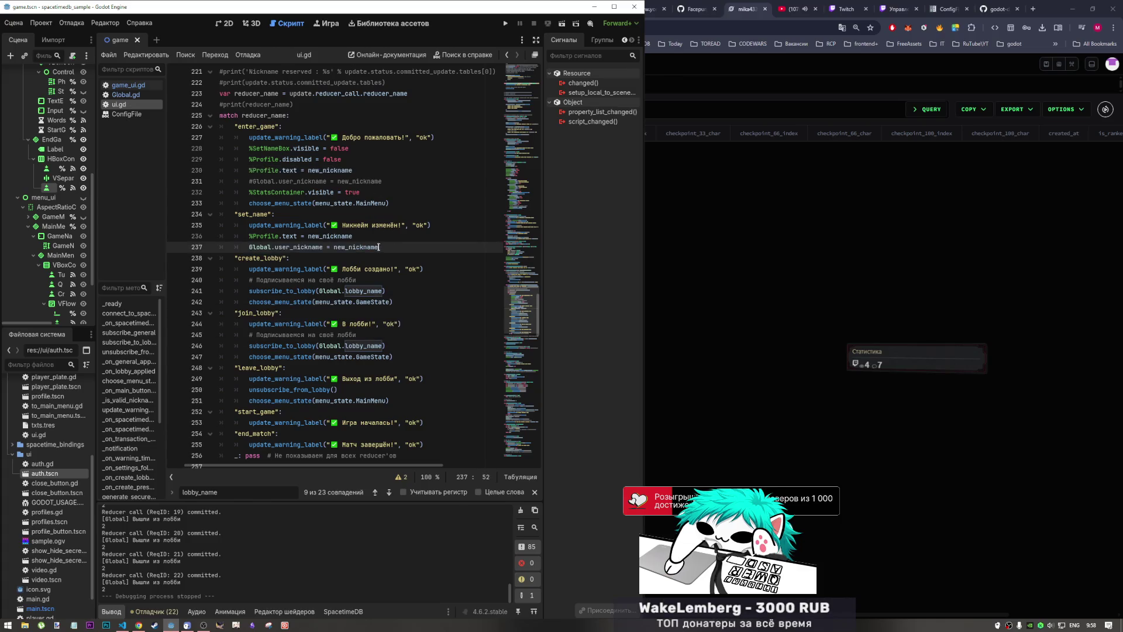
Switch to game_ui.gd and place the cursor on line 515
click(333, 237)
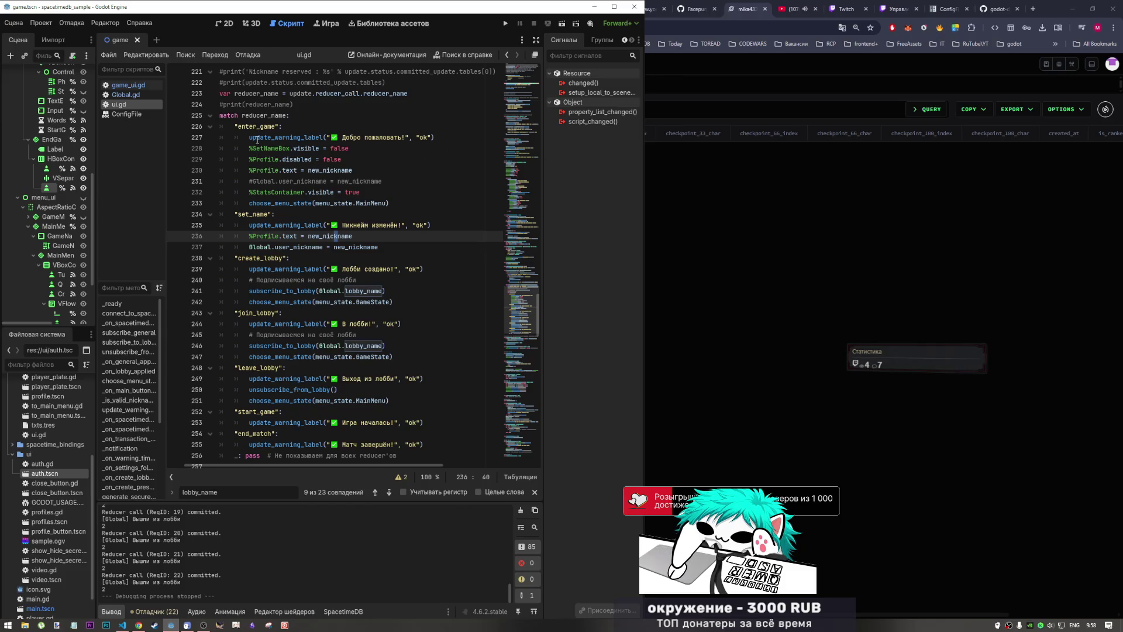
click(128, 85)
click(346, 236)
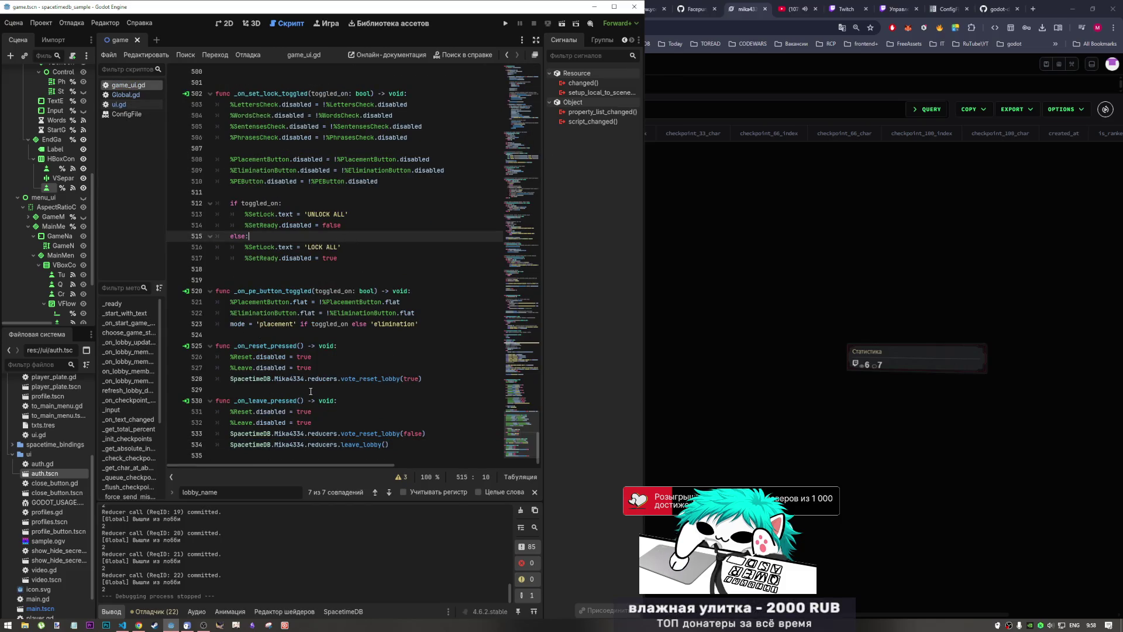